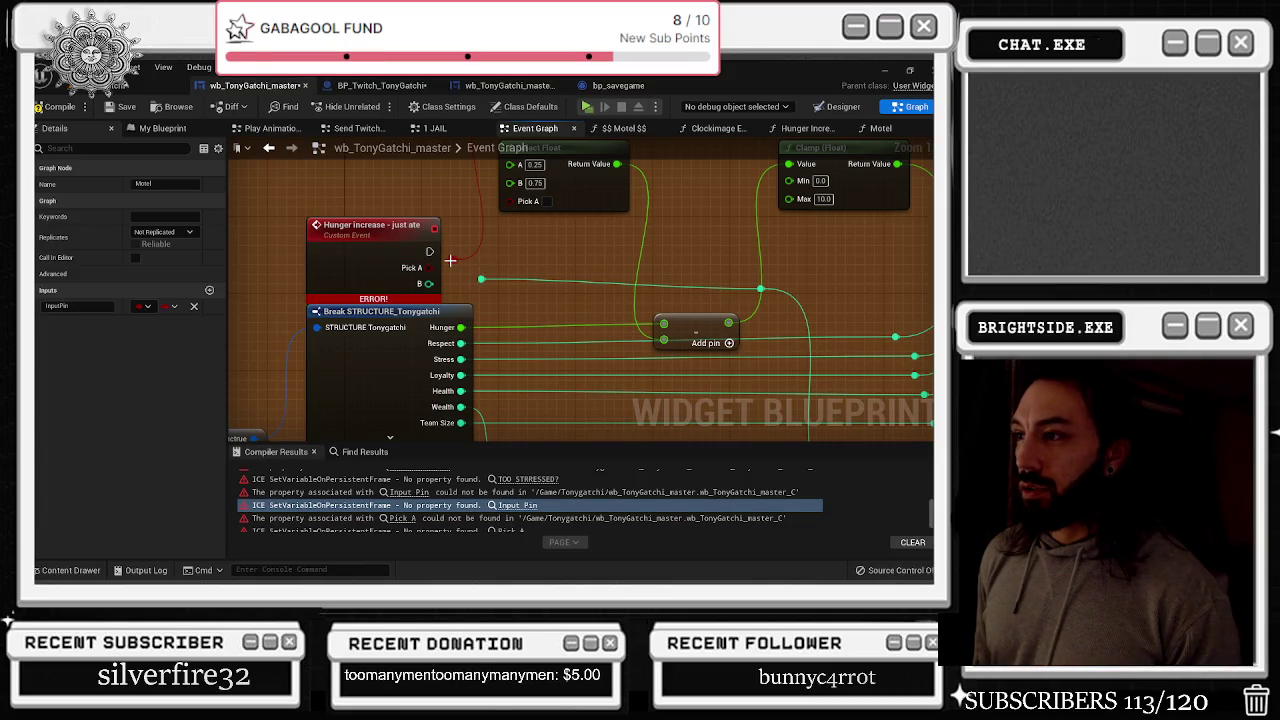
Add 'pick A' and 'B' comment bubbles to the reroute pins beside the Hunger increase event
click(452, 242)
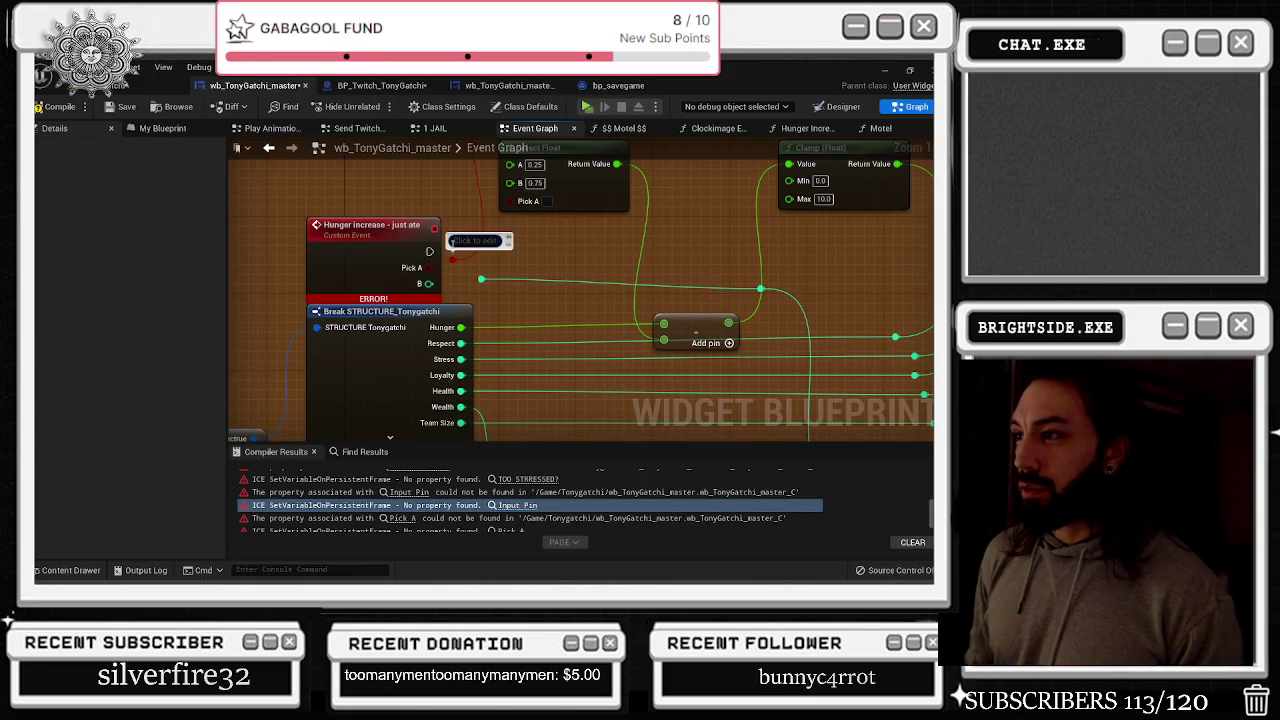
text(pick A)
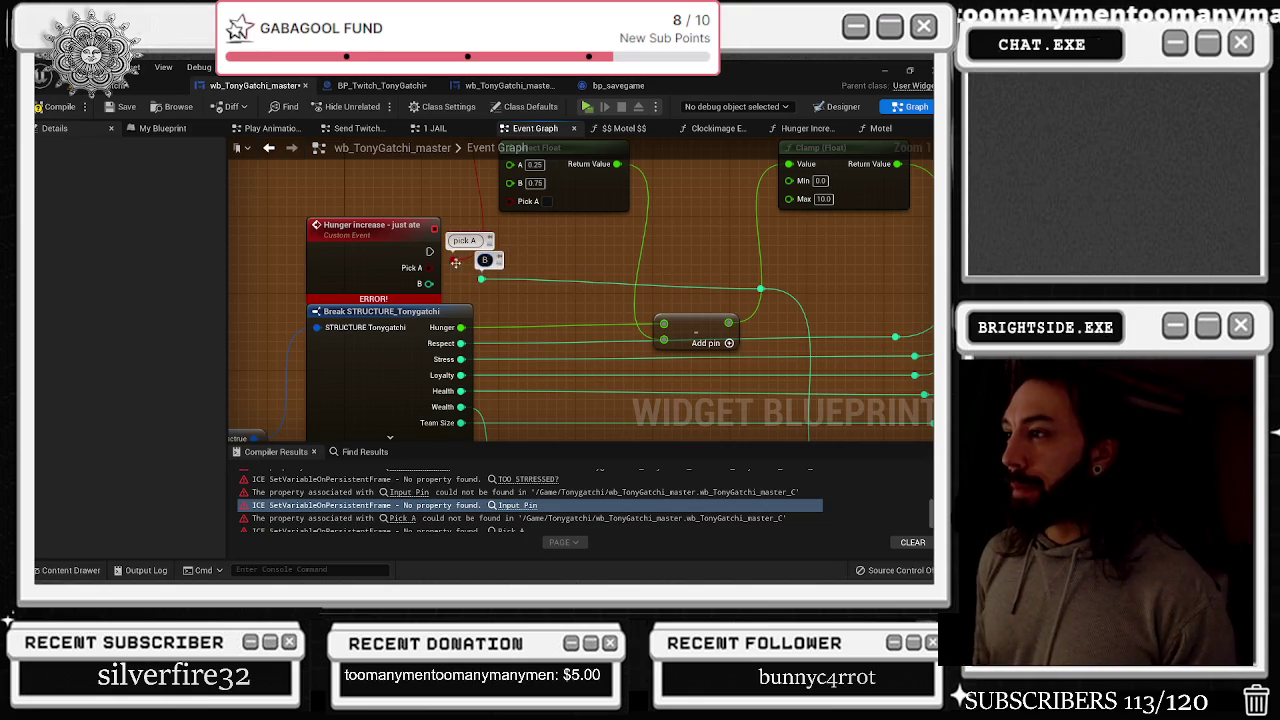
scroll(455, 262, down, 10)
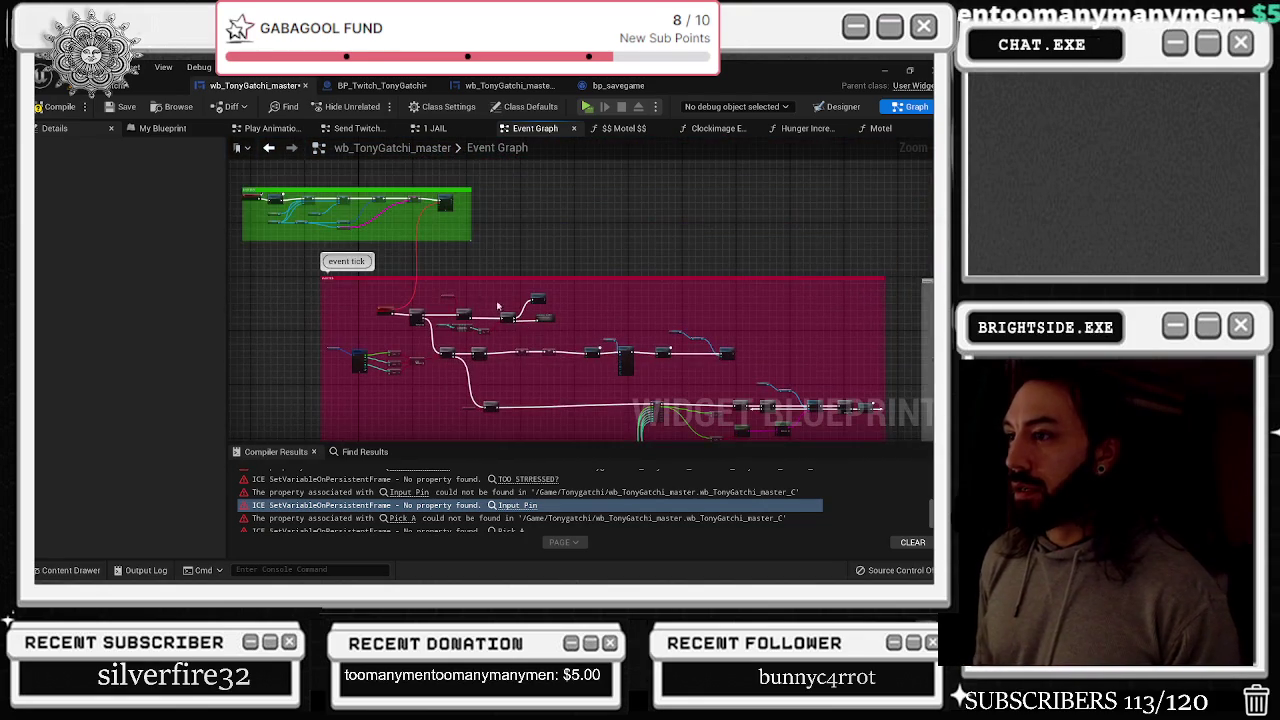
Pan past the sleep, toilet and health-bar groups to the mob activities Do Once and Play Animation nodes
drag(447, 316, 239, 269)
scroll(403, 286, up, 5)
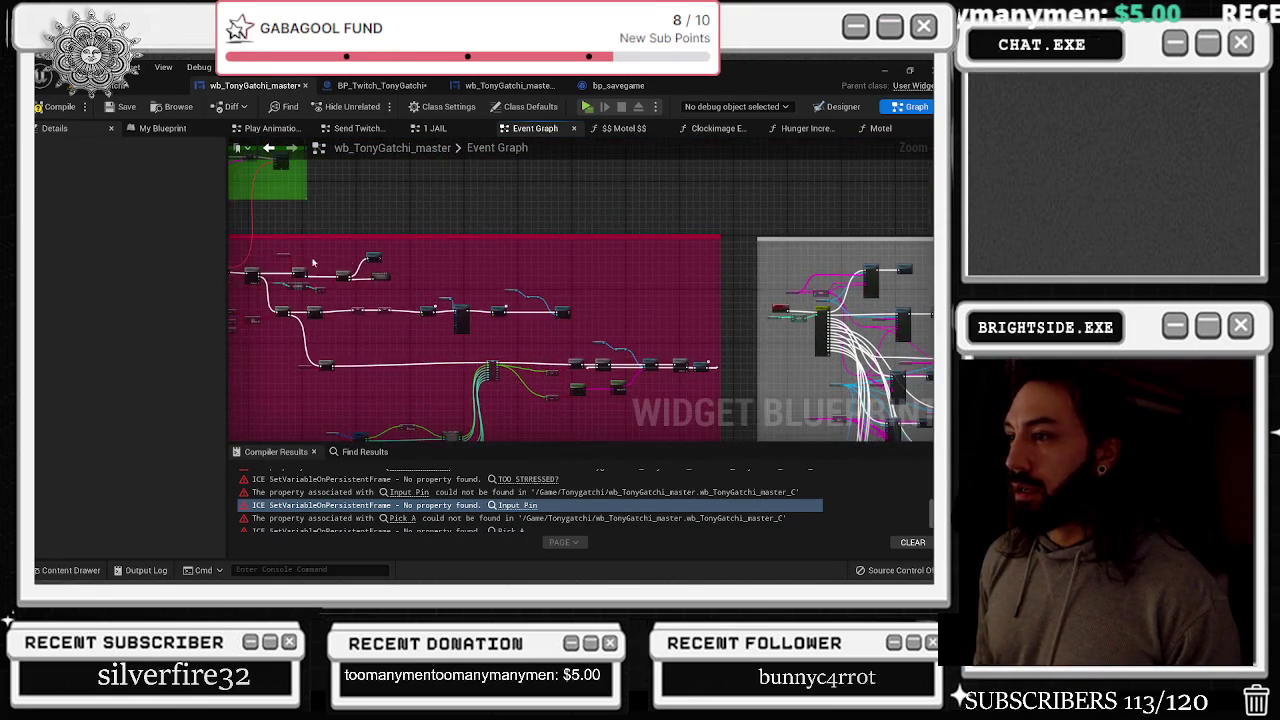
mouse_move(384, 271)
mouse_down()
mouse_move(494, 302)
mouse_move(770, 276)
mouse_up()
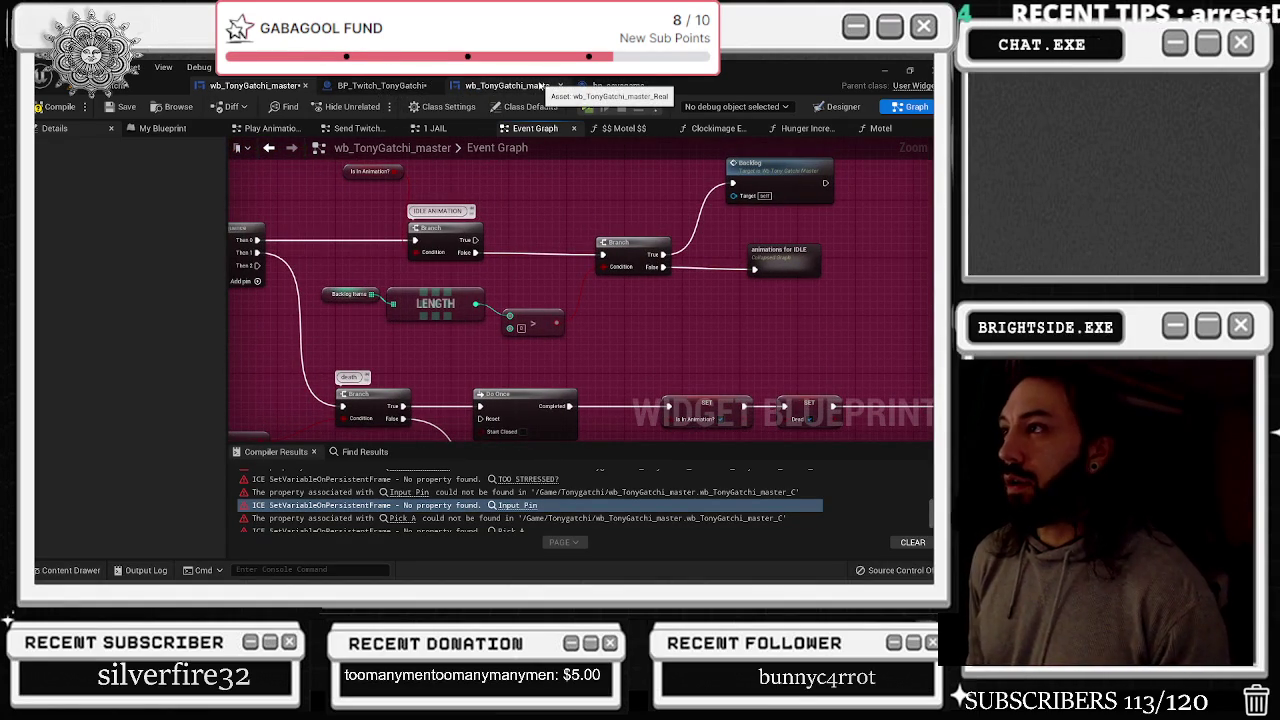
scroll(521, 264, down, 6)
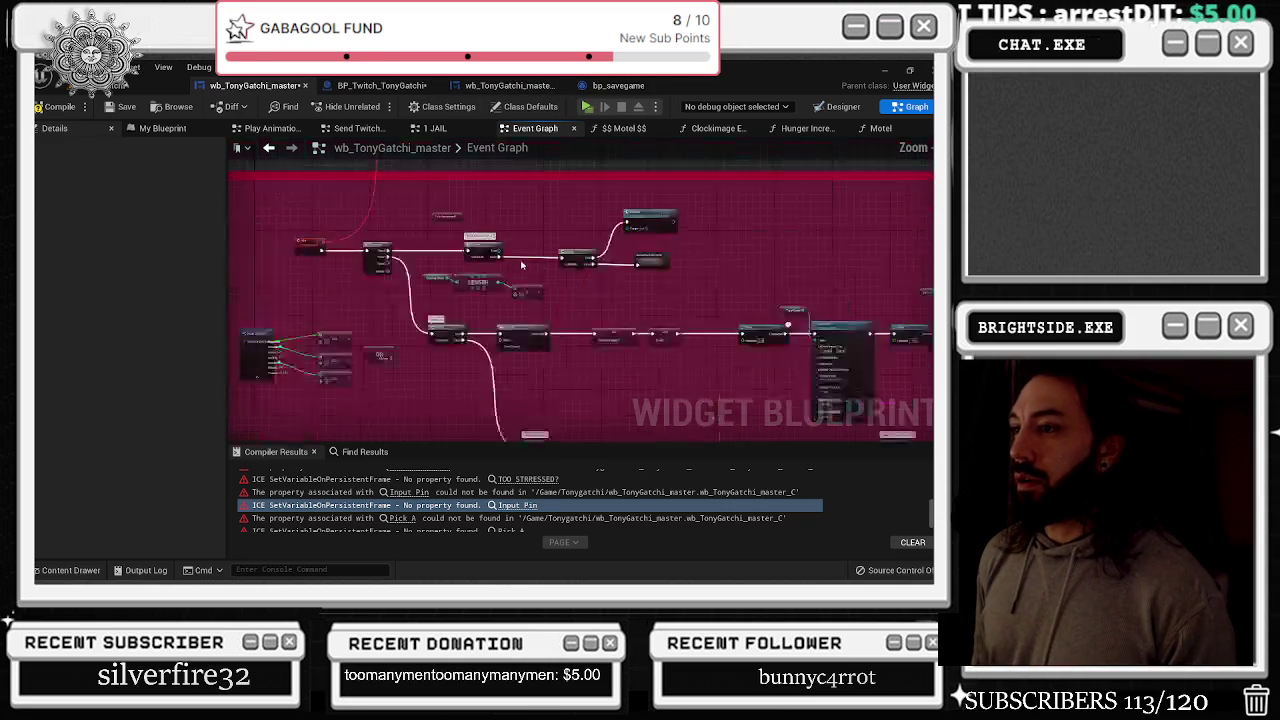
mouse_move(521, 264)
mouse_down()
mouse_move(493, 170)
mouse_move(511, 175)
mouse_up()
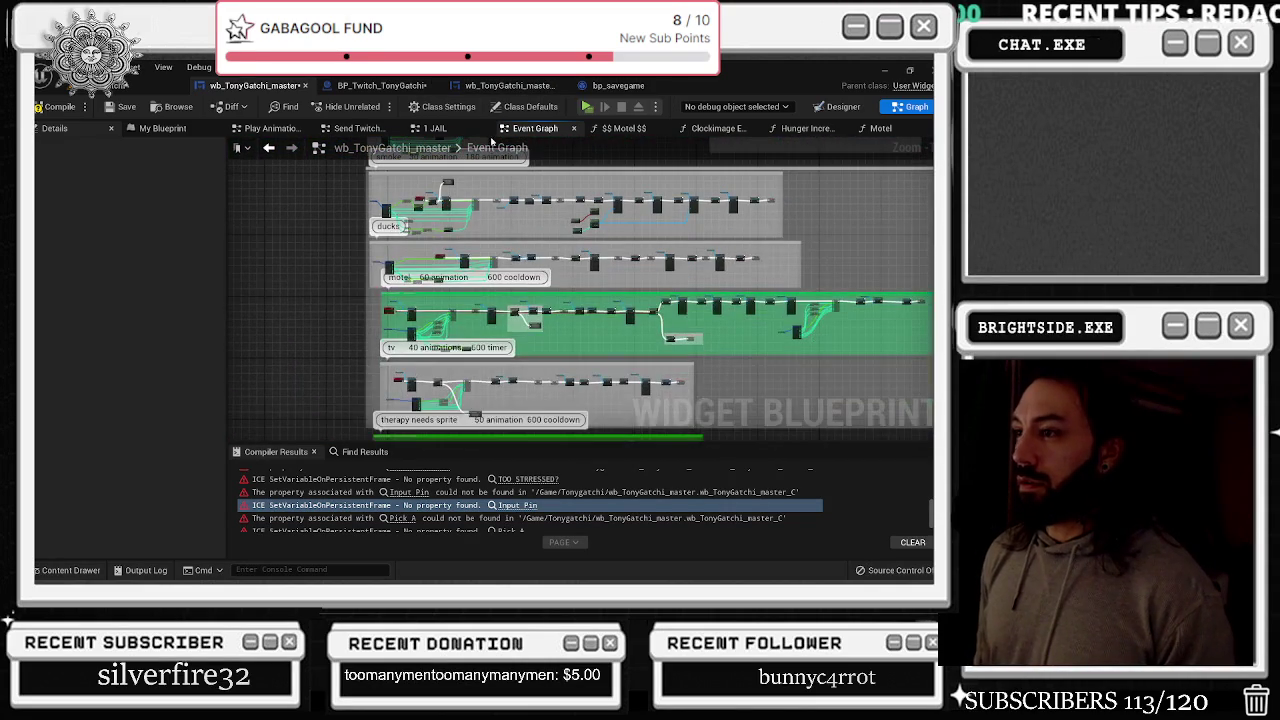
drag(521, 228, 525, 76)
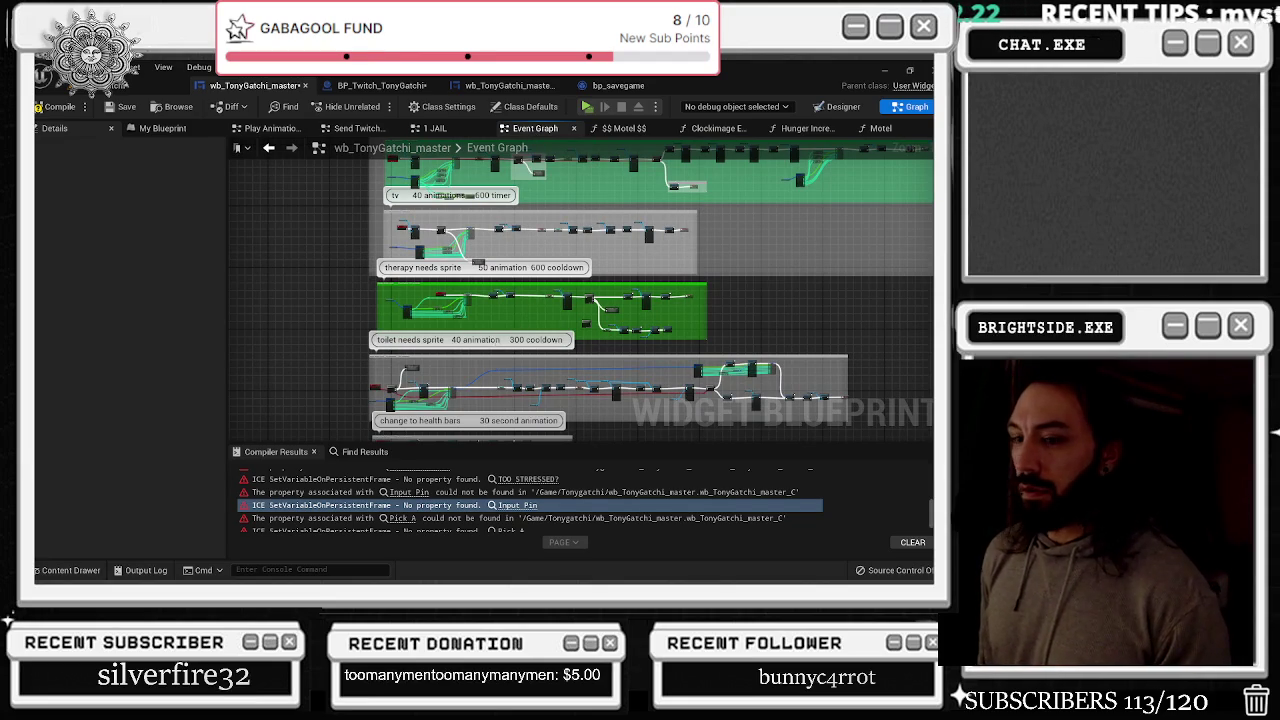
double_click(498, 339)
drag(498, 339, 496, 95)
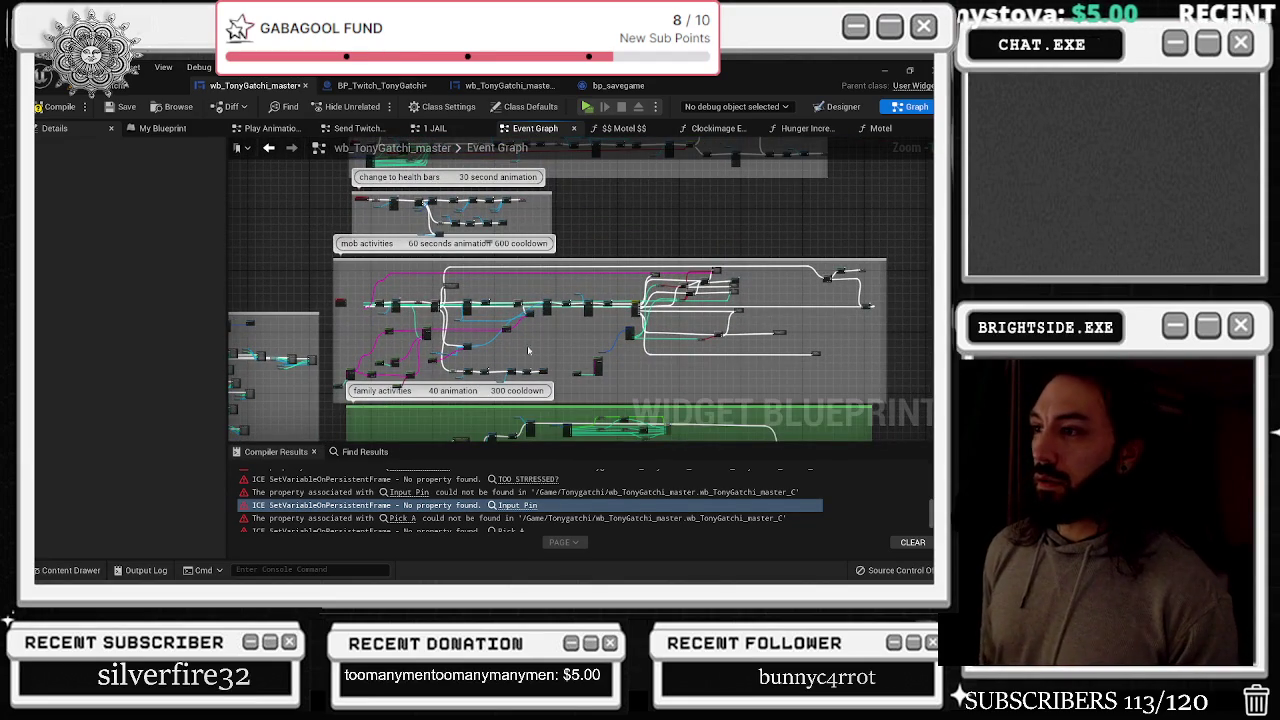
scroll(409, 289, up, 6)
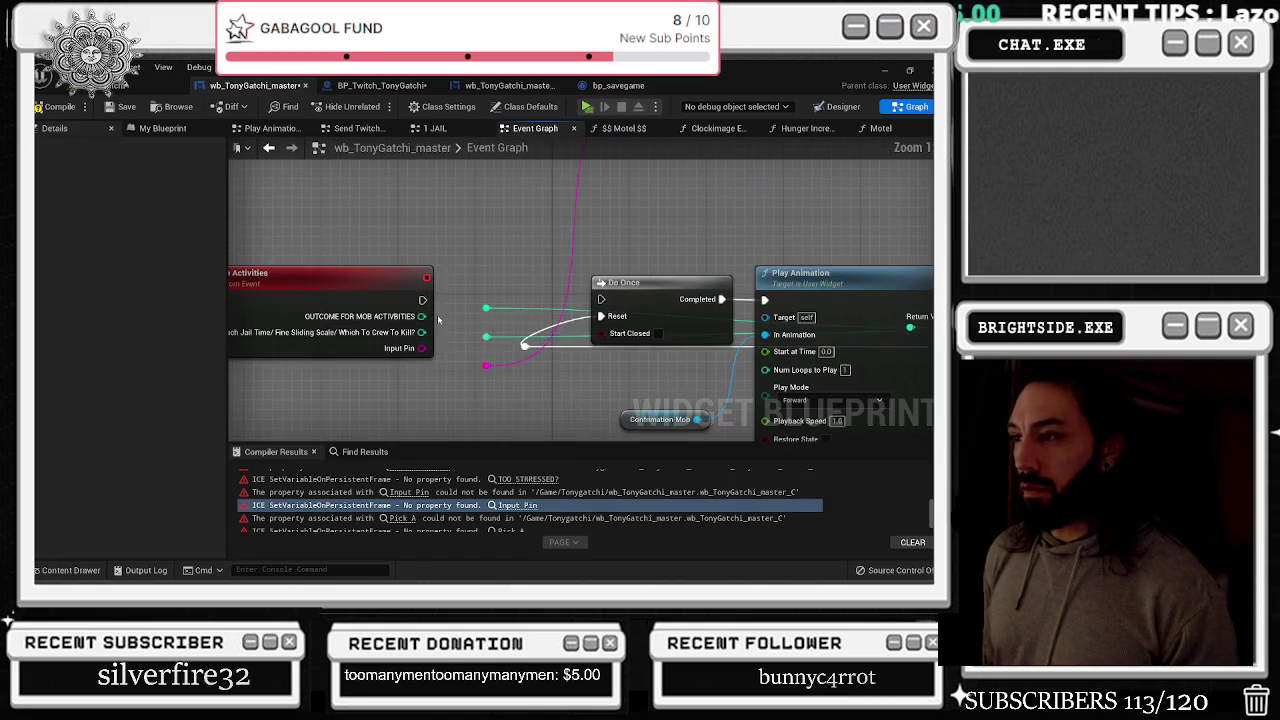
Comment the reroutes 'outcome for mob activities' and 'how much jail fine sliding scale which to crew'
click(487, 298)
text(ome for mob ac)
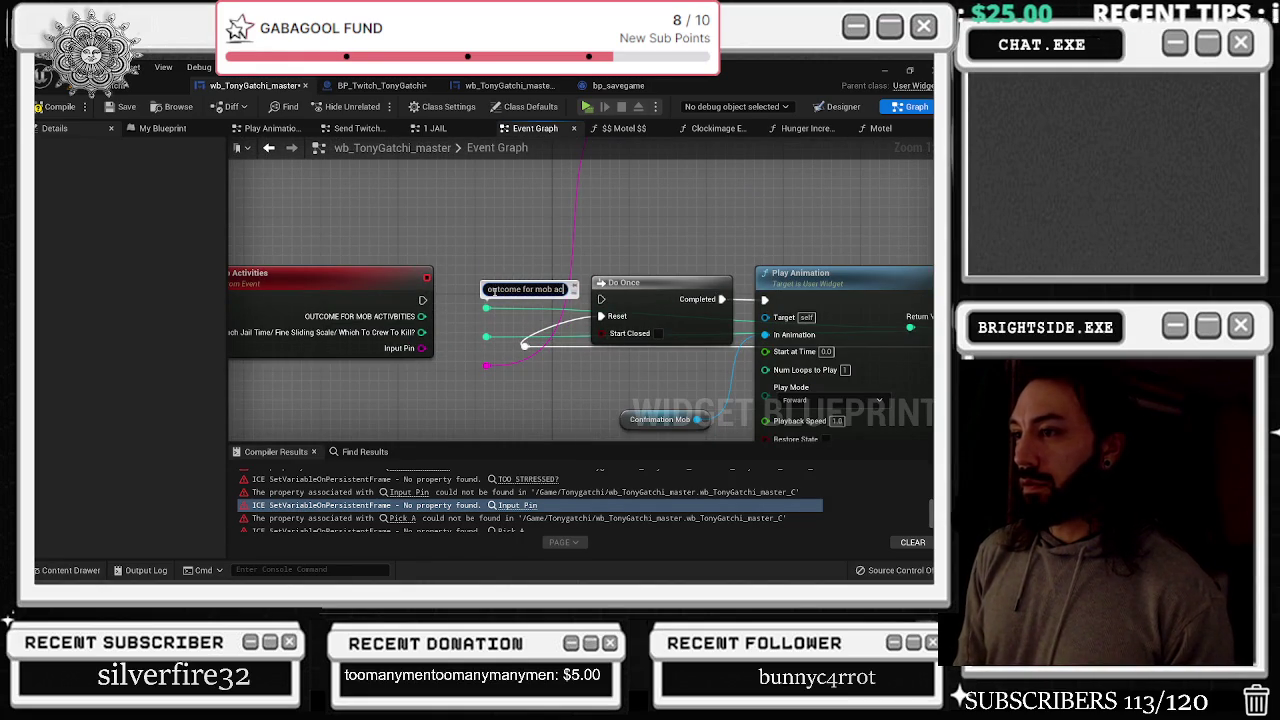
text(es)
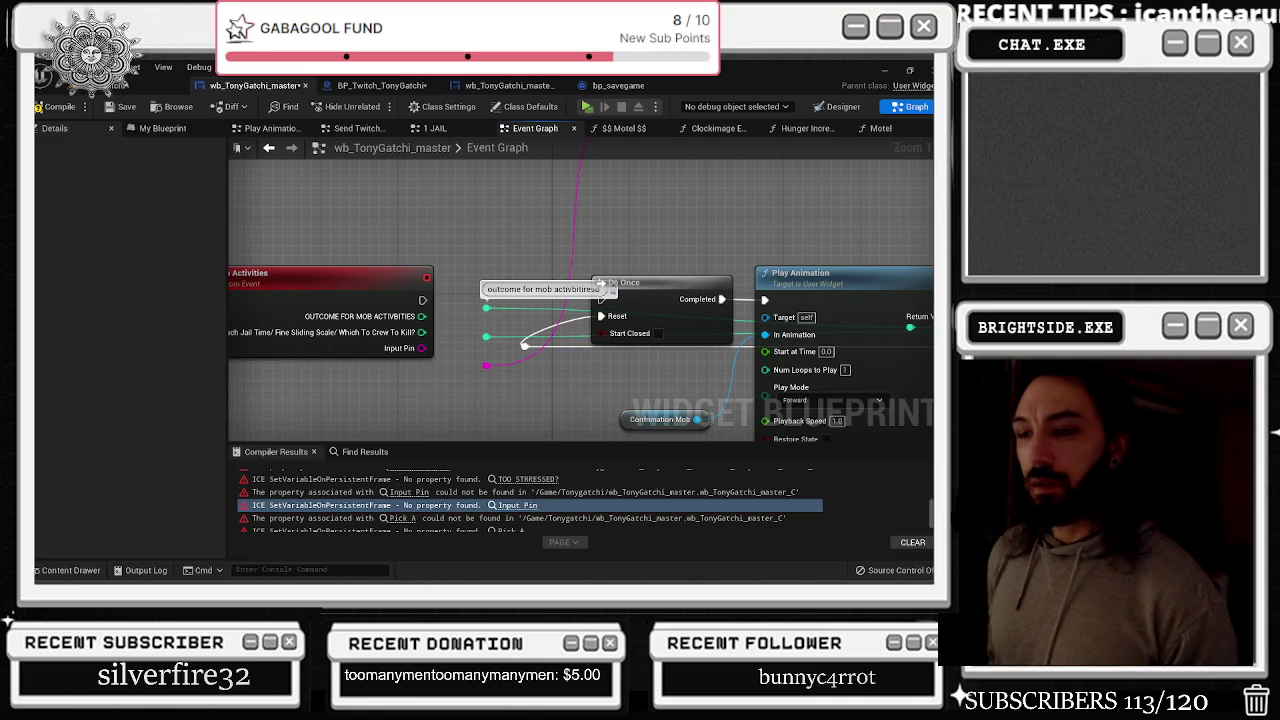
click(488, 322)
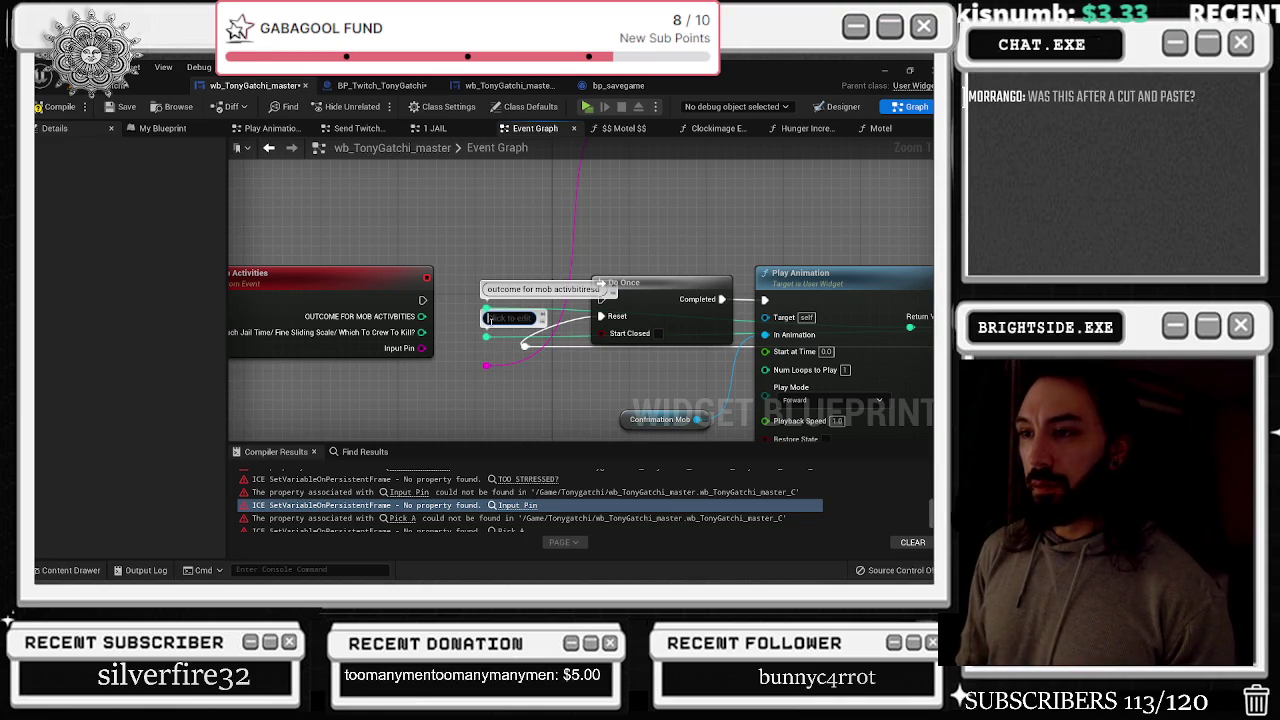
text(lol)
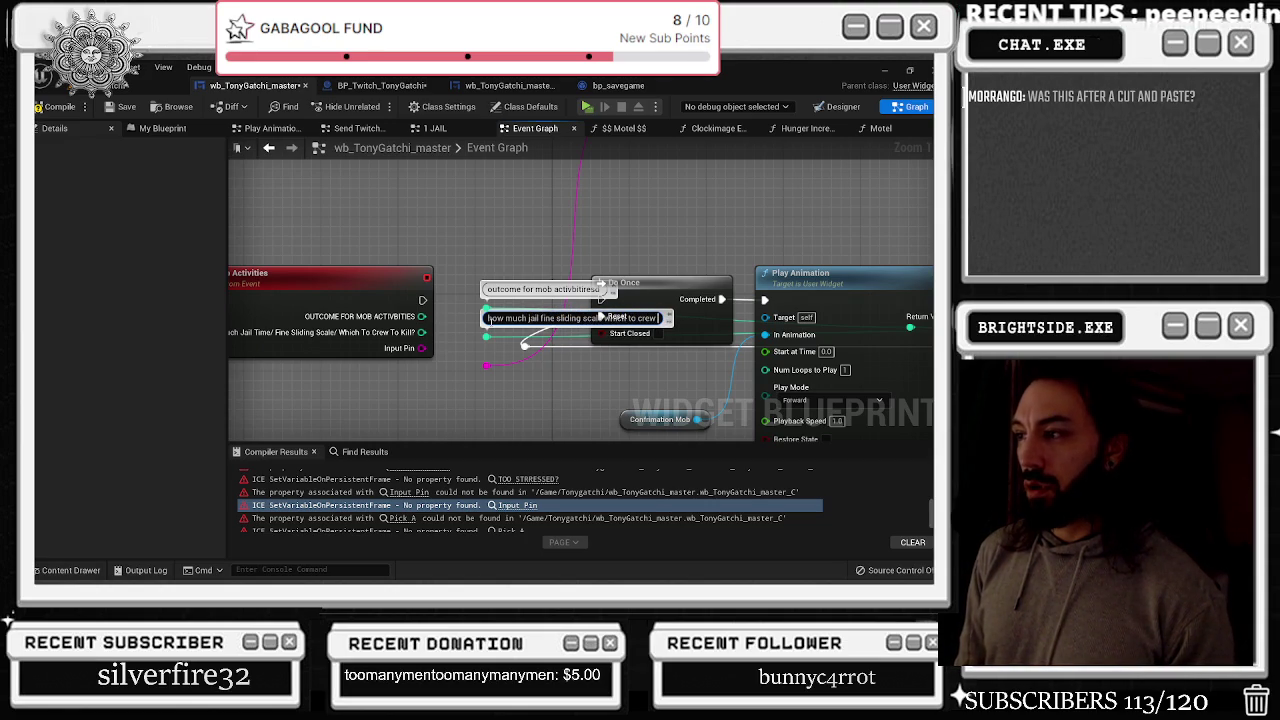
key(Return)
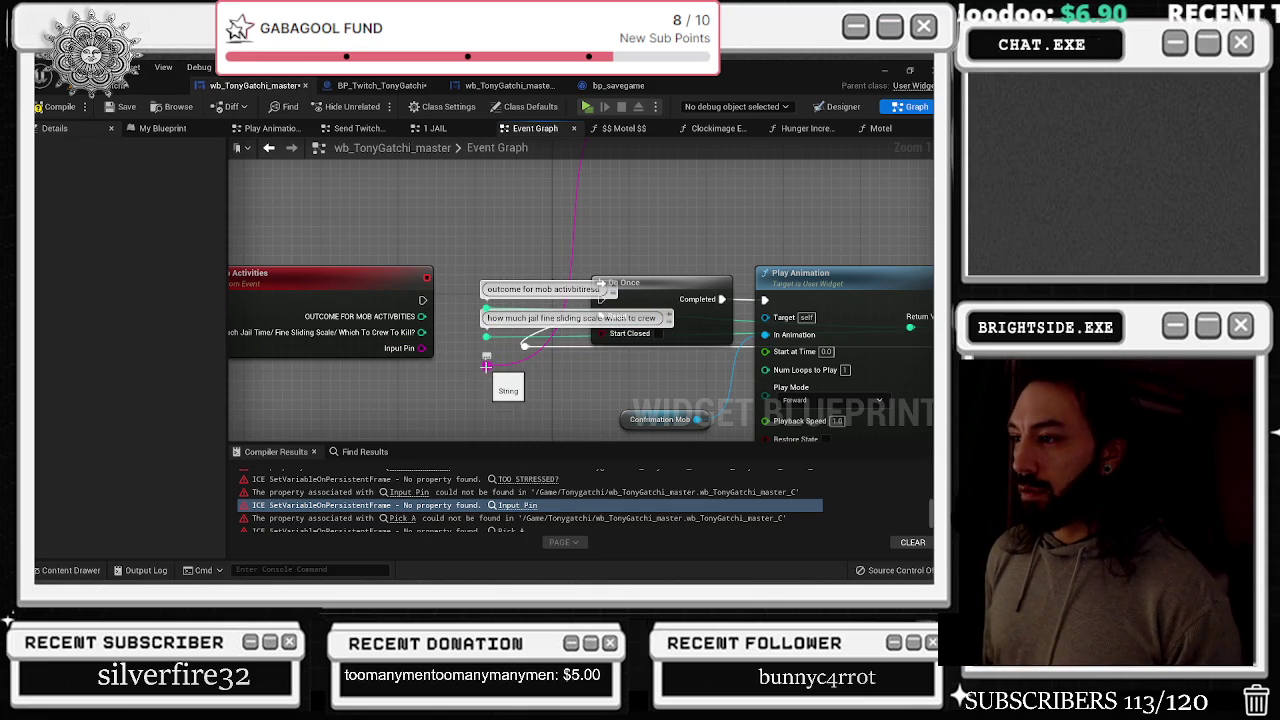
click(491, 347)
key(Escape)
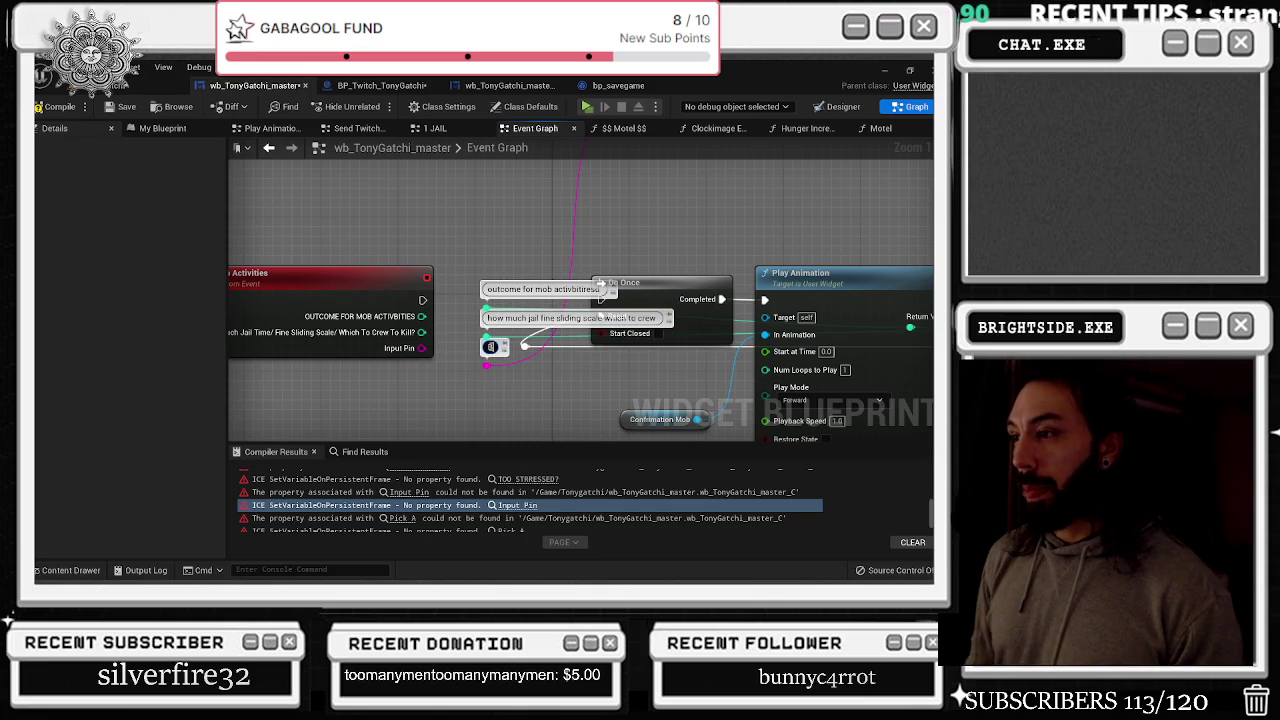
scroll(437, 358, down, 6)
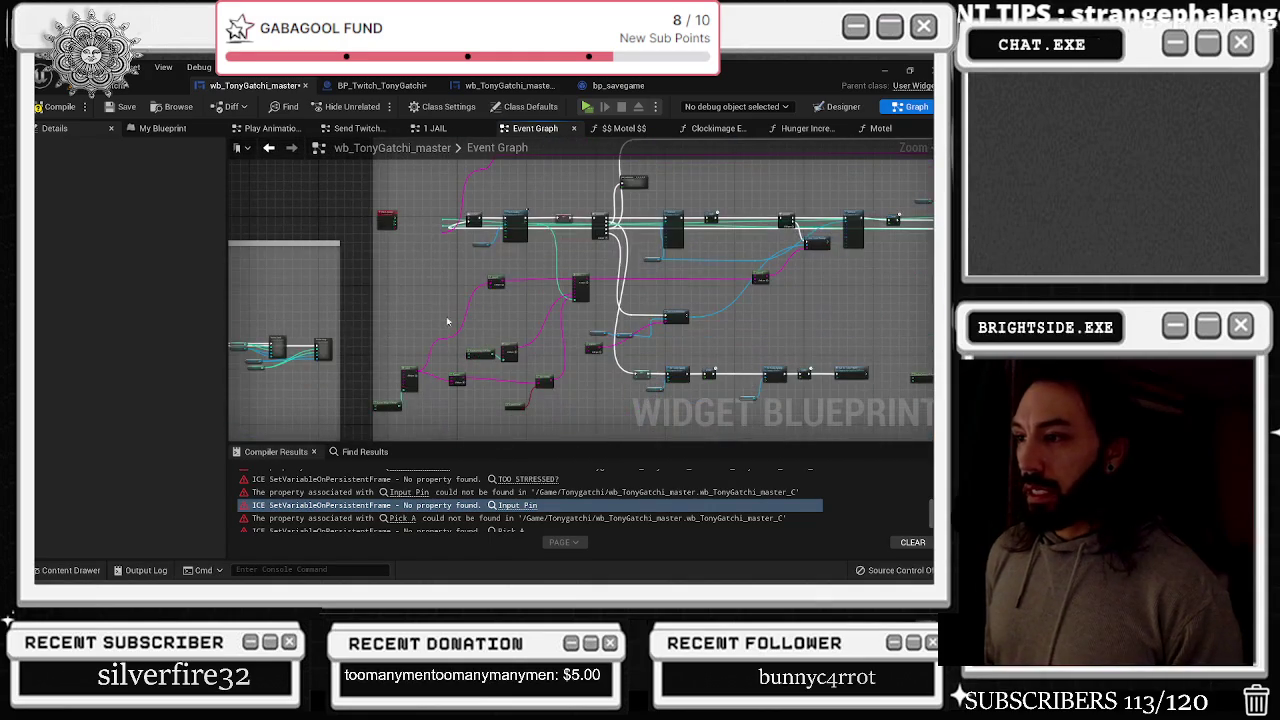
scroll(430, 160, up, 6)
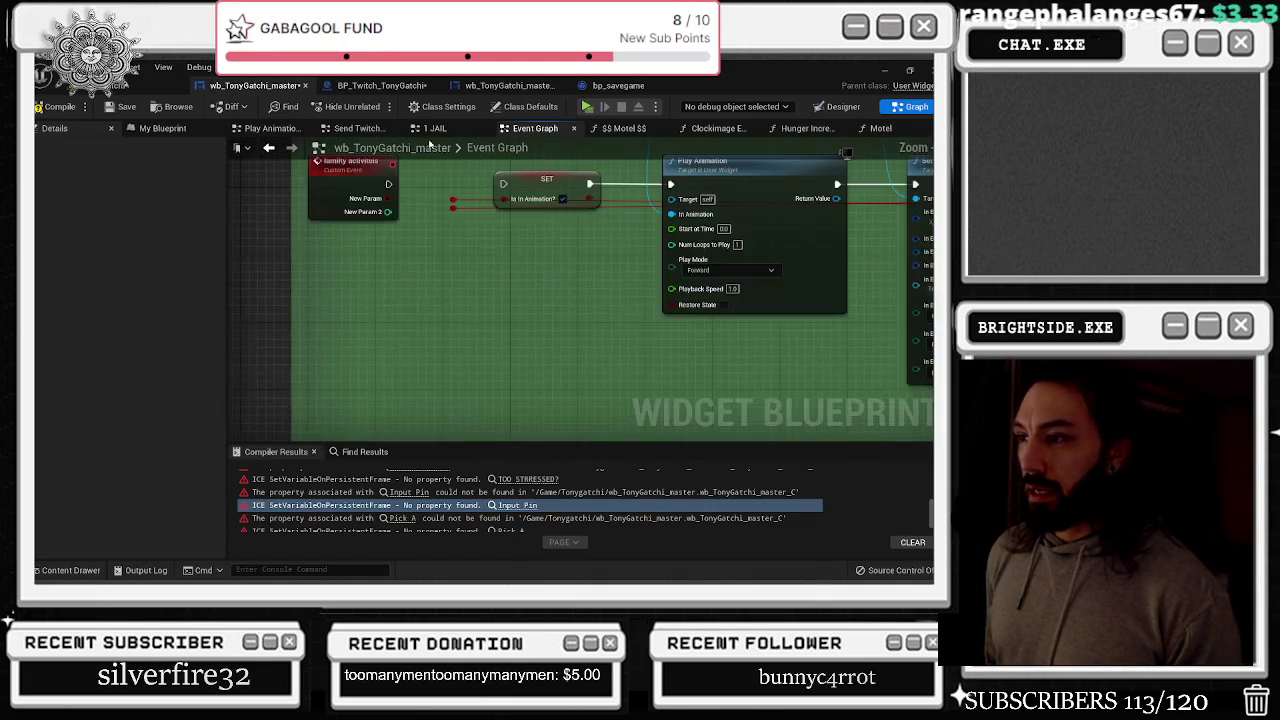
scroll(446, 179, up, 2)
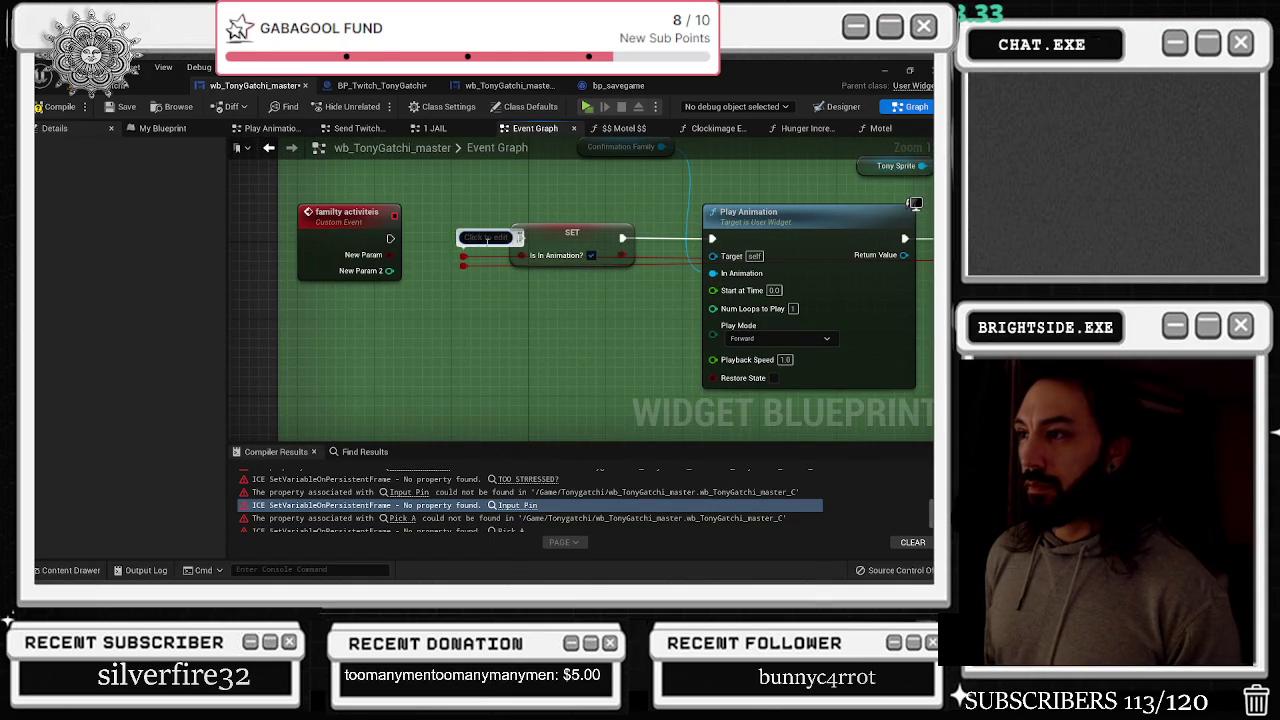
click(487, 238)
key(ctrl+v)
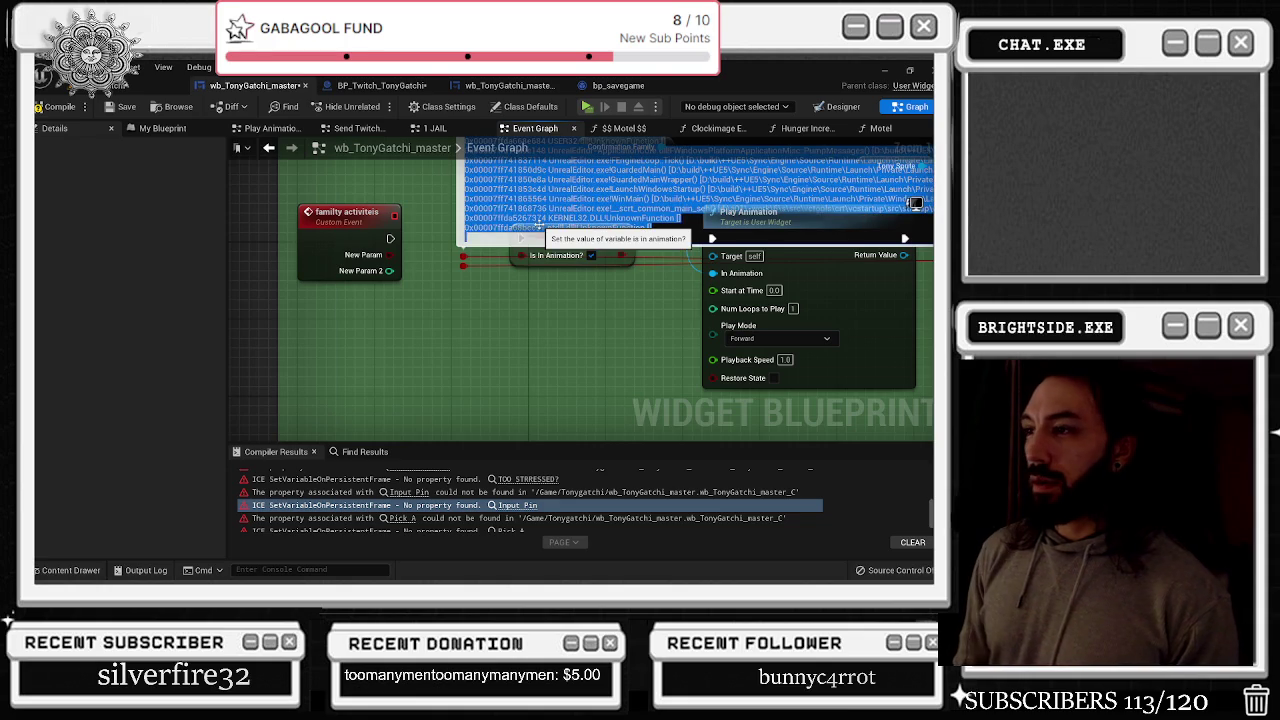
key(ctrl+z)
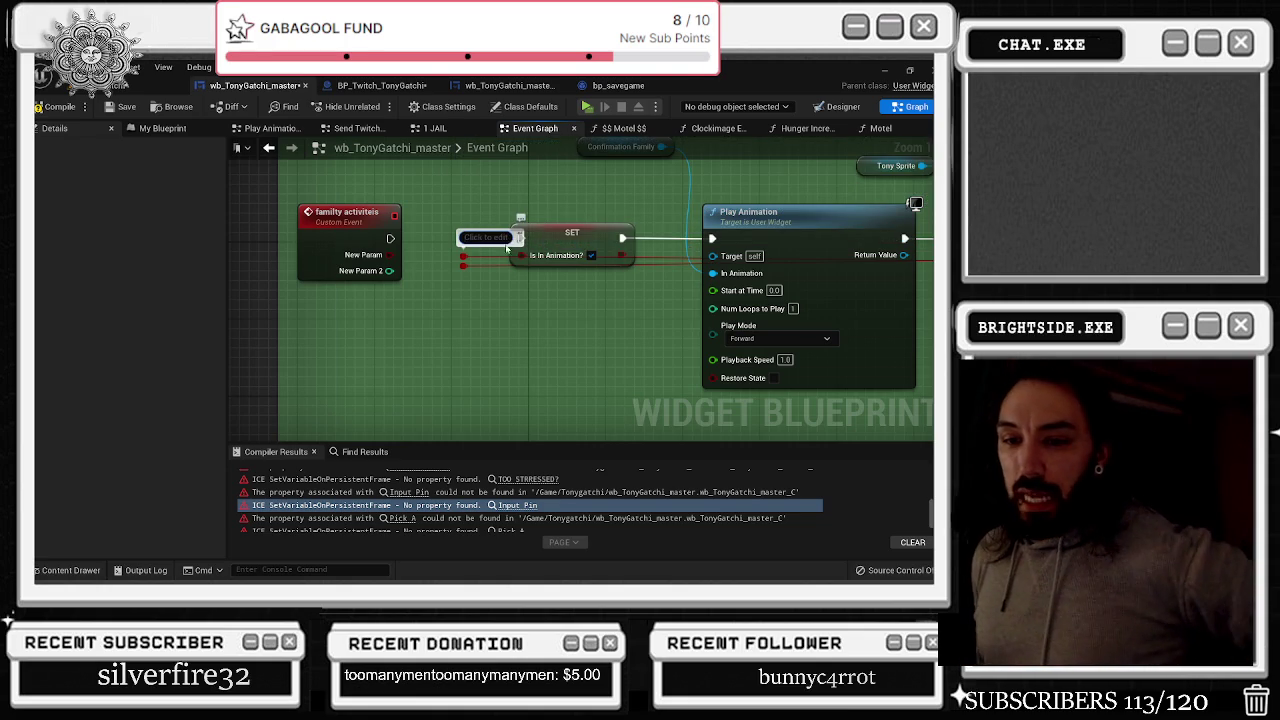
scroll(515, 278, down, 5)
scroll(515, 278, down, 3)
scroll(465, 170, up, 2)
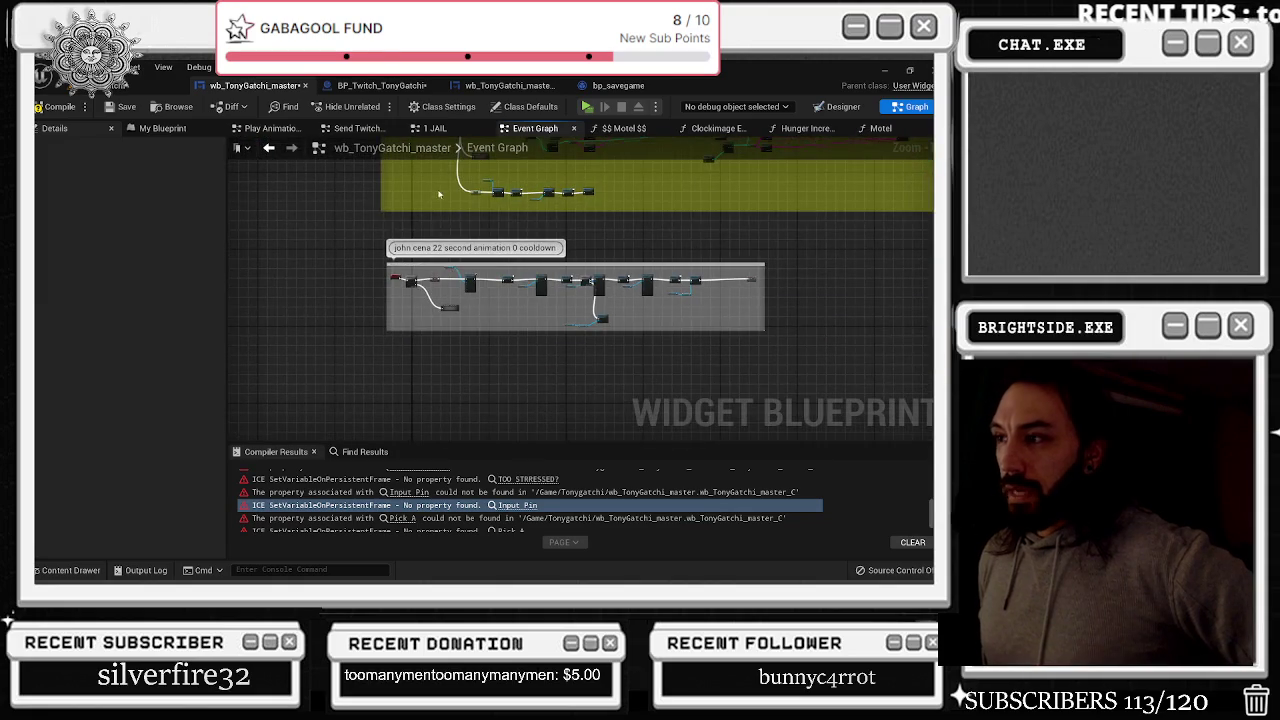
scroll(489, 244, up, 2)
scroll(500, 340, down, 2)
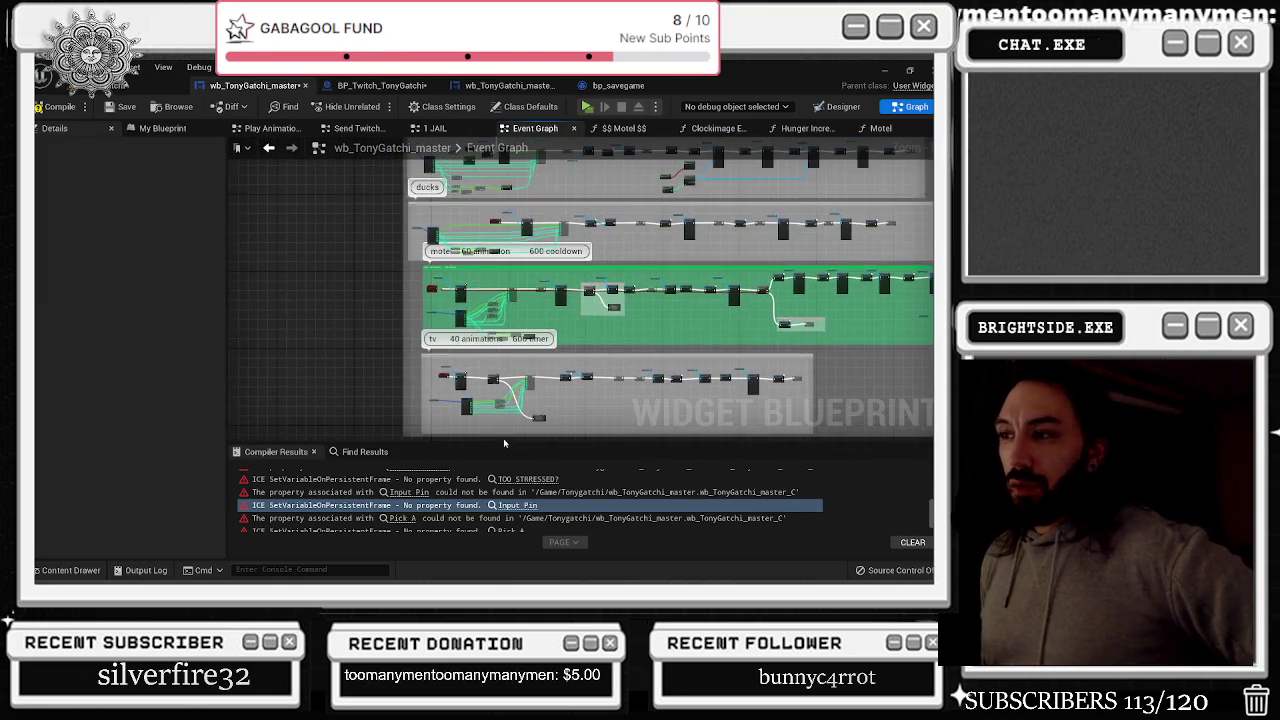
scroll(550, 216, up, 3)
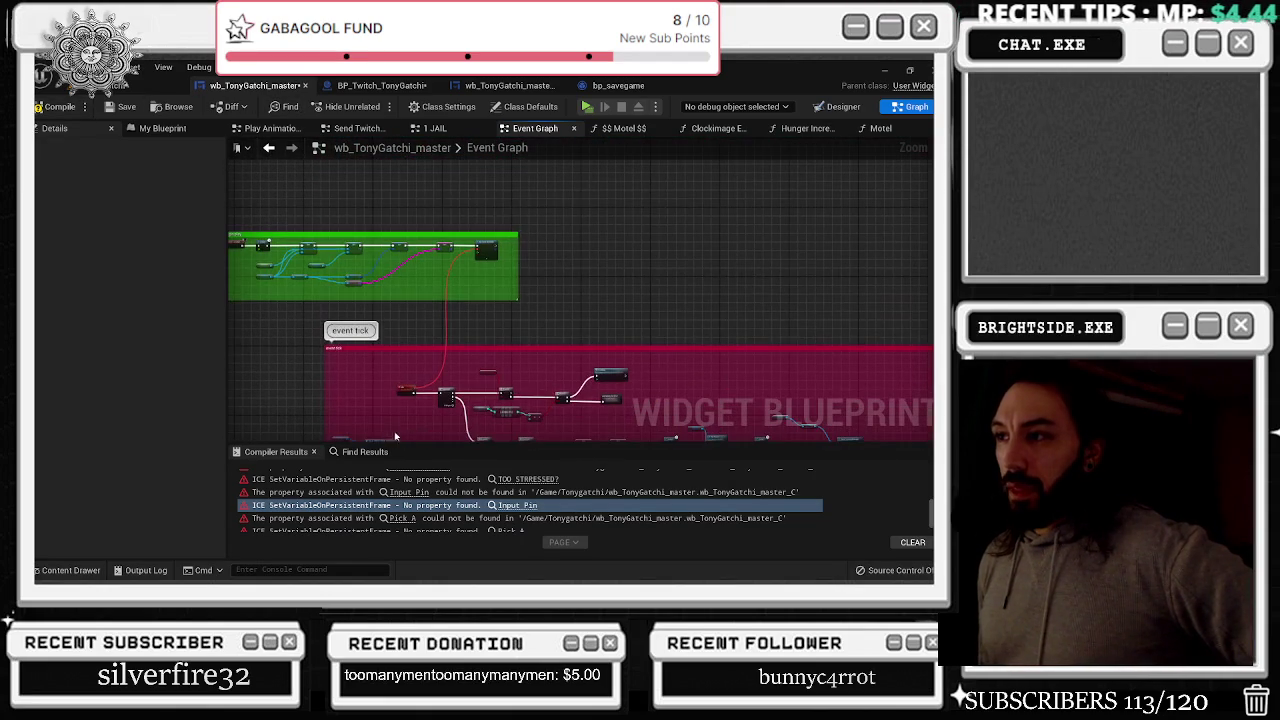
click(624, 128)
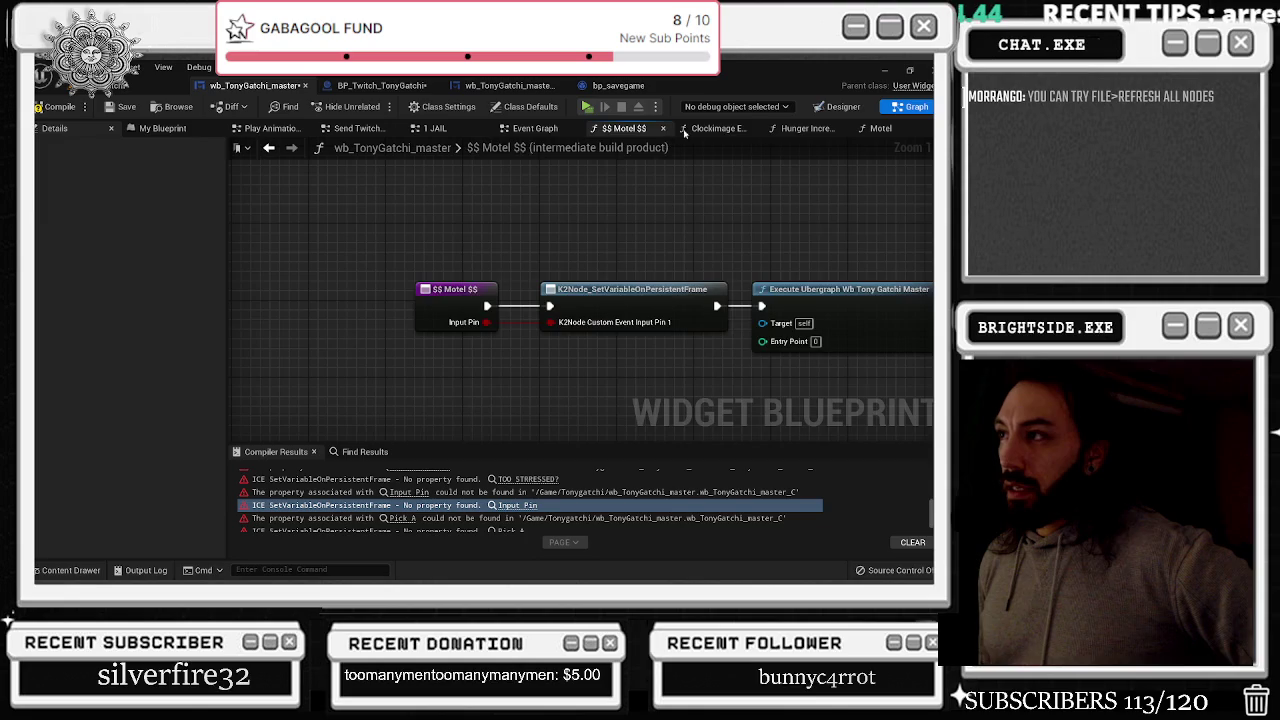
click(708, 129)
click(612, 130)
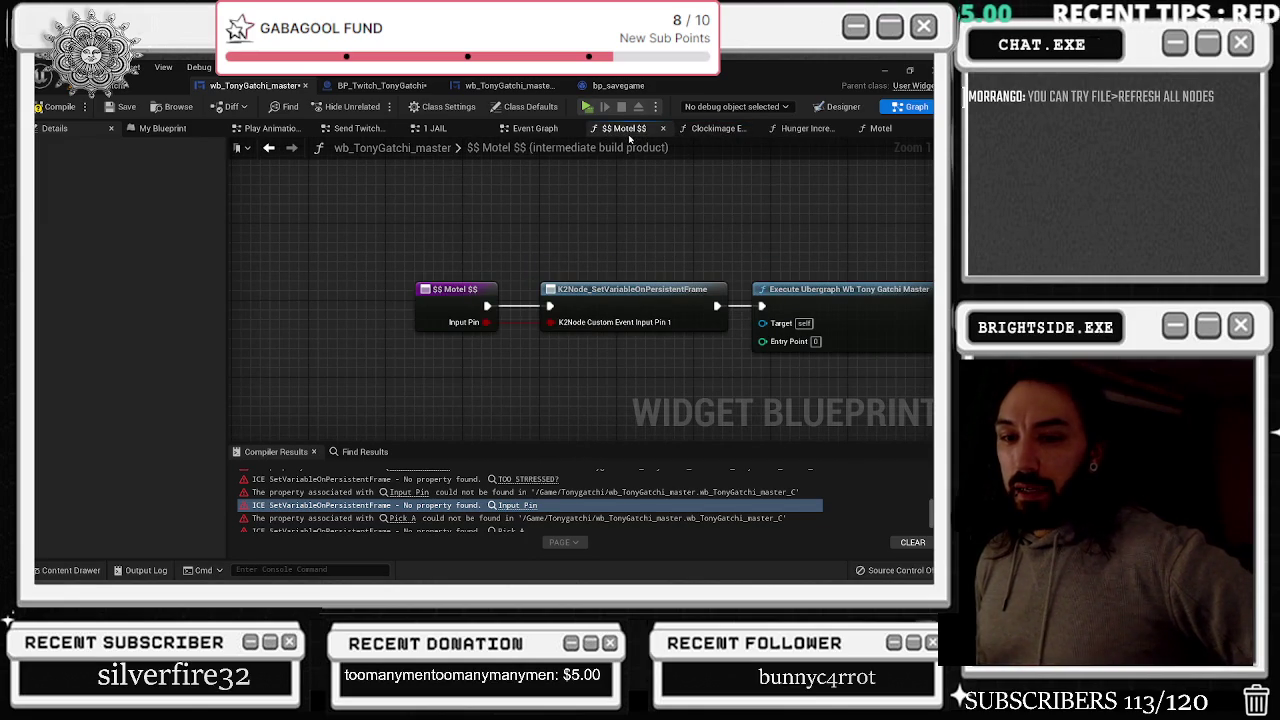
click(715, 129)
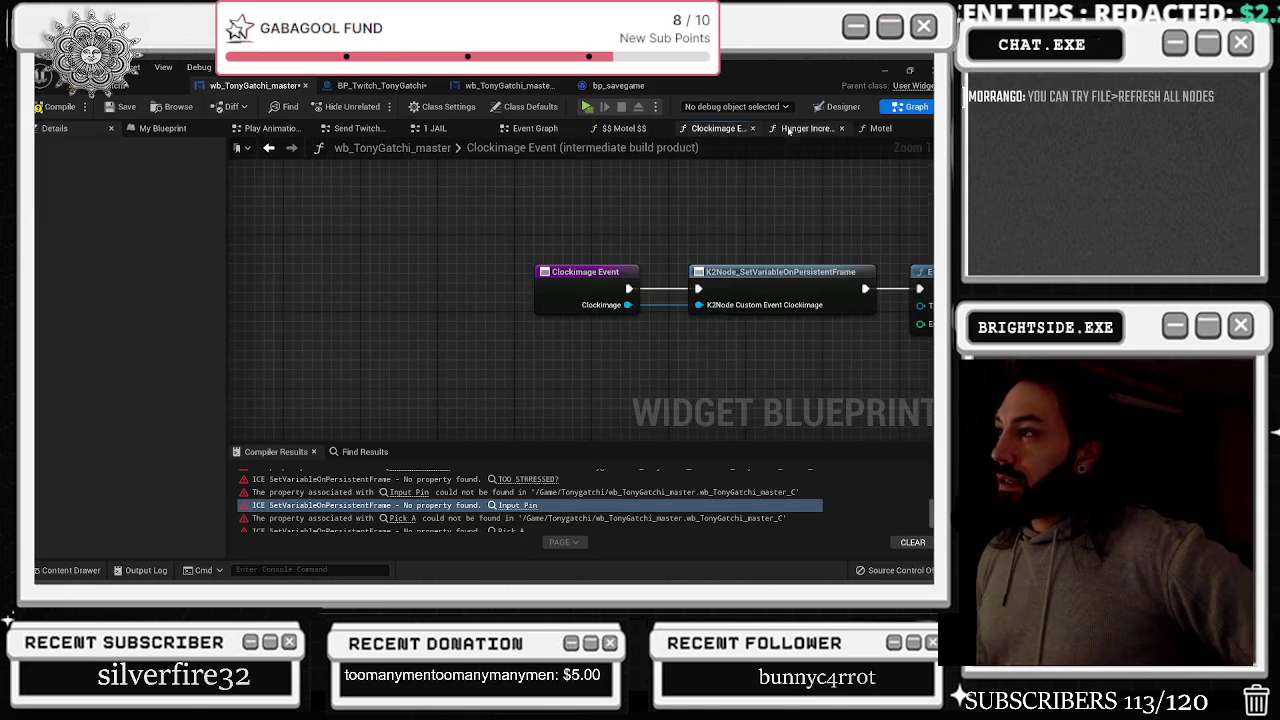
click(880, 130)
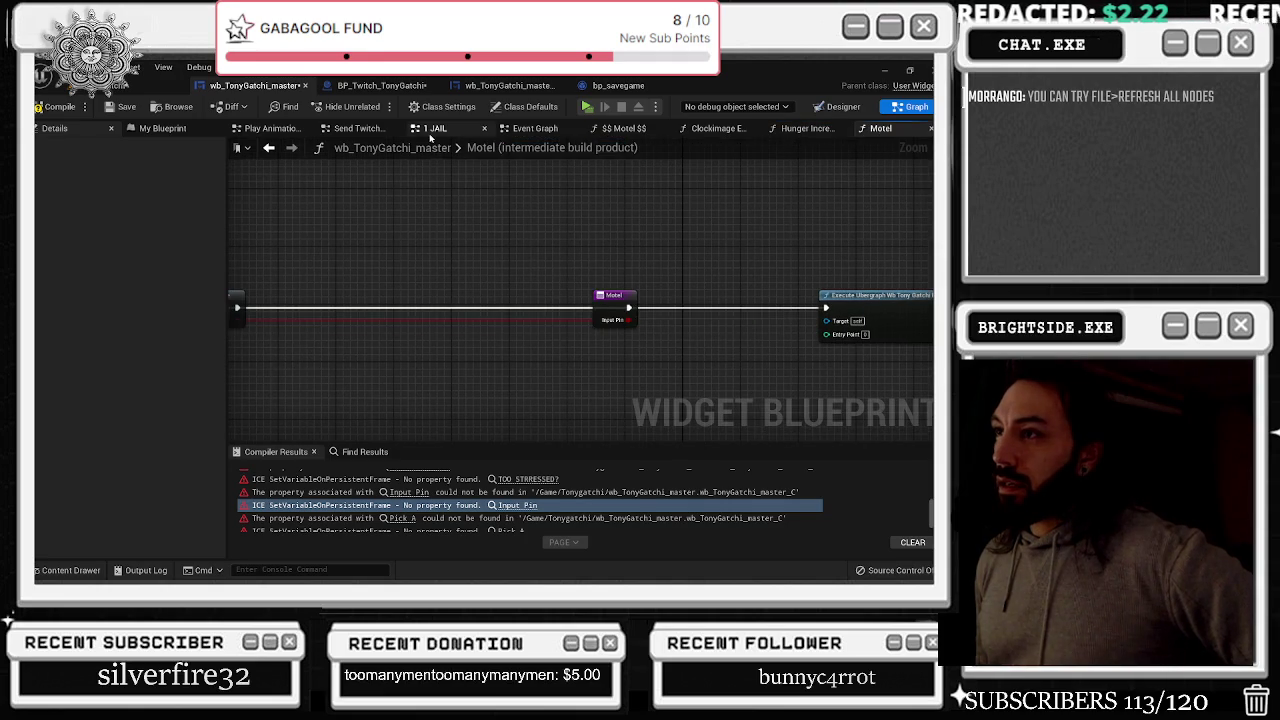
click(433, 128)
click(356, 130)
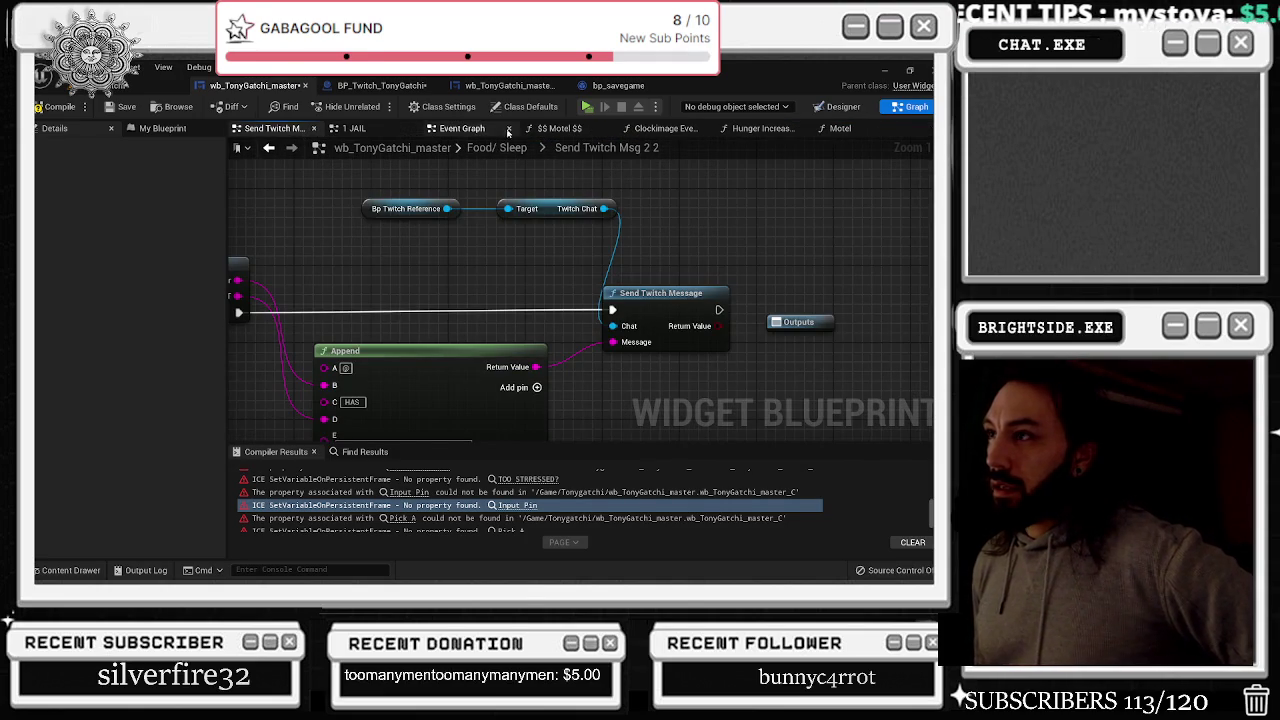
click(468, 129)
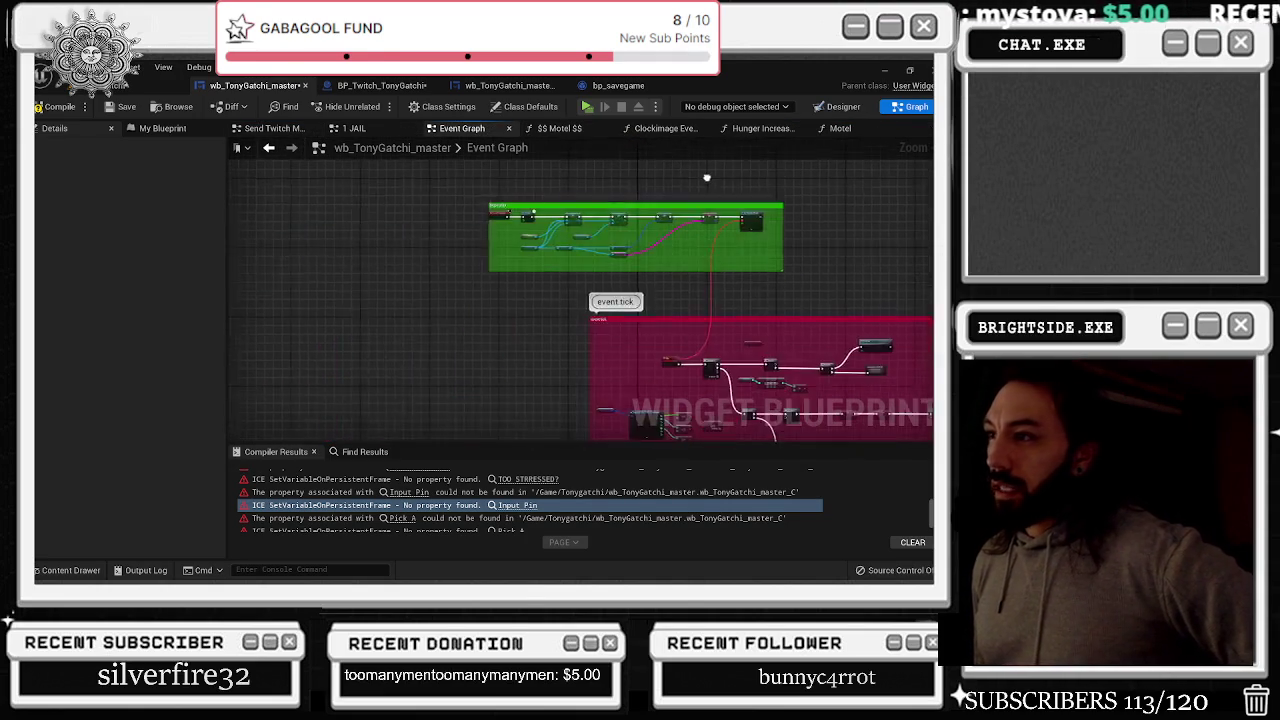
Search node actions for 'redirect', cancel it, and refresh all nodes from the File menu
right_click(506, 302)
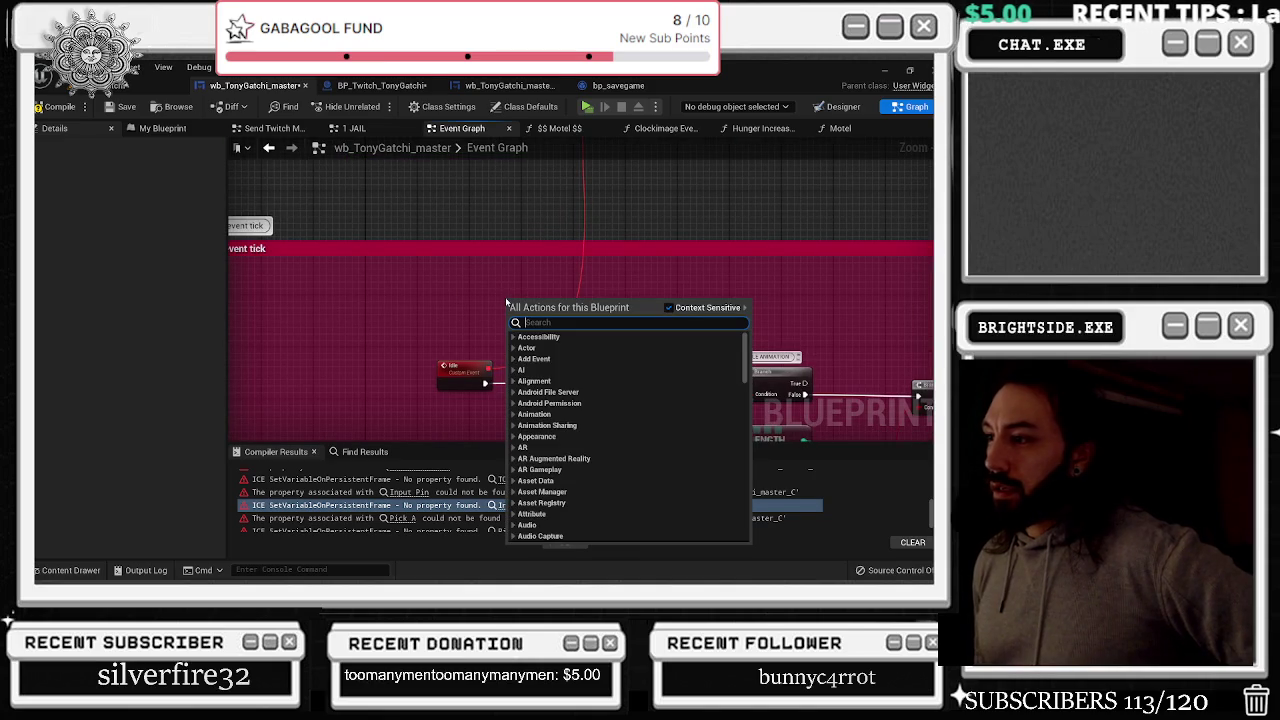
text(red)
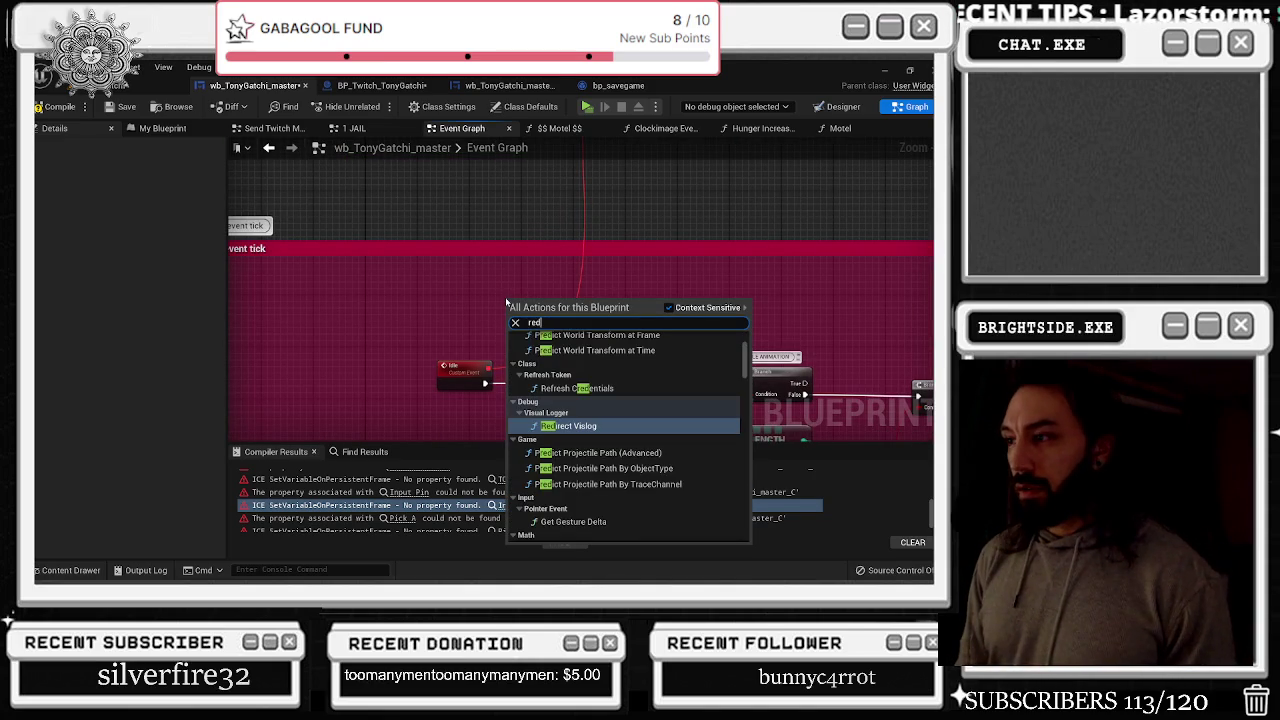
text(irect)
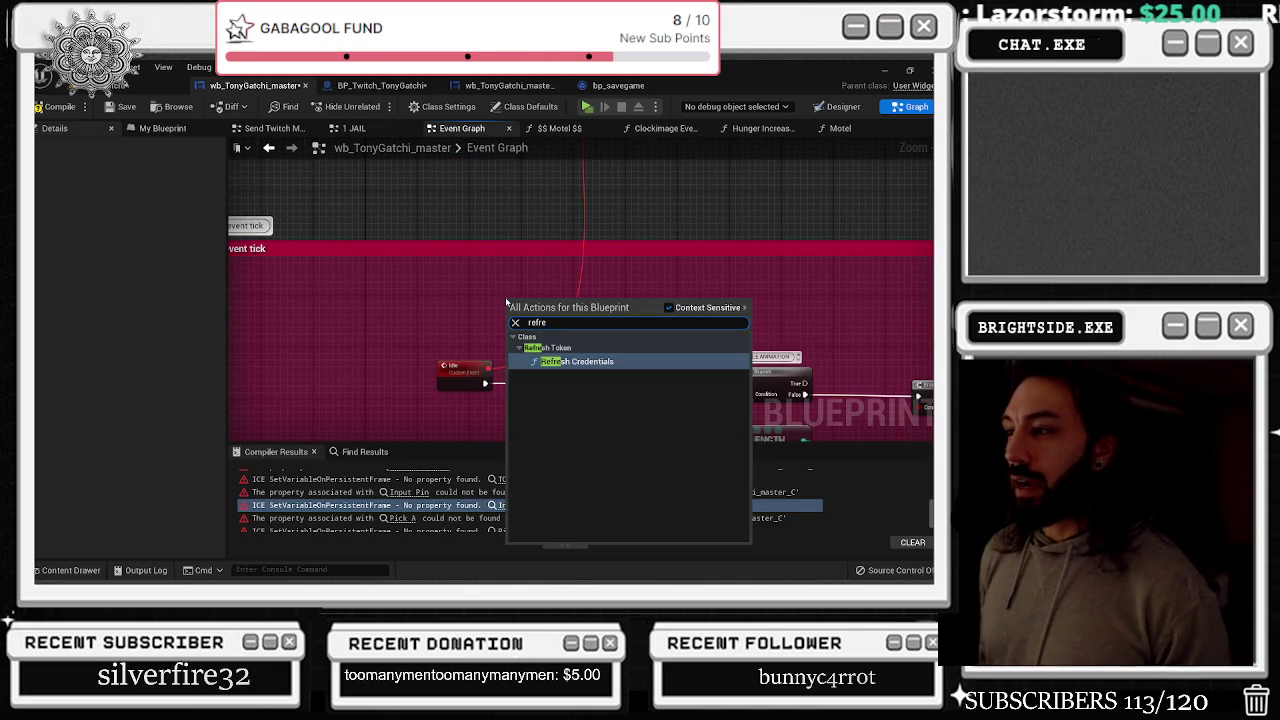
key(Escape)
click(70, 67)
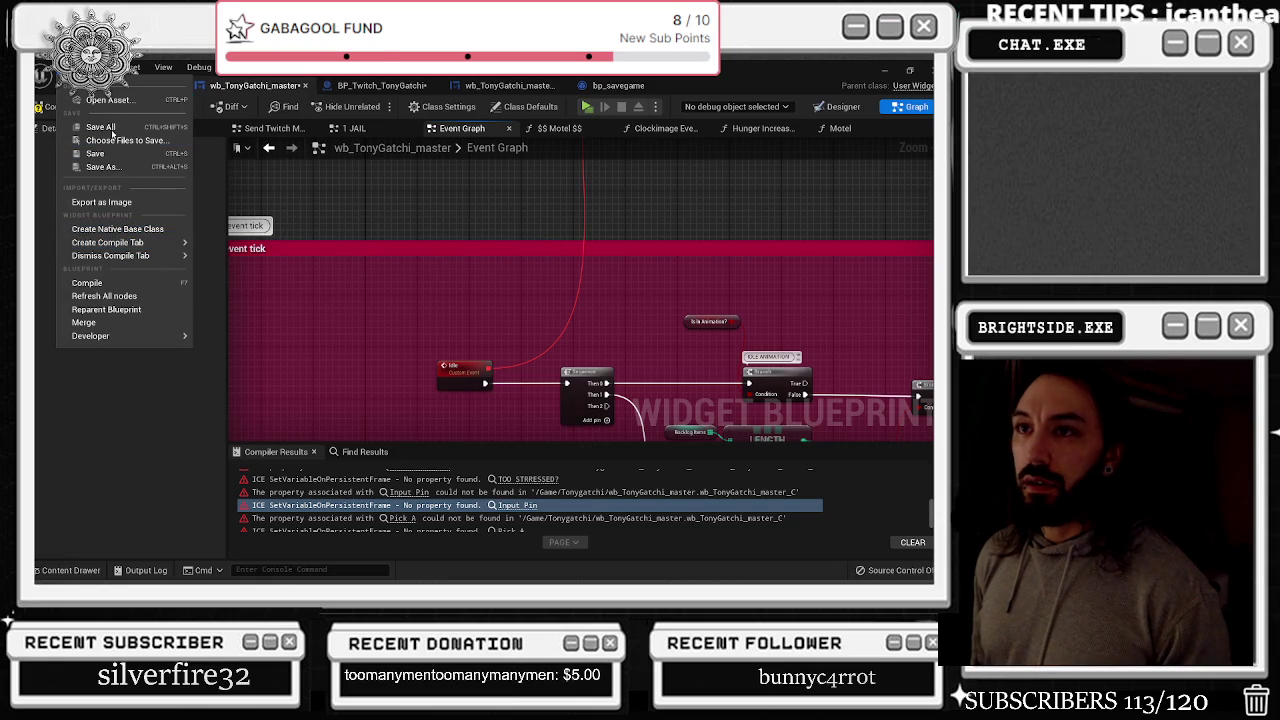
click(113, 298)
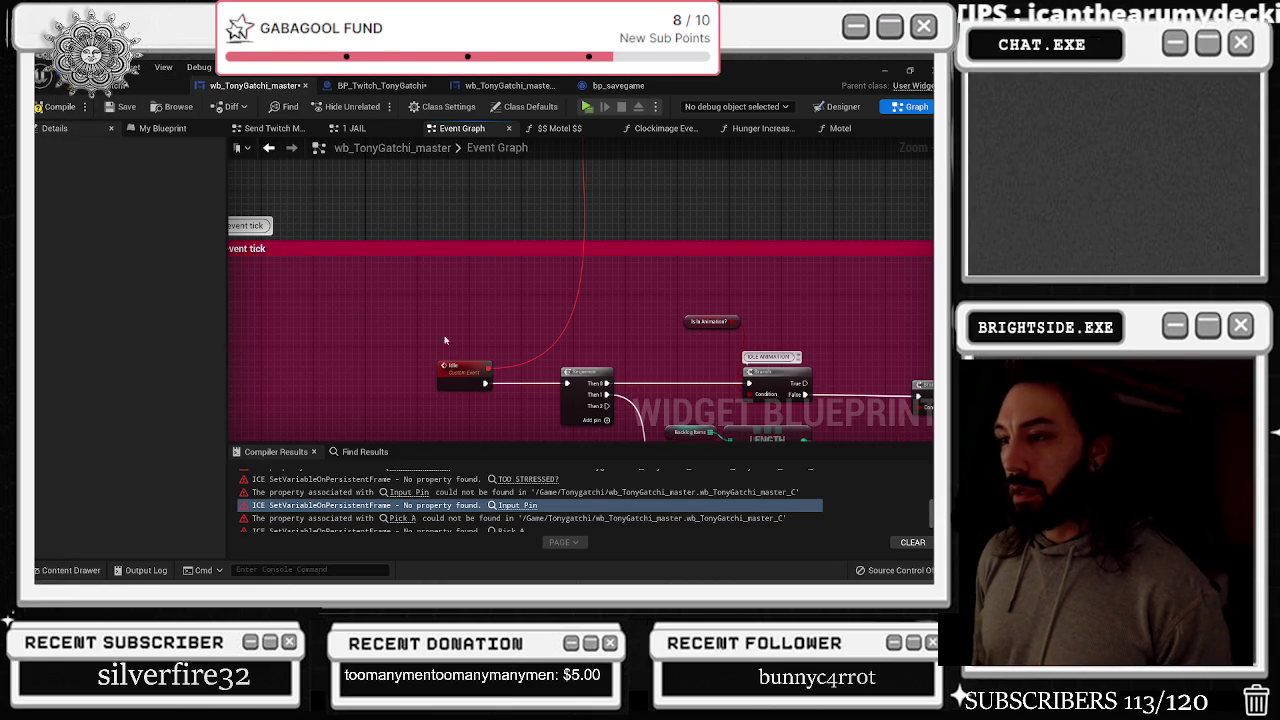
Frame the Hunger increase event group and show the My Blueprint members panel
scroll(496, 298, down, 3)
right_click(495, 302)
drag(460, 323, 390, 133)
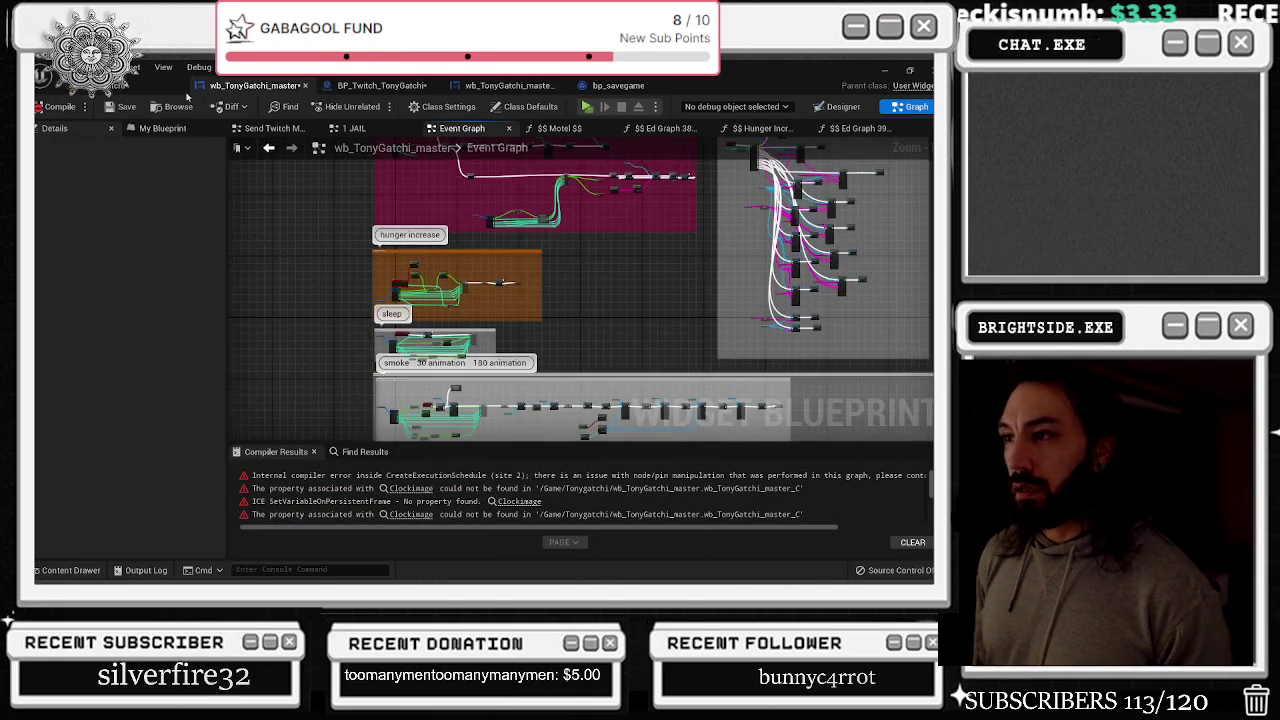
scroll(376, 265, up, 5)
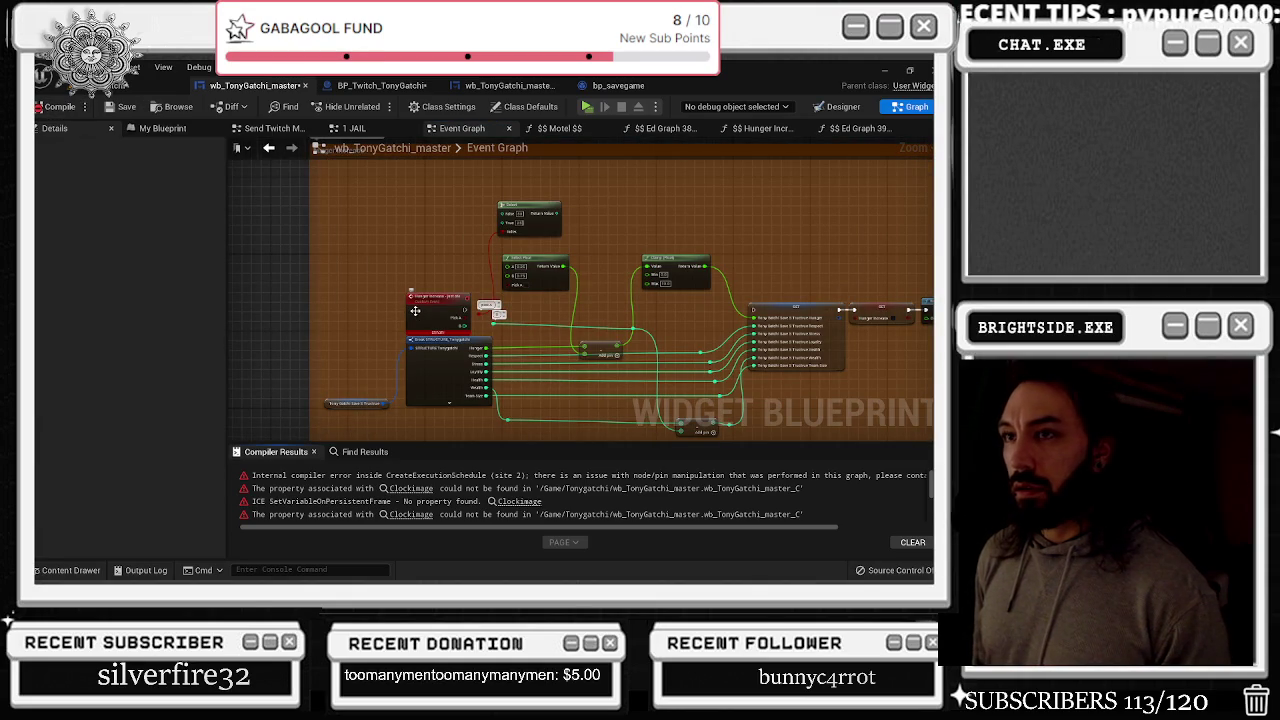
scroll(423, 363, down, 5)
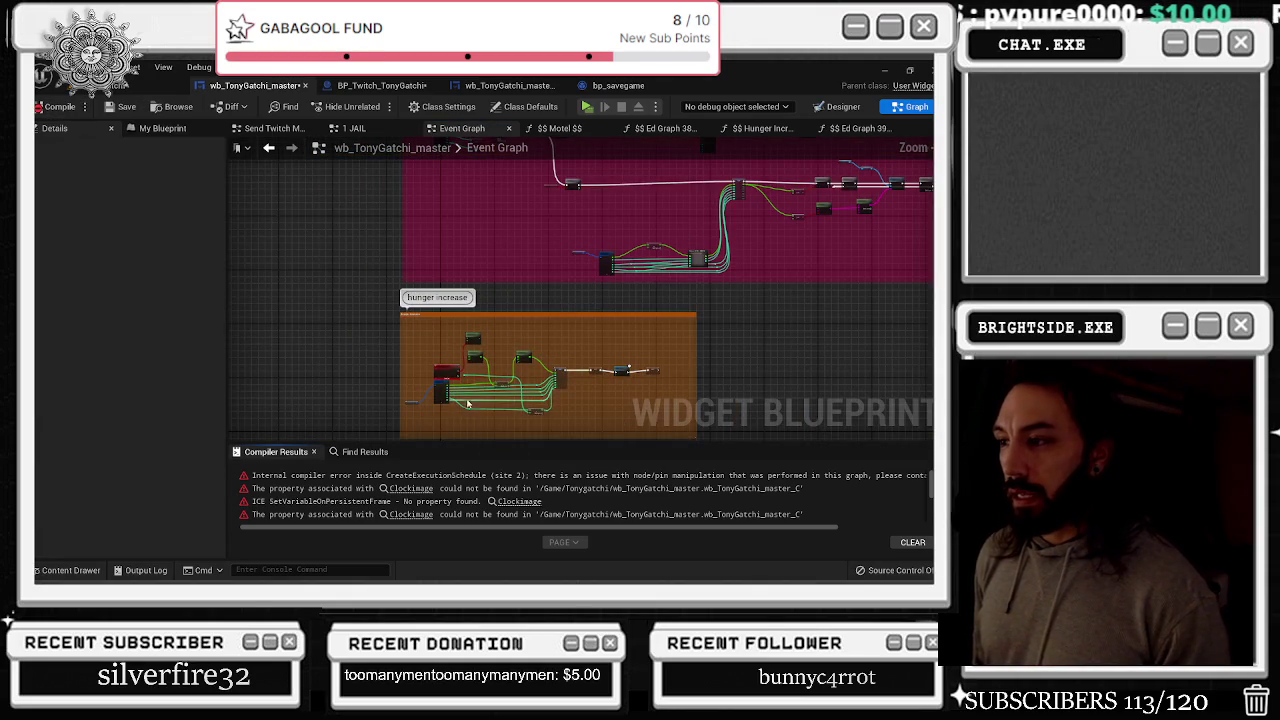
scroll(502, 277, up, 5)
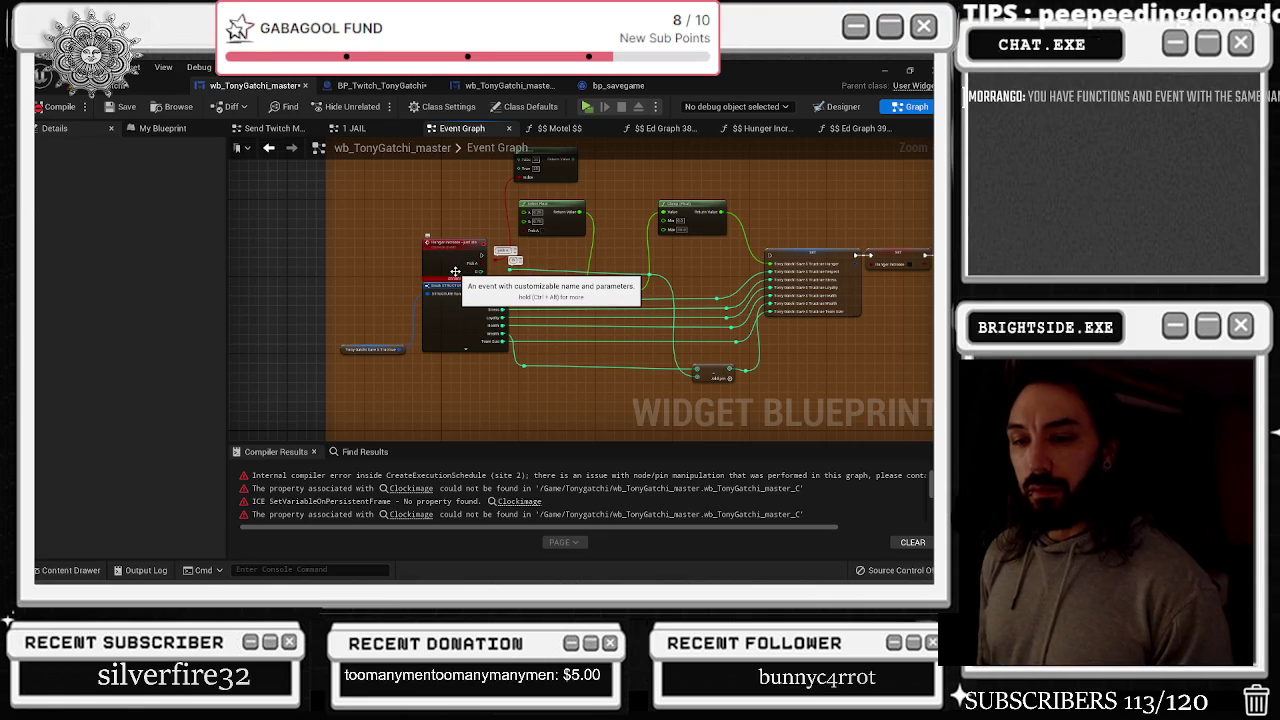
click(162, 128)
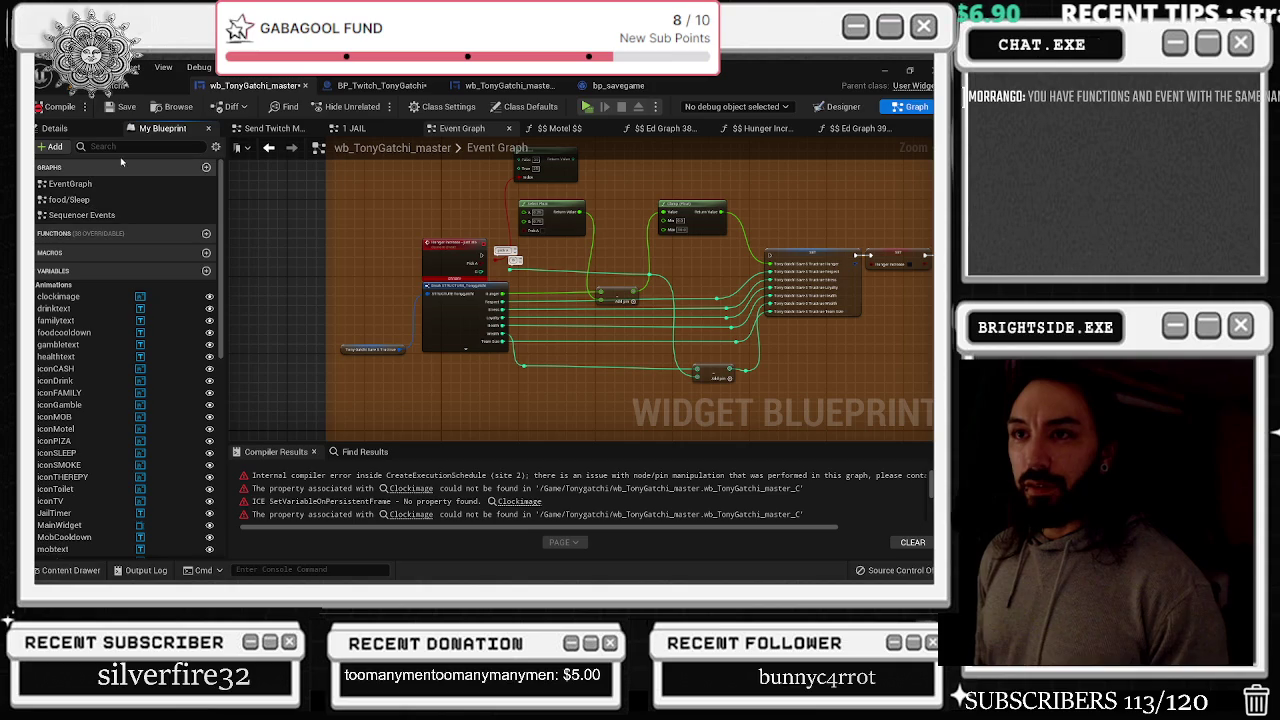
Check the BP_Twitch_TonyGatchi, widget designer and bp_savegame tabs, then return to the Event Graph
click(381, 85)
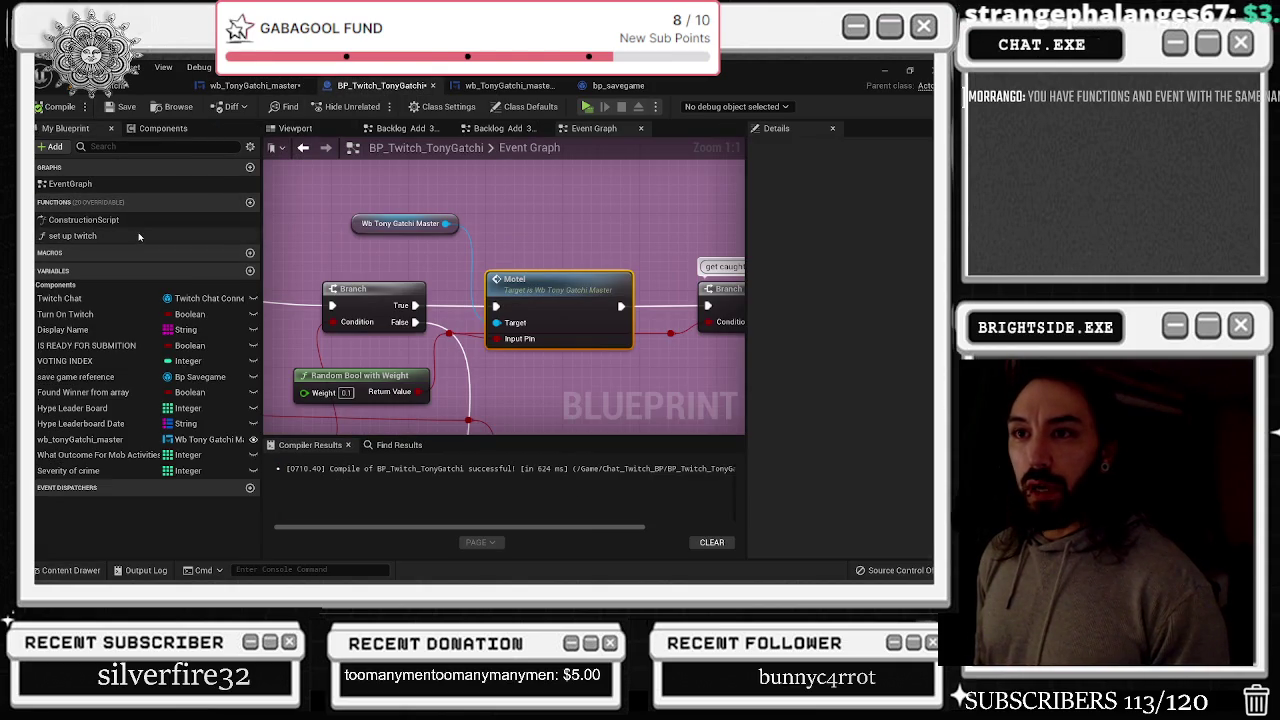
click(455, 86)
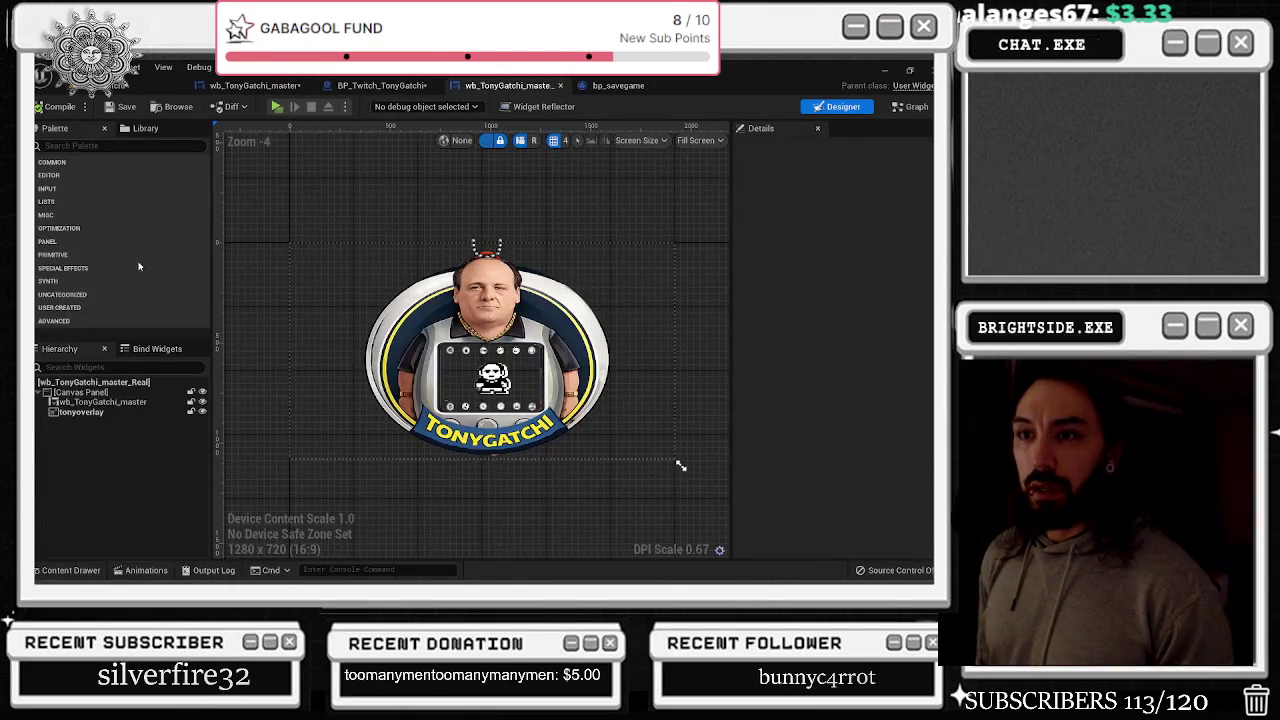
click(618, 85)
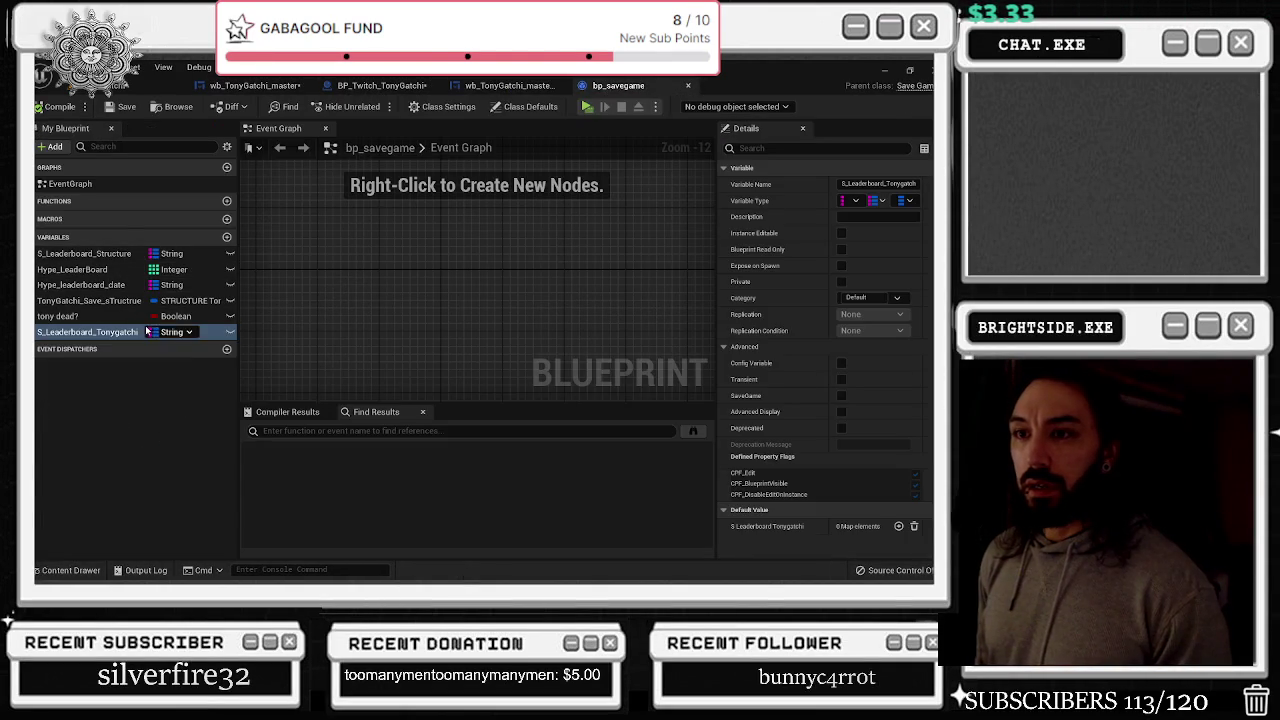
click(252, 86)
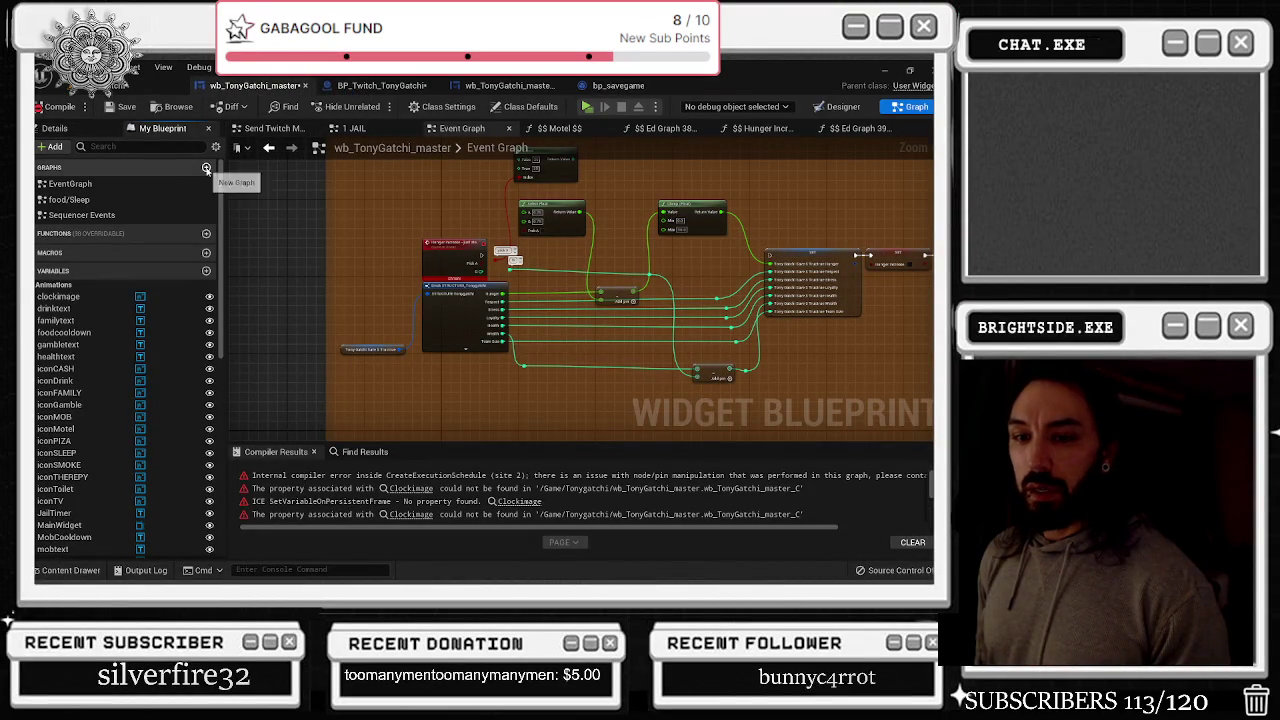
Expand Sequencer Events and food/Sleep in My Blueprint and open the $$ Motel $$ graph
click(42, 215)
click(42, 215)
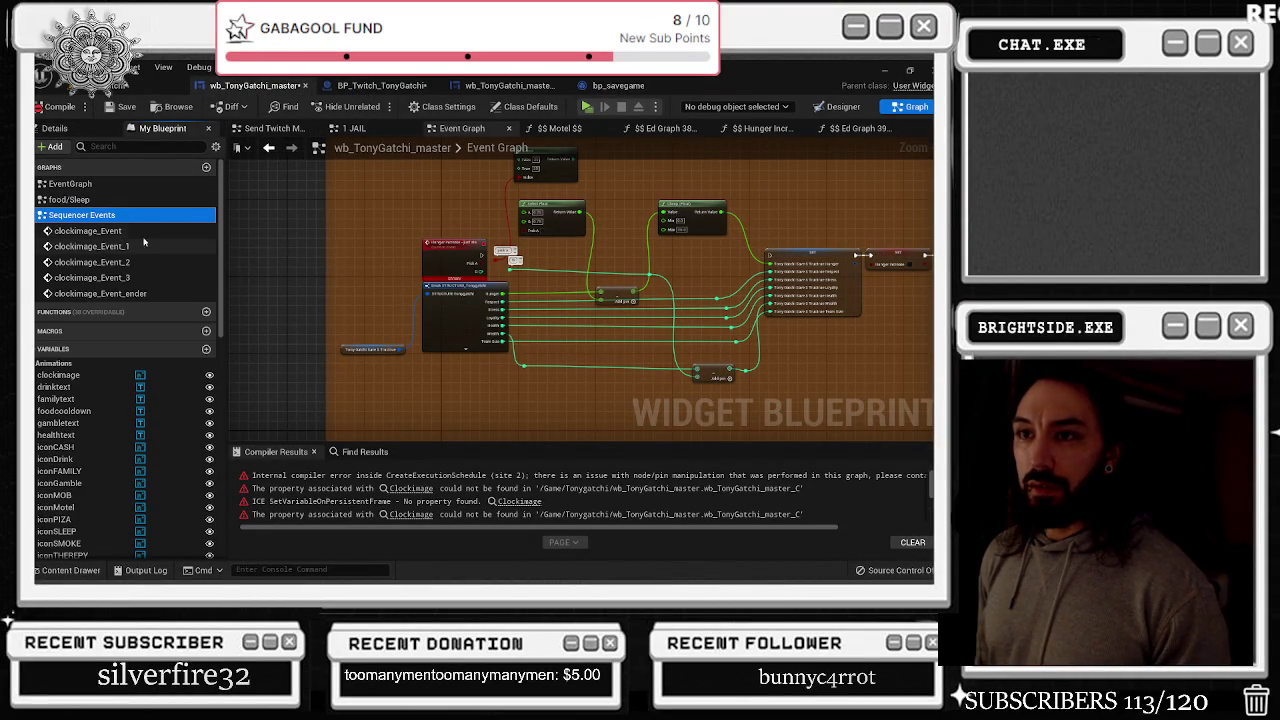
click(42, 199)
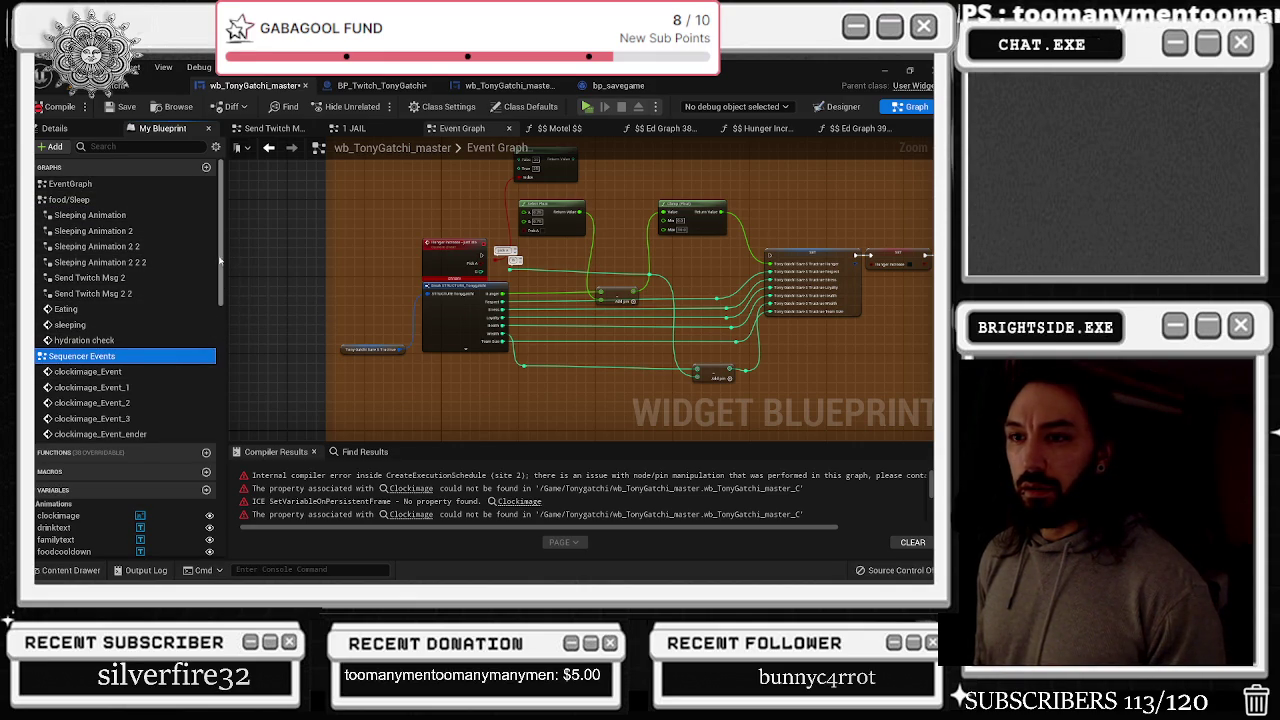
click(42, 184)
click(82, 356)
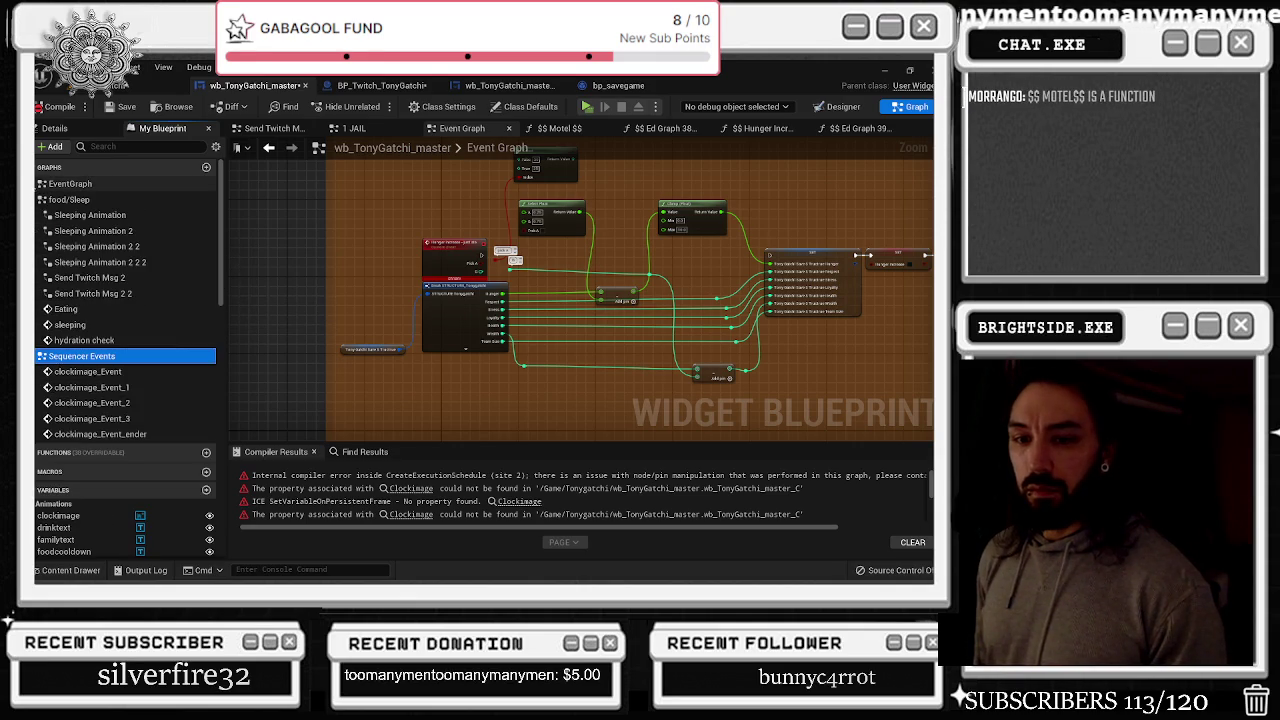
click(559, 129)
double_click(567, 152)
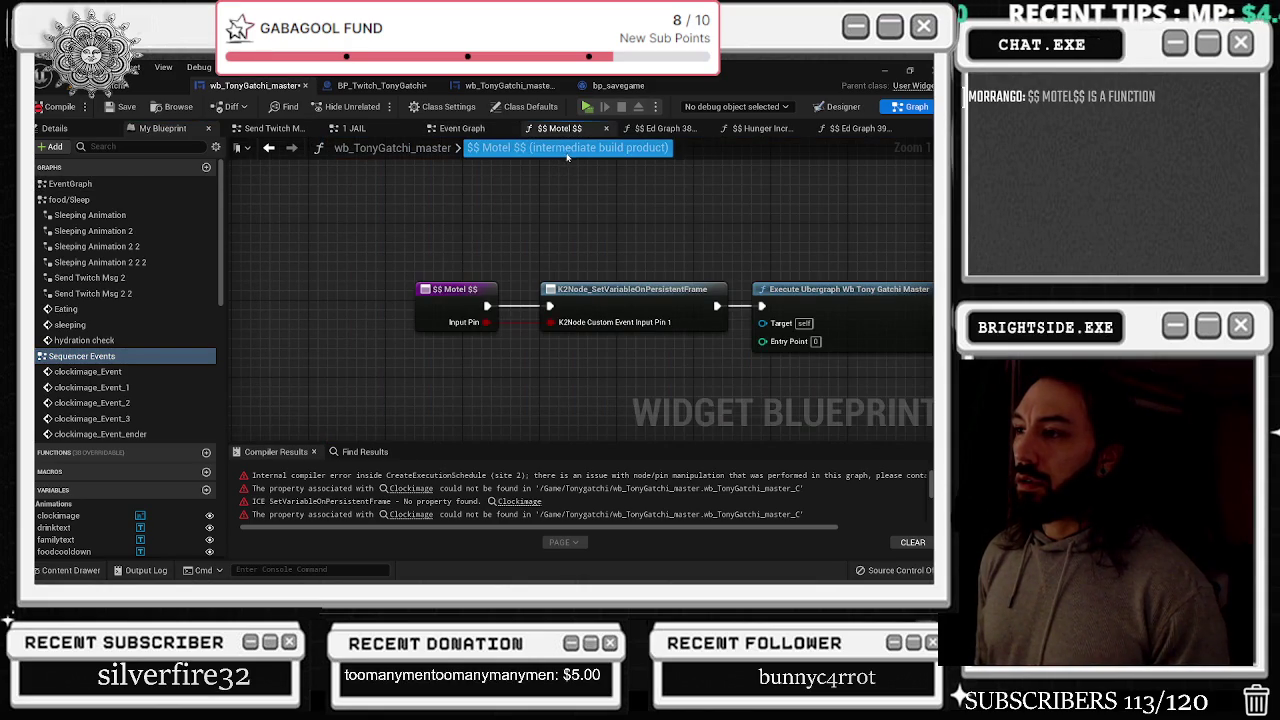
Cancel the Motel graph rename, centre its nodes, and filter My Blueprint members by 'mote'
click(558, 203)
scroll(565, 218, down, 1)
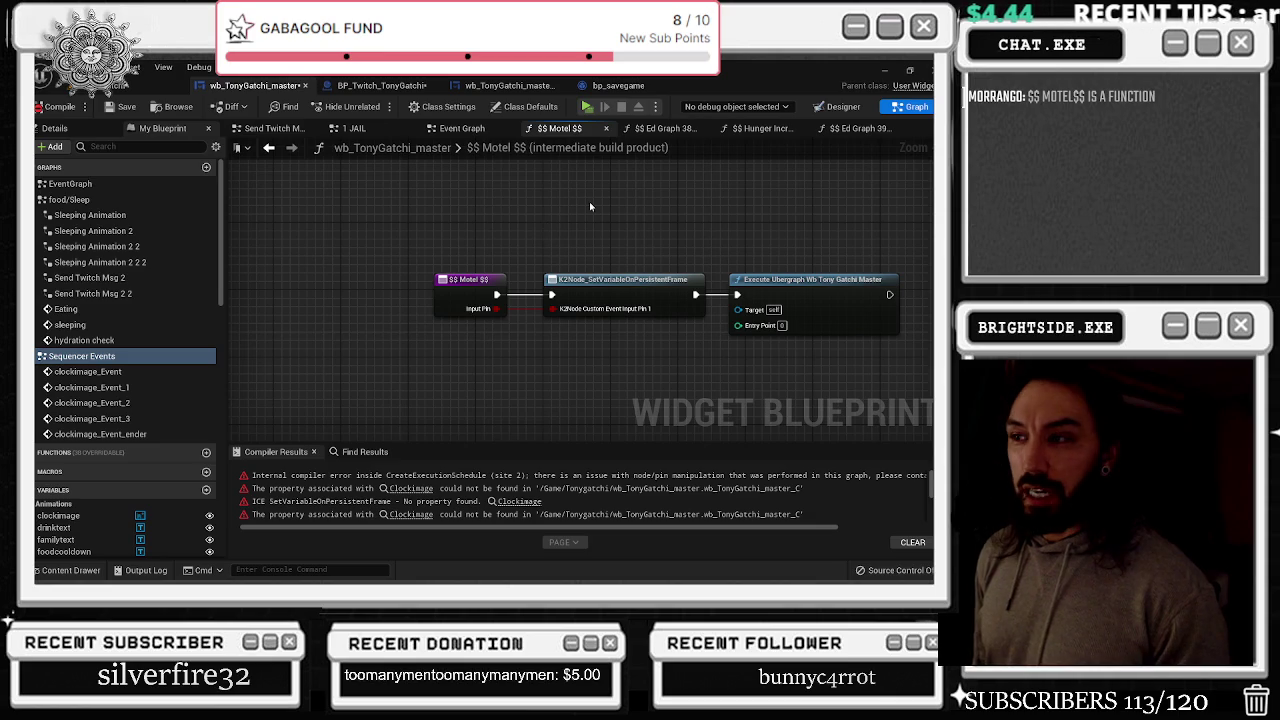
drag(526, 251, 450, 262)
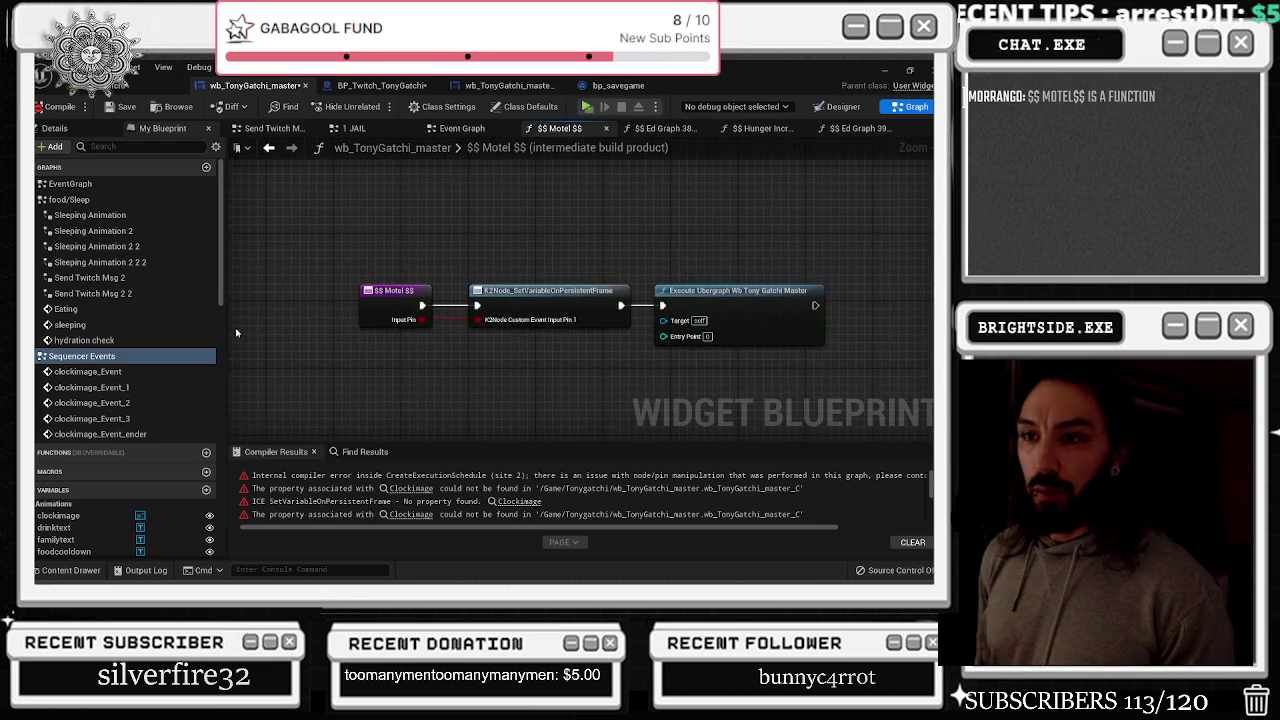
click(148, 145)
text(mote)
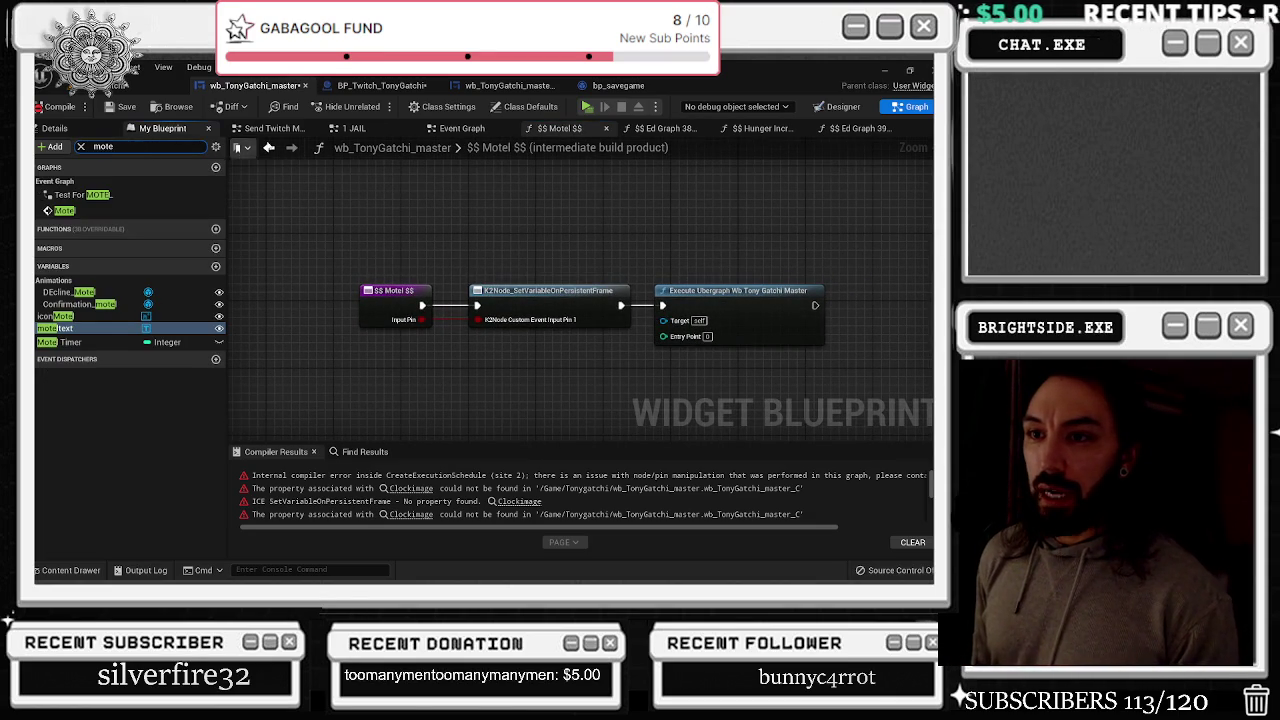
click(540, 129)
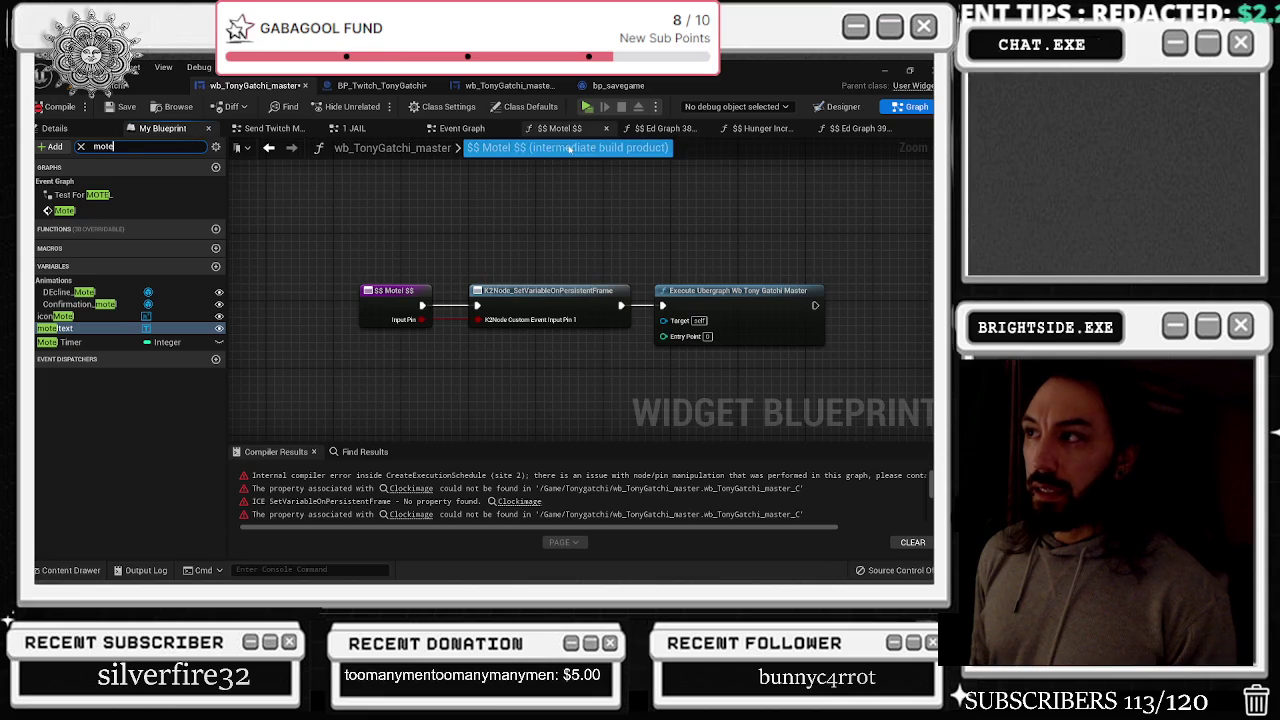
Inspect the $$ Ed Graph 389 $$ and Hunger Increase graphs, then return to the Event Graph
click(685, 130)
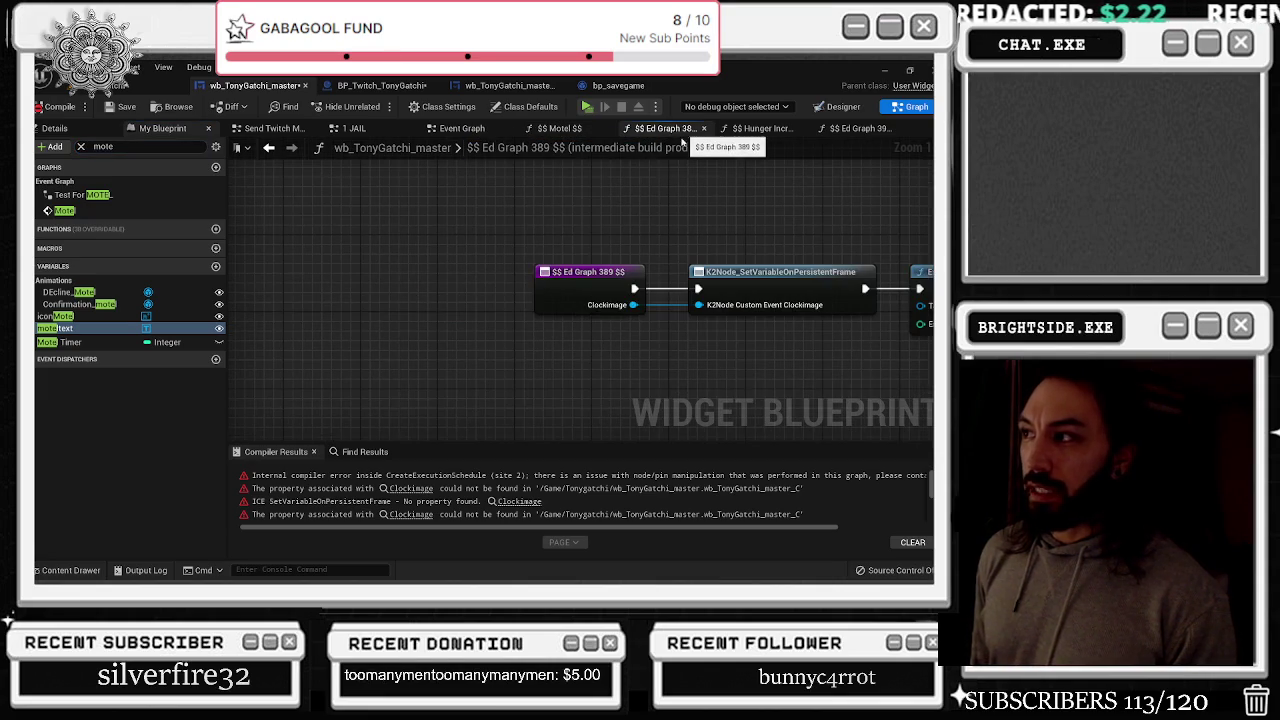
click(578, 305)
key(Home)
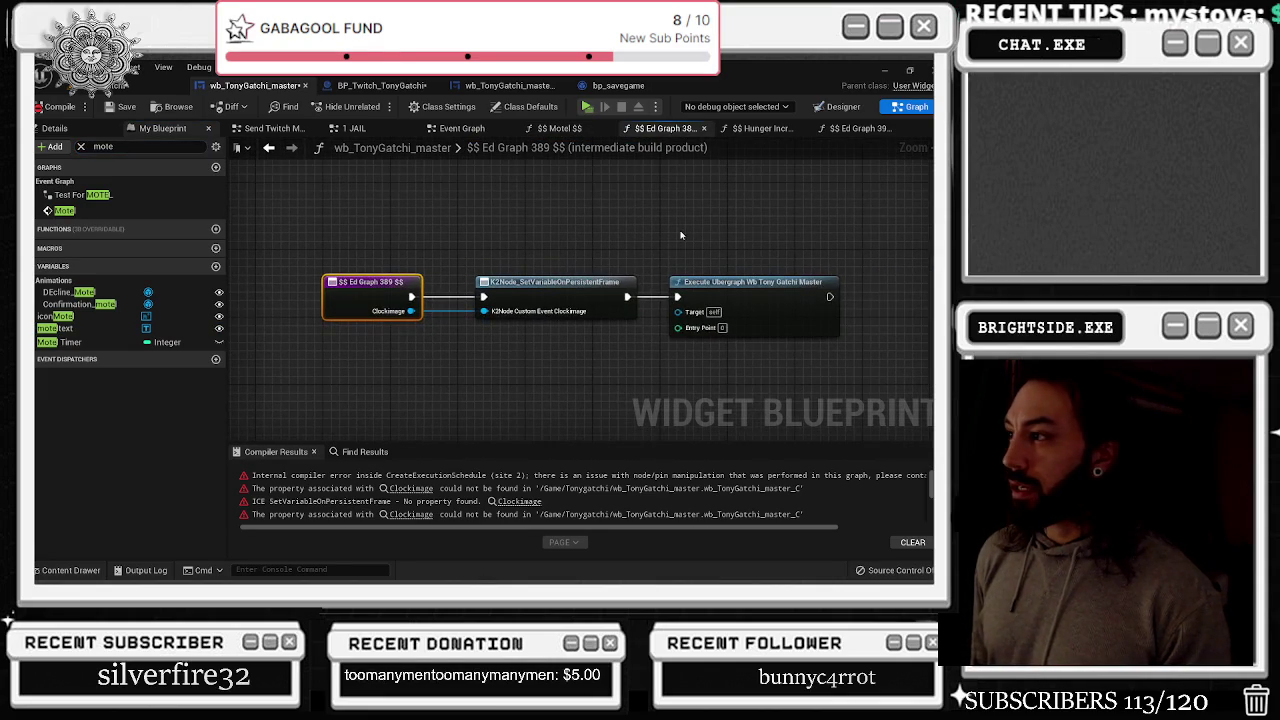
click(760, 128)
drag(530, 216, 755, 340)
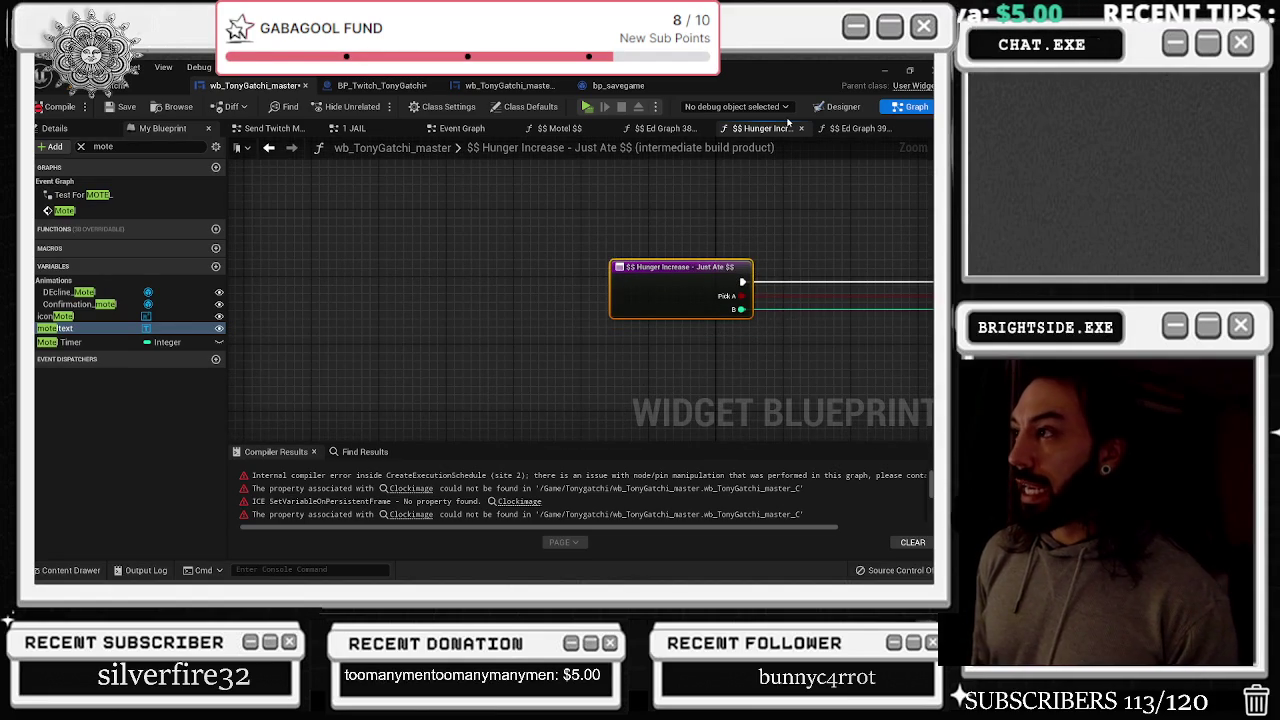
click(461, 128)
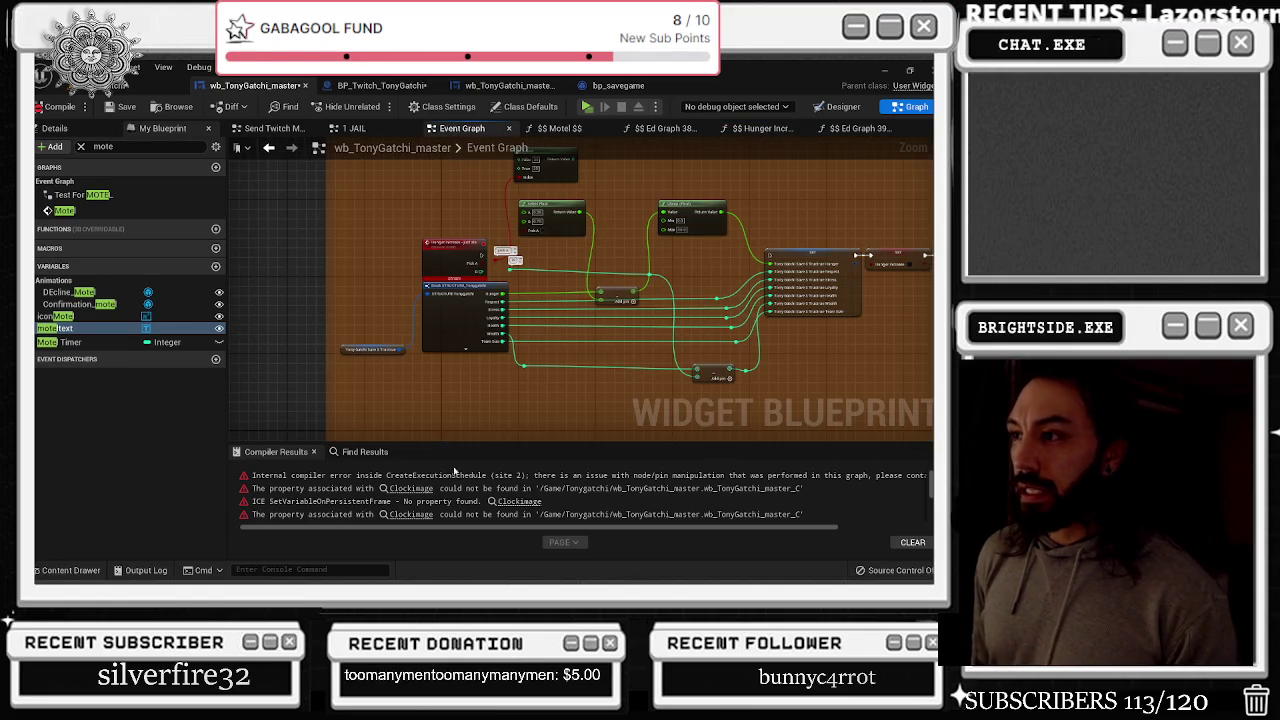
Select and deselect the Hunger increase node, then reopen $$ Ed Graph 389 $$ and select its Clockimage entry
scroll(445, 275, up, 5)
drag(346, 218, 505, 292)
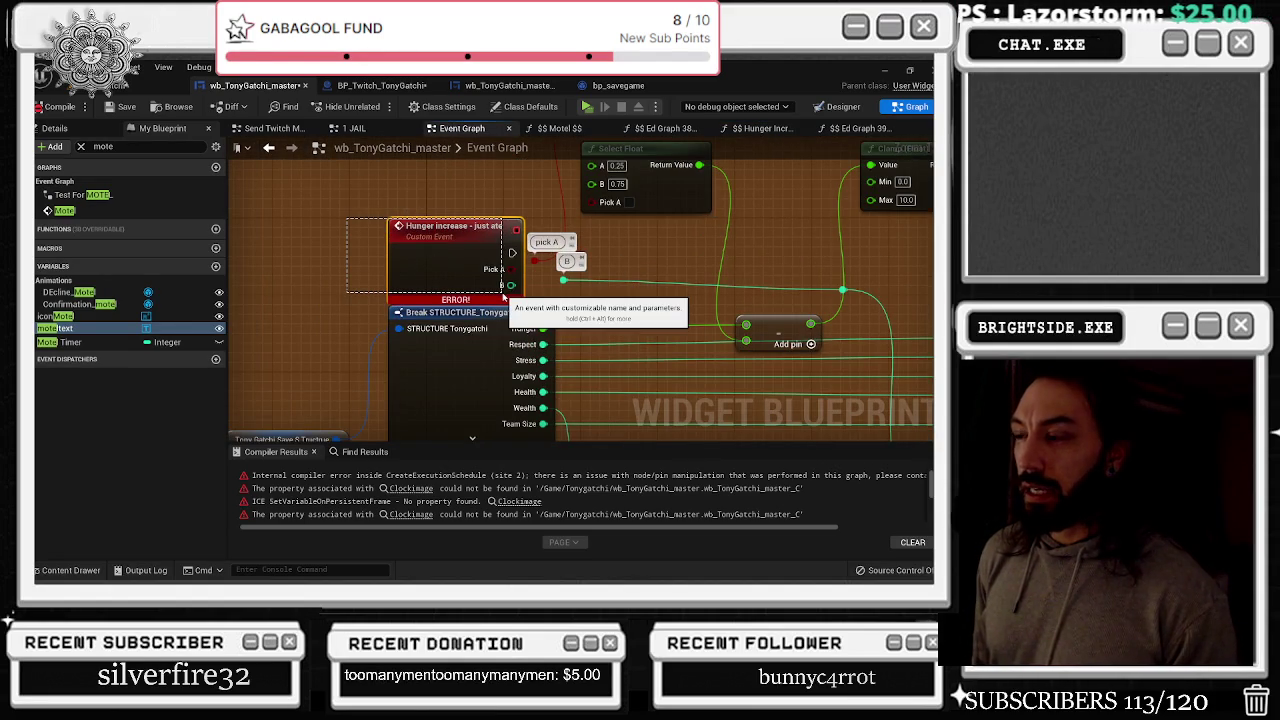
click(383, 206)
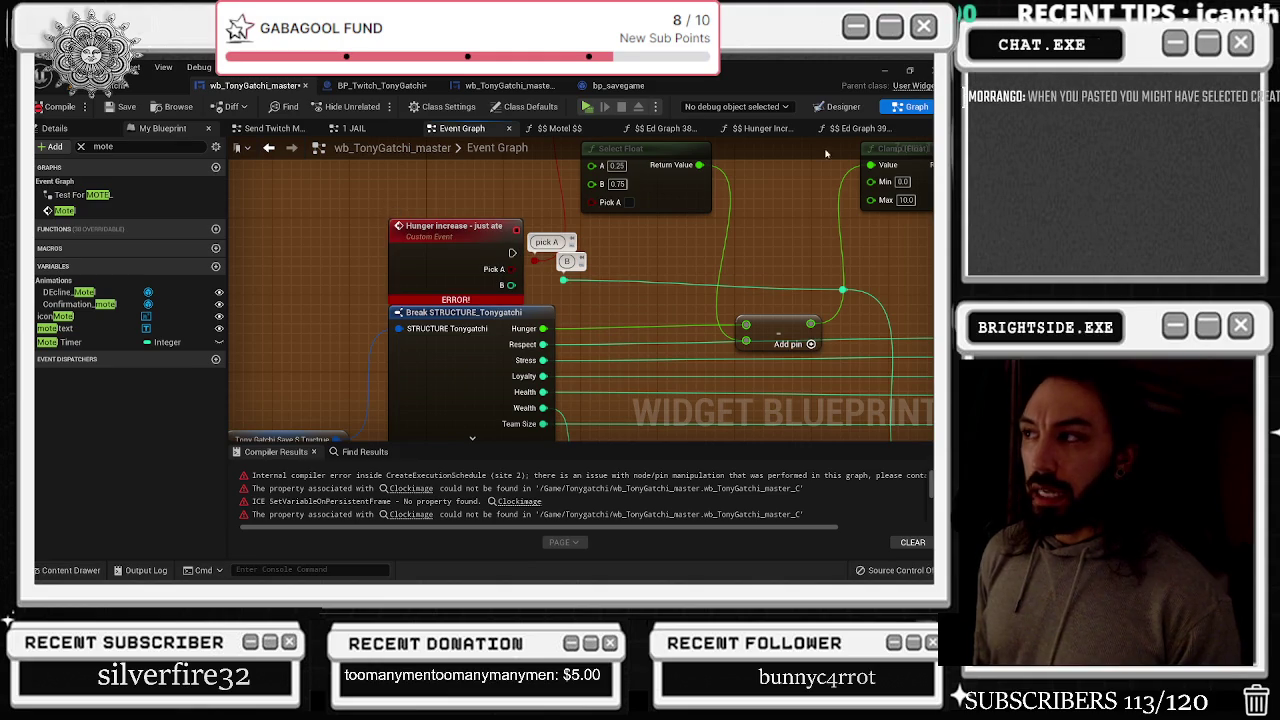
click(687, 137)
drag(335, 261, 472, 362)
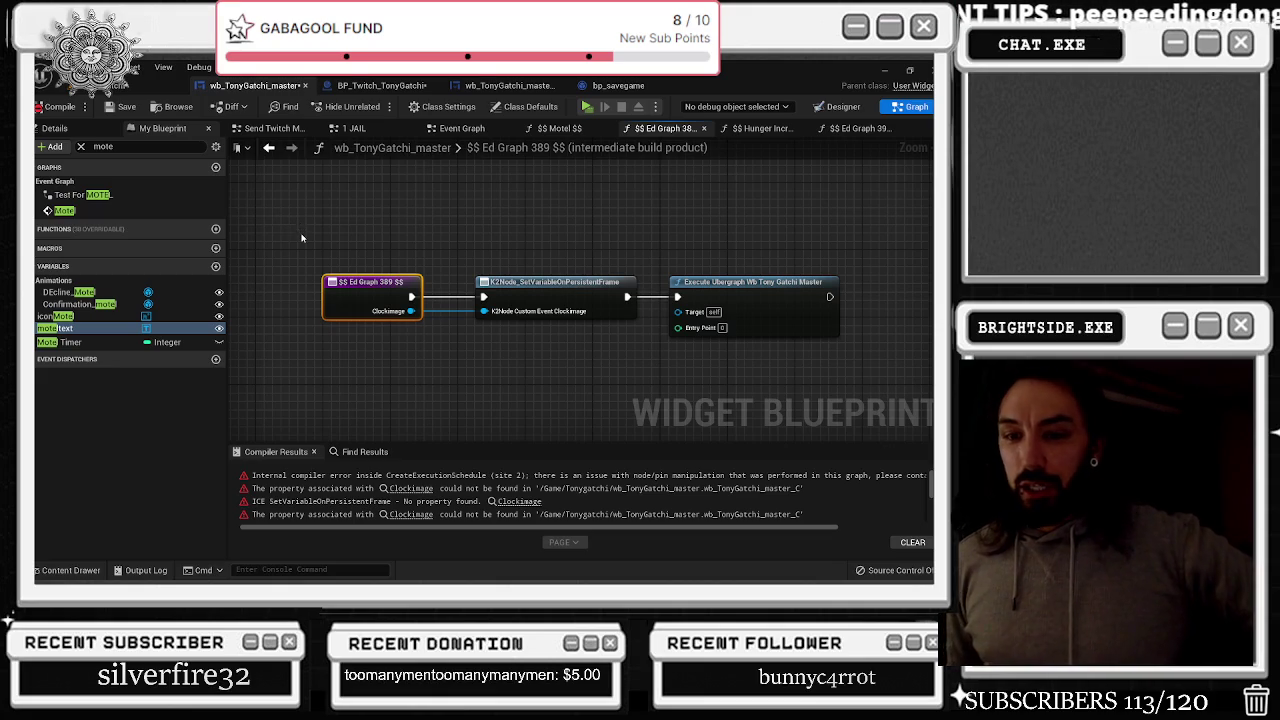
Box-select all three Ed Graph 389 nodes, then switch to the browser playing House Mix n°5
scroll(475, 199, down, 2)
mouse_move(346, 210)
mouse_down()
mouse_move(435, 275)
mouse_move(659, 333)
mouse_up()
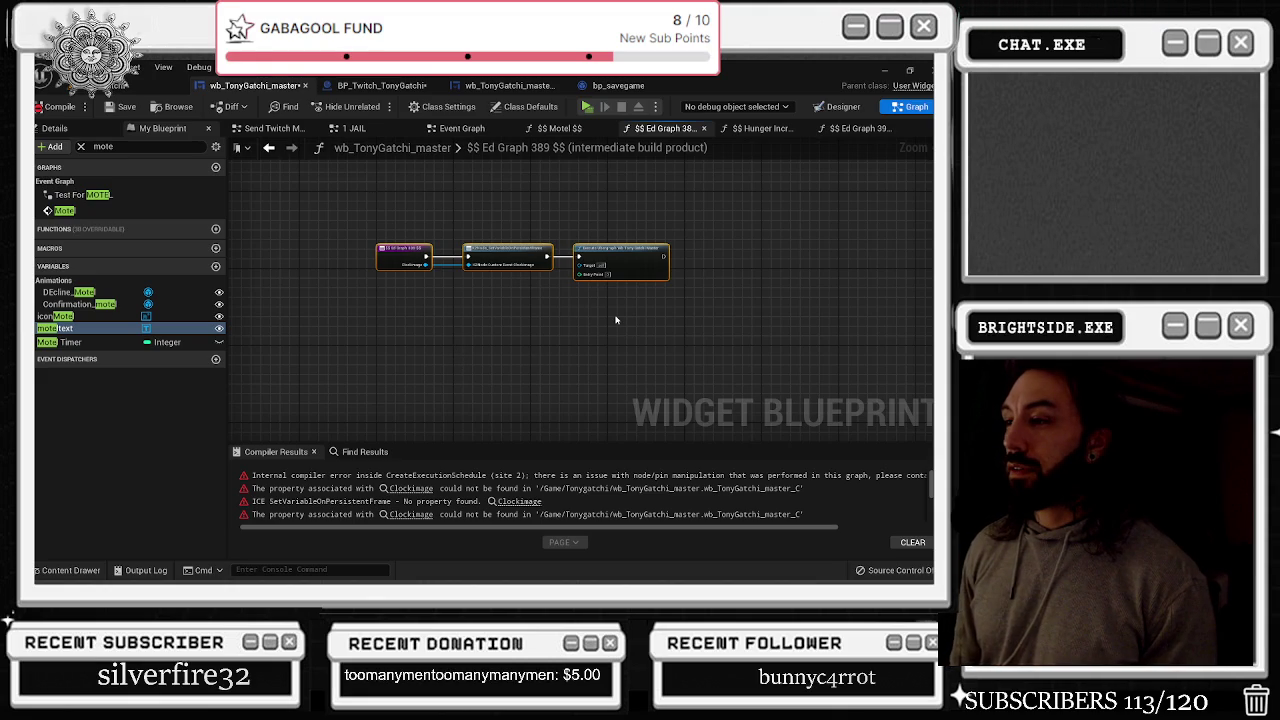
key(alt+Tab)
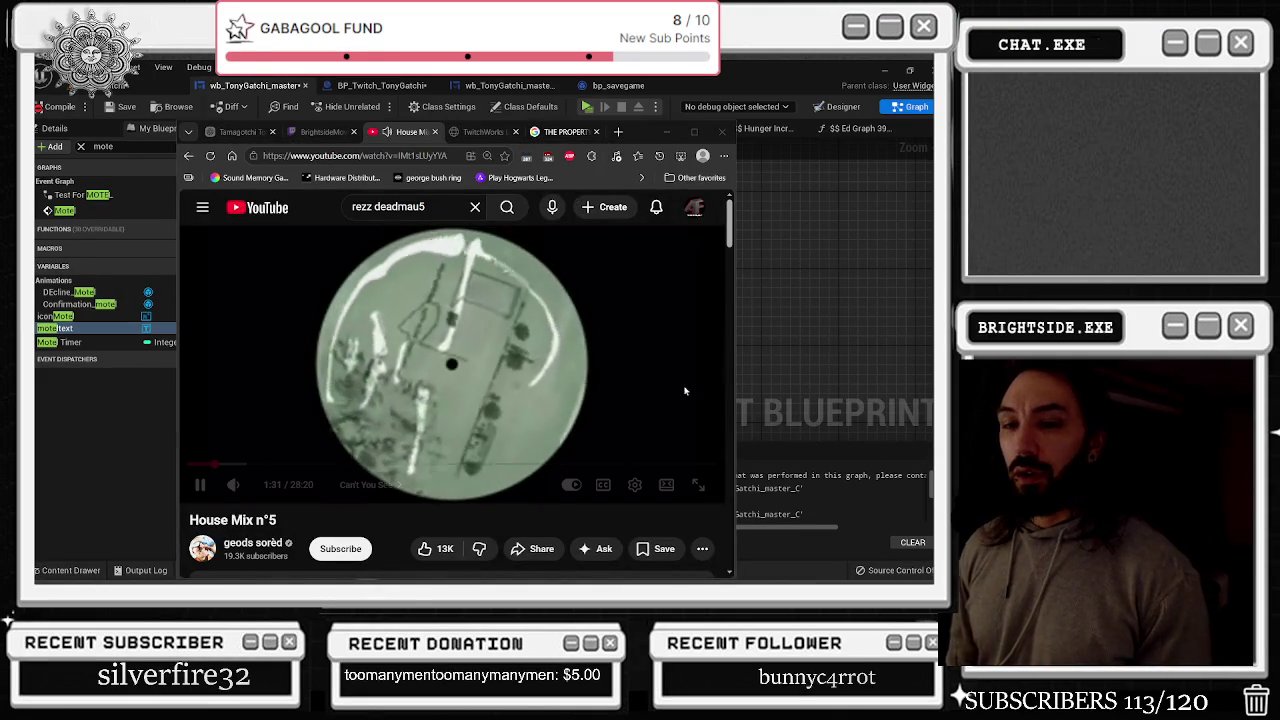
Minimize the YouTube browser window to bring back the Unreal graph with its Clockimage errors
scroll(731, 371, down, 5)
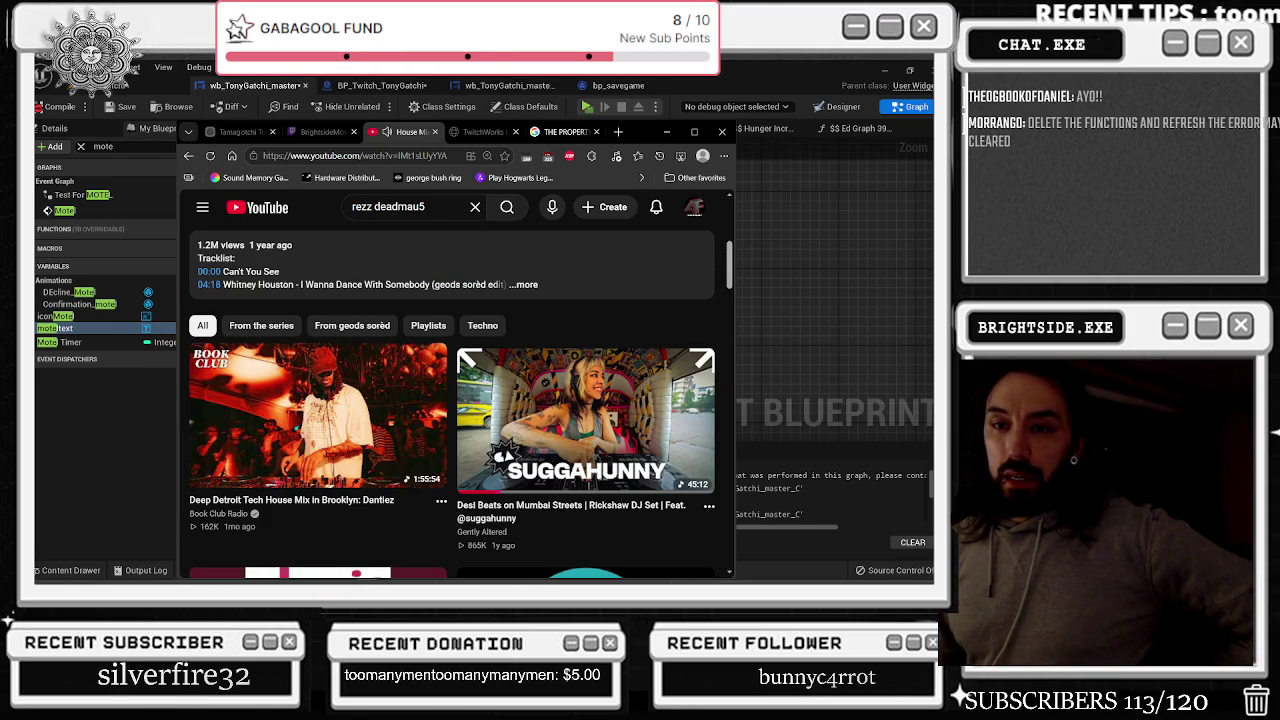
click(60, 330)
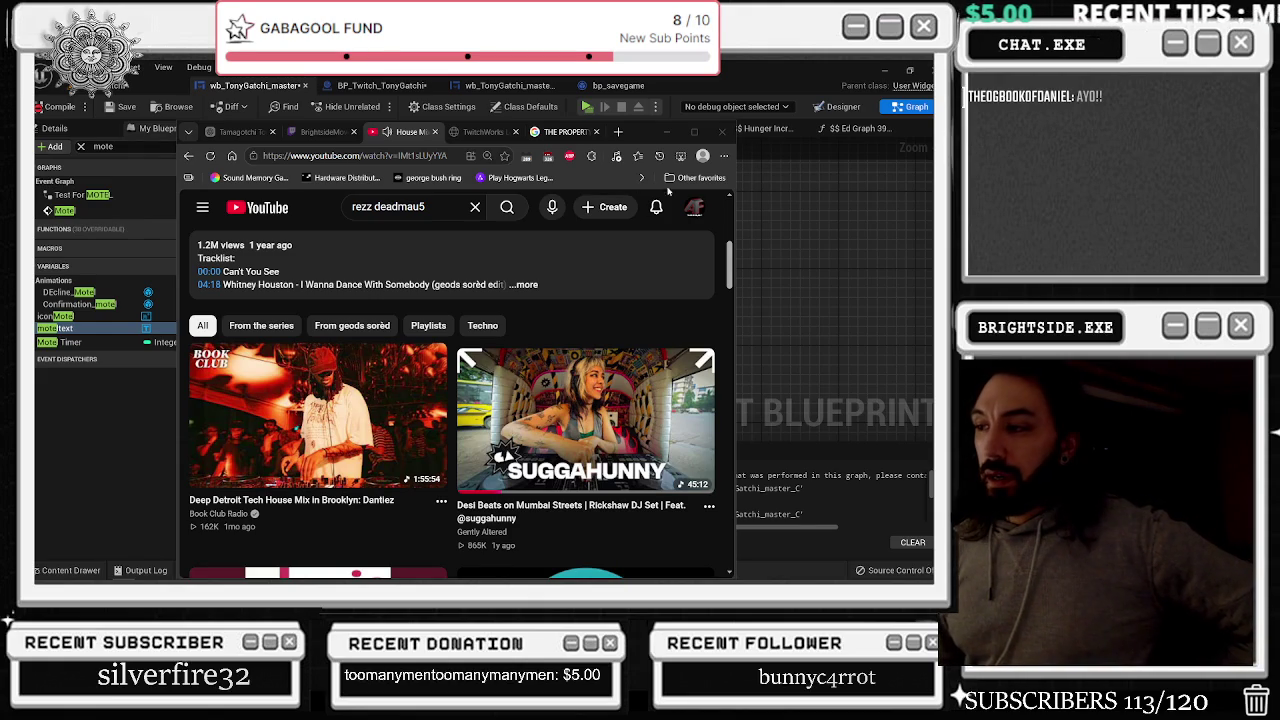
scroll(703, 260, down, 3)
click(666, 131)
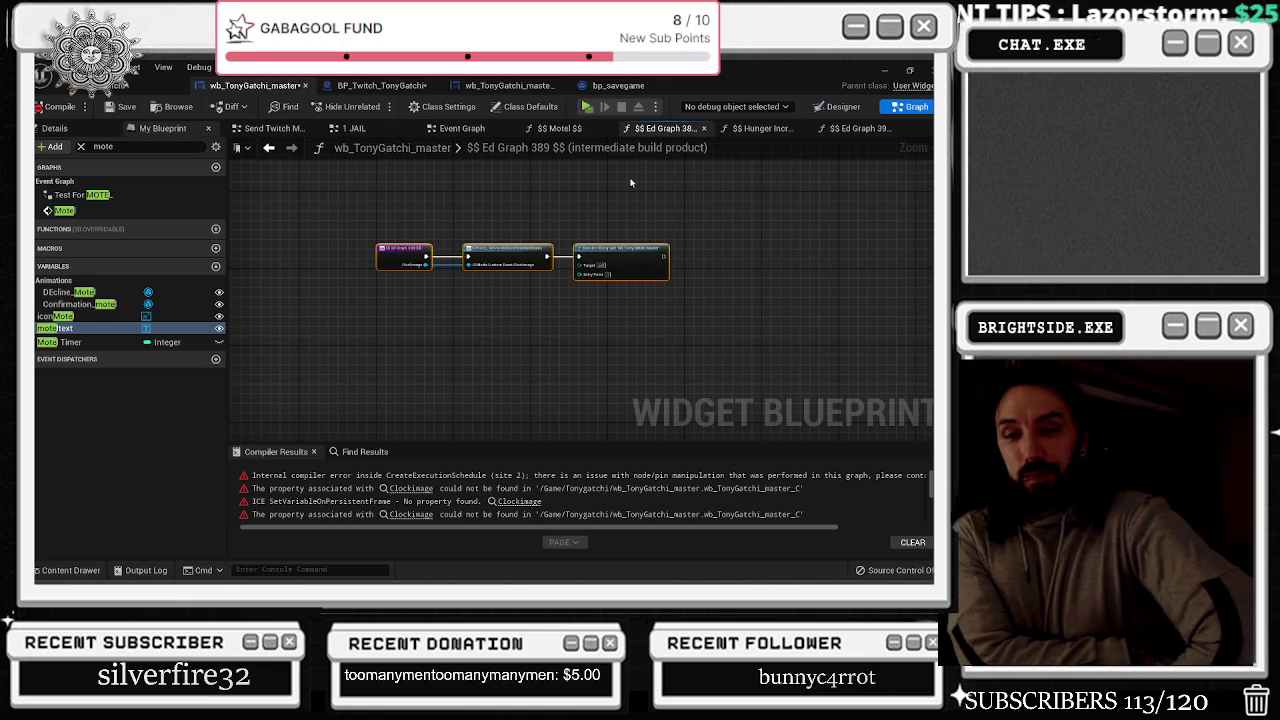
Send the crash report and restart the editor back into the LeartesOfficeProject level
key(super+d)
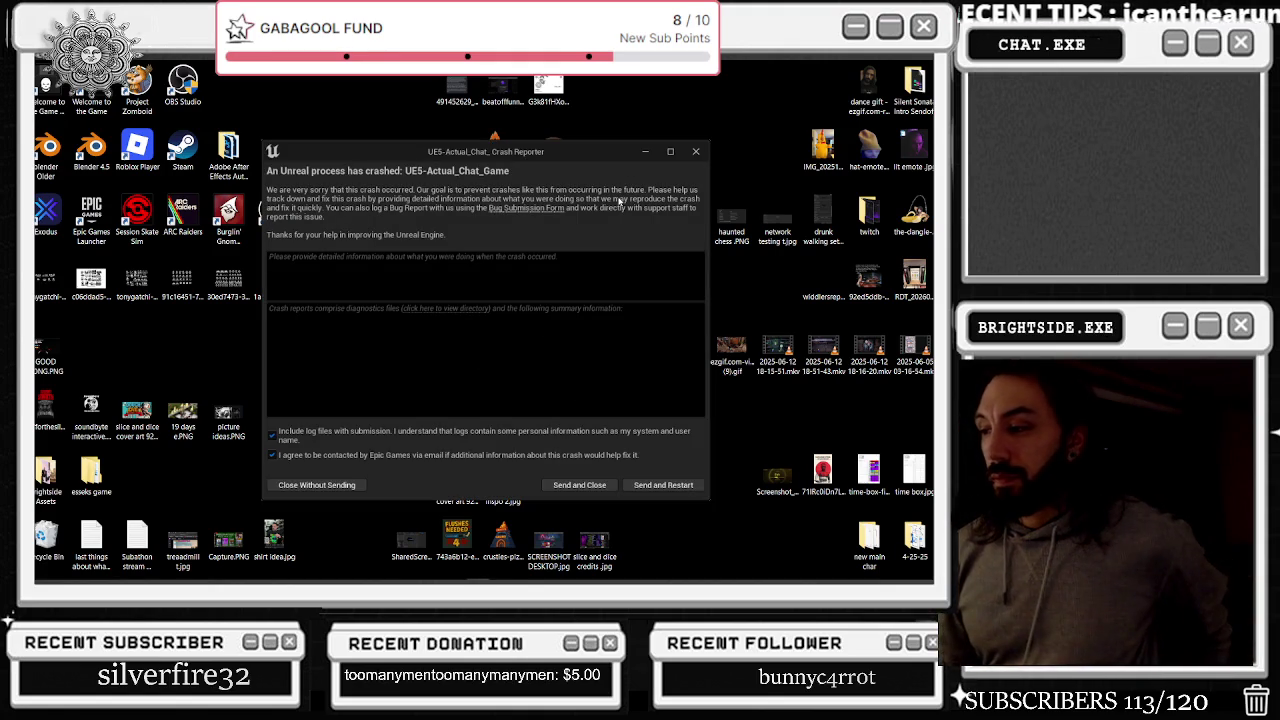
click(695, 485)
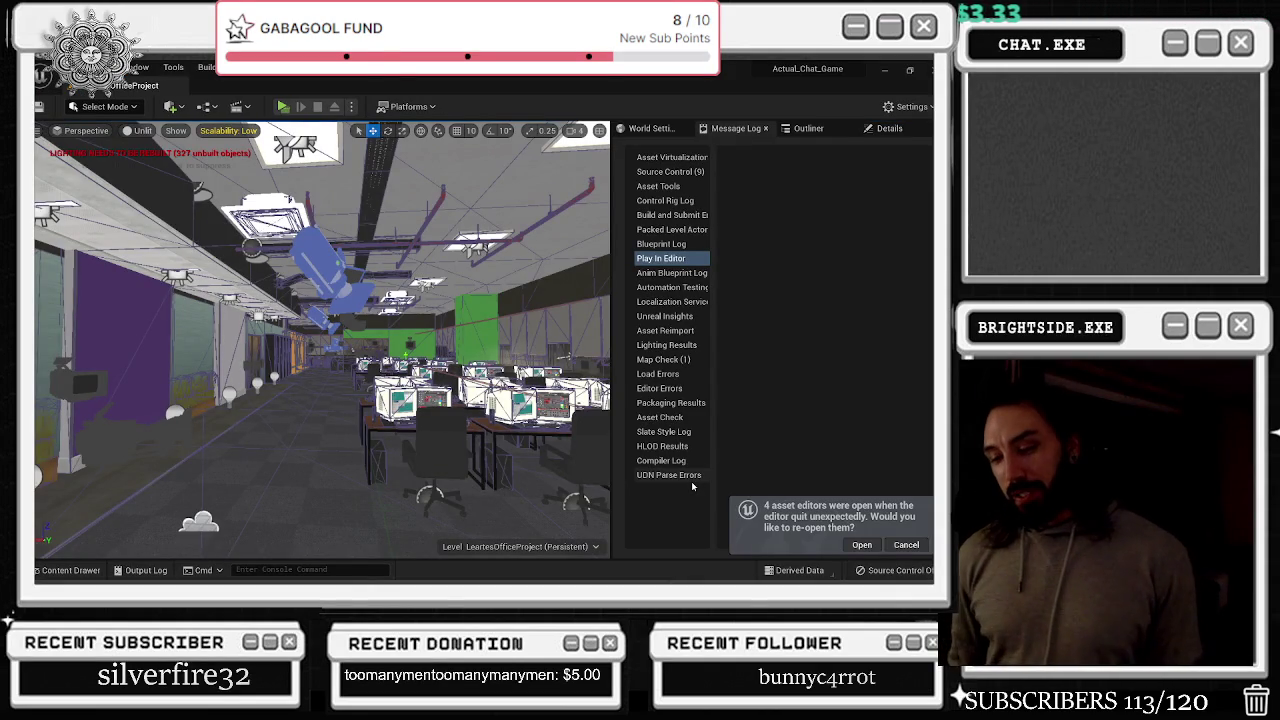
Restore the pre-crash asset editors: wb_TonyGatchi_master, BP_Twitch_TonyGatchi and bp_savegame
click(674, 477)
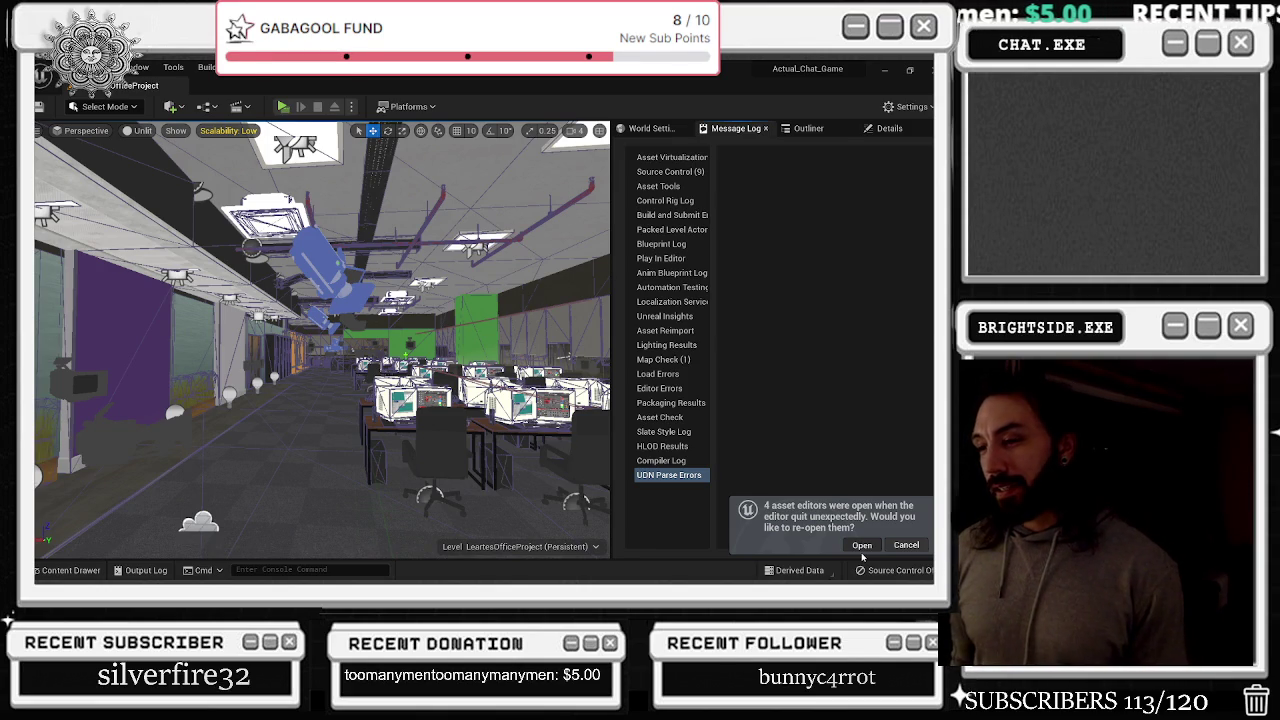
click(861, 546)
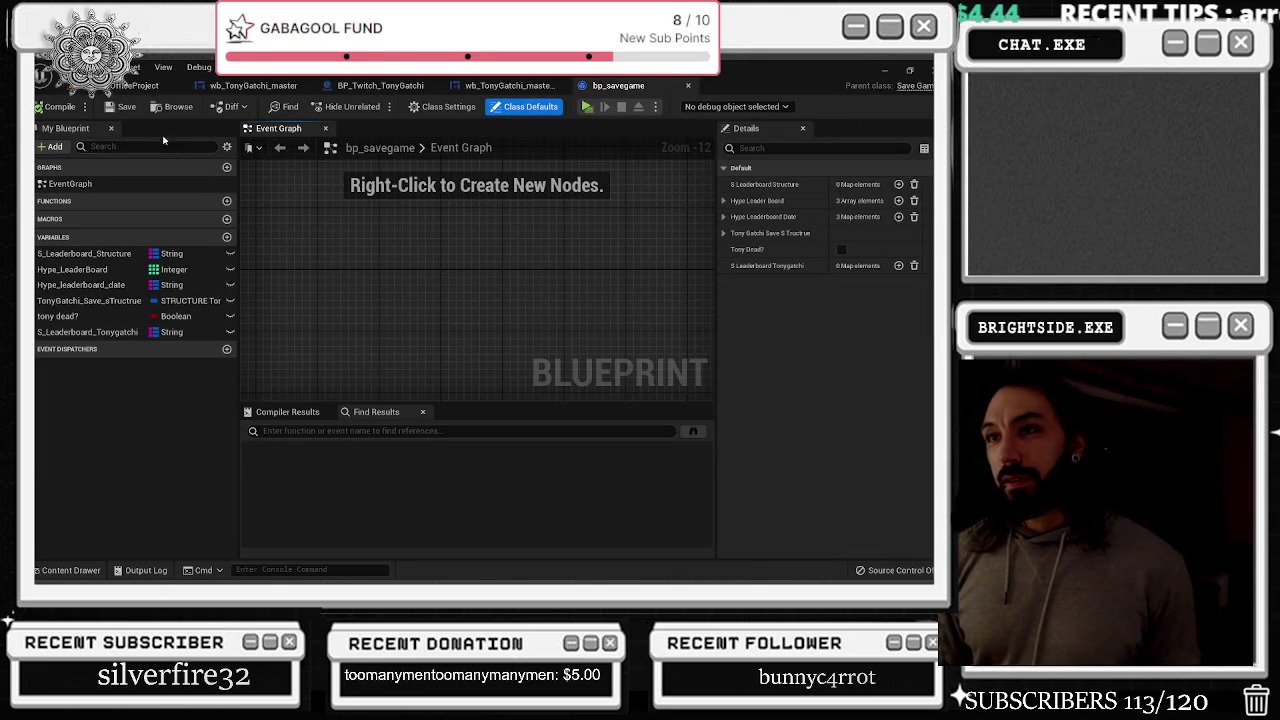
click(138, 85)
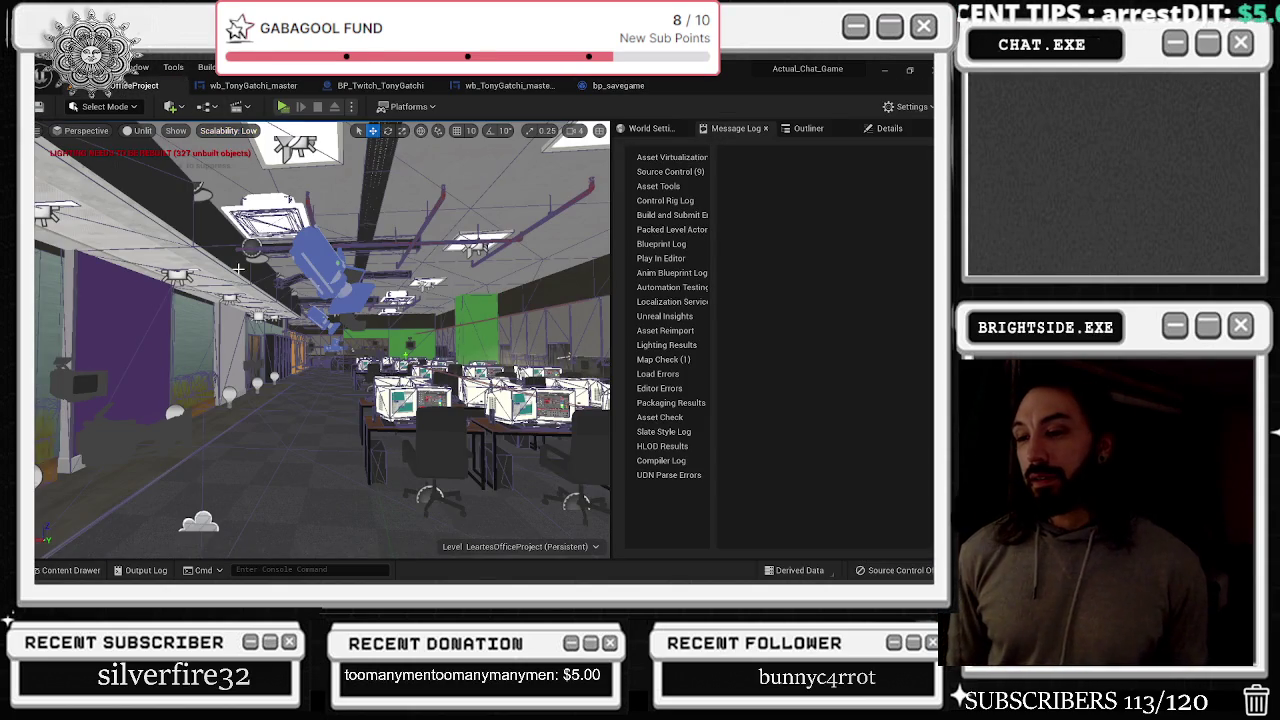
Load a recent level, select its Blueprint actor, and edit BP_Twitch_TonyGatchi with Ctrl+E
click(60, 68)
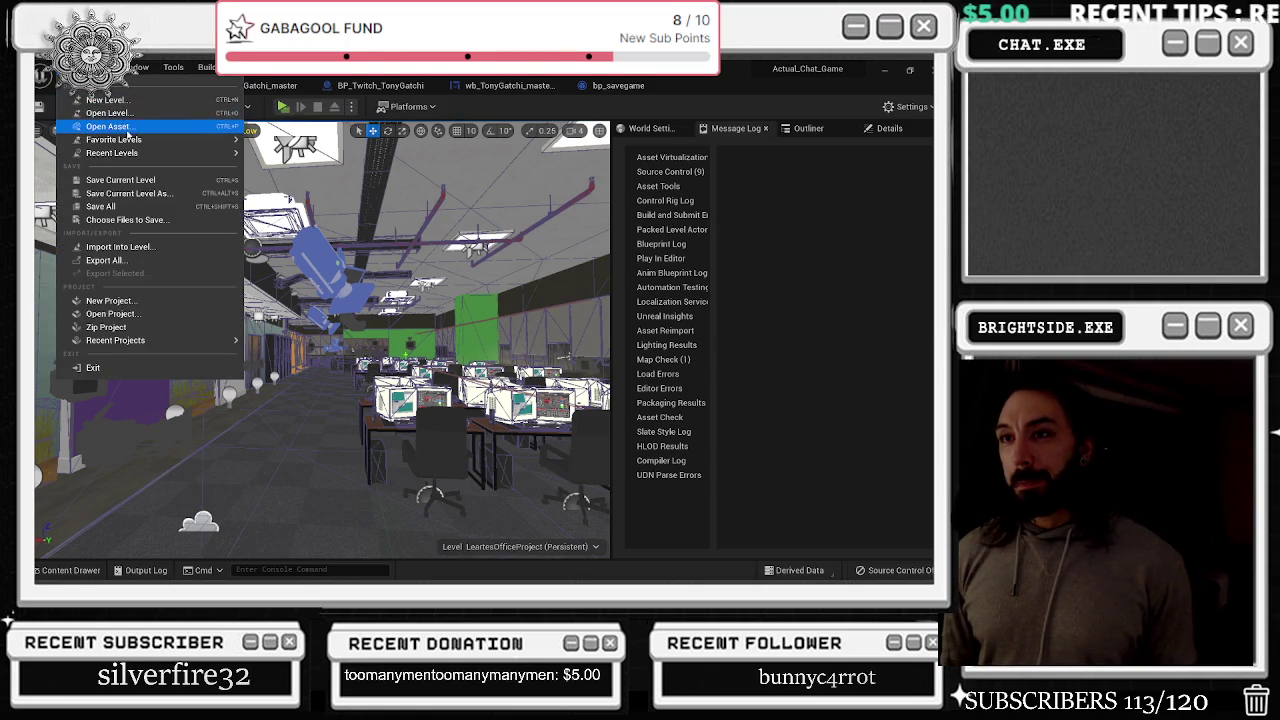
mouse_move(112, 152)
click(281, 159)
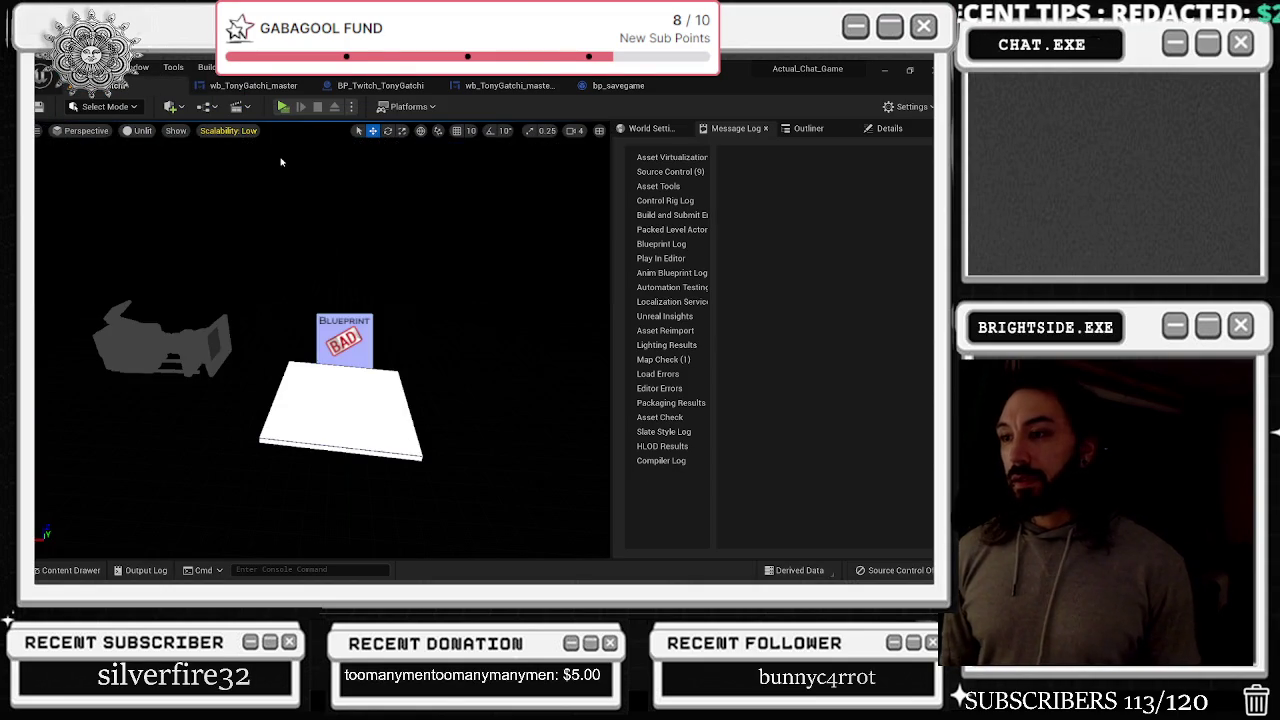
click(342, 338)
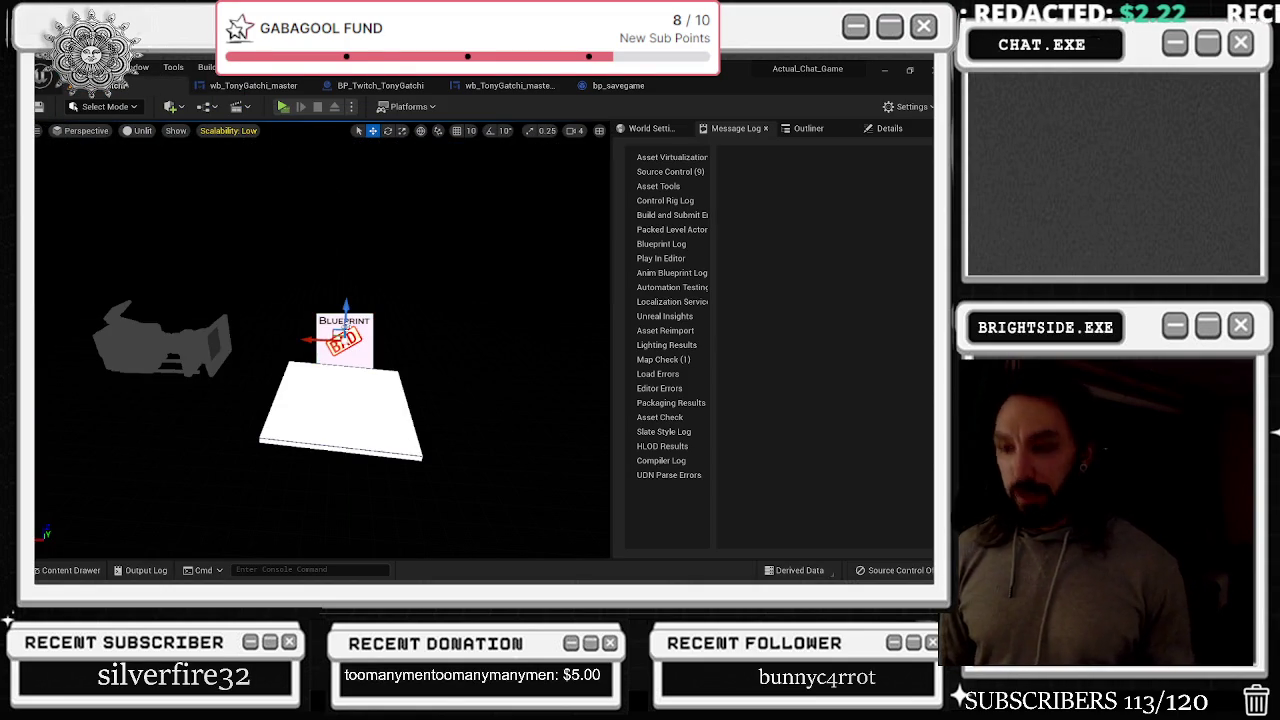
key(ctrl+e)
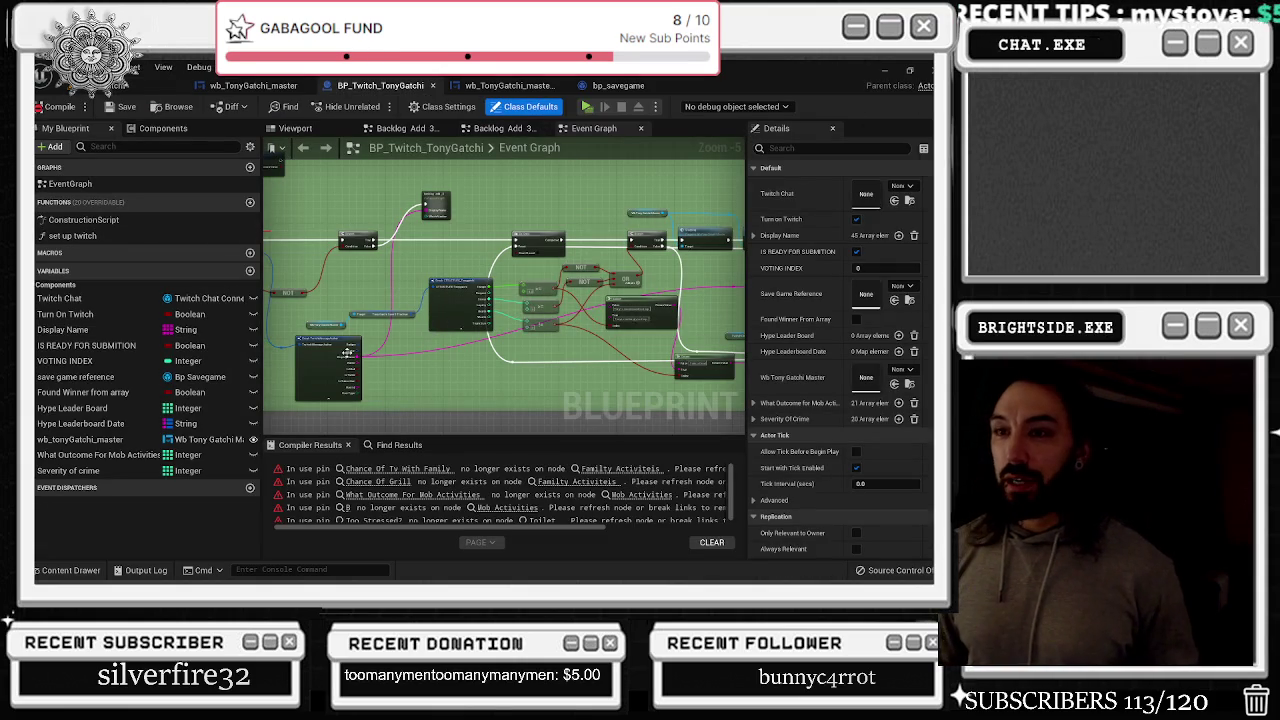
Follow the stale Chance Of Tv With Family and Mob Activities pin errors across the blueprint tabs
click(371, 470)
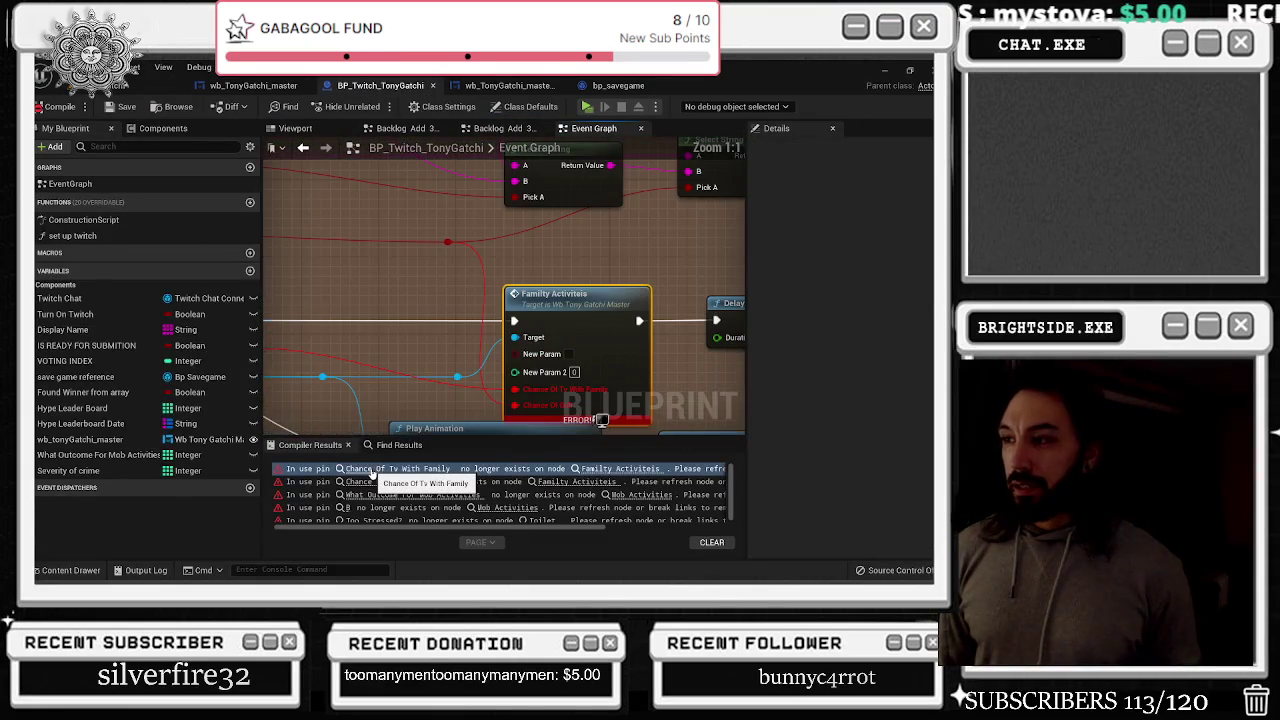
click(378, 494)
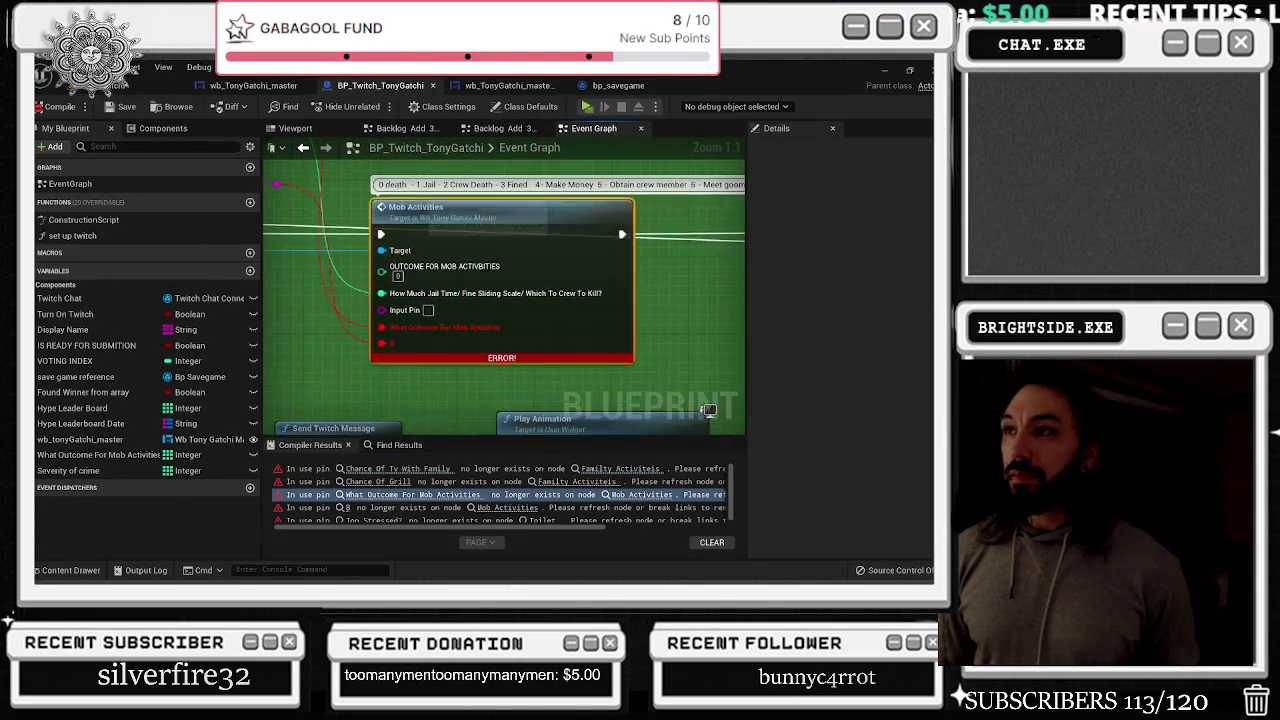
click(508, 85)
click(253, 85)
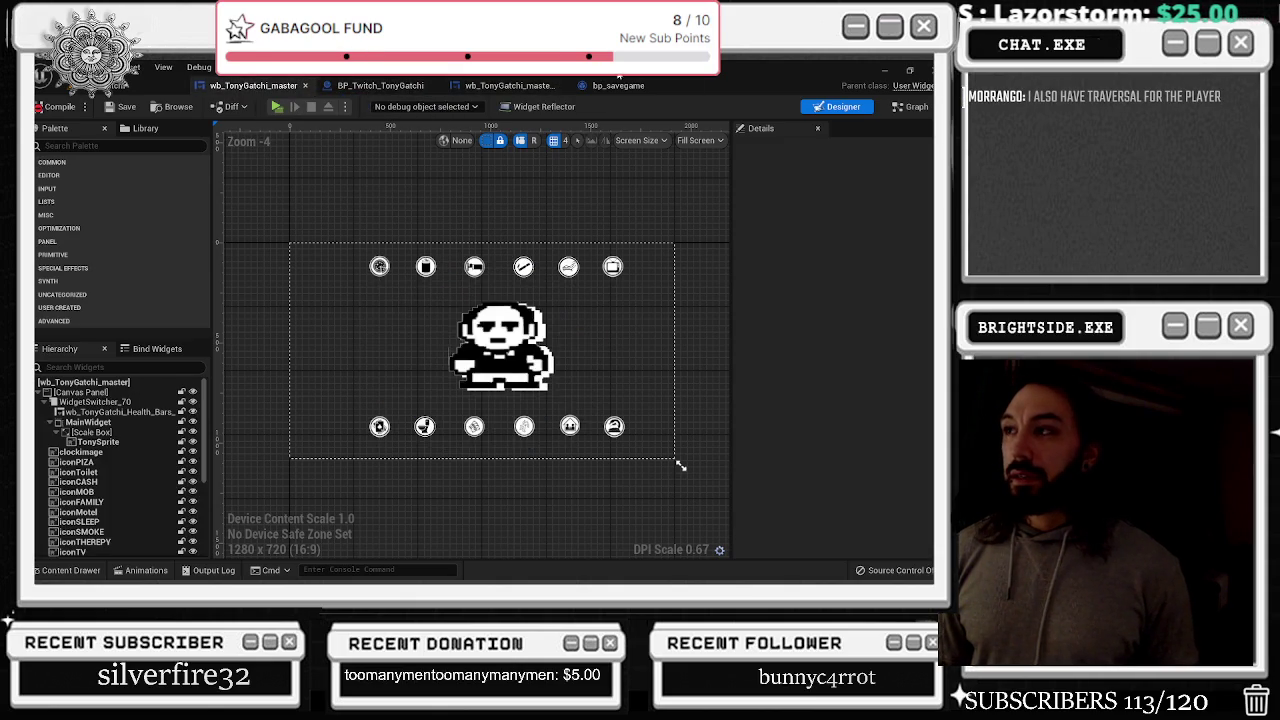
click(618, 85)
click(398, 85)
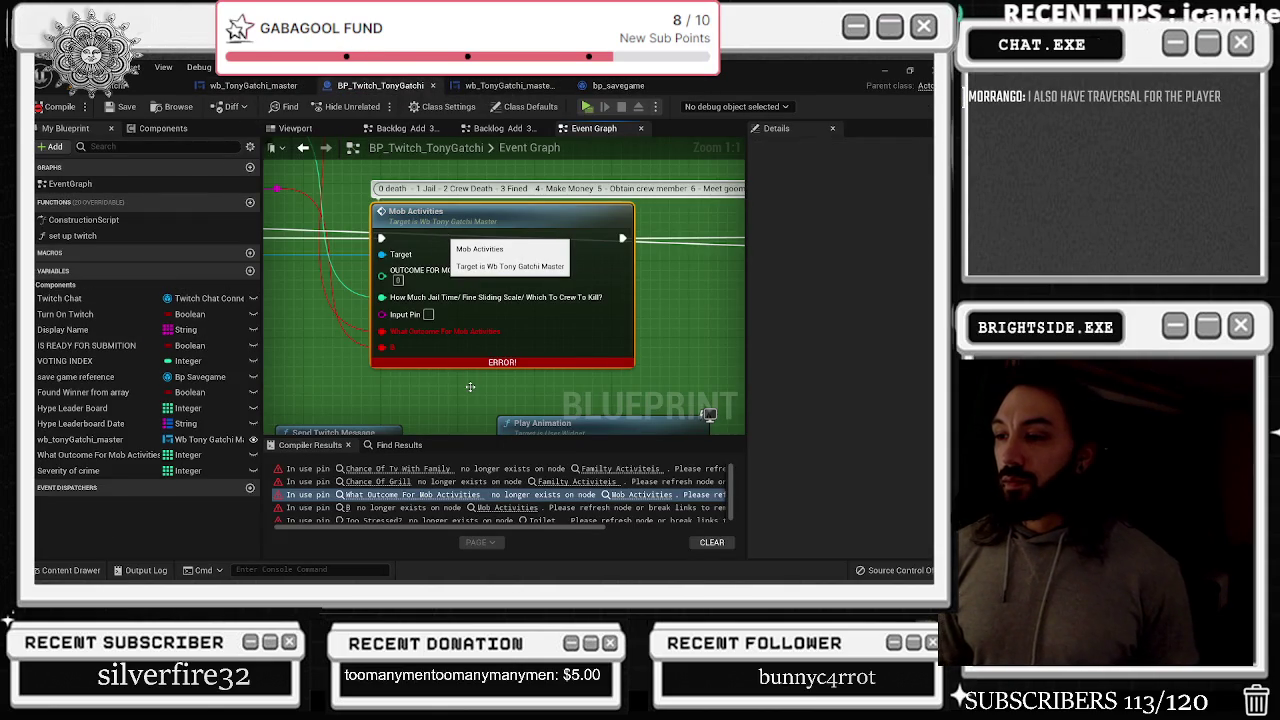
Open the Mob Activities event in wb_TonyGatchi_master and search the blueprint for 'mob' references
double_click(470, 355)
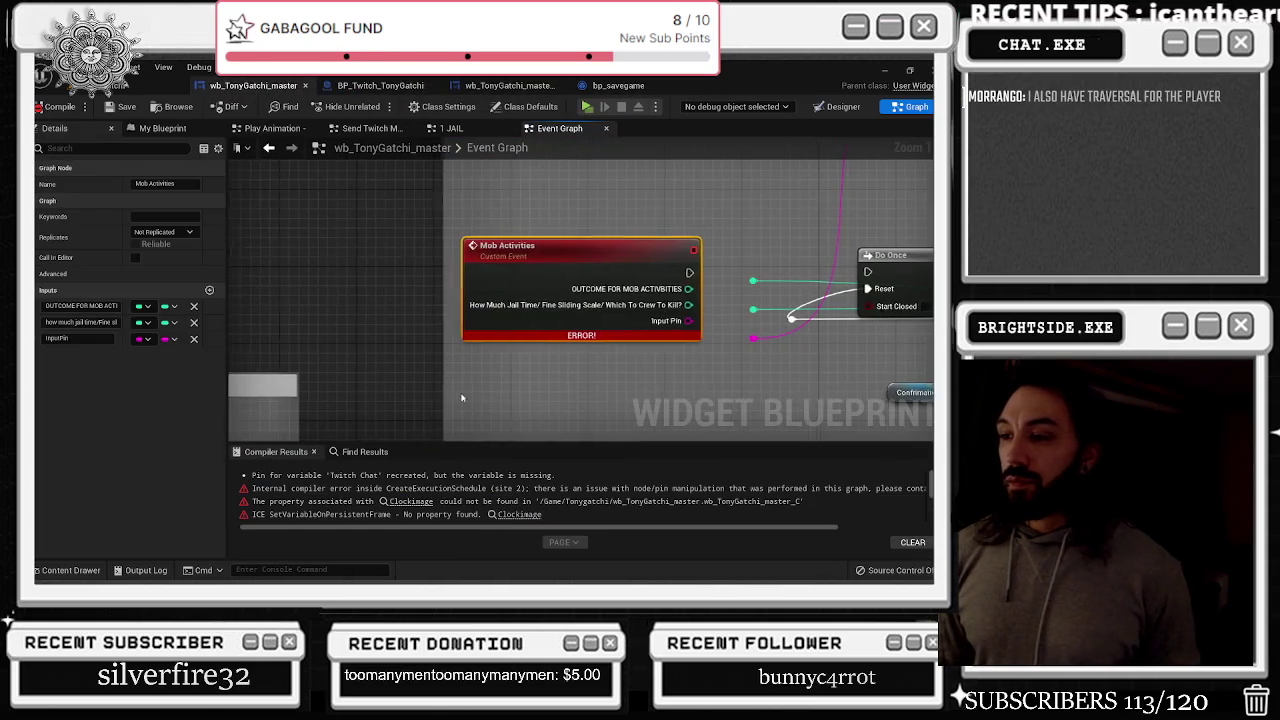
click(355, 452)
text(m)
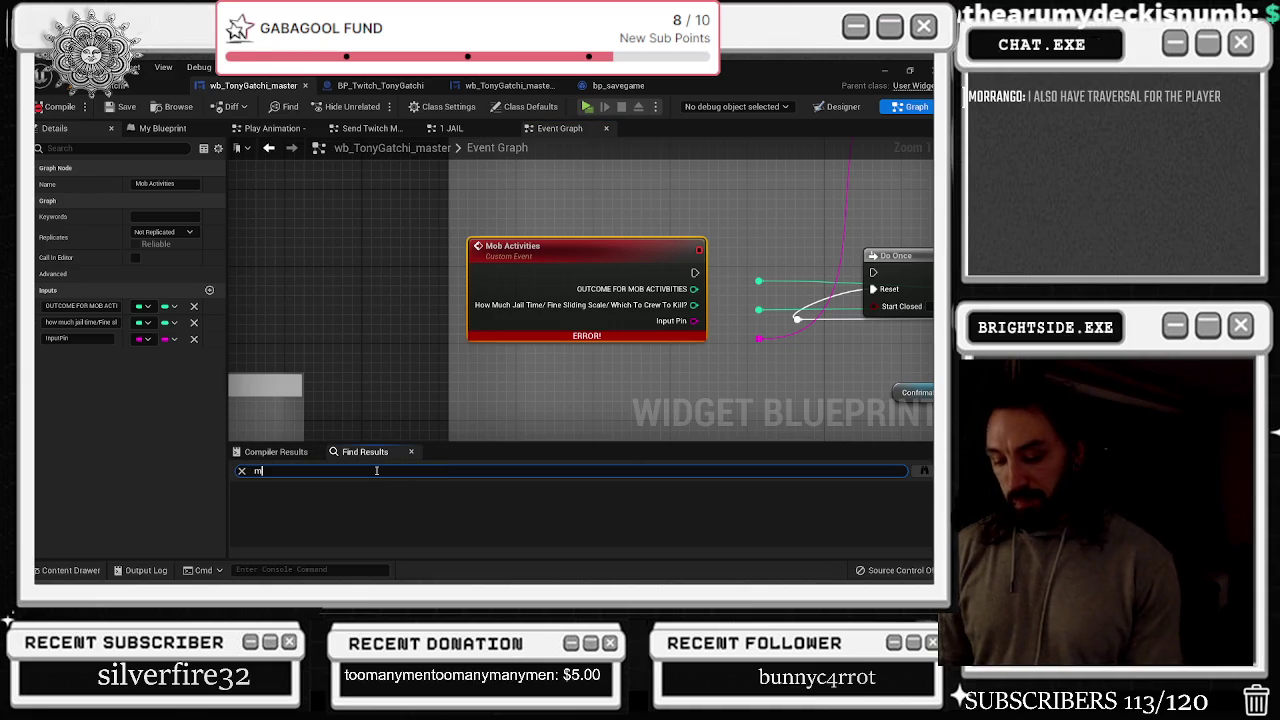
text(ob)
key(Return)
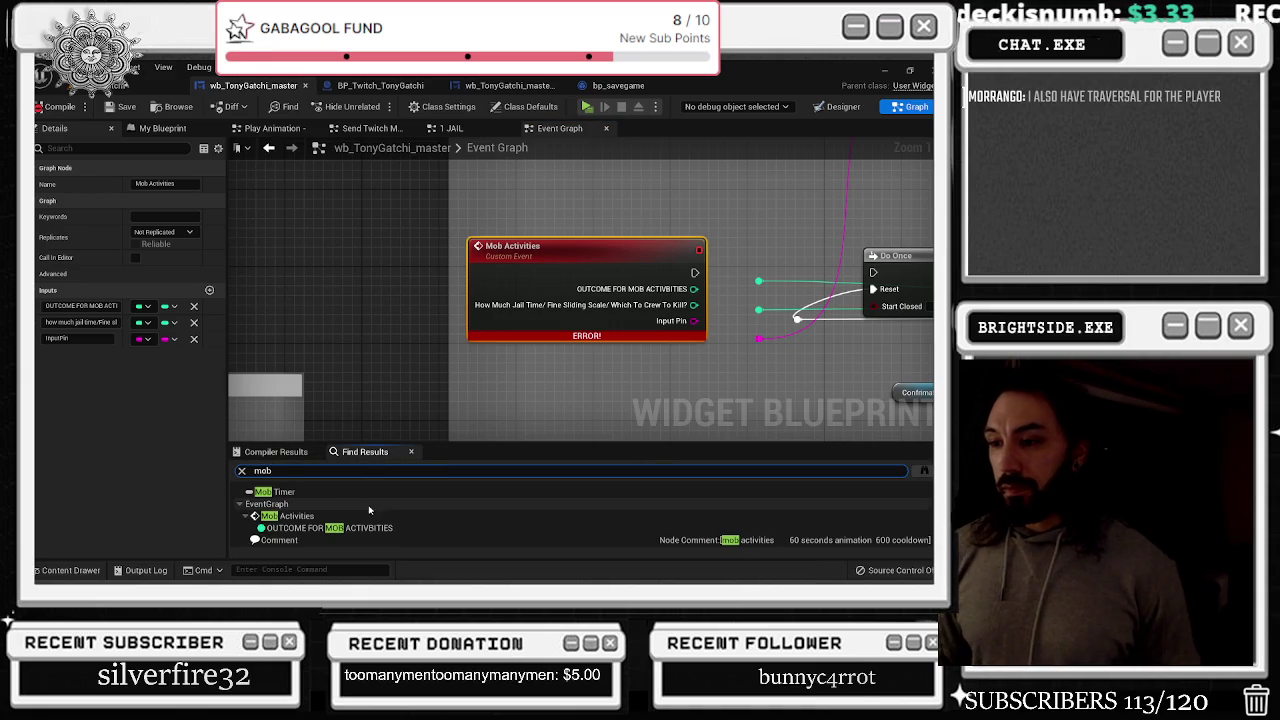
double_click(360, 515)
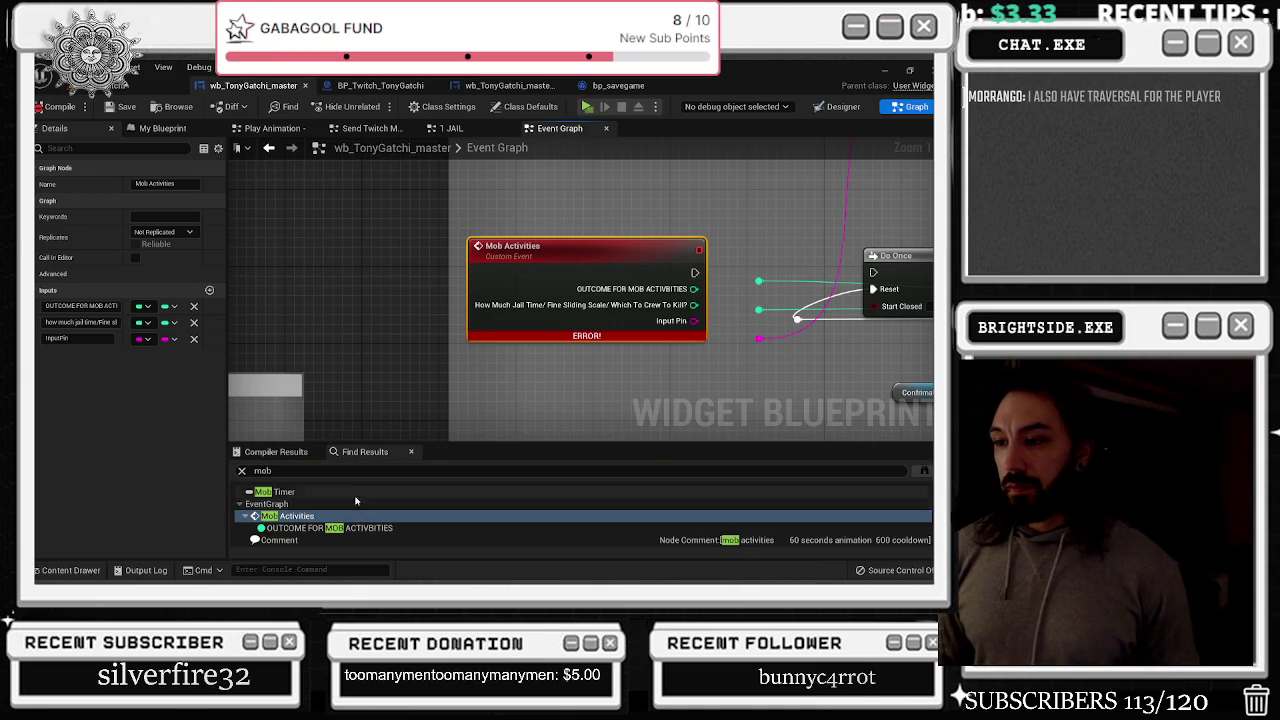
scroll(355, 505, down, 5)
double_click(354, 494)
Recompile wb_TonyGatchi_master and open the graph behind the Clockimage property error
scroll(354, 501, down, 2)
scroll(355, 505, down, 10)
scroll(356, 512, down, 10)
scroll(358, 516, down, 8)
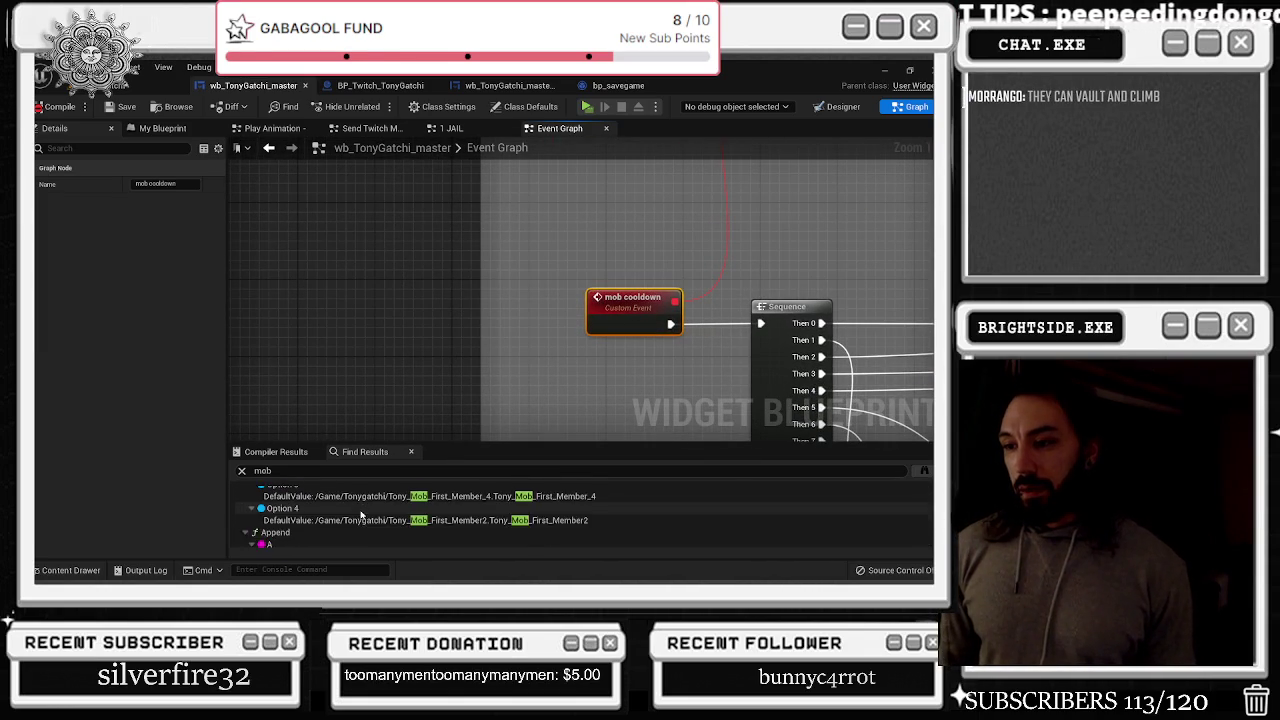
scroll(361, 515, up, 2)
scroll(480, 300, down, 5)
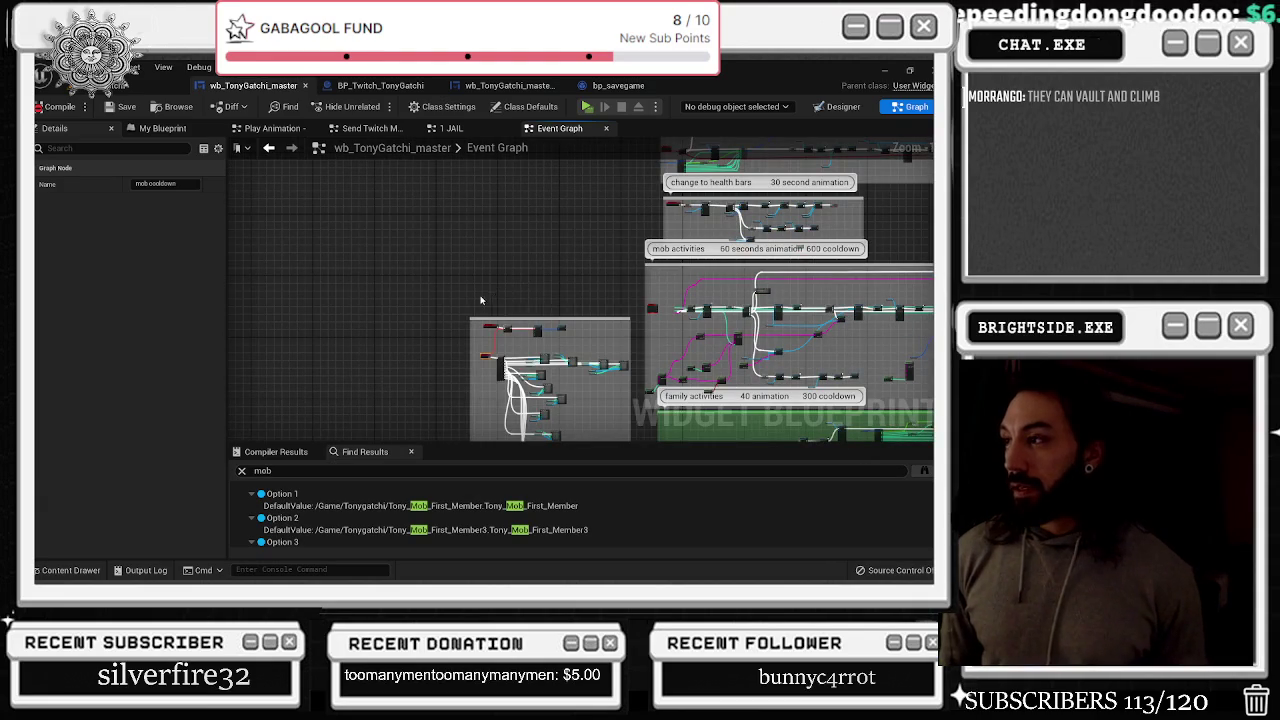
click(55, 106)
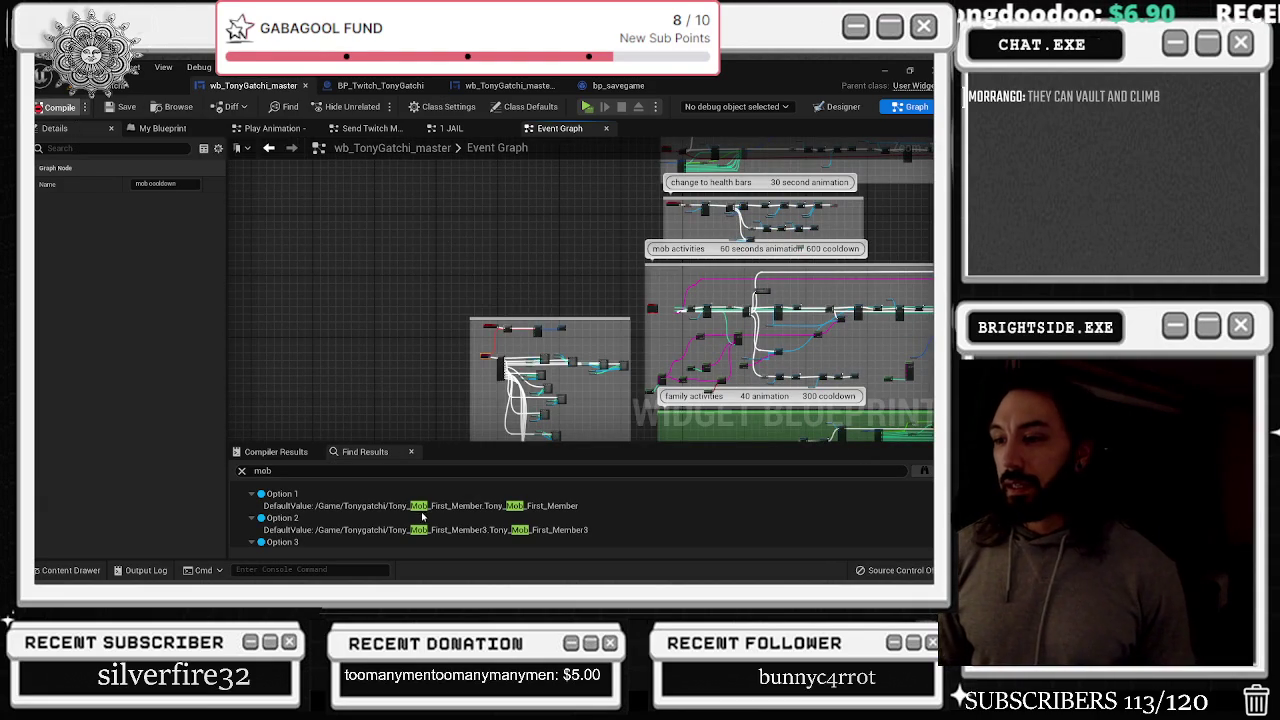
click(411, 488)
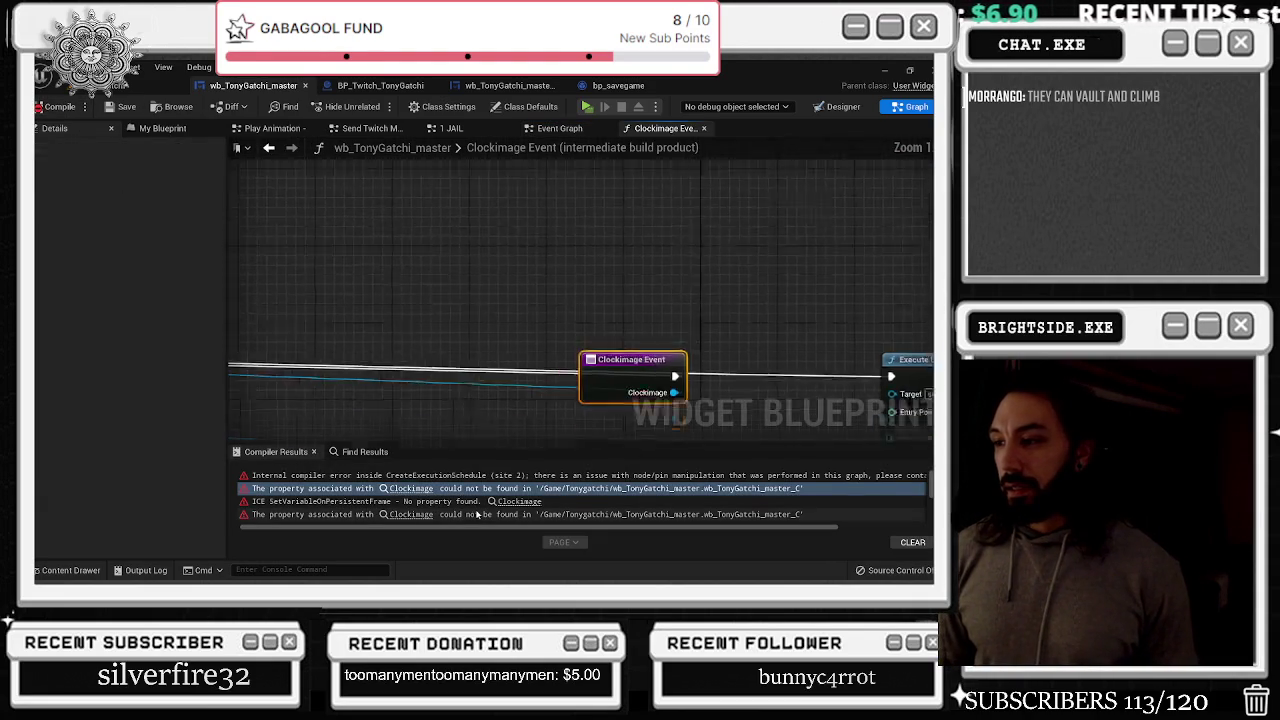
Select and delete the nodes wired to the Clockimage event
scroll(560, 330, down, 5)
drag(363, 294, 651, 380)
key(Delete)
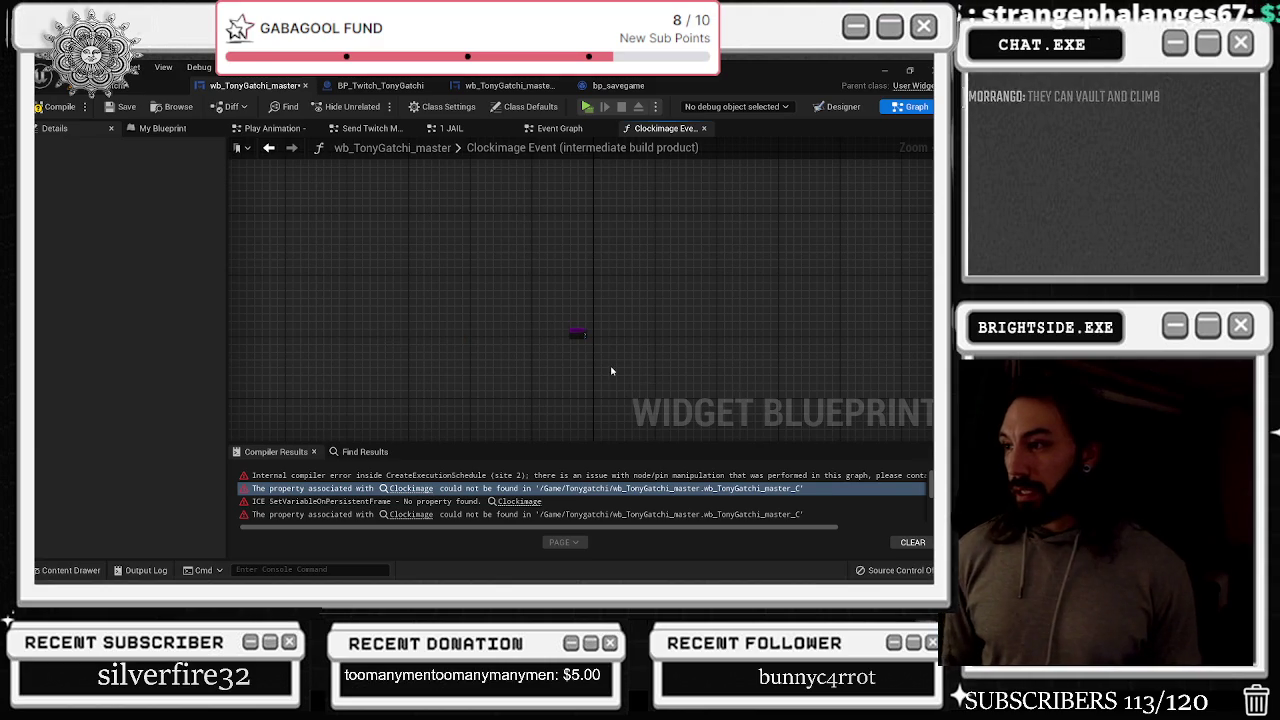
scroll(600, 337, up, 4)
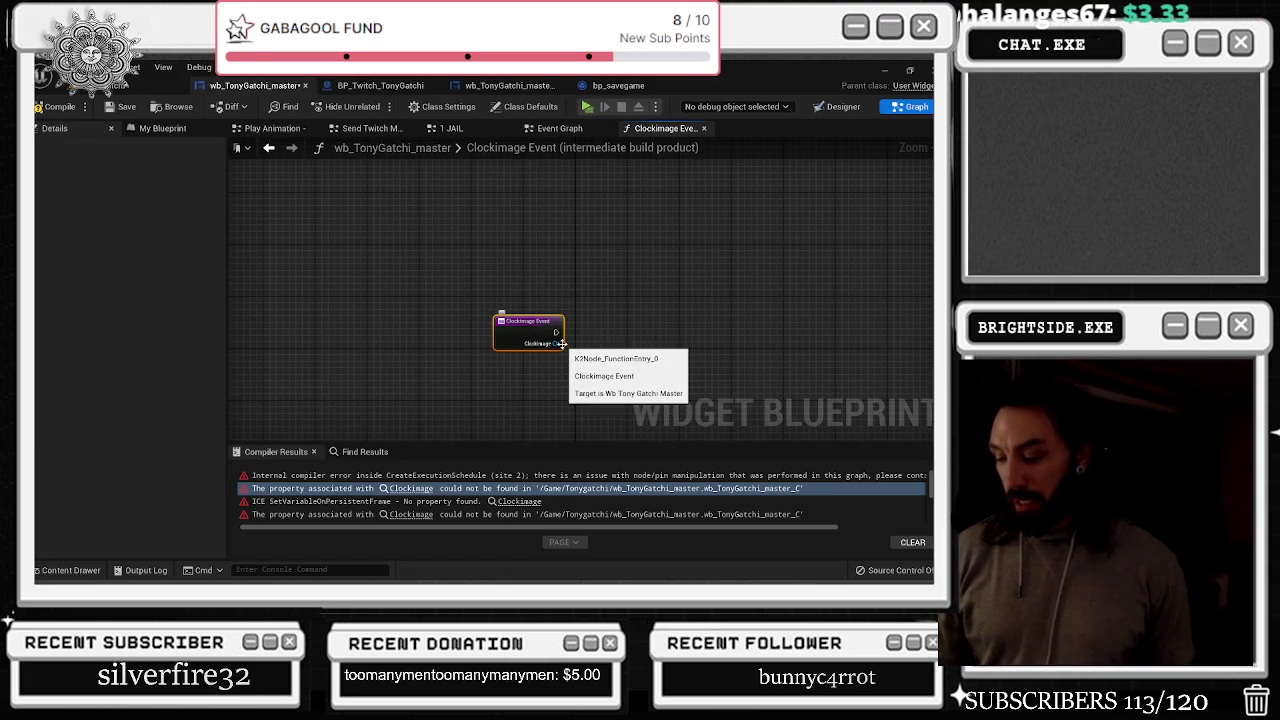
Open the other Clockimage error's graph and frame the Clockimage Event 1 node
click(428, 515)
scroll(634, 419, down, 6)
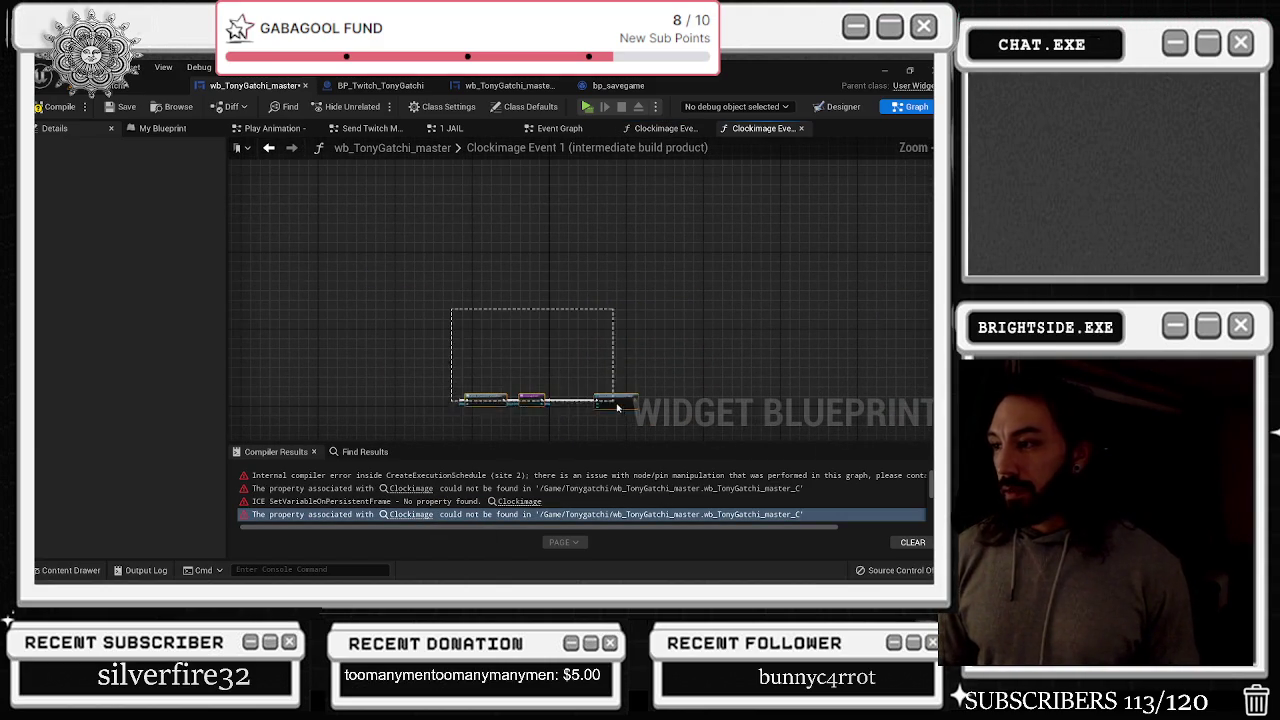
key(Home)
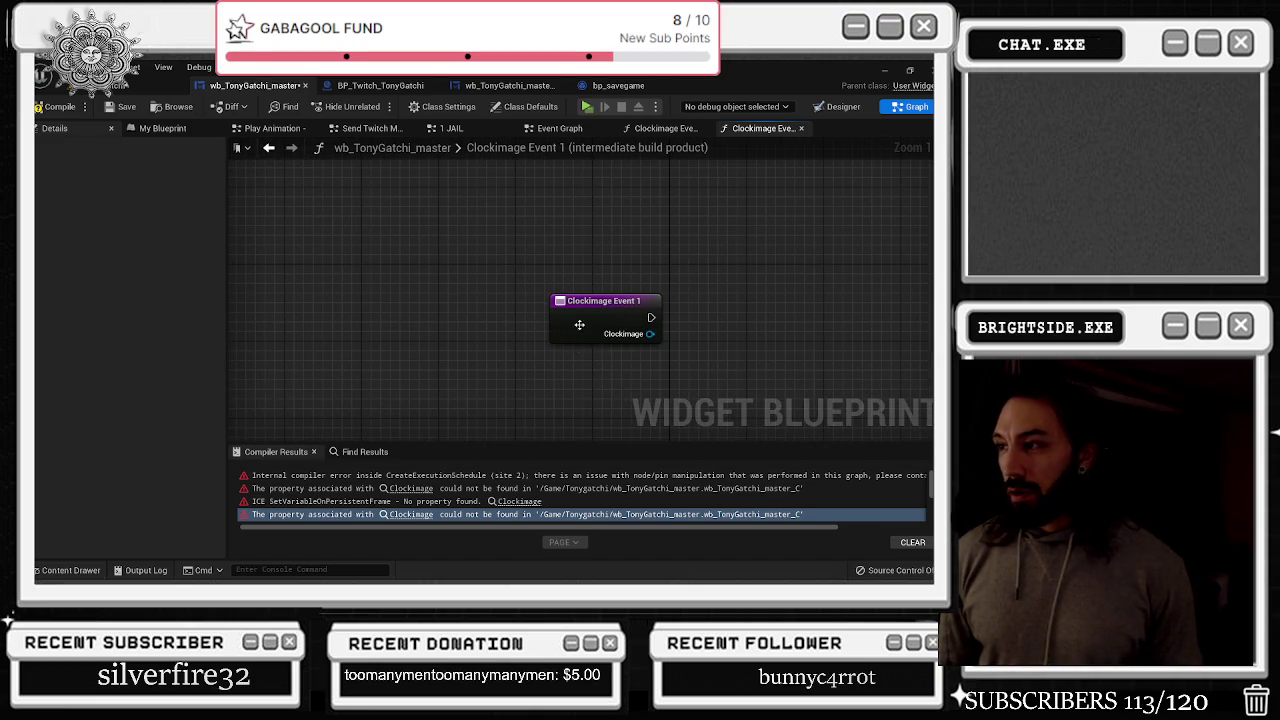
right_click(581, 324)
key(Escape)
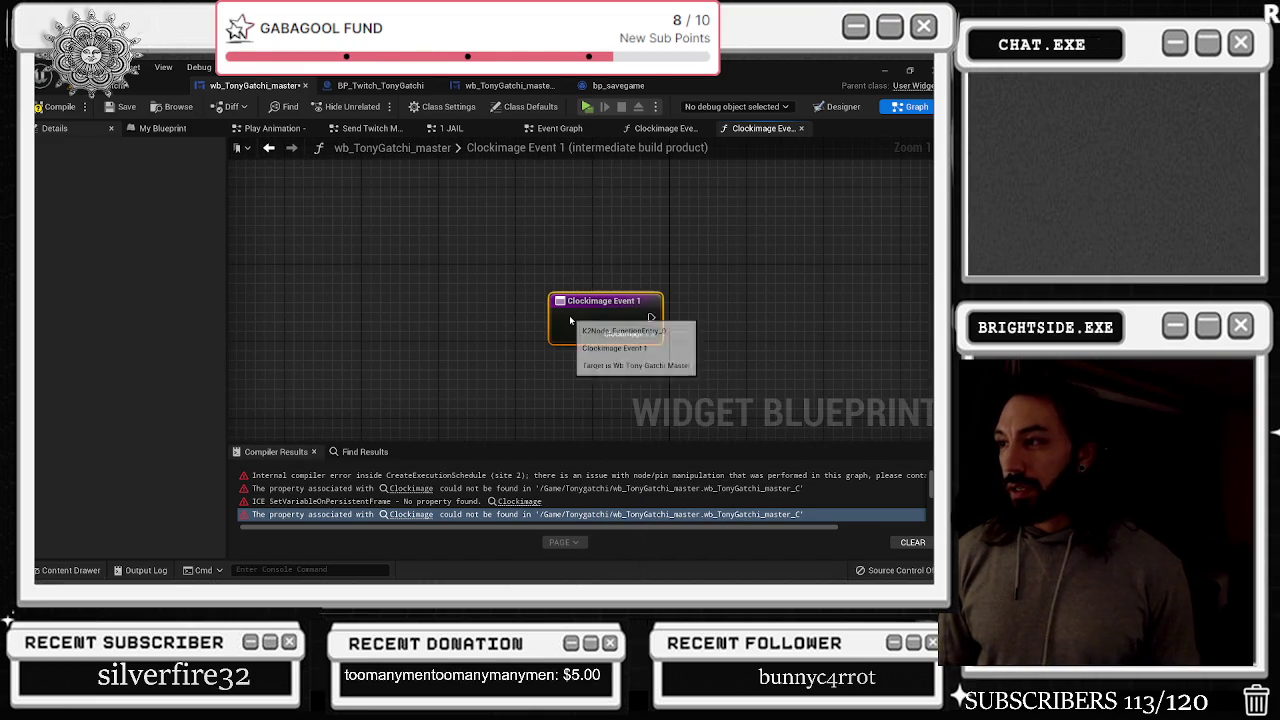
click(130, 128)
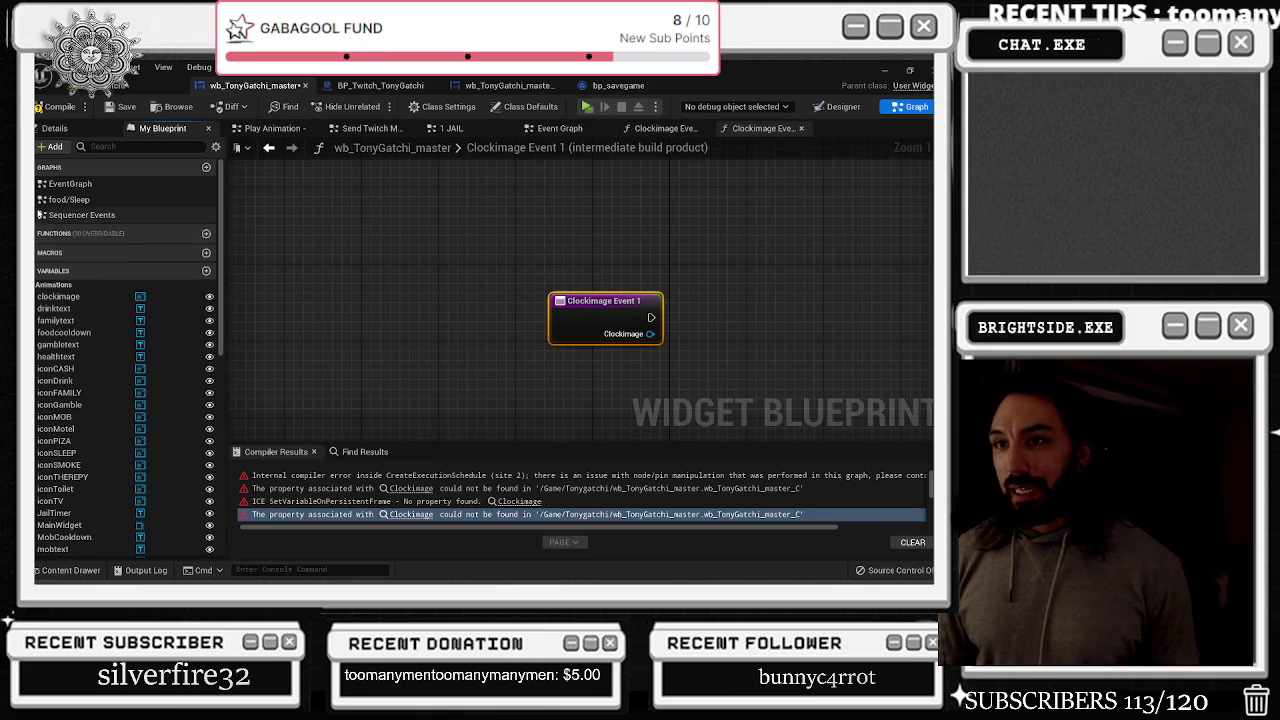
scroll(115, 300, down, 7)
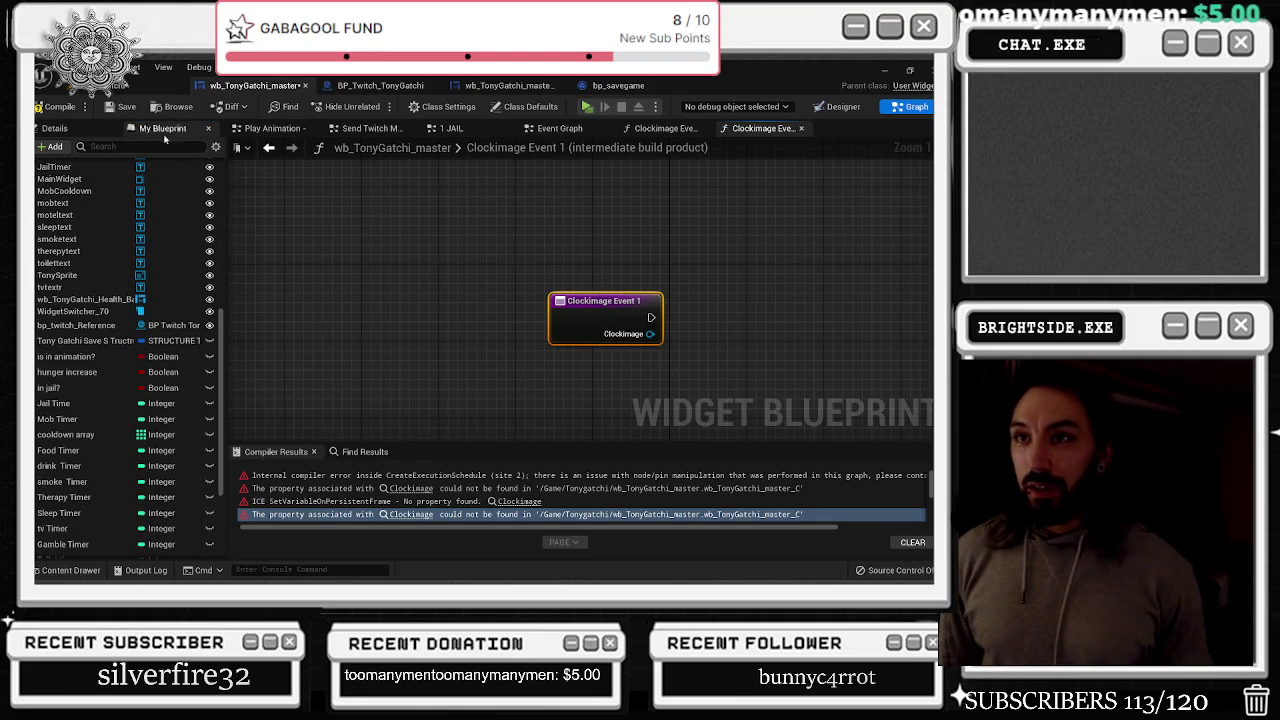
click(55, 128)
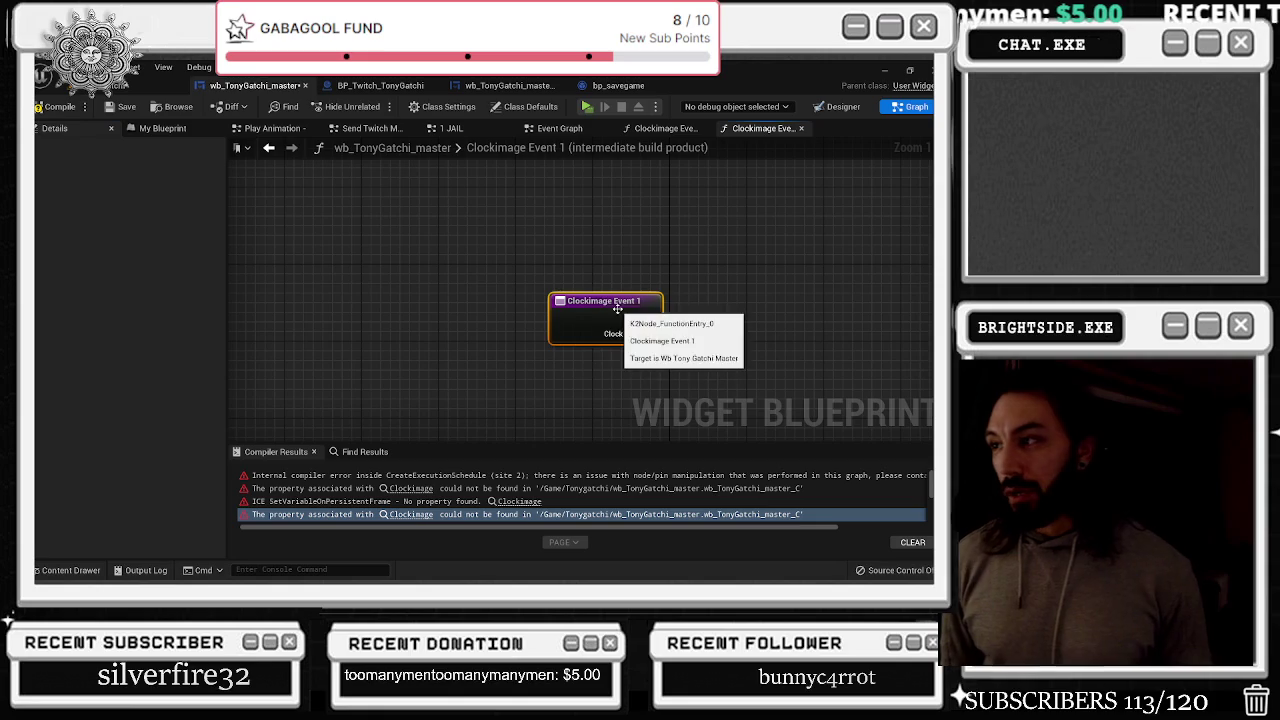
click(162, 128)
click(55, 128)
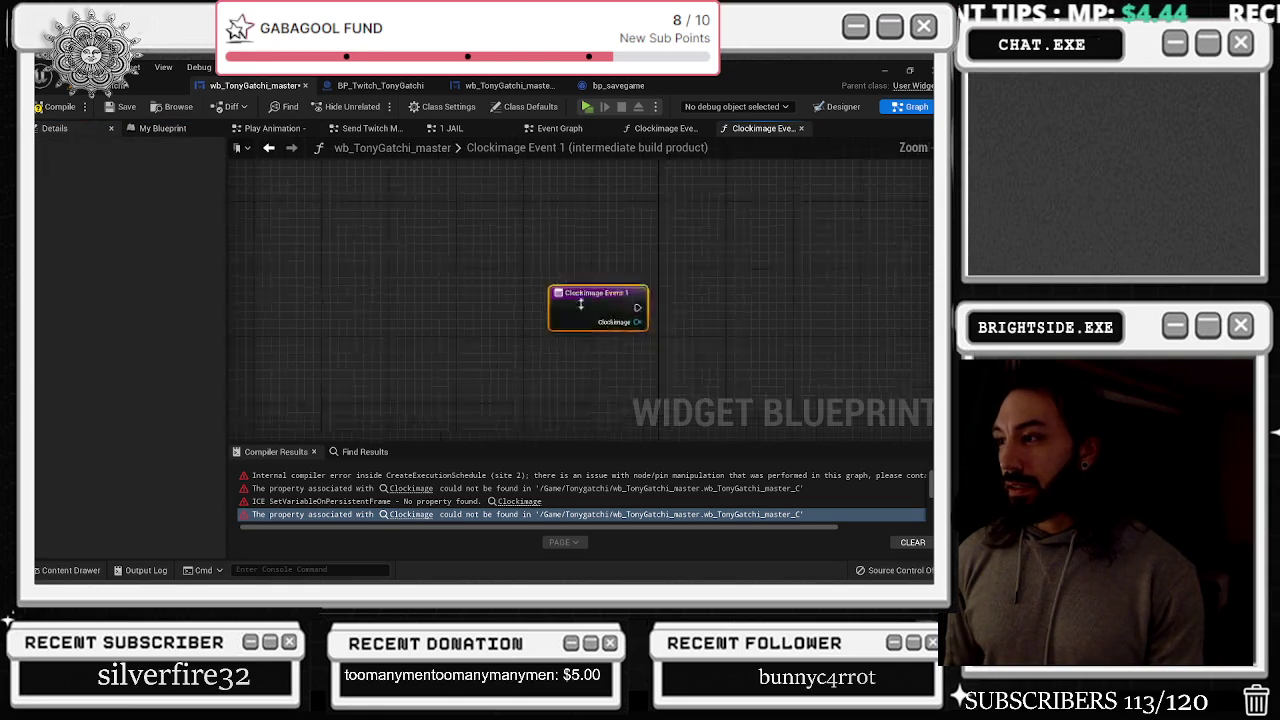
Break all links on the Clockimage Event 1 node, then follow the second compiler error
right_click(524, 274)
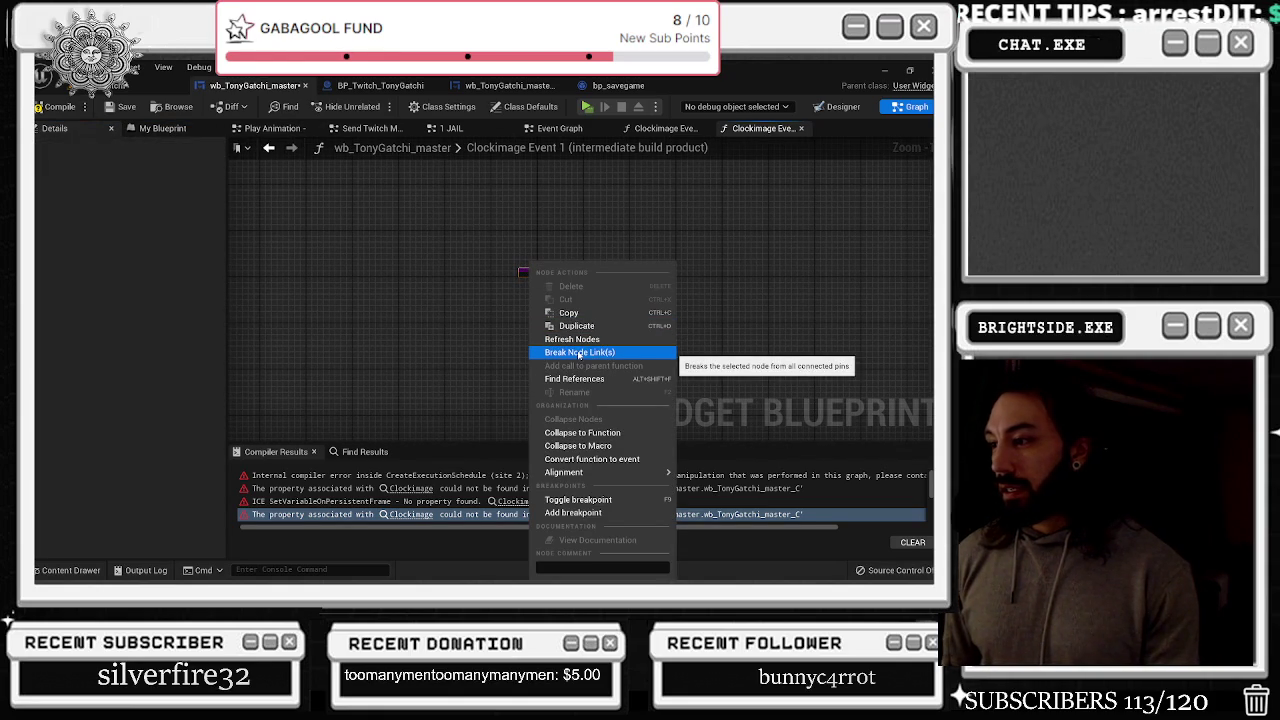
click(579, 355)
scroll(479, 251, up, 5)
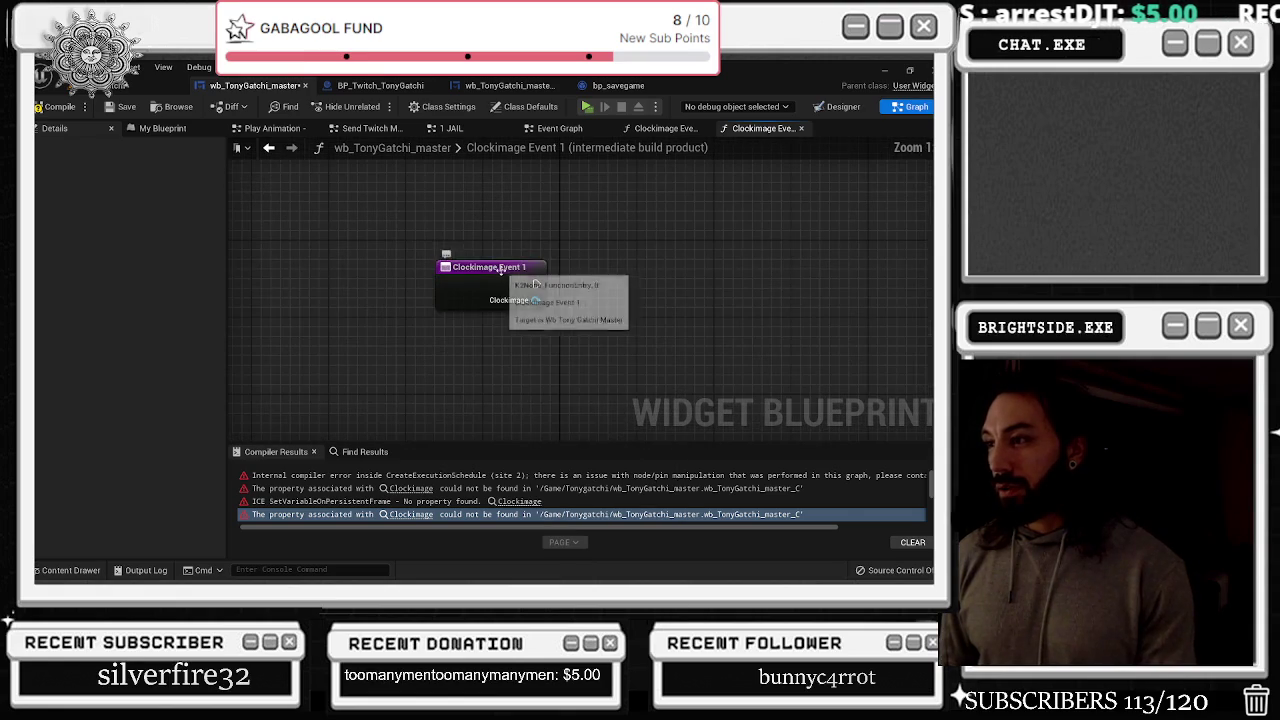
right_click(504, 304)
mouse_move(500, 292)
mouse_down()
mouse_move(491, 283)
mouse_move(505, 275)
mouse_move(466, 272)
mouse_up()
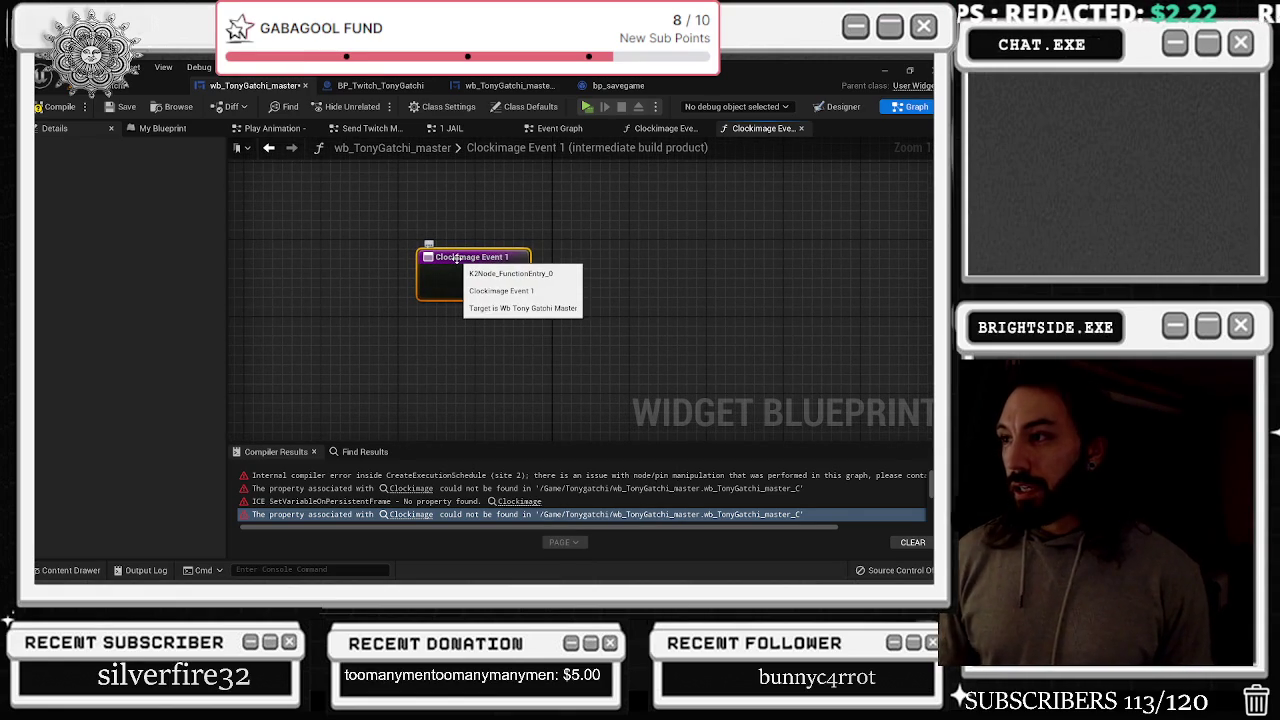
click(130, 67)
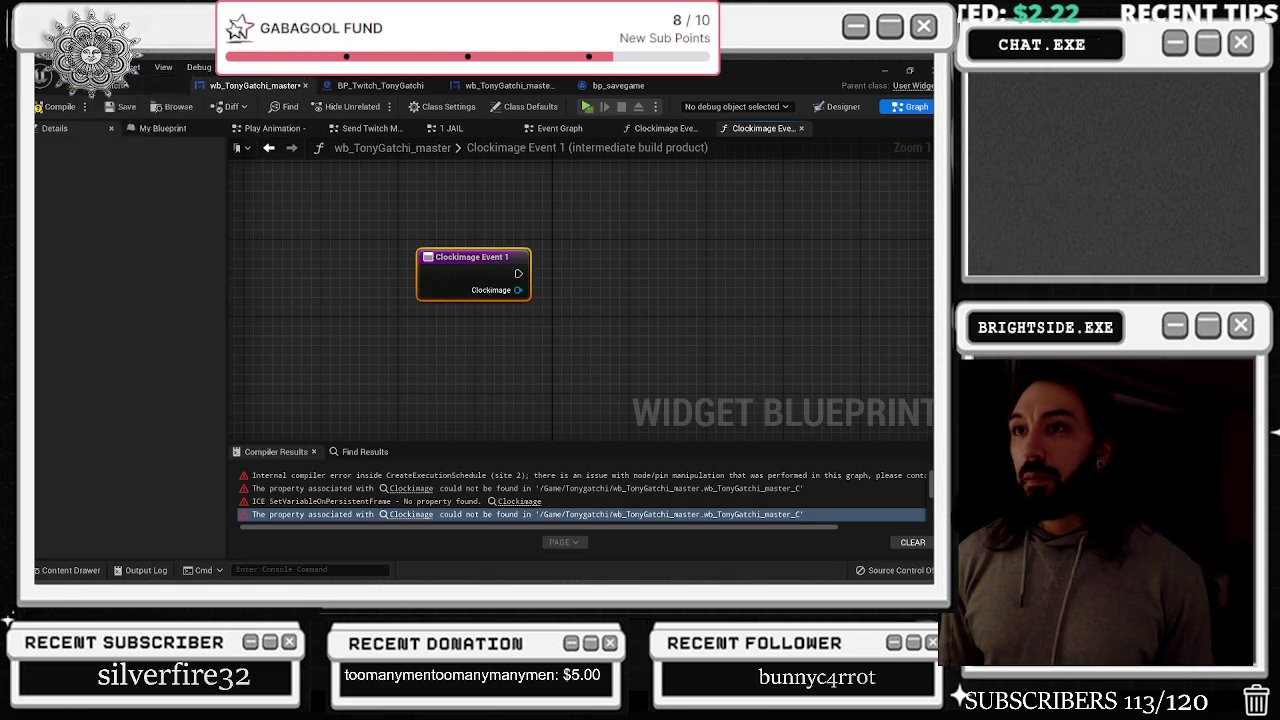
mouse_move(75, 67)
mouse_move(136, 65)
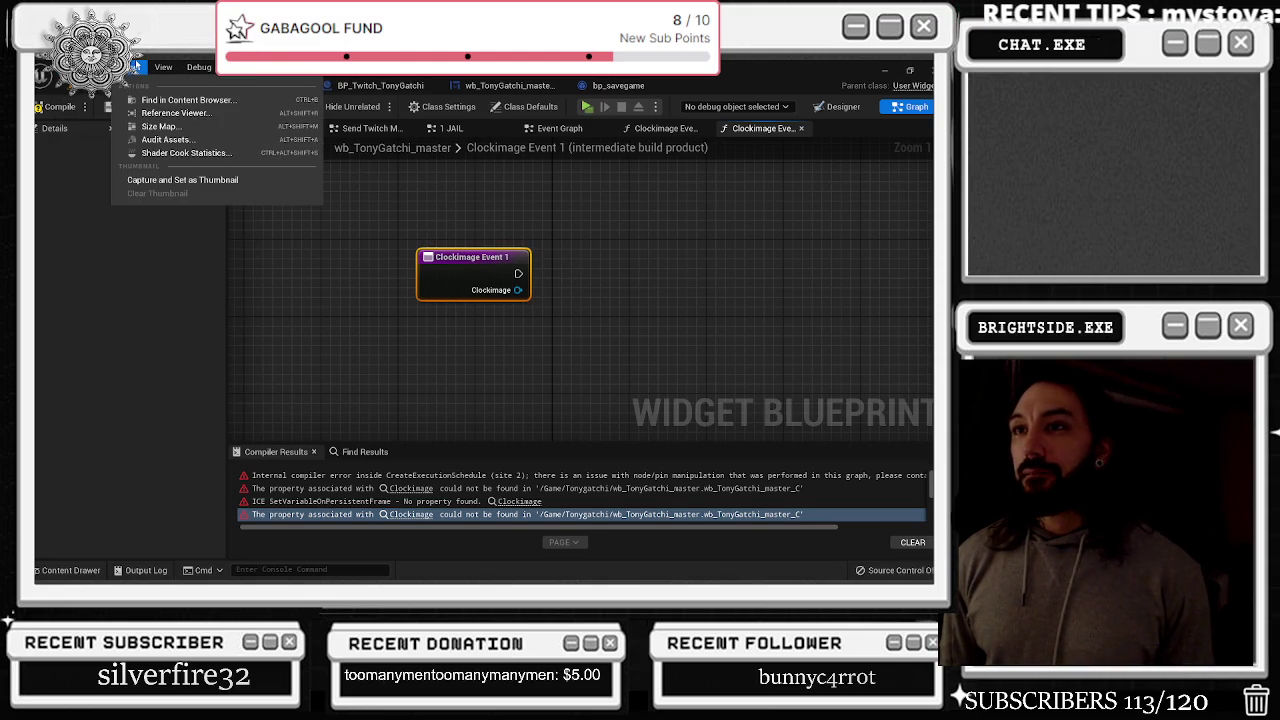
click(608, 293)
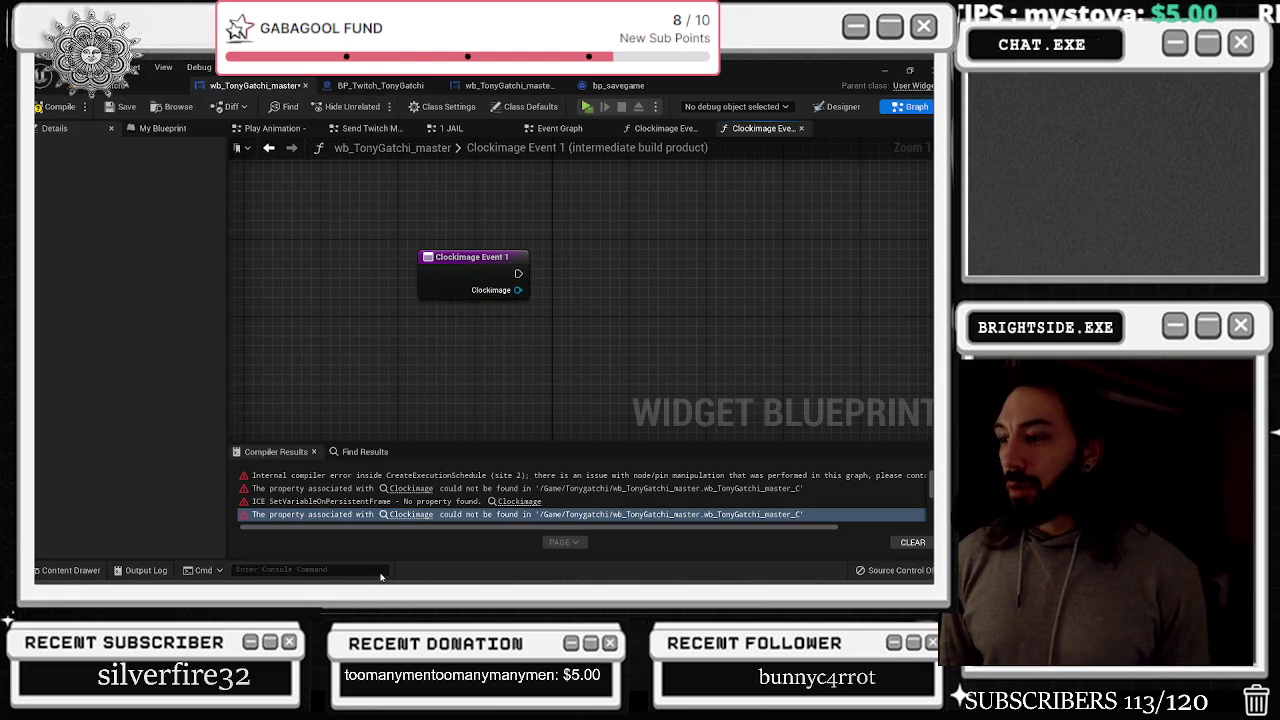
click(411, 488)
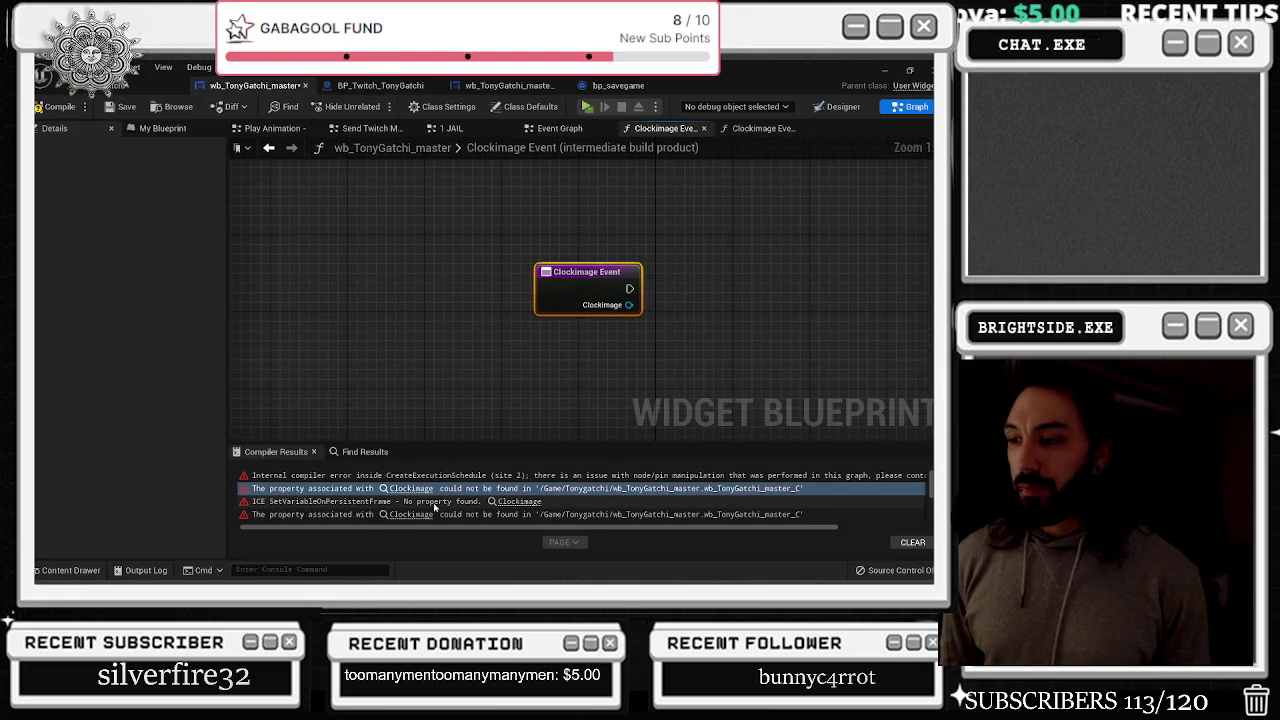
Open the Clockimage Event 2 graph and disconnect its Clockimage pin from the SetVariable node
scroll(435, 505, down, 2)
click(411, 482)
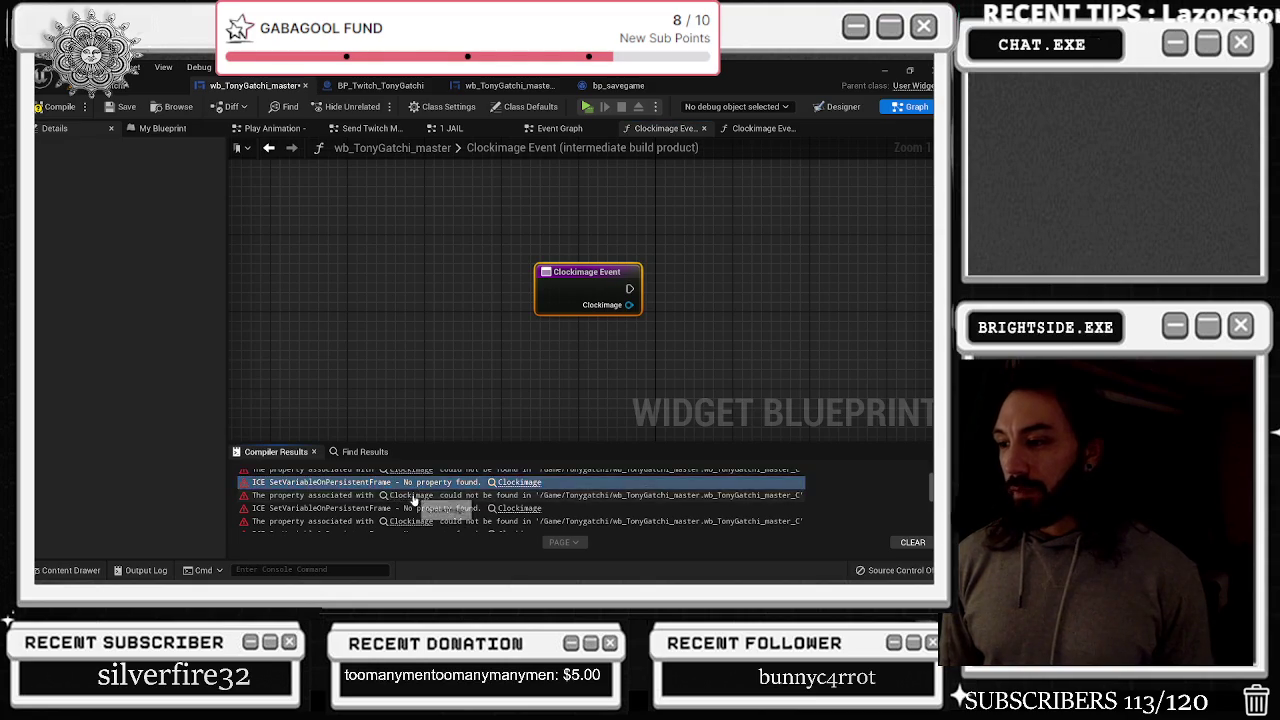
click(411, 521)
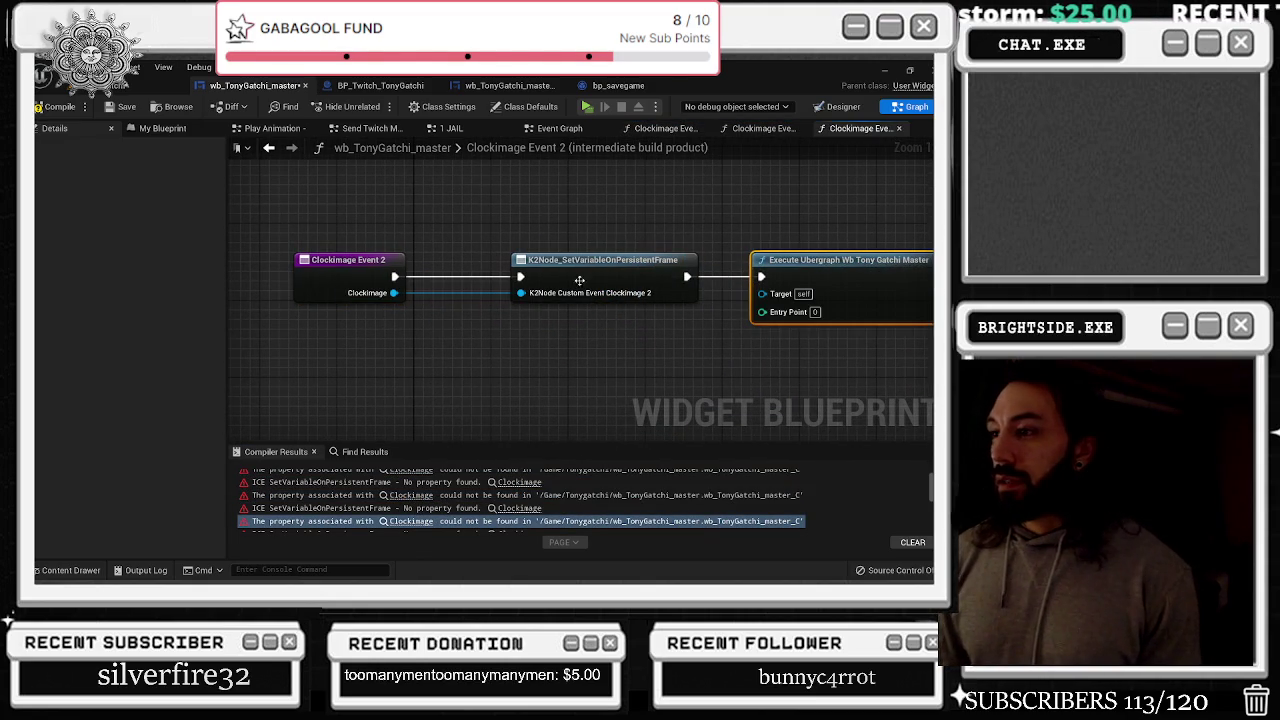
alt+click(394, 293)
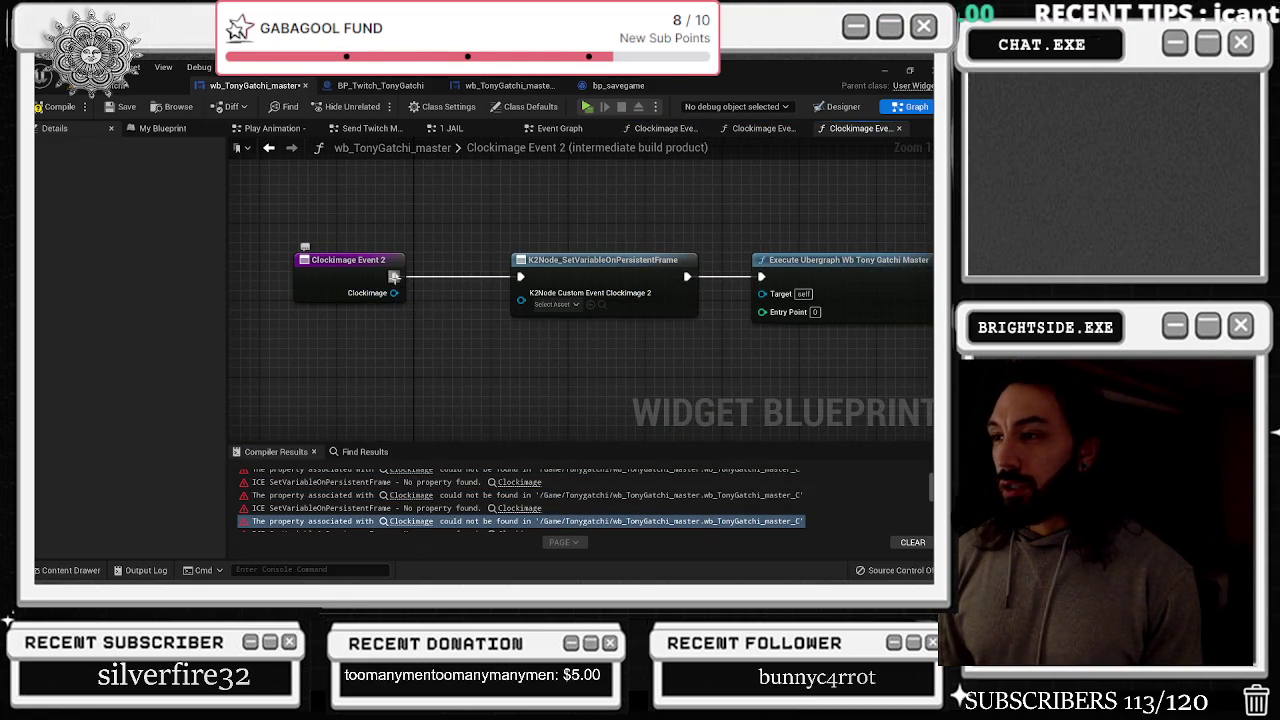
drag(589, 208, 883, 345)
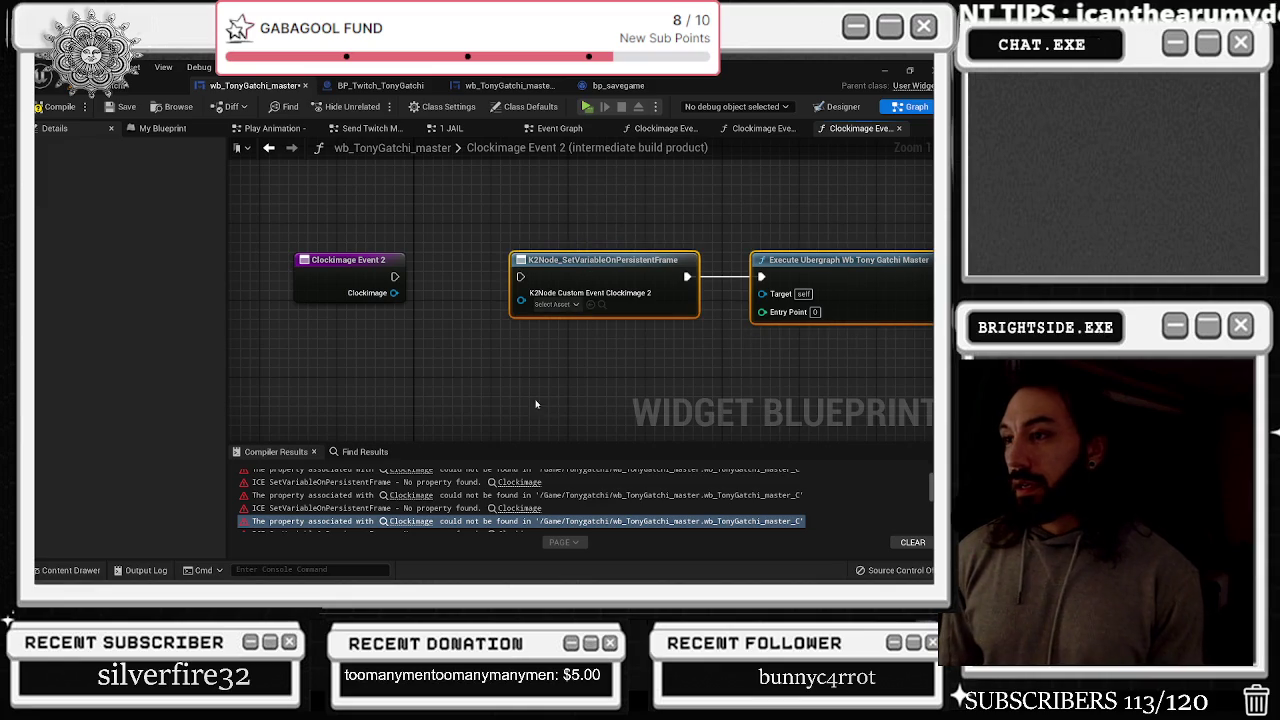
click(352, 276)
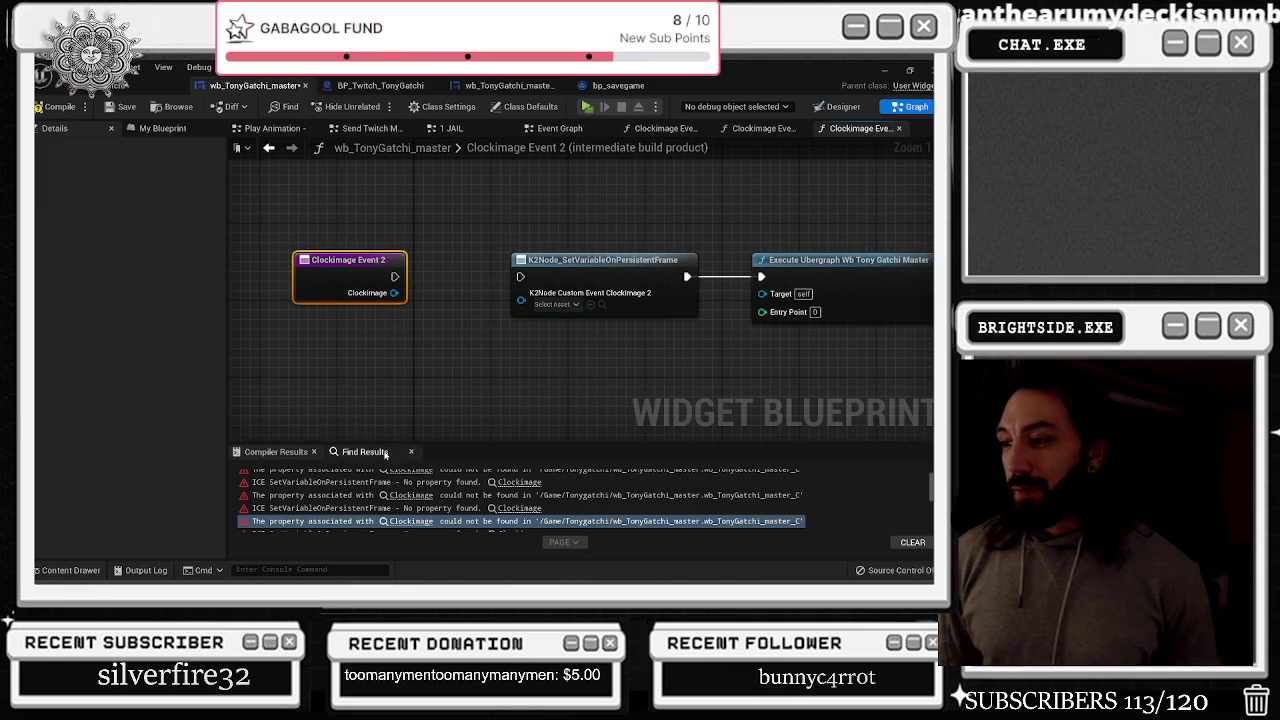
Open the Clockimage Event 3 graph, move Execute Ubergraph aside and select the event node
scroll(438, 496, down, 1)
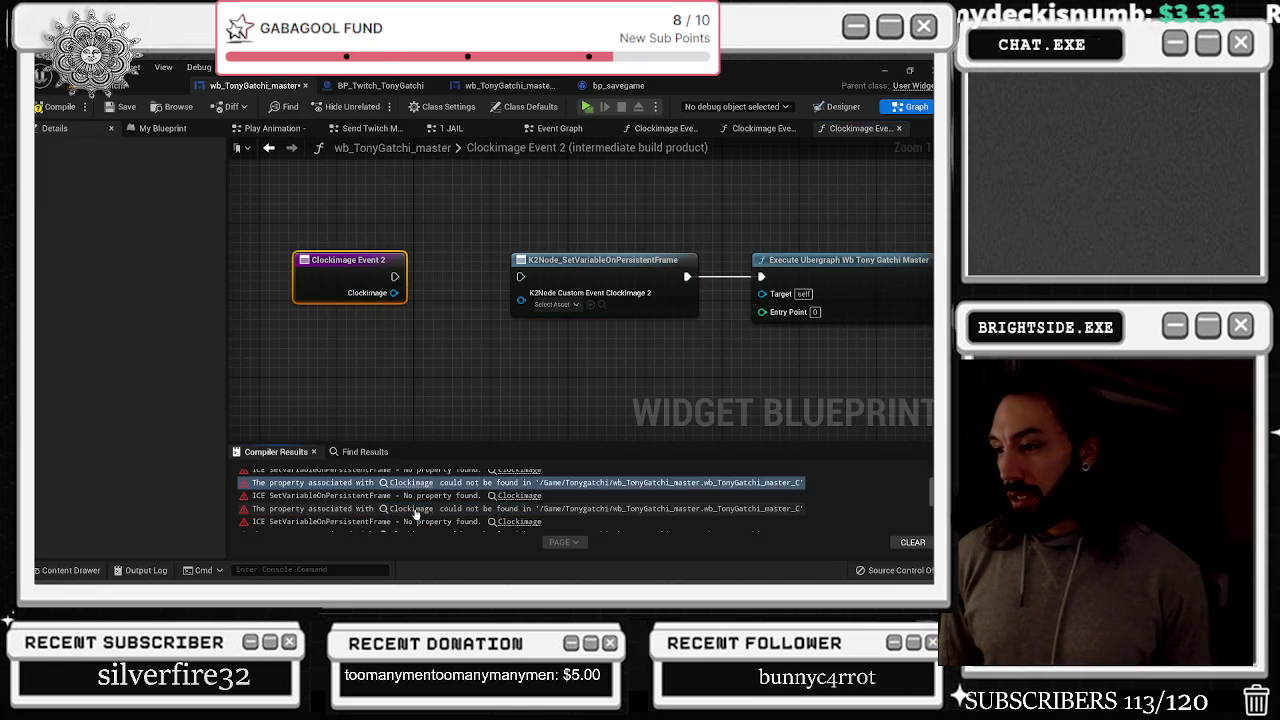
click(415, 511)
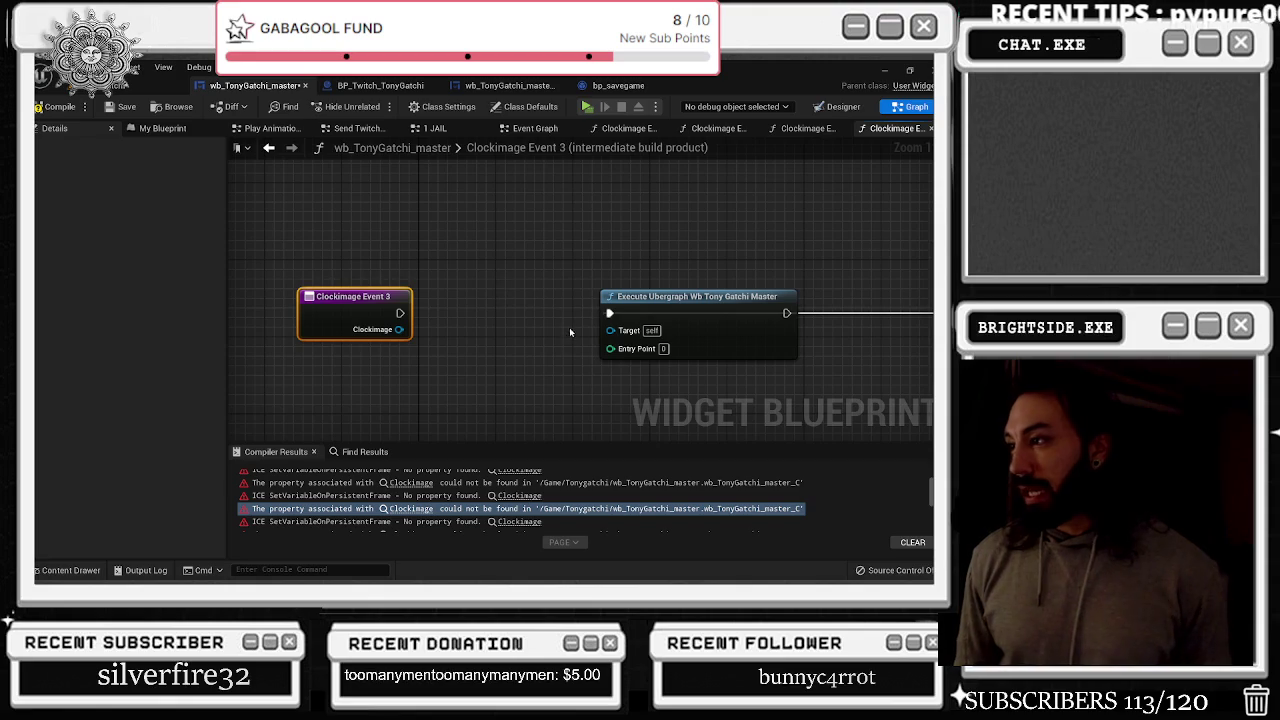
mouse_move(429, 394)
mouse_down()
mouse_move(777, 255)
mouse_move(930, 330)
mouse_move(904, 390)
mouse_up()
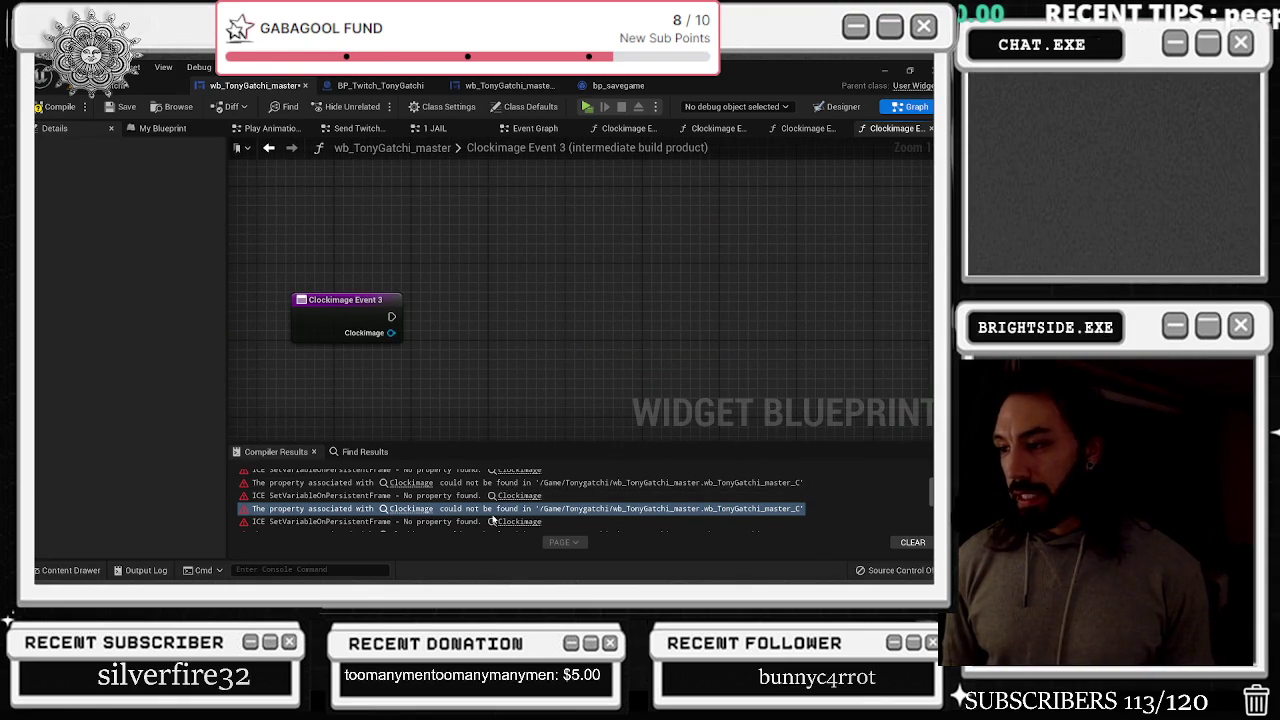
mouse_move(244, 226)
mouse_down()
mouse_move(390, 345)
mouse_move(399, 387)
mouse_up()
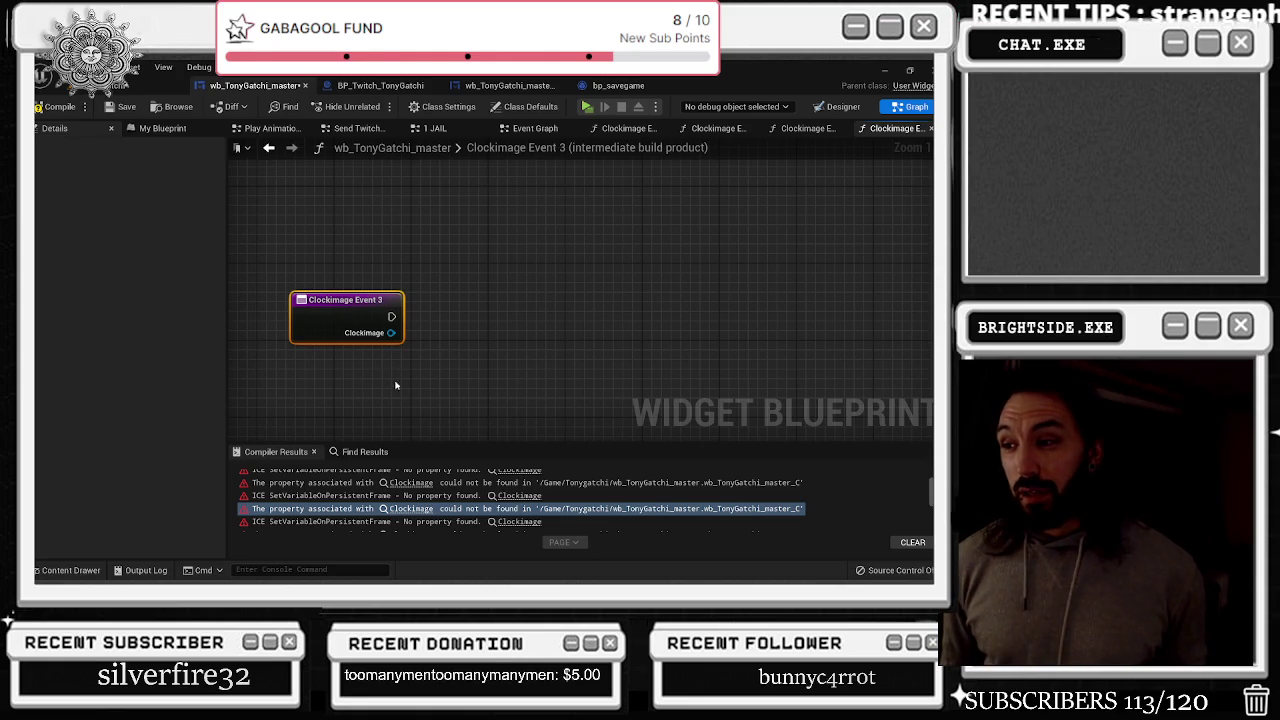
scroll(375, 370, down, 10)
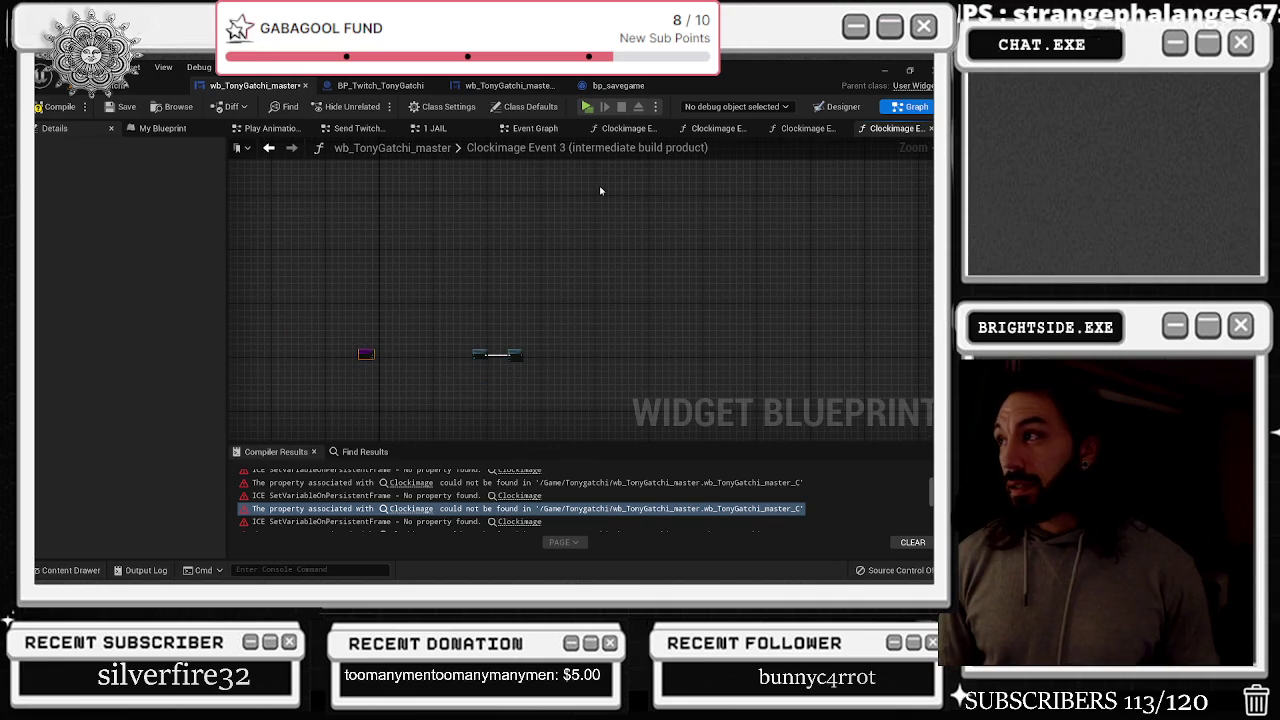
Close all the Clockimage Event graph tabs, leaving wb_TonyGatchi_master's Event Graph
click(810, 128)
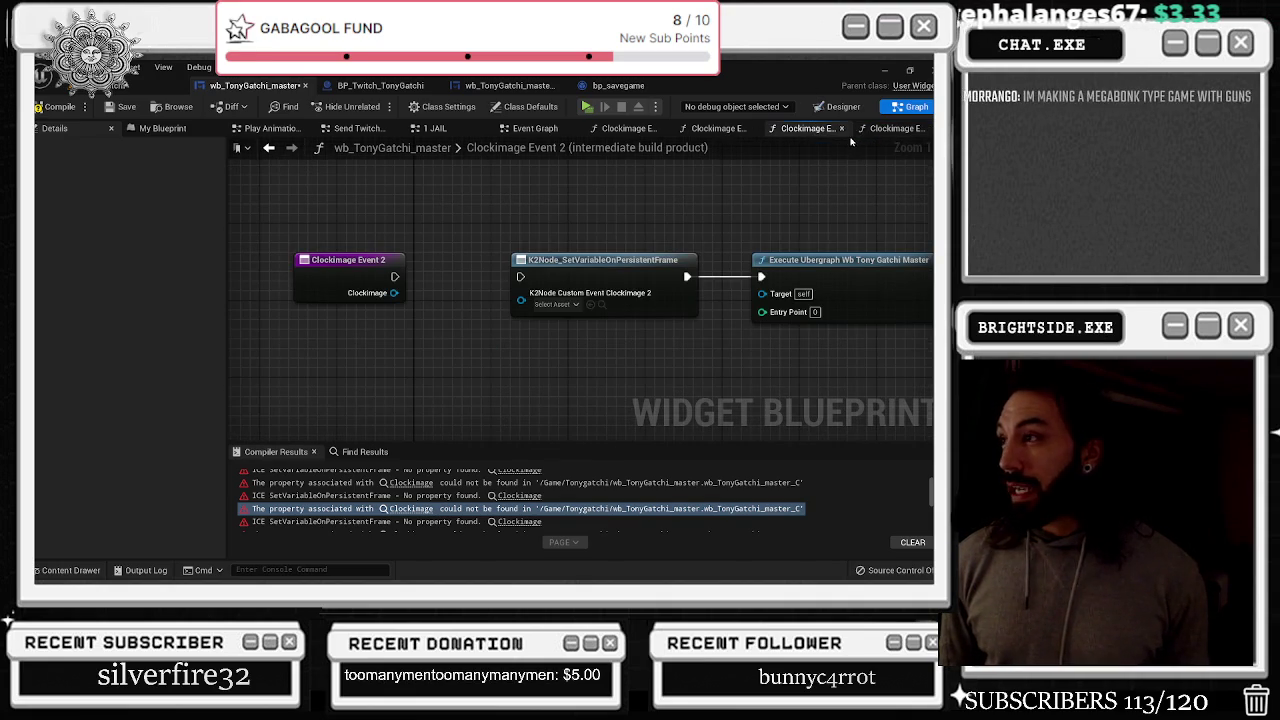
click(840, 128)
click(870, 128)
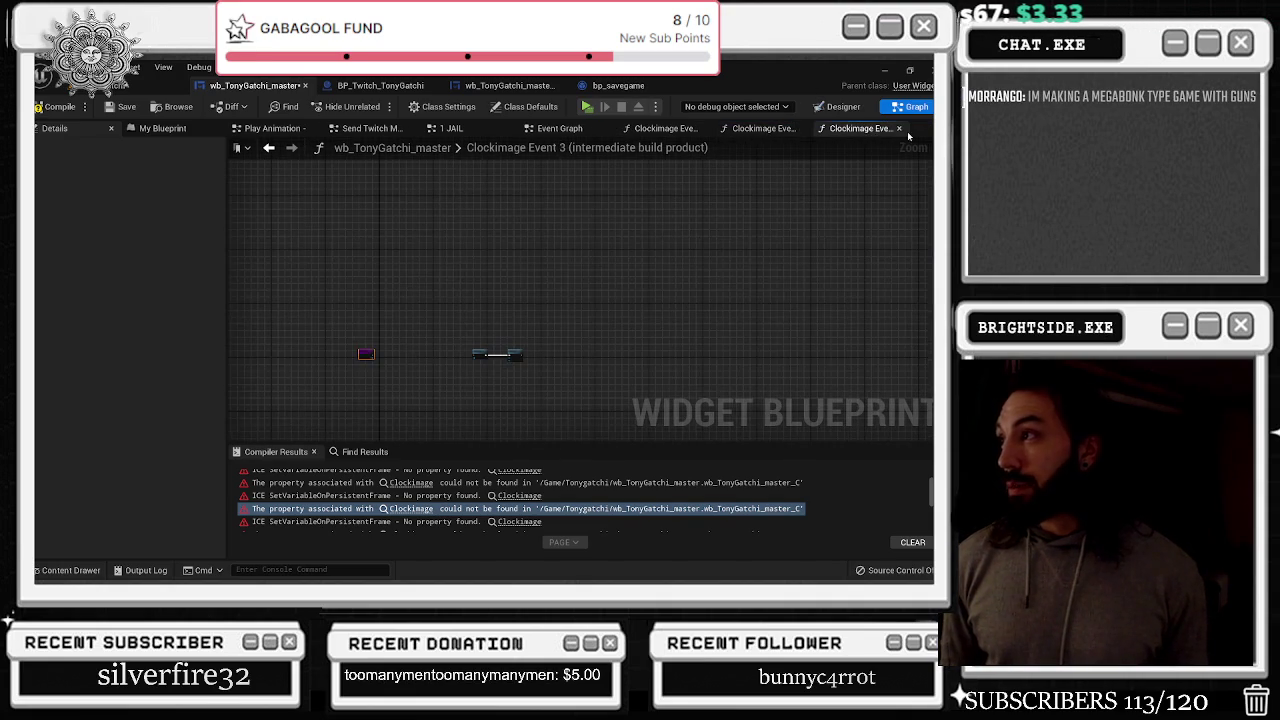
click(905, 128)
click(803, 128)
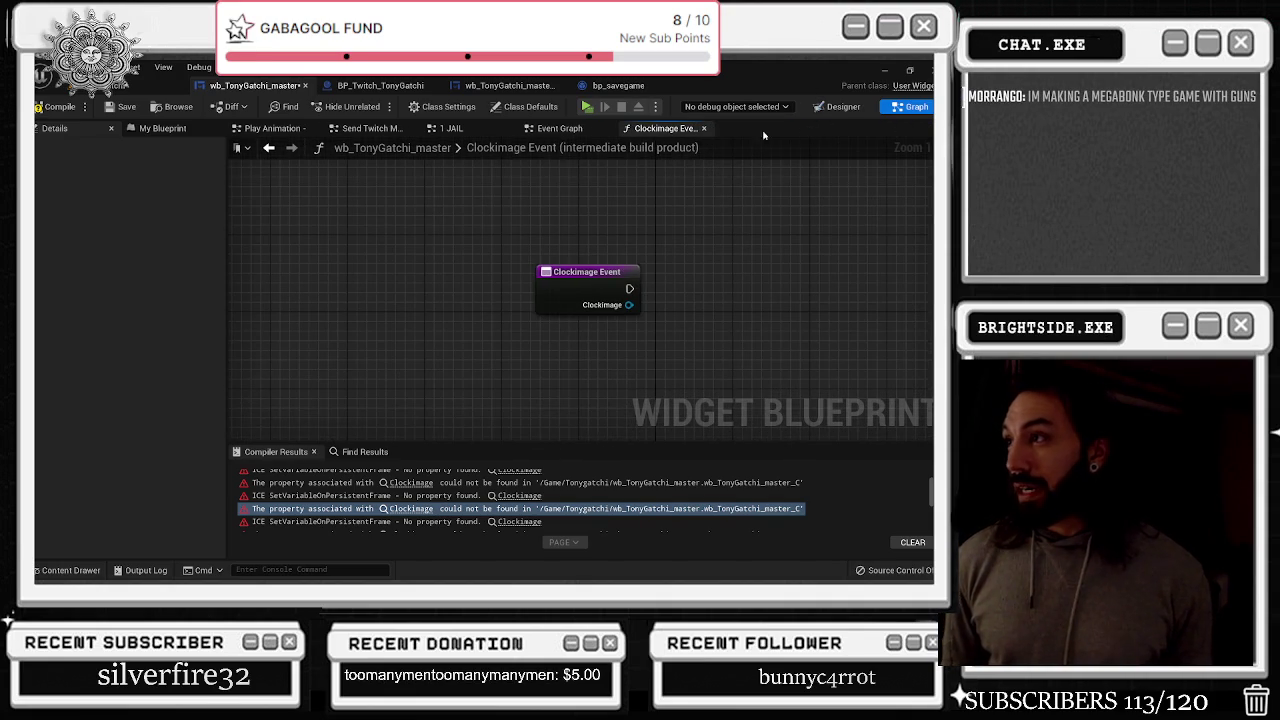
click(704, 128)
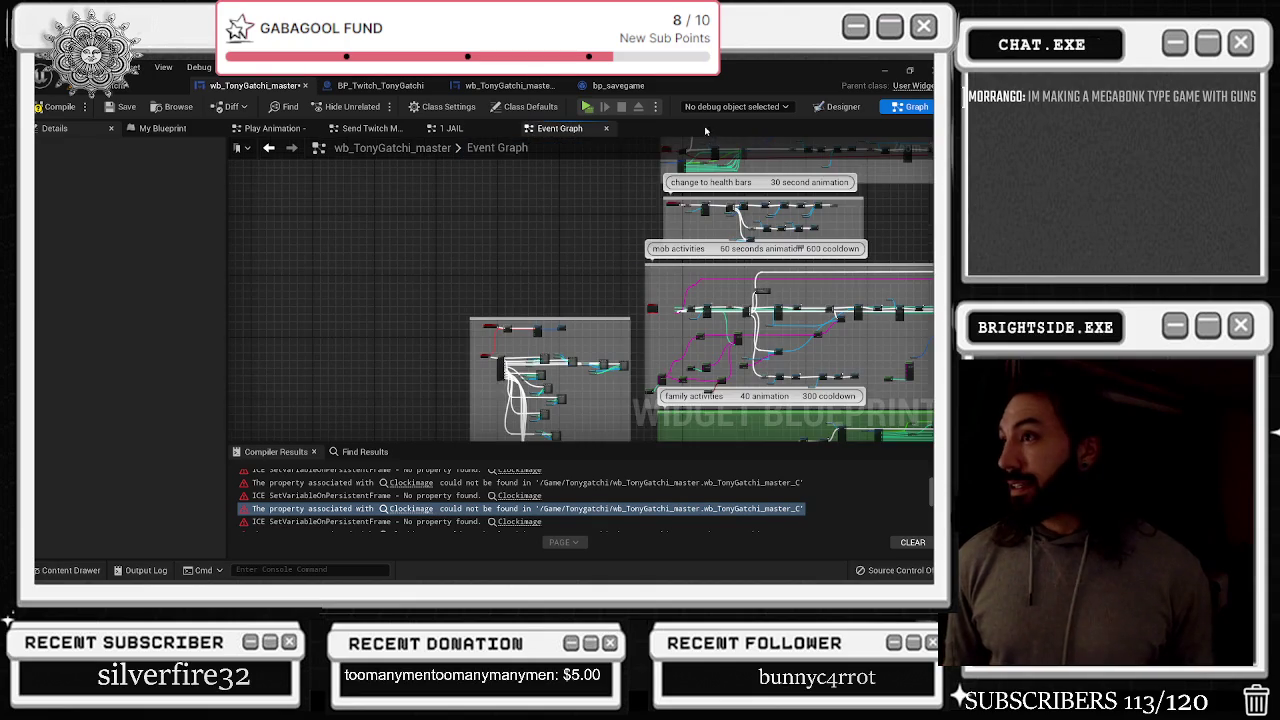
Zoom in on the ERROR-flagged Mob Activities event and show My Blueprint's graphs and variables list
scroll(577, 242, up, 3)
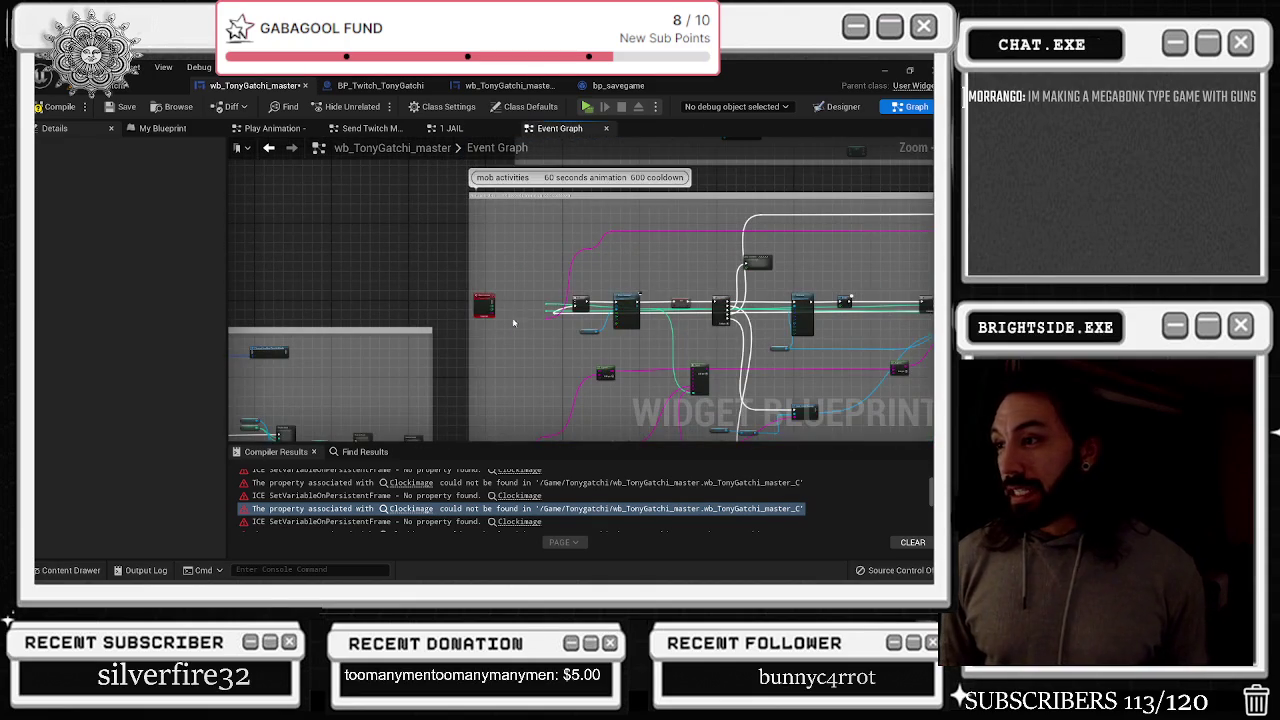
scroll(489, 310, up, 2)
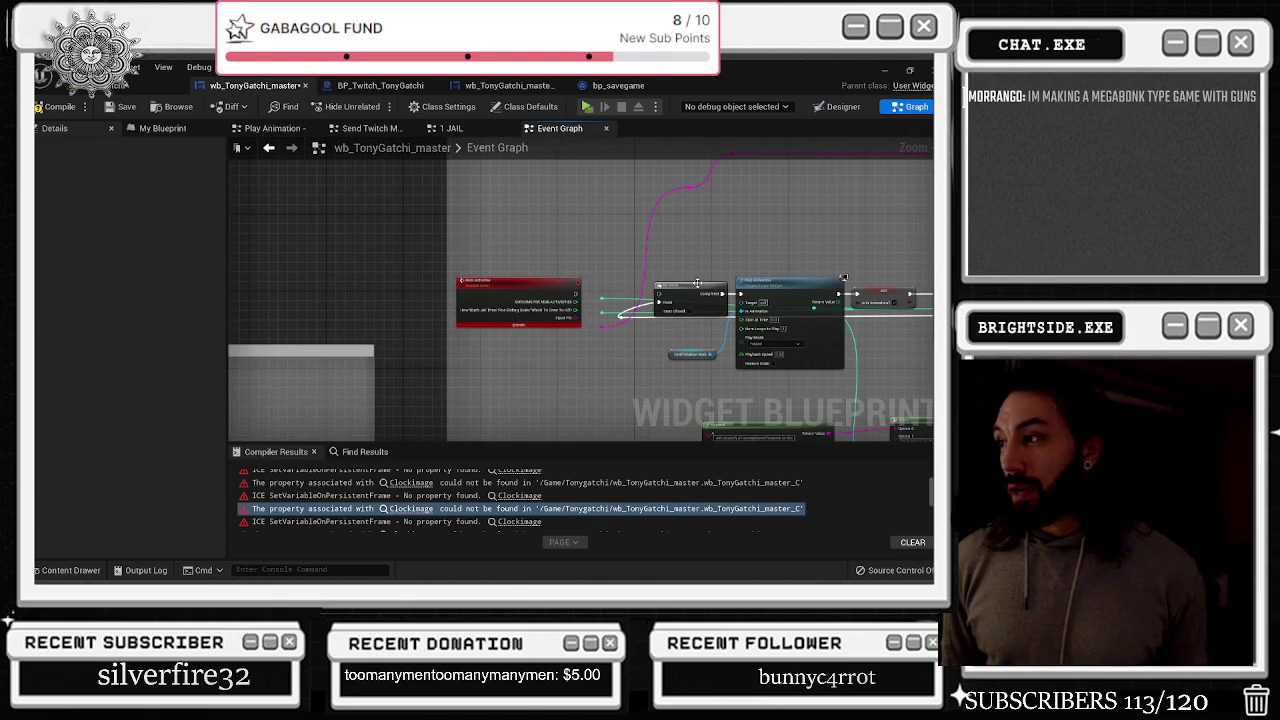
scroll(470, 280, up, 1)
click(162, 128)
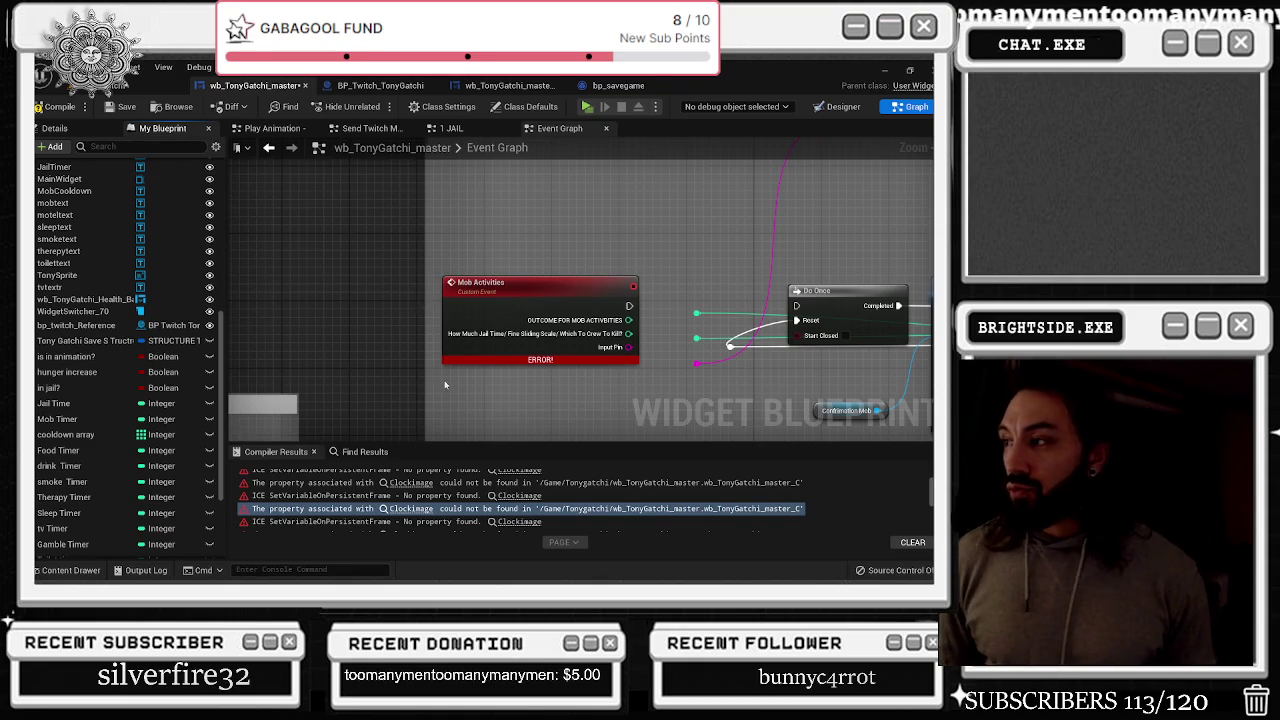
scroll(590, 267, down, 1)
scroll(590, 267, down, 3)
right_click(561, 285)
click(548, 253)
mouse_move(548, 253)
mouse_down()
mouse_move(480, 370)
mouse_move(405, 427)
mouse_up()
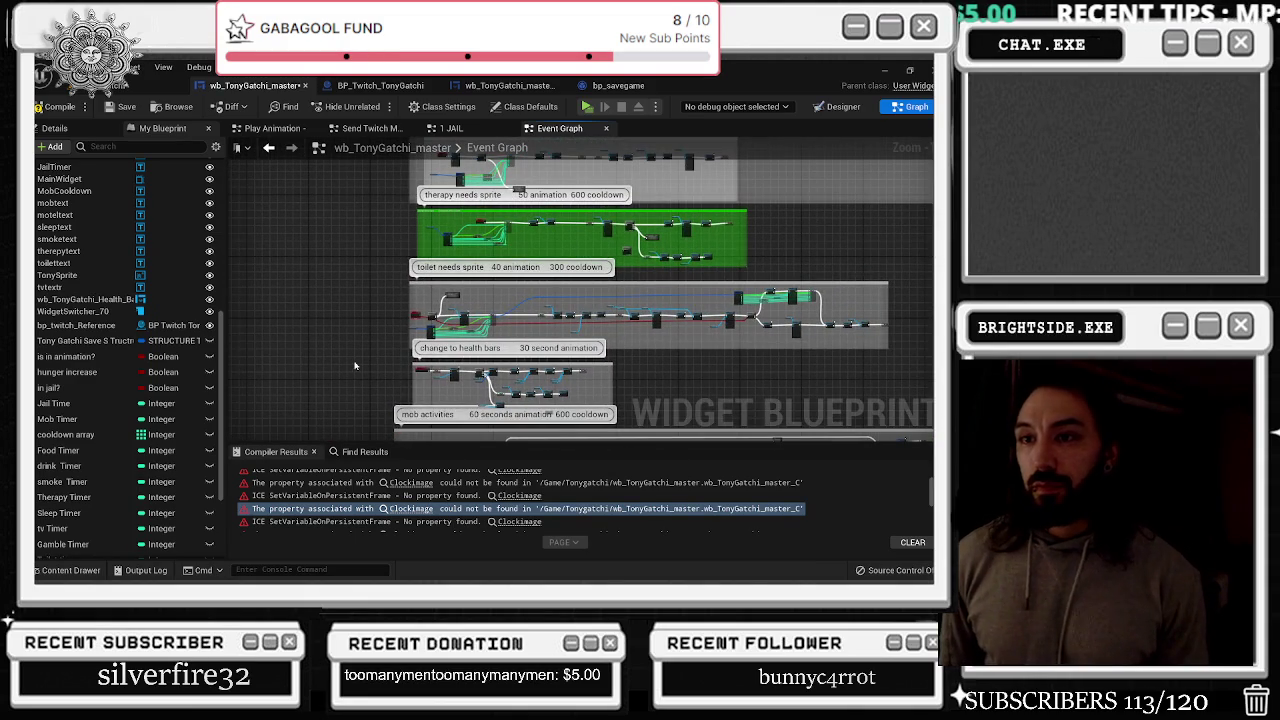
click(131, 134)
scroll(177, 281, up, 10)
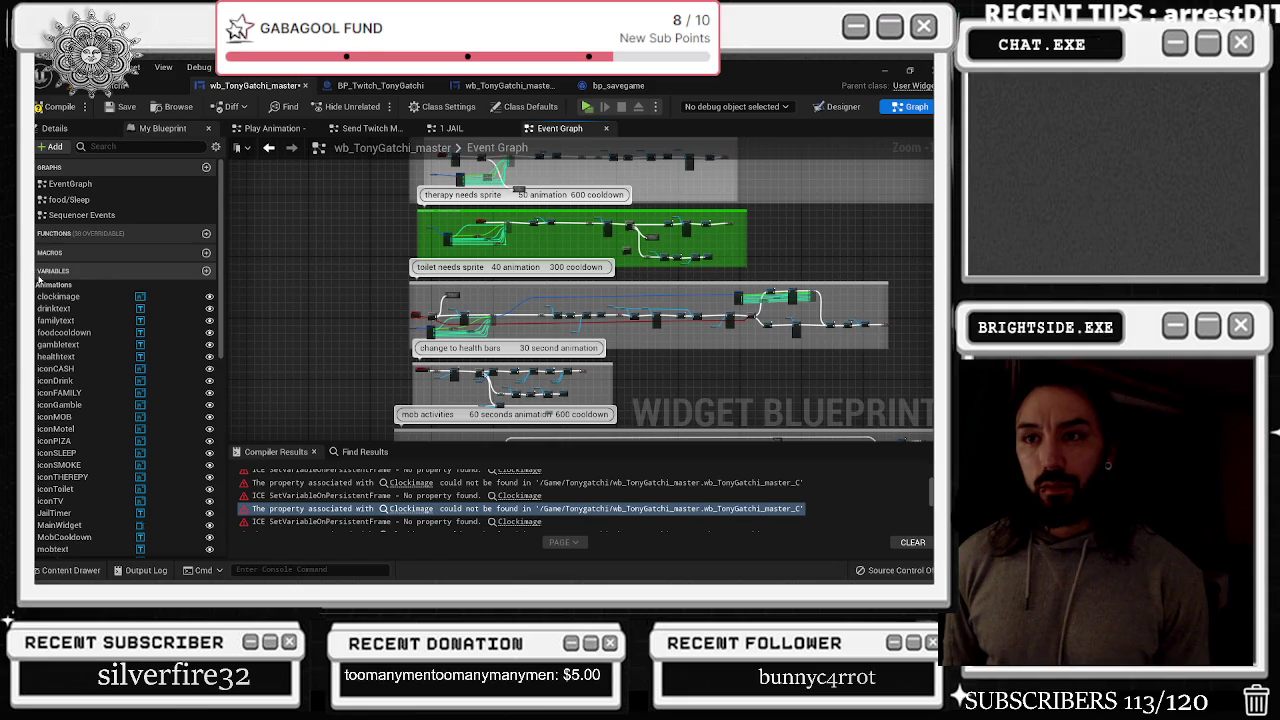
Filter My Blueprint by 'clock' and open clockimage_Event_1 in the Sequencer Events graph
click(46, 270)
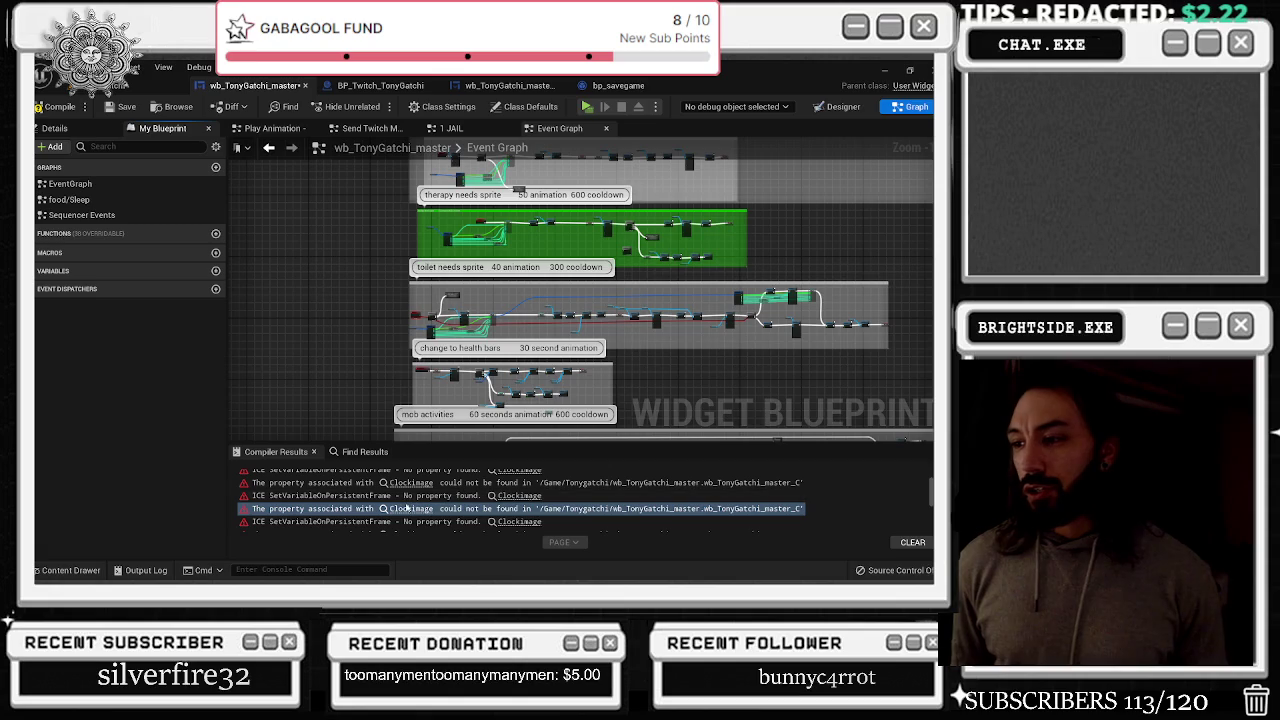
click(408, 509)
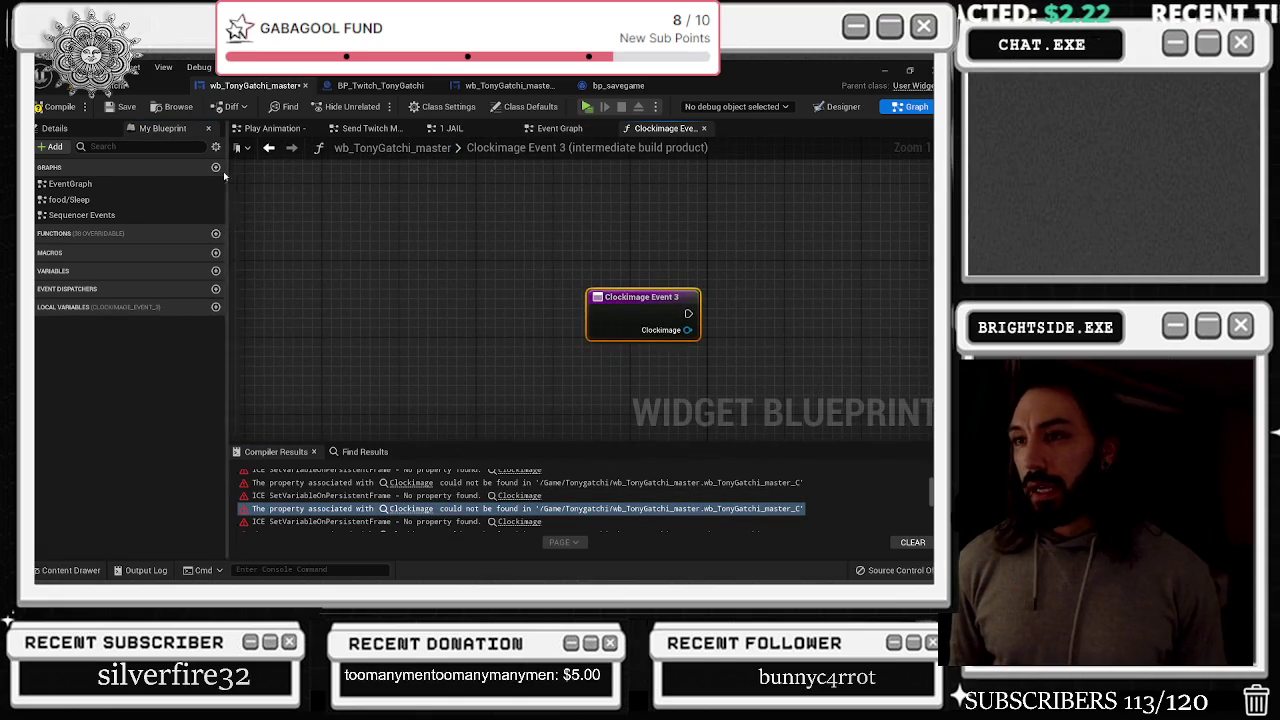
text(clock)
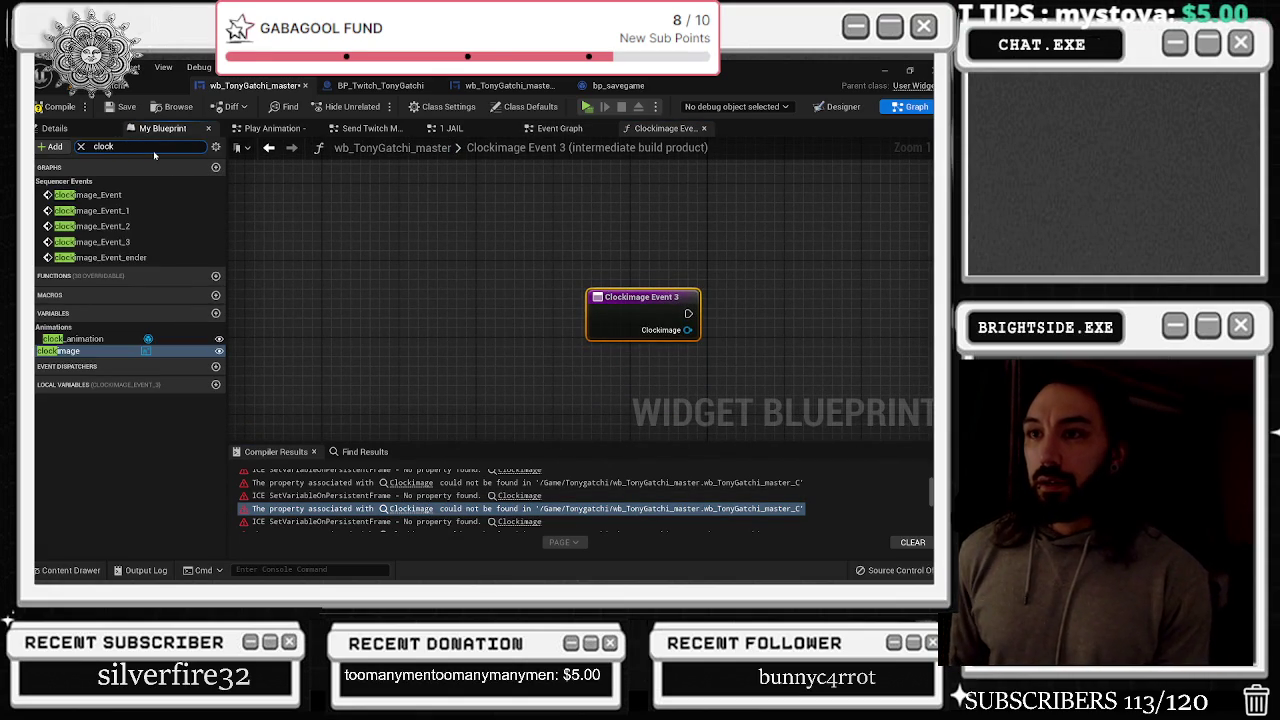
double_click(92, 210)
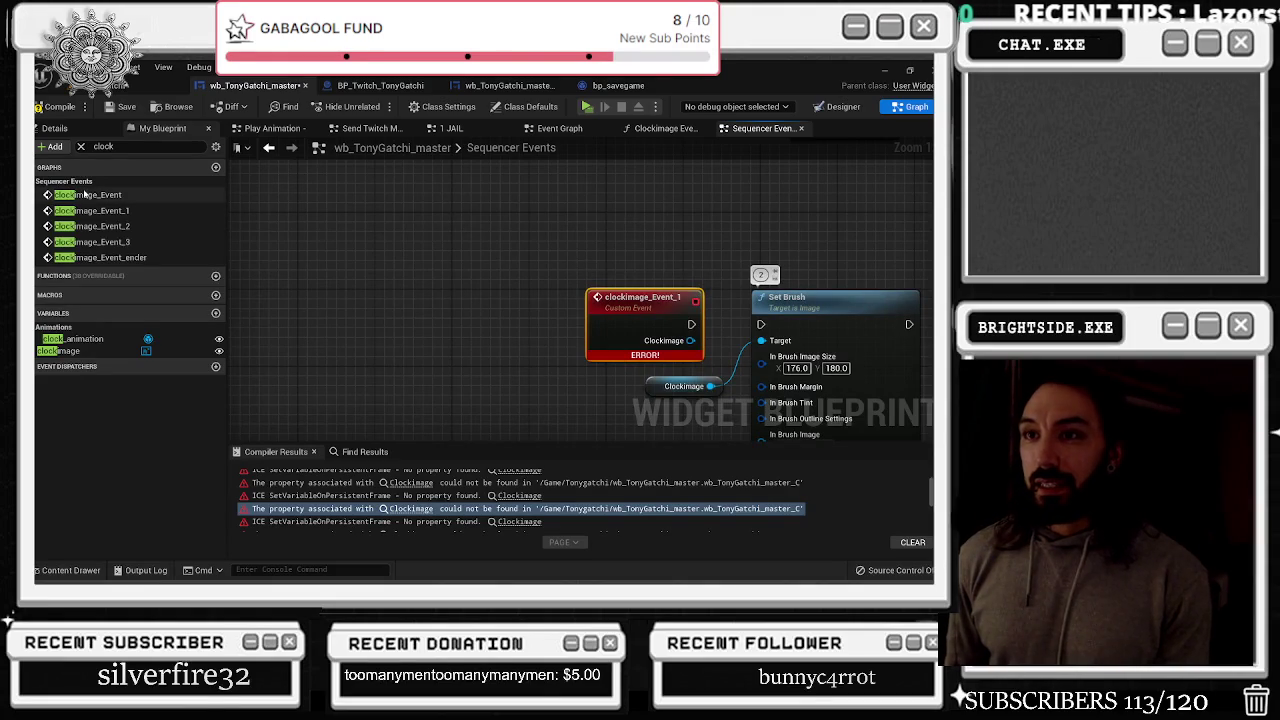
Step through clockimage_Event_1, _2, _3 and _ender nodes from My Blueprint
double_click(90, 194)
click(99, 212)
double_click(99, 212)
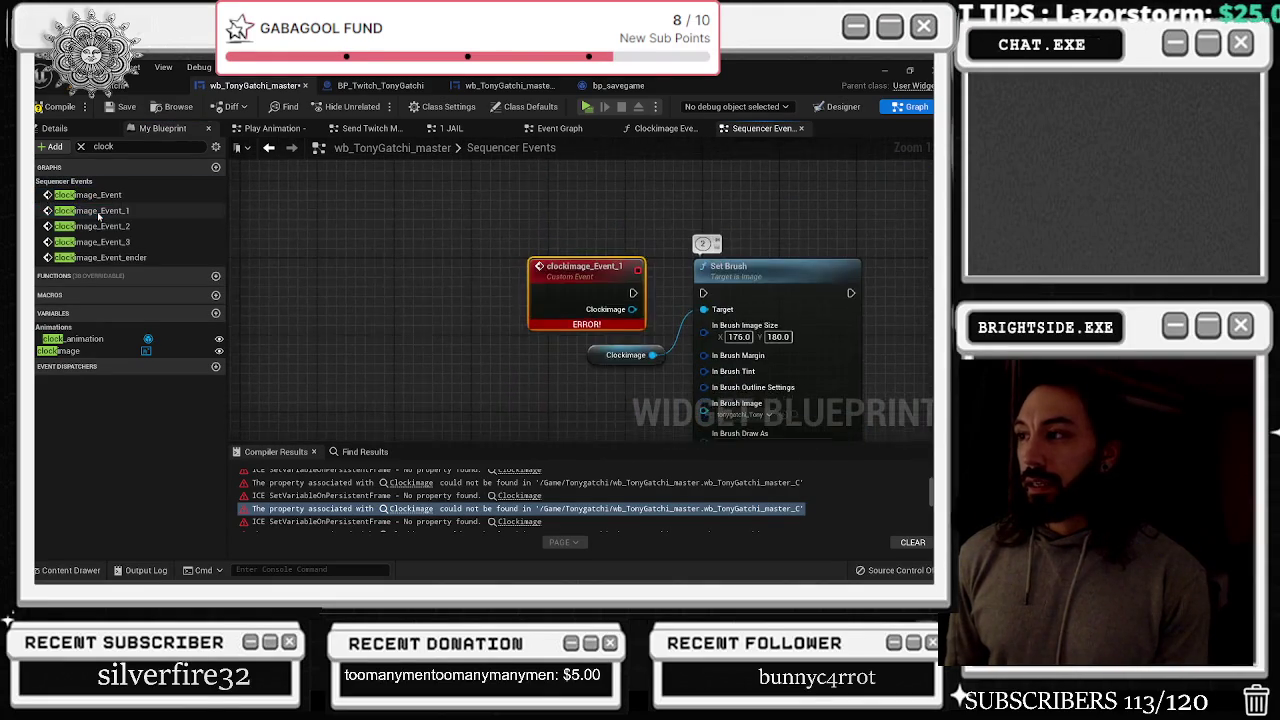
double_click(100, 226)
double_click(100, 242)
double_click(103, 258)
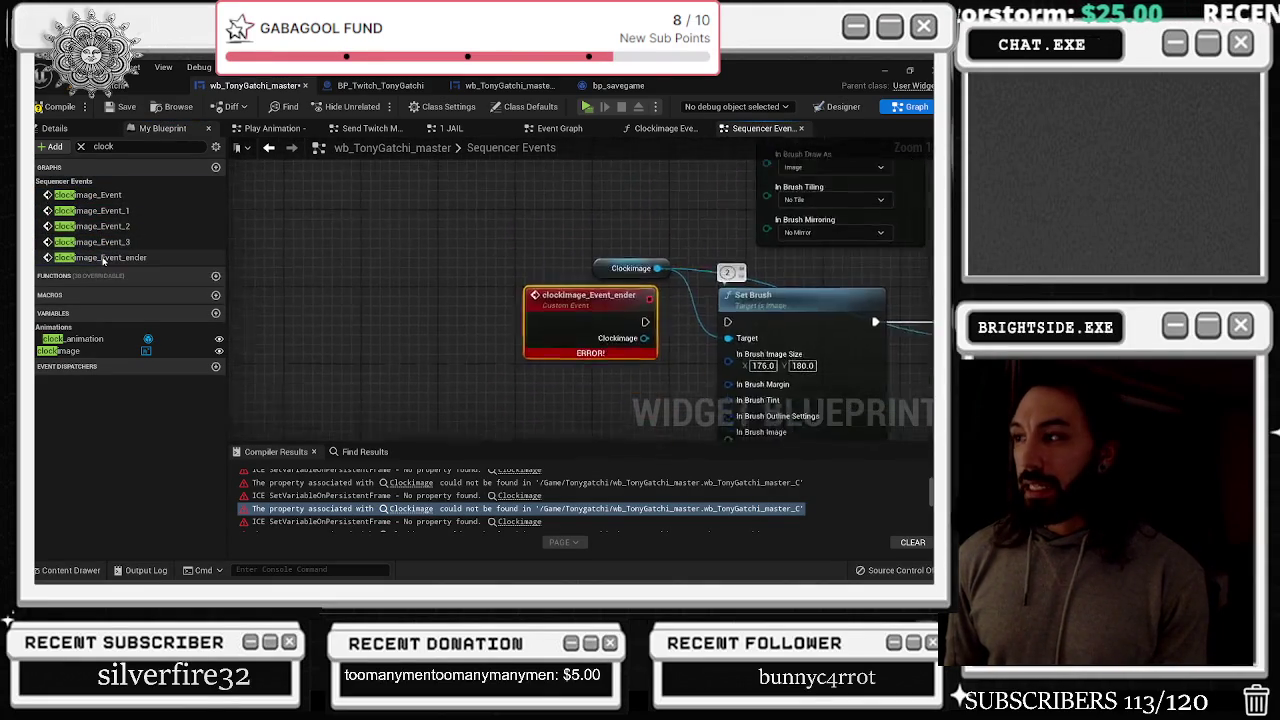
Collapse Variables, open the graphs behind the Clockimage errors, and return to Sequencer Events
click(161, 289)
click(138, 313)
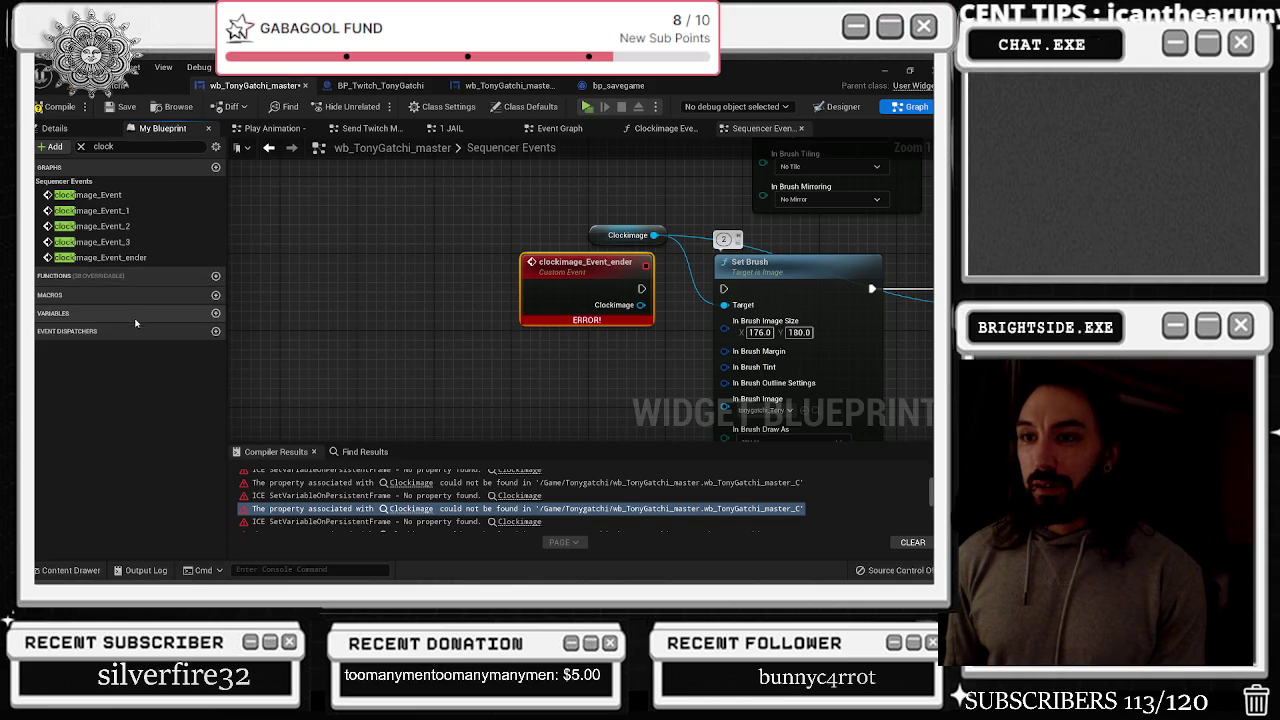
scroll(340, 303, down, 2)
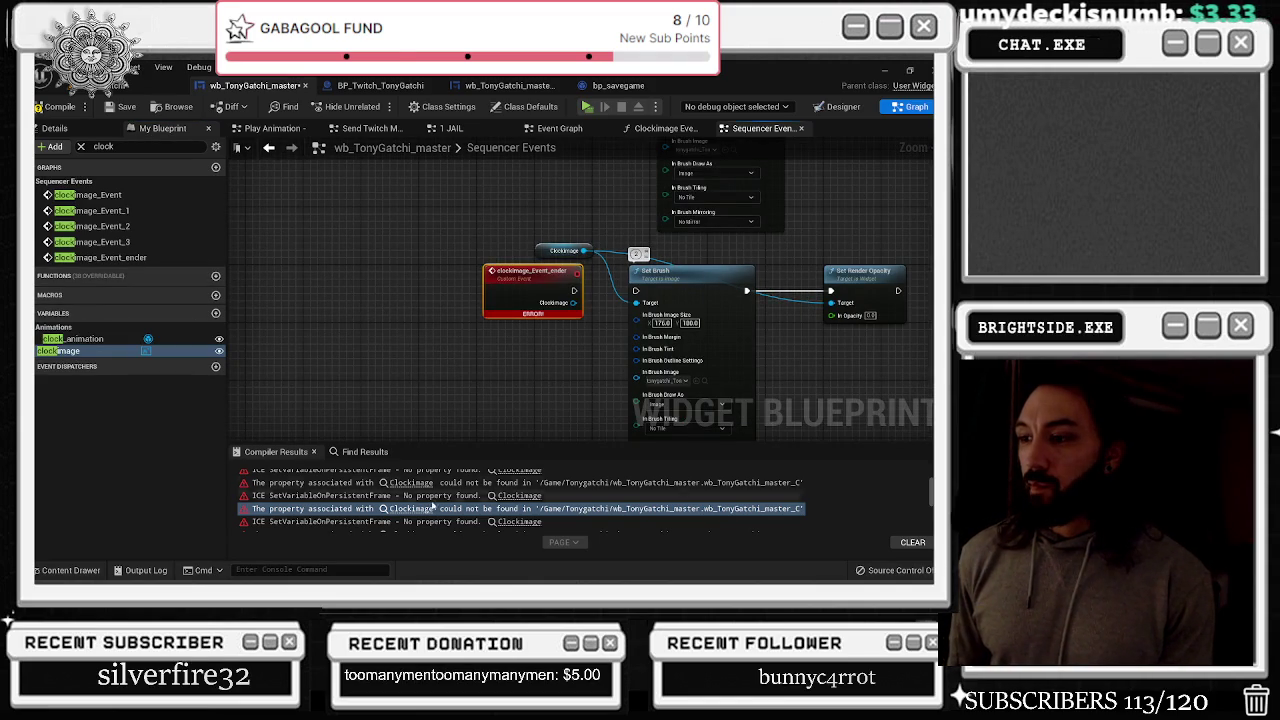
scroll(421, 483, down, 5)
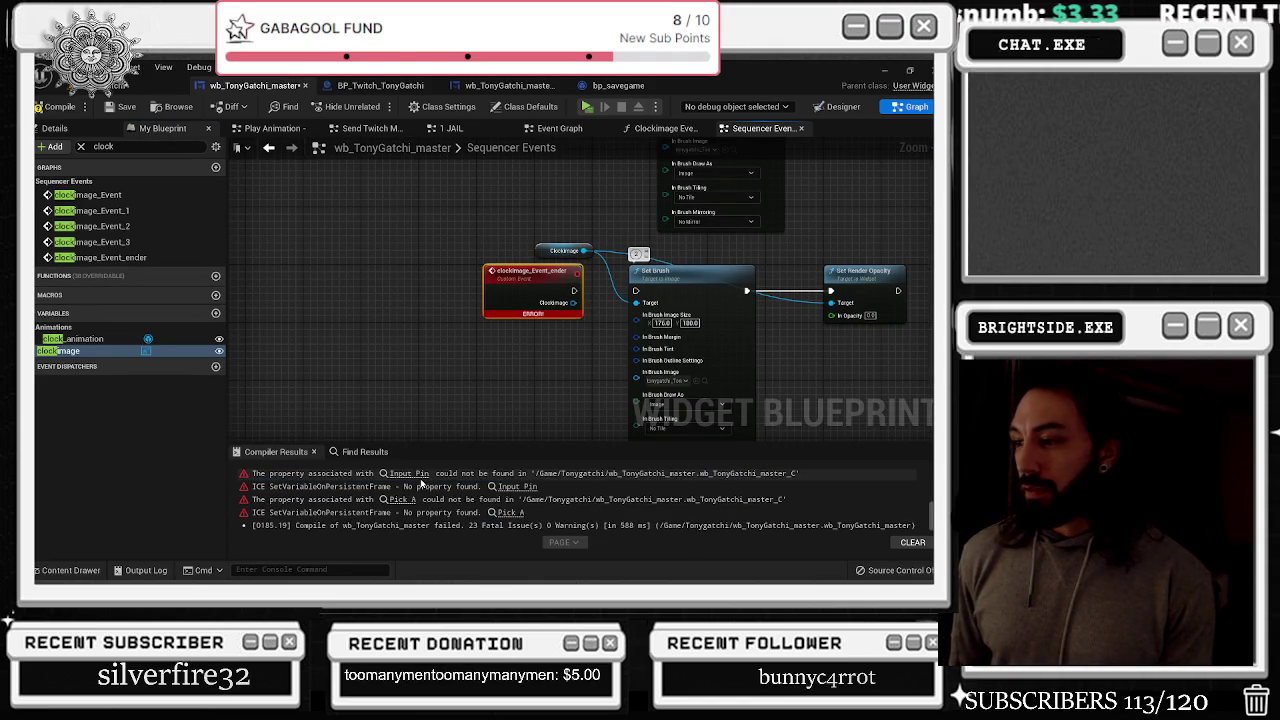
scroll(421, 483, up, 3)
click(422, 488)
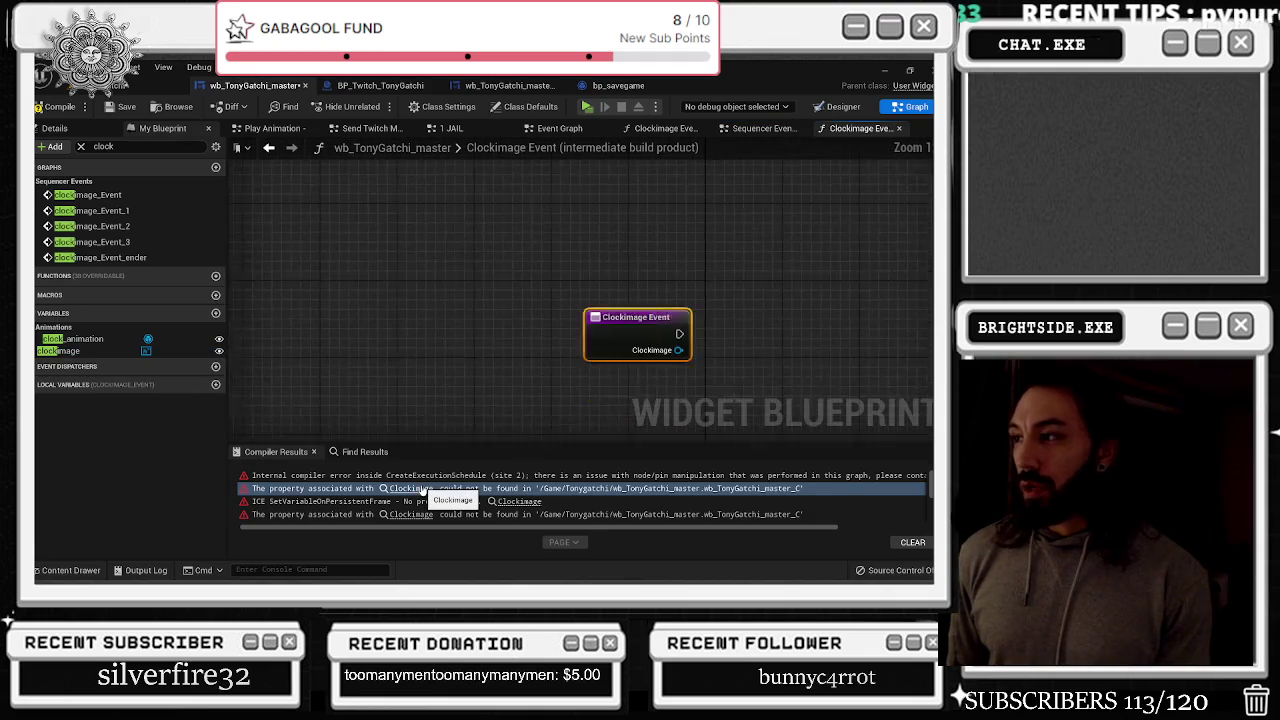
click(420, 514)
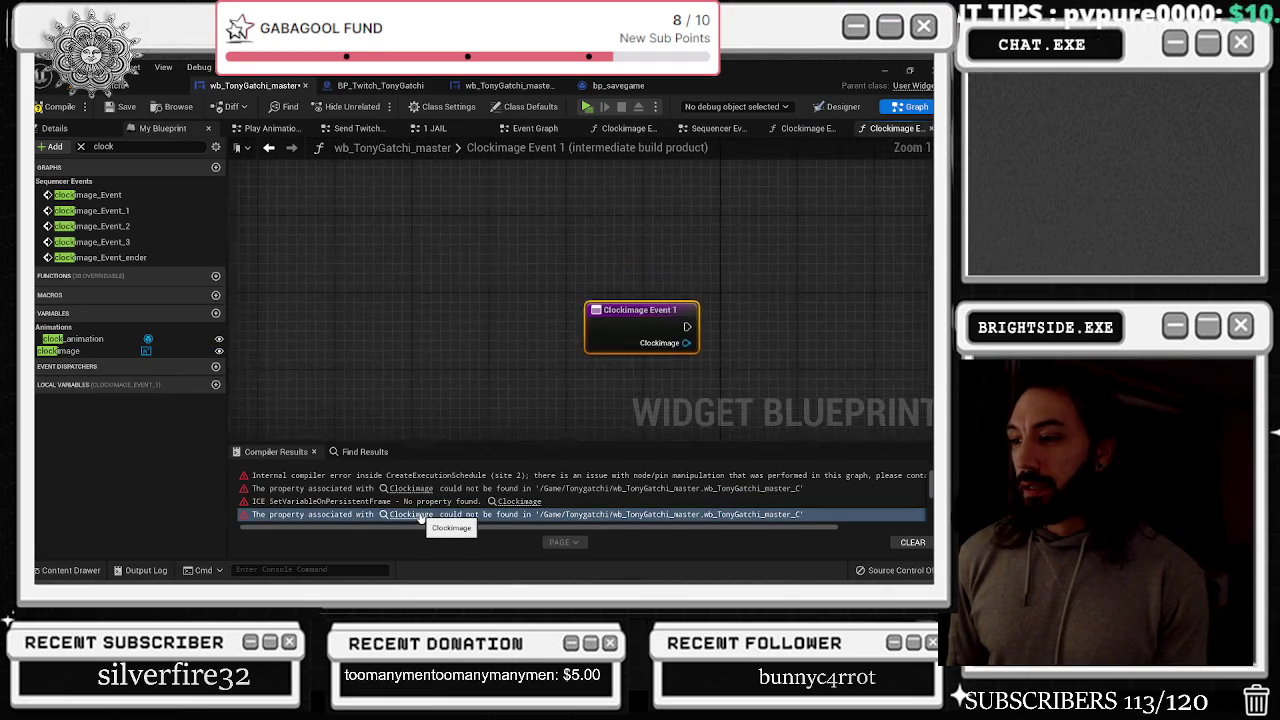
click(420, 488)
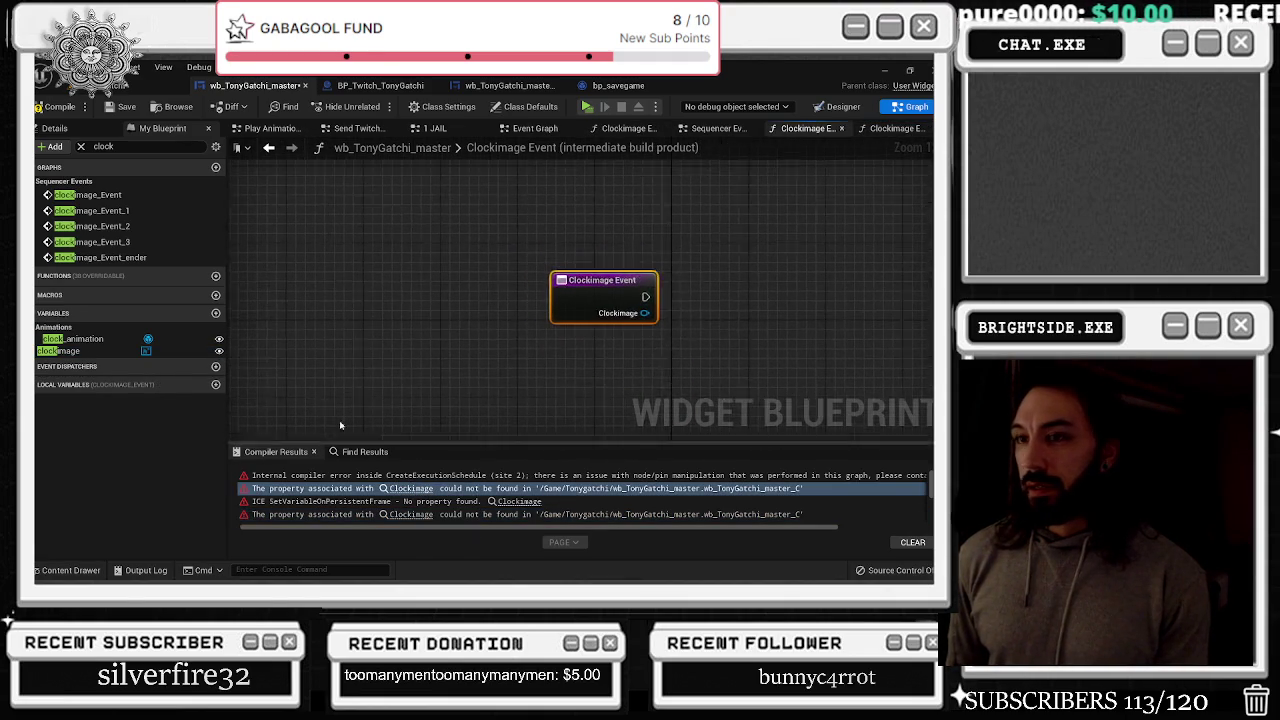
double_click(95, 211)
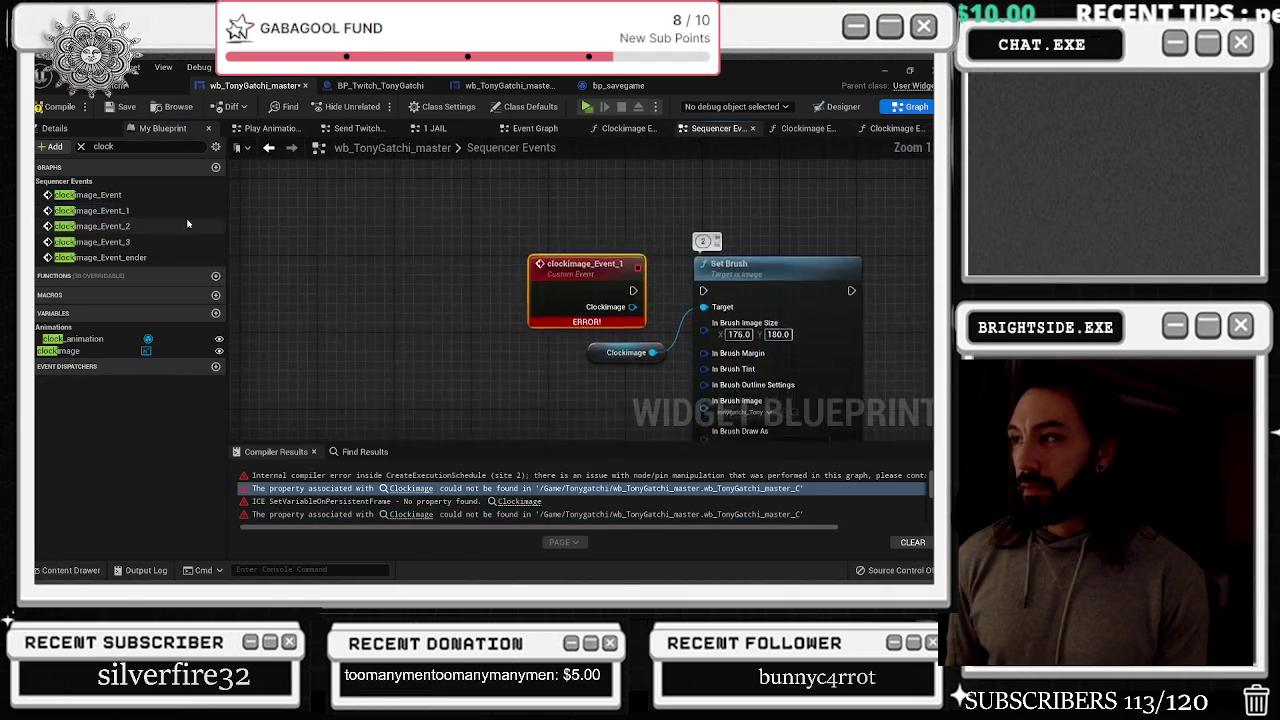
double_click(411, 381)
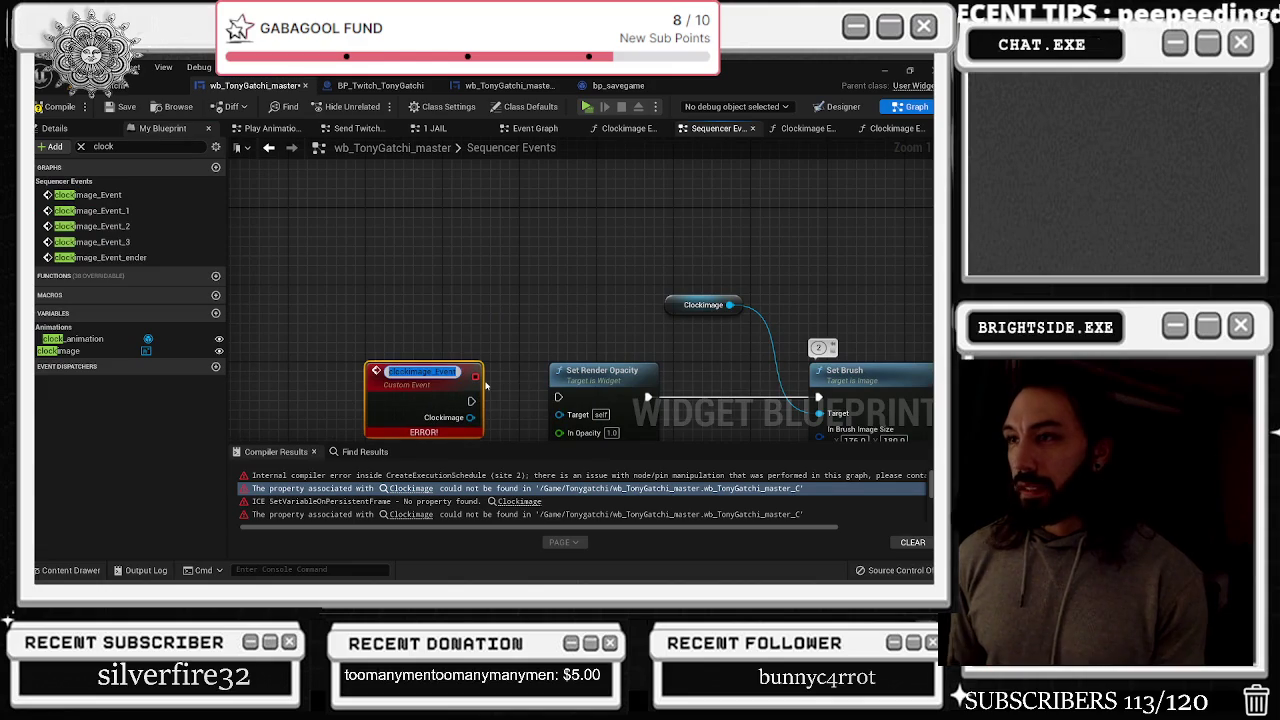
Rename clockimage_Event and clockimage_Event_1 to clockimage_Event_new and clockimage_Event_1_new
text(_)
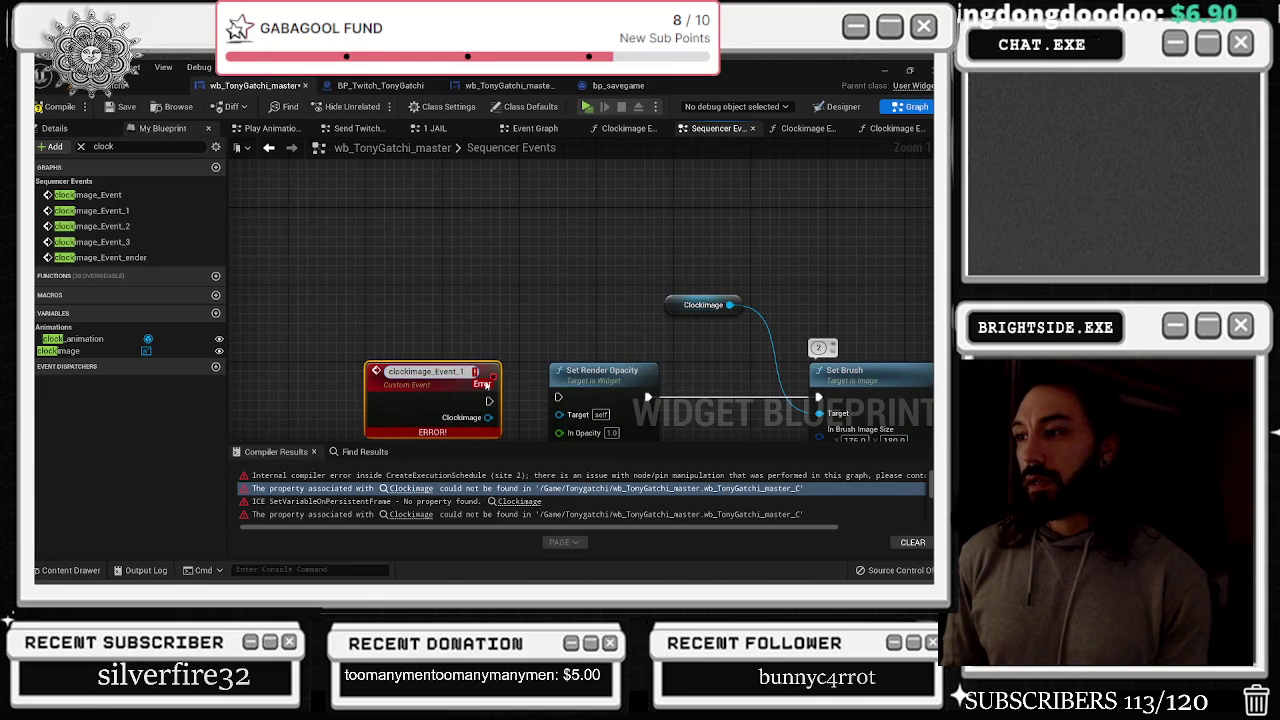
text(new)
key(Return)
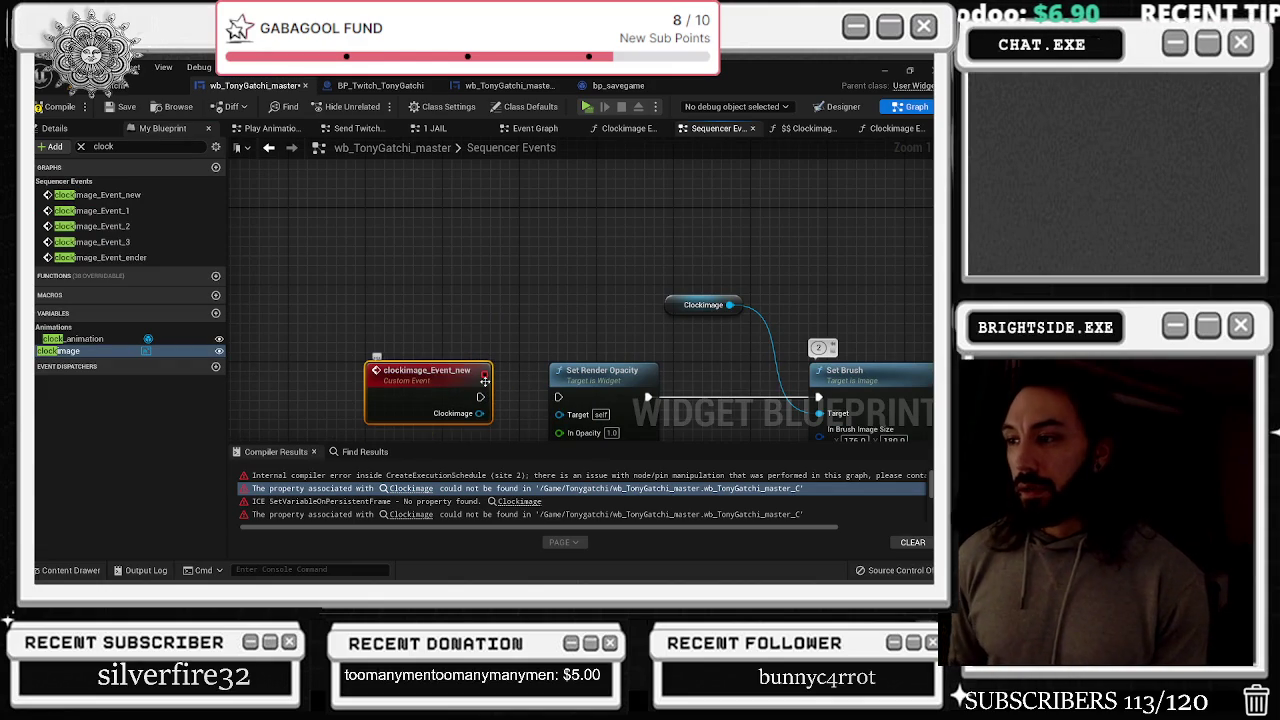
drag(452, 417, 434, 232)
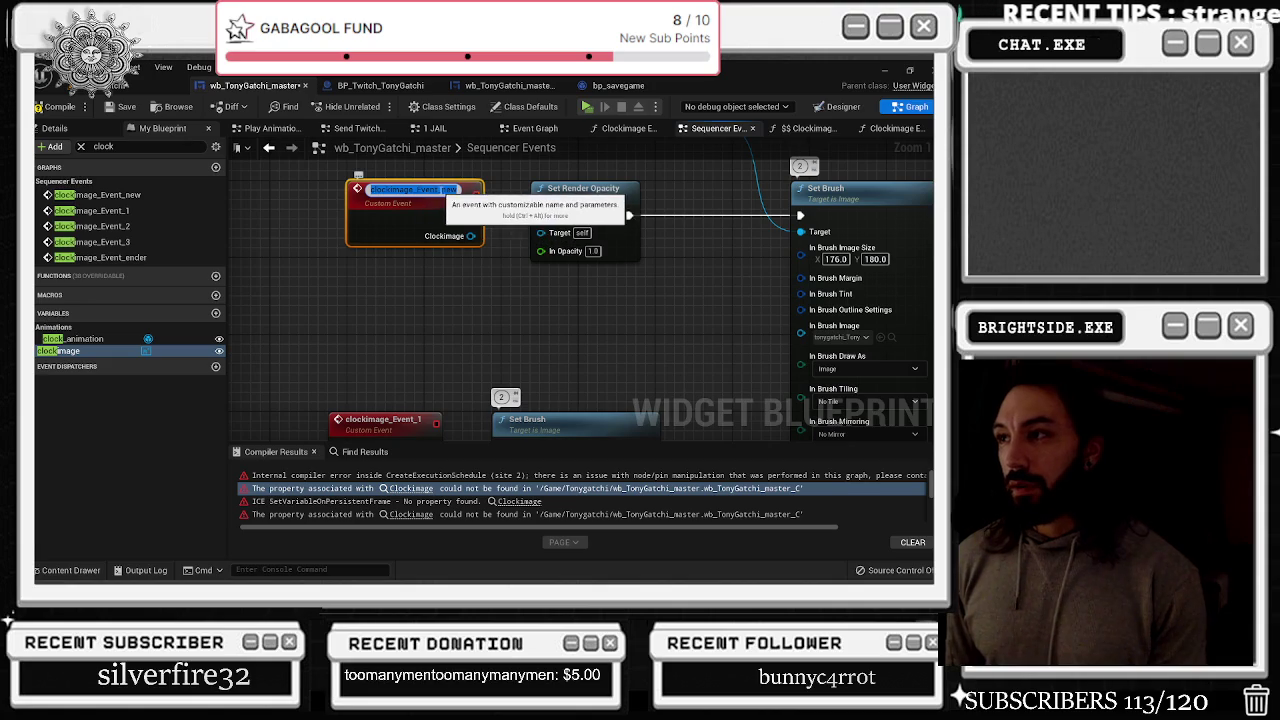
double_click(455, 189)
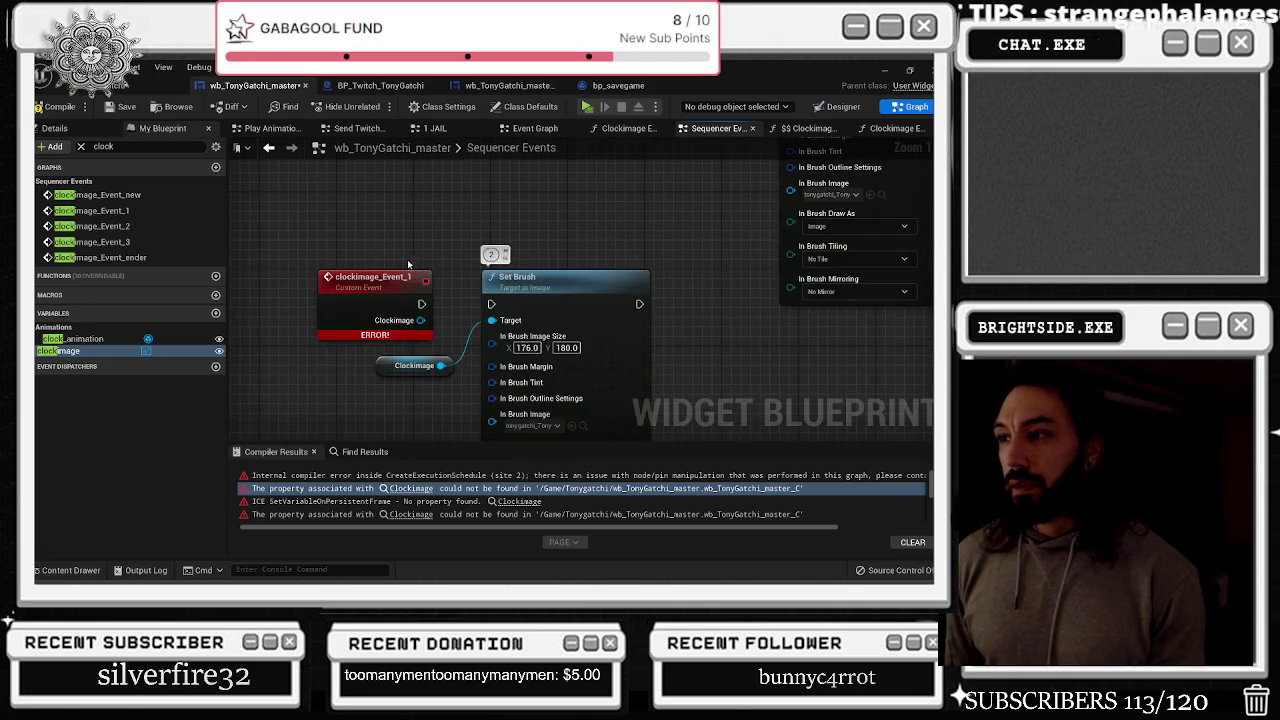
double_click(410, 280)
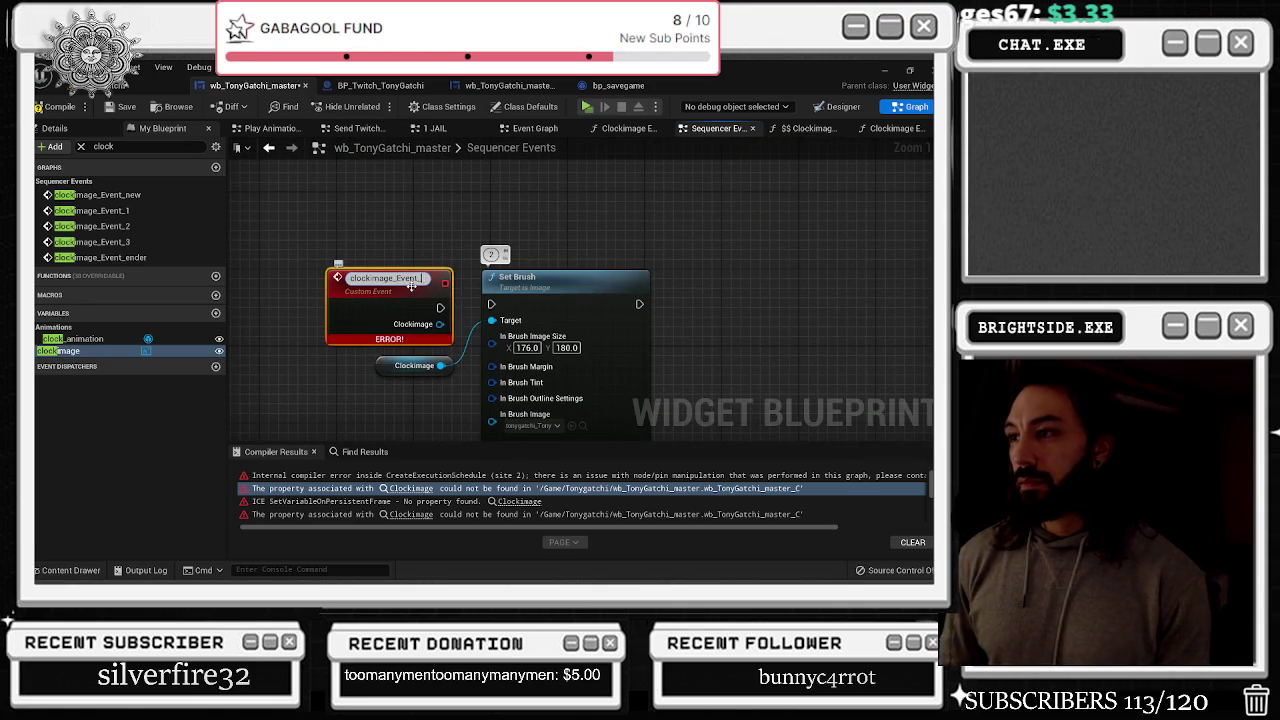
text(1_new)
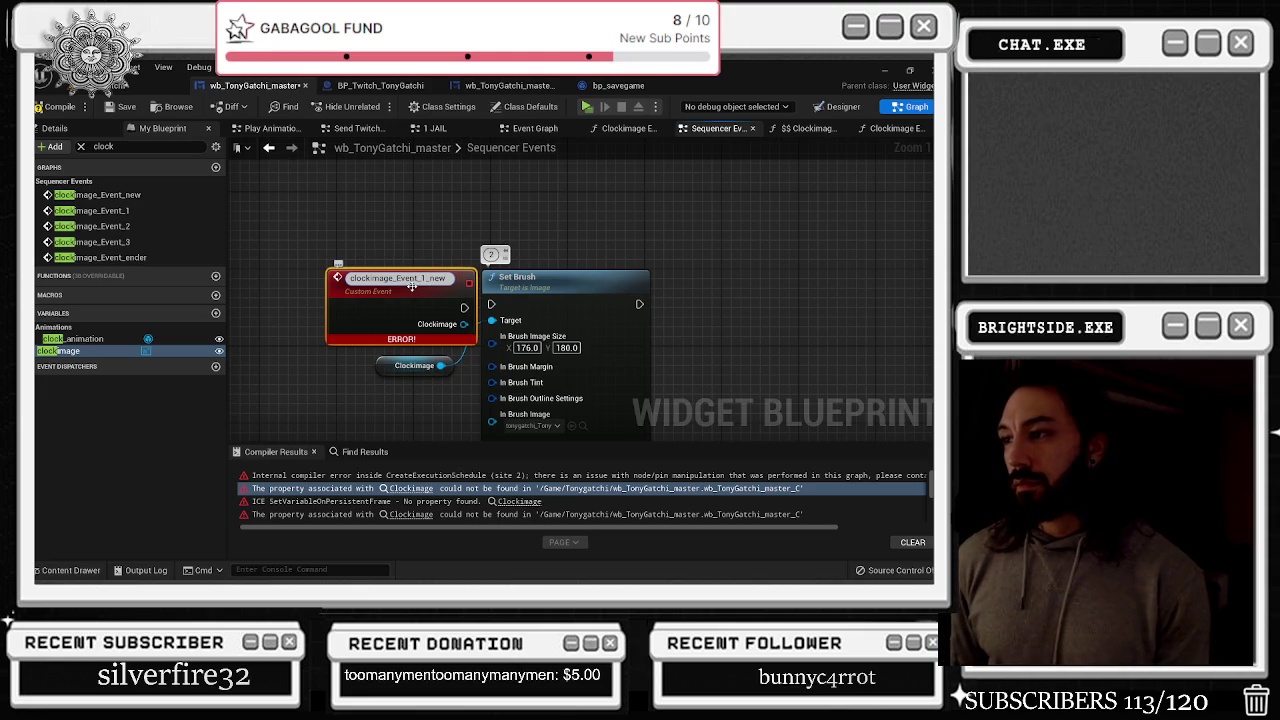
key(Return)
Rename clockimage_Event_2 and clockimage_Event_3 with a _new suffix
double_click(439, 333)
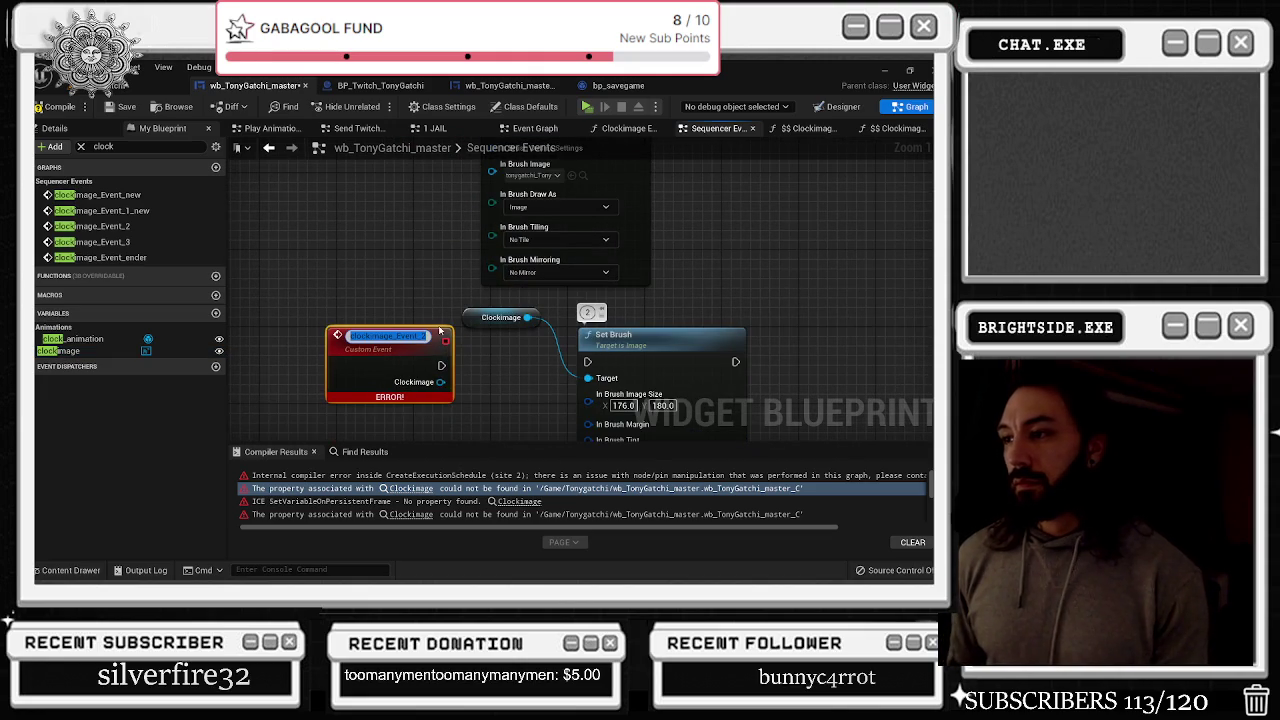
text(_new)
key(Return)
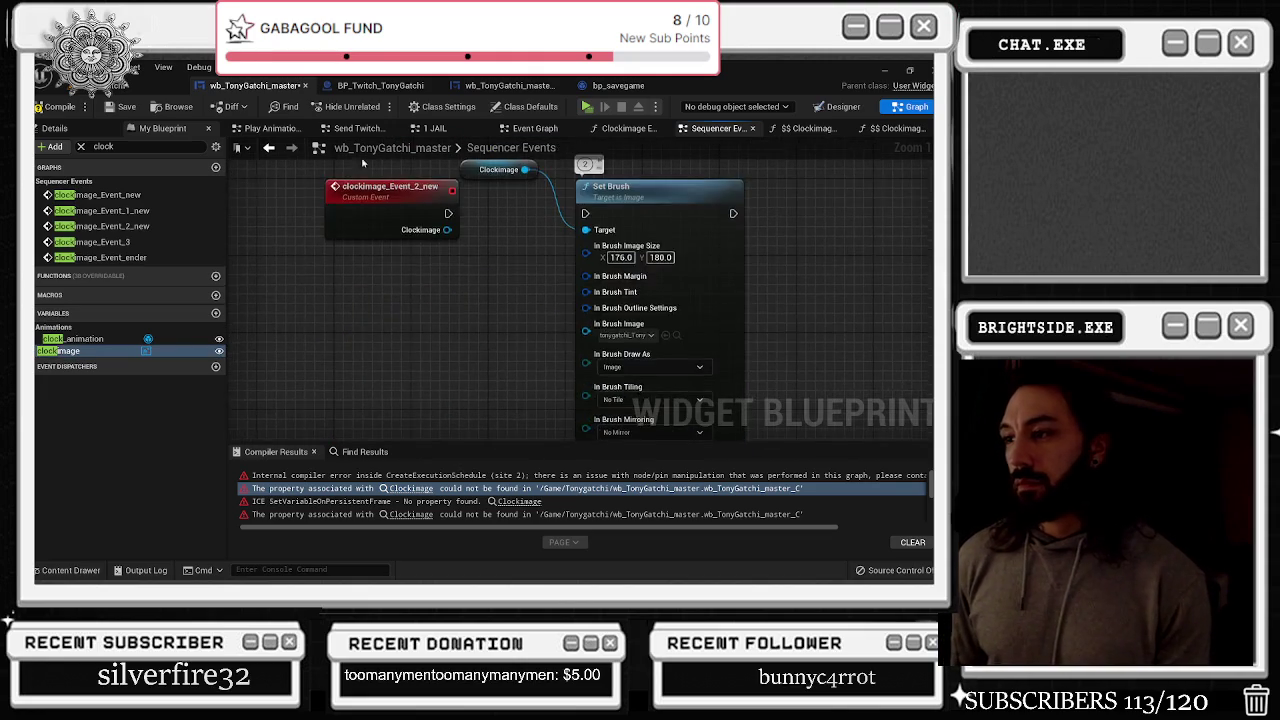
double_click(430, 296)
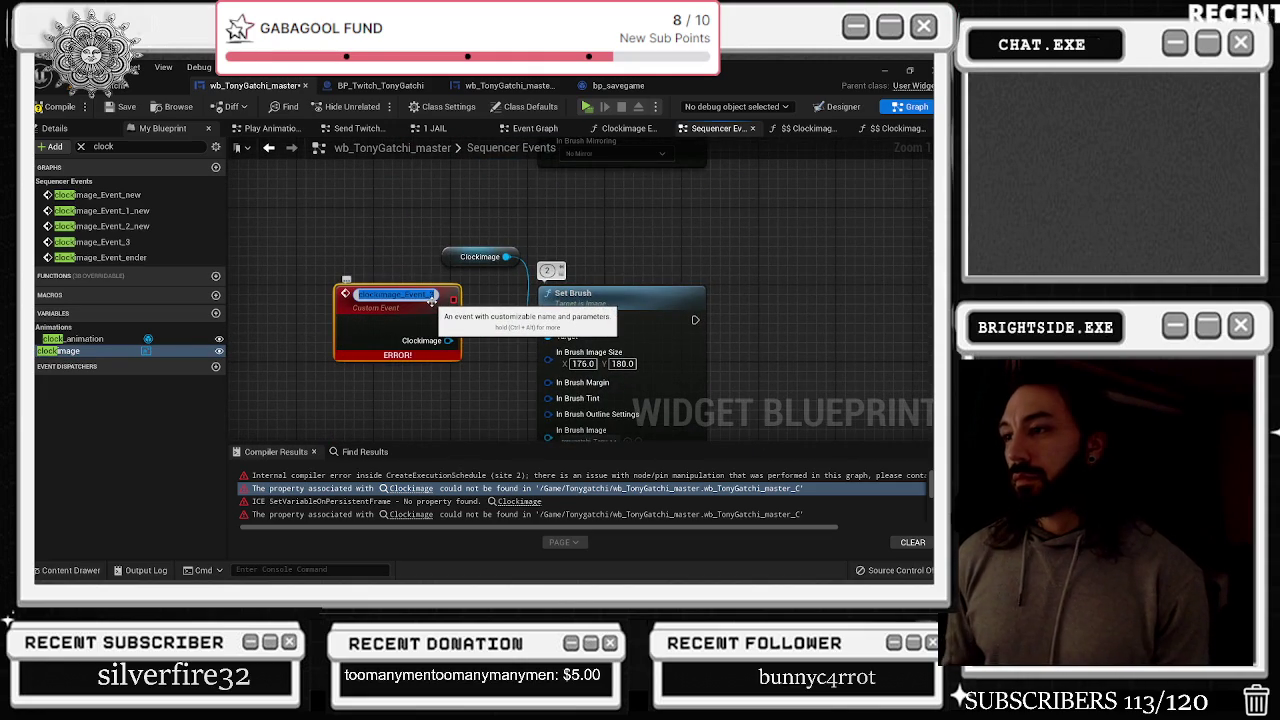
key(End)
text(_new)
key(Return)
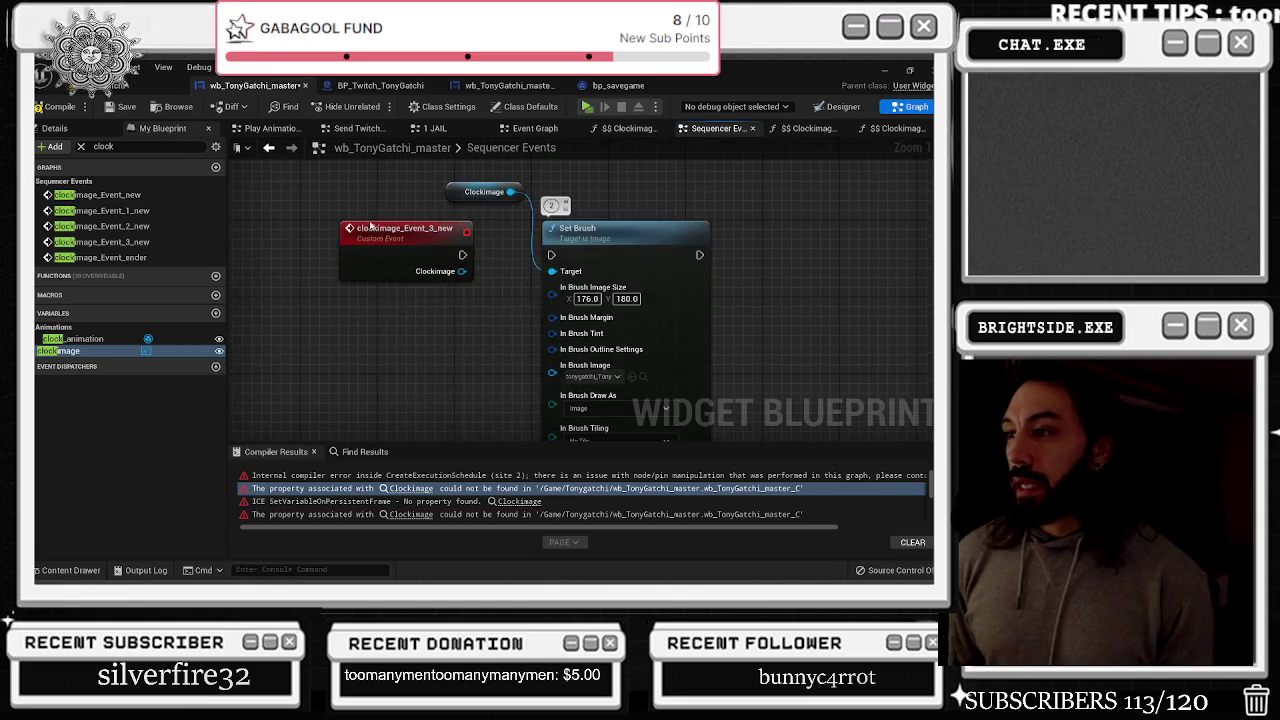
Rename clockimage_Event_ender to clockimage_Event_ender_new and review its wiring
scroll(378, 338, up, 2)
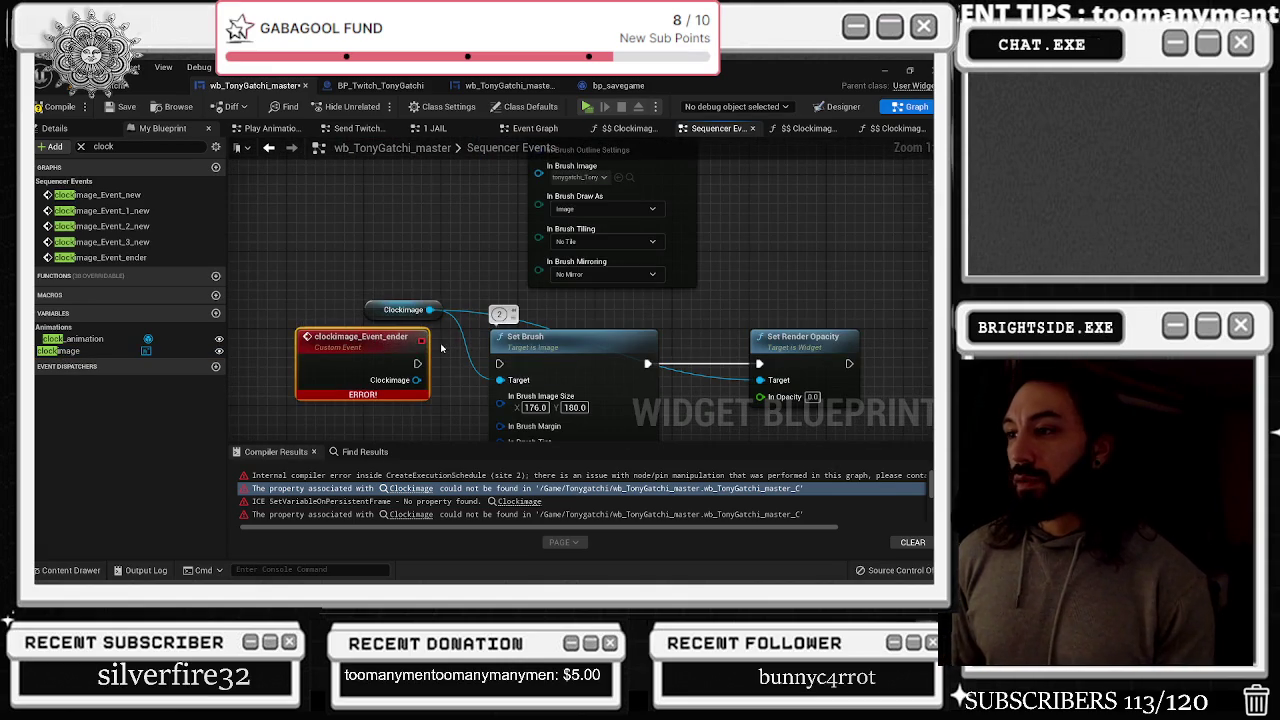
double_click(420, 338)
text(_new)
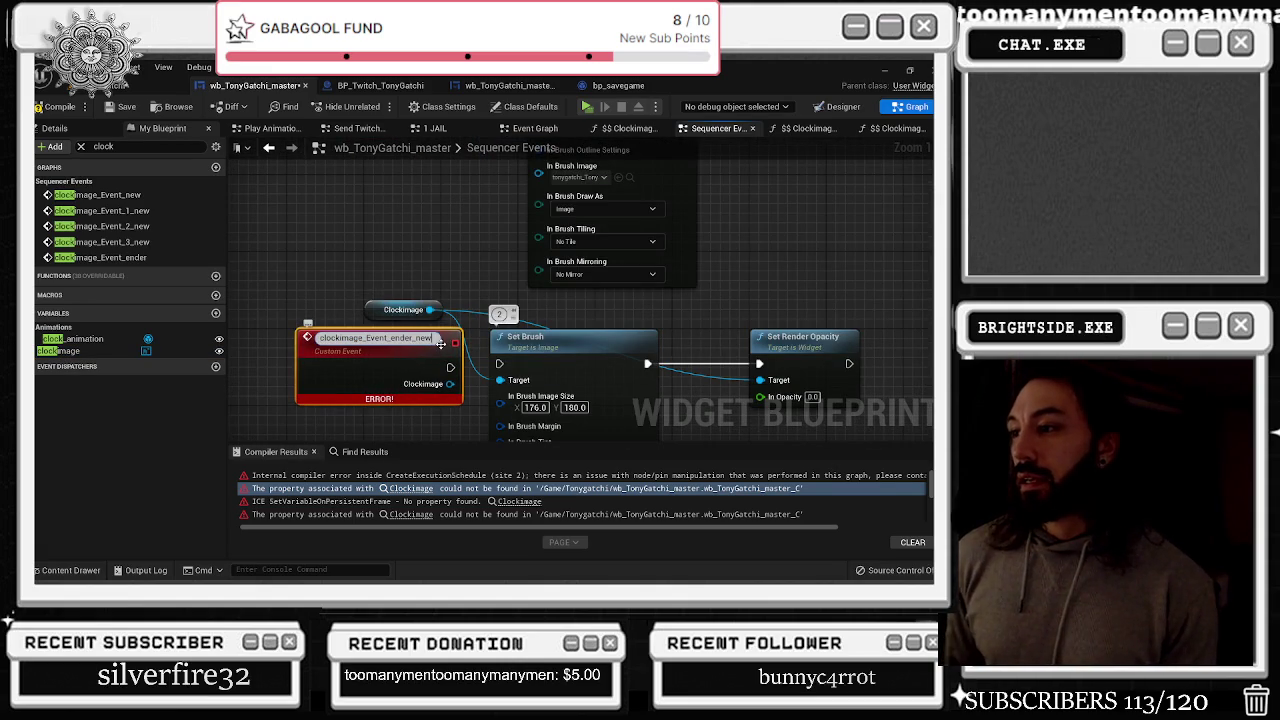
key(Return)
mouse_move(398, 307)
mouse_down()
mouse_move(460, 309)
mouse_move(460, 260)
mouse_move(495, 263)
mouse_move(448, 273)
mouse_up()
mouse_move(367, 230)
mouse_down()
mouse_move(453, 439)
mouse_move(464, 272)
mouse_up()
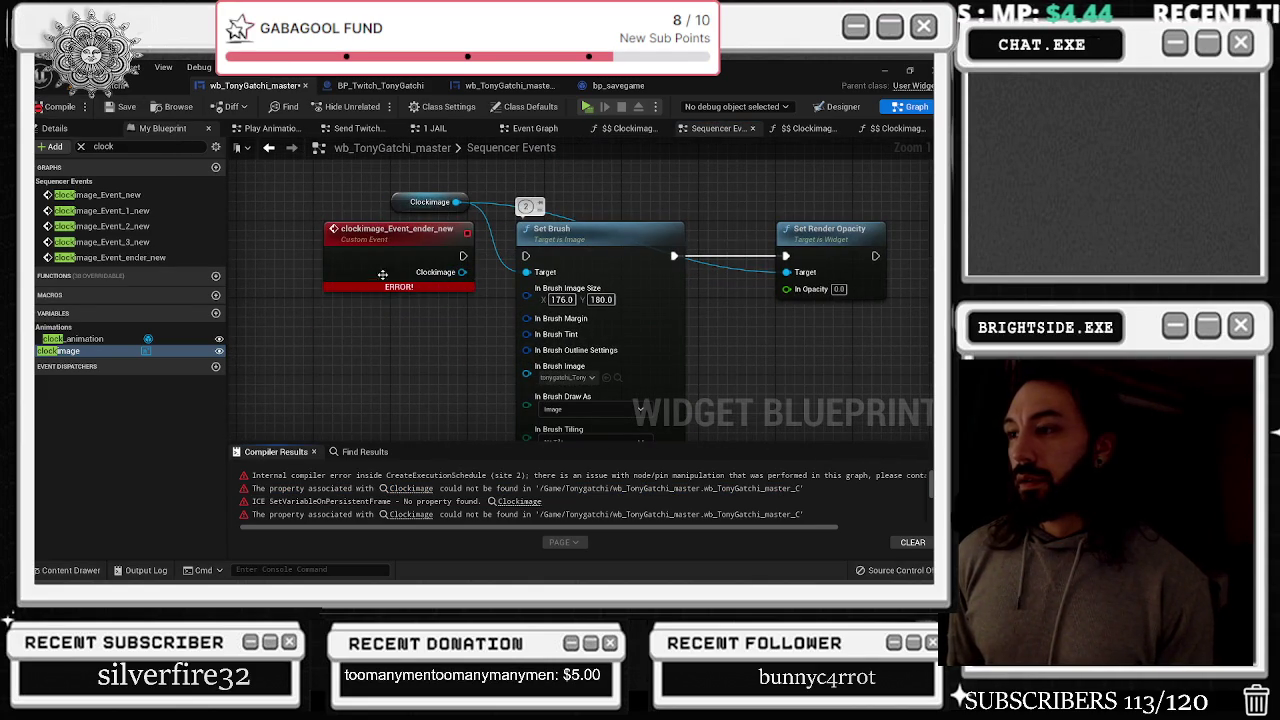
click(384, 270)
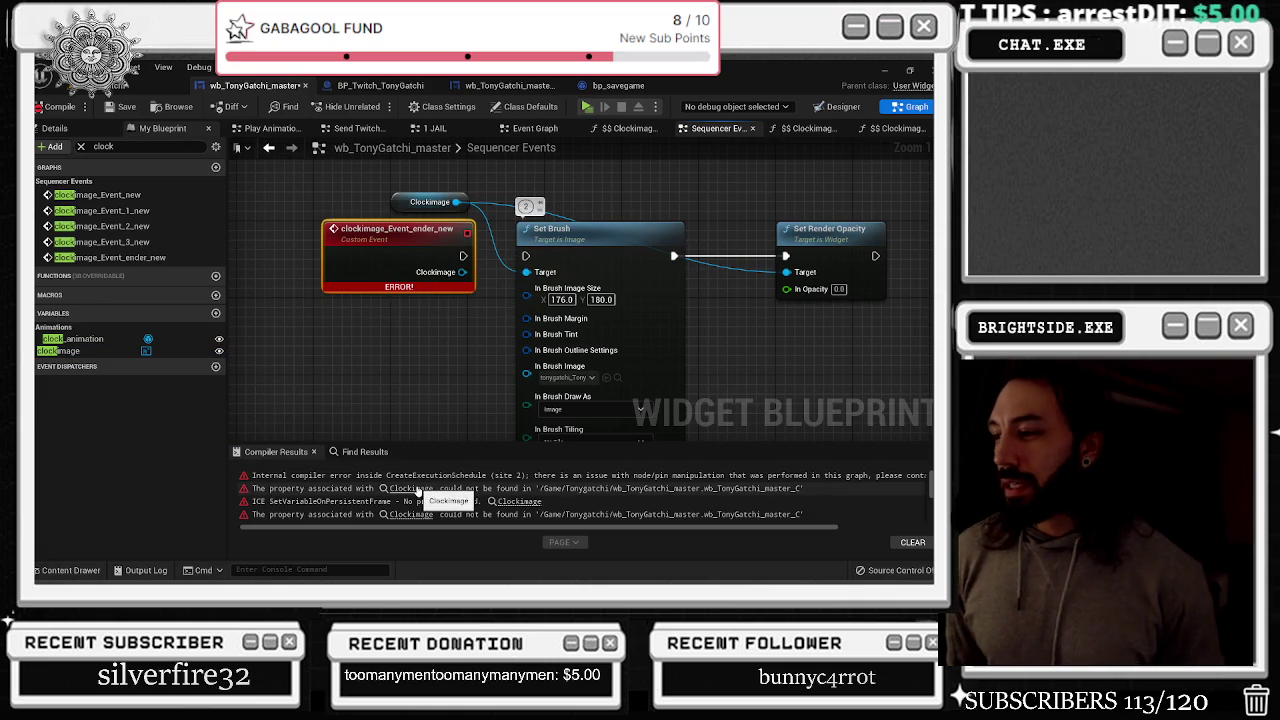
scroll(420, 488, down, 2)
scroll(423, 482, up, 2)
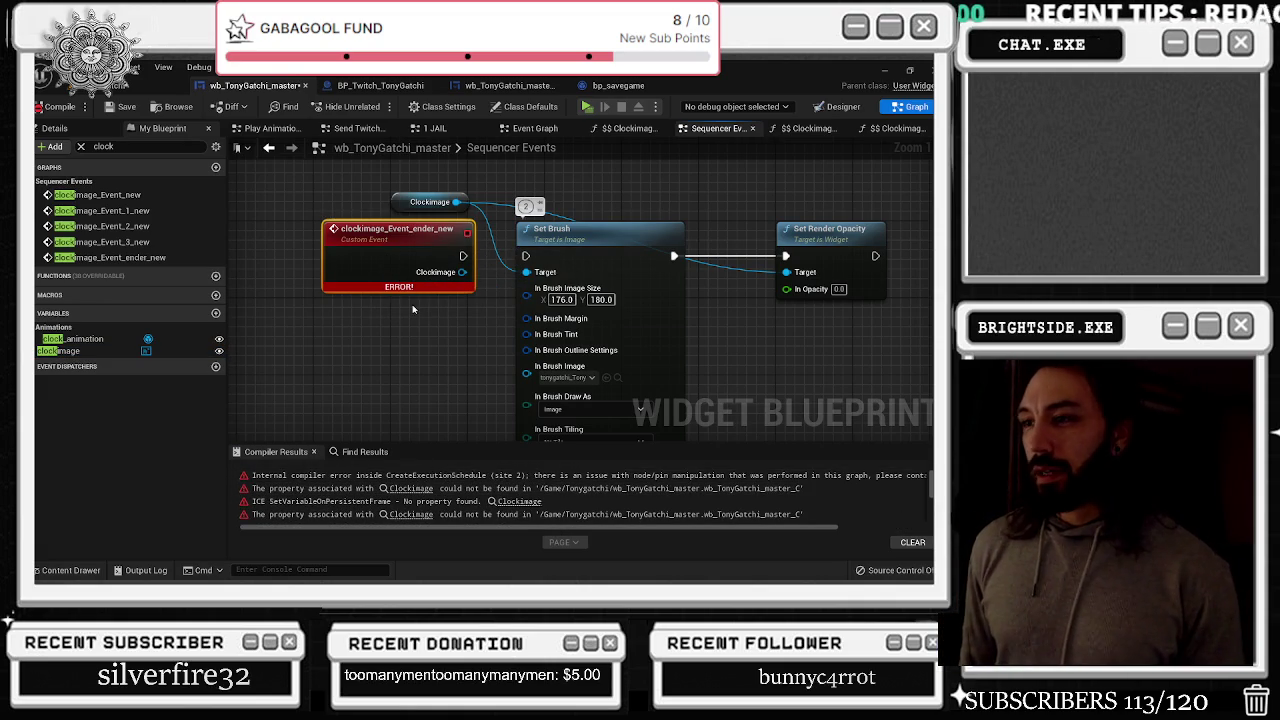
Run File > Refresh All Nodes, then jump to the Clockimage Event New graph from the second error
click(68, 67)
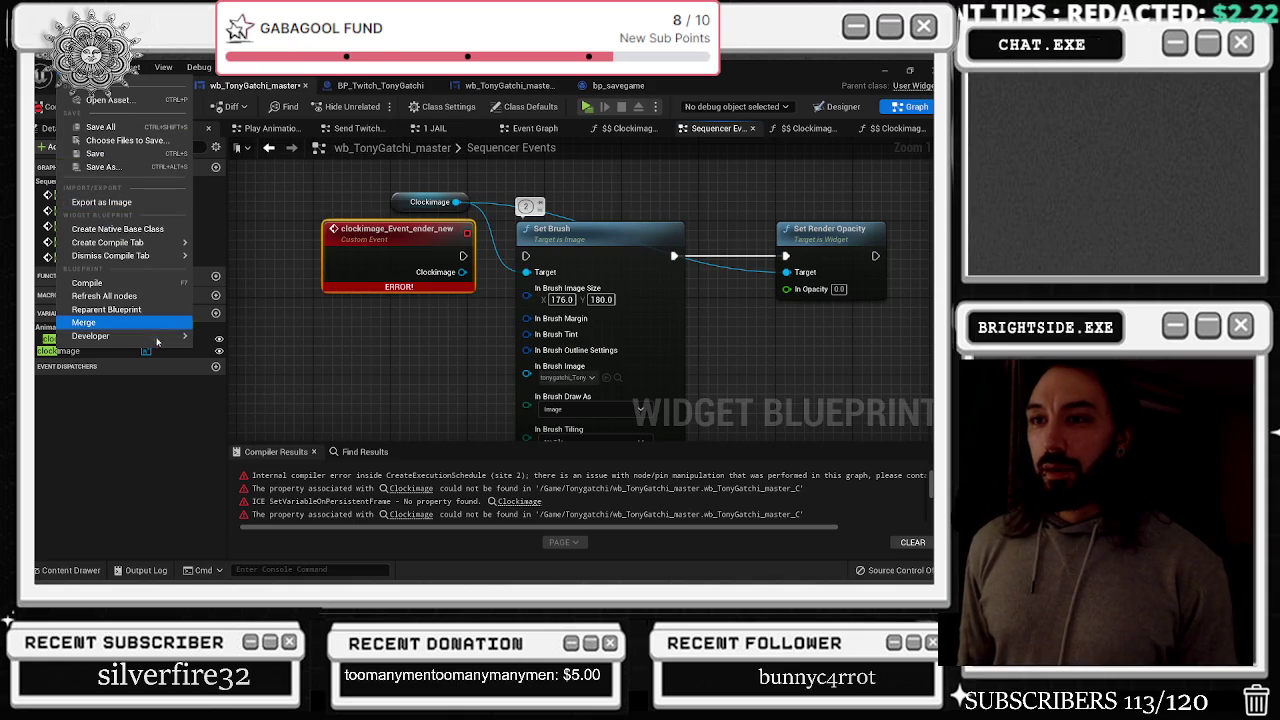
click(145, 297)
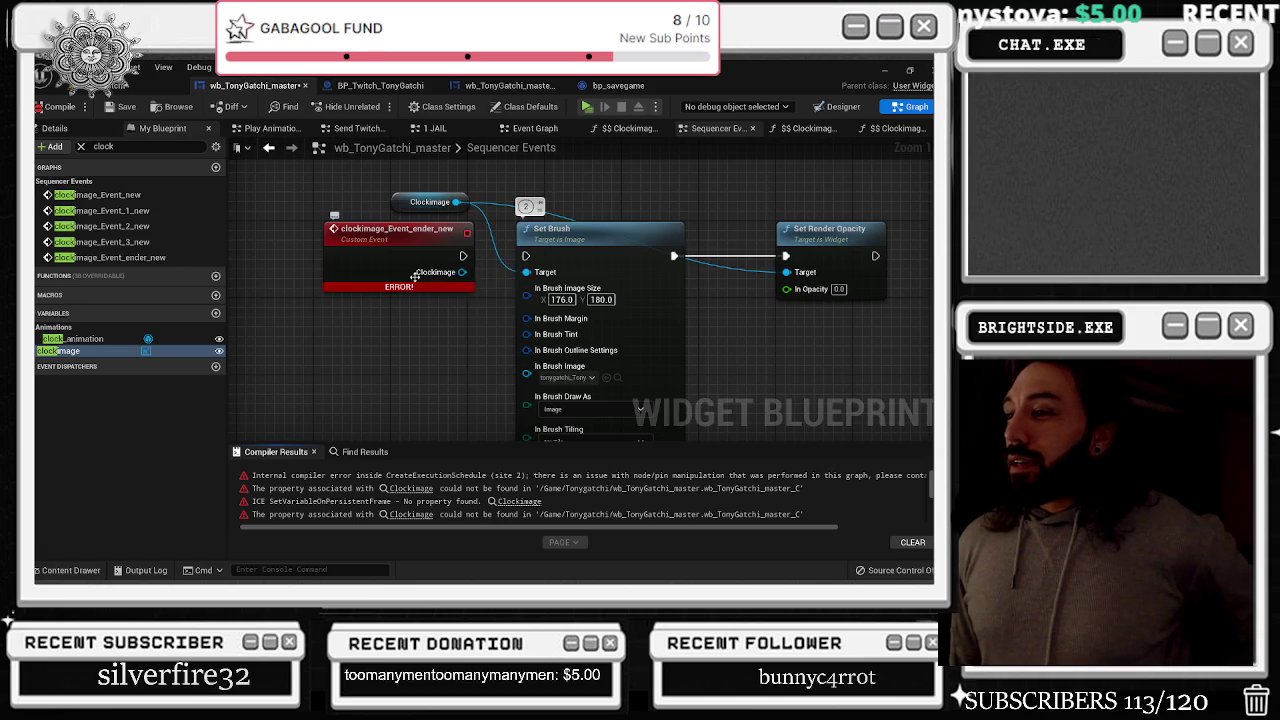
mouse_move(417, 287)
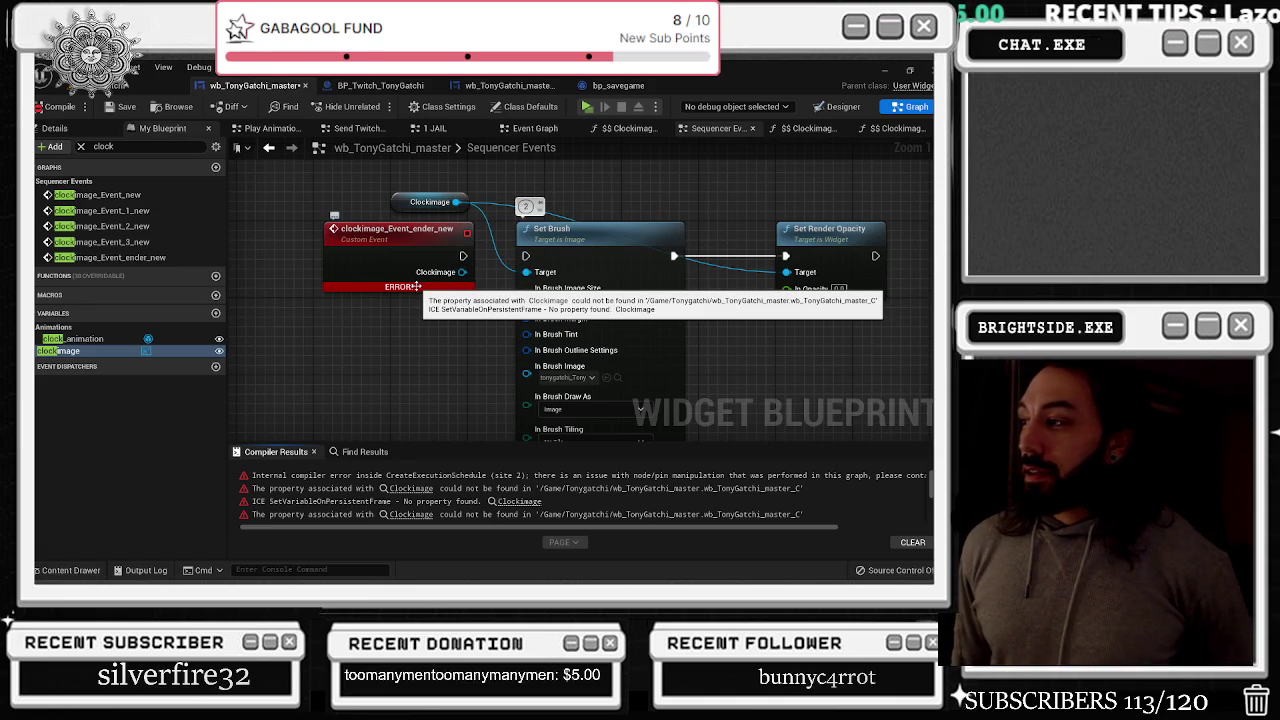
click(410, 488)
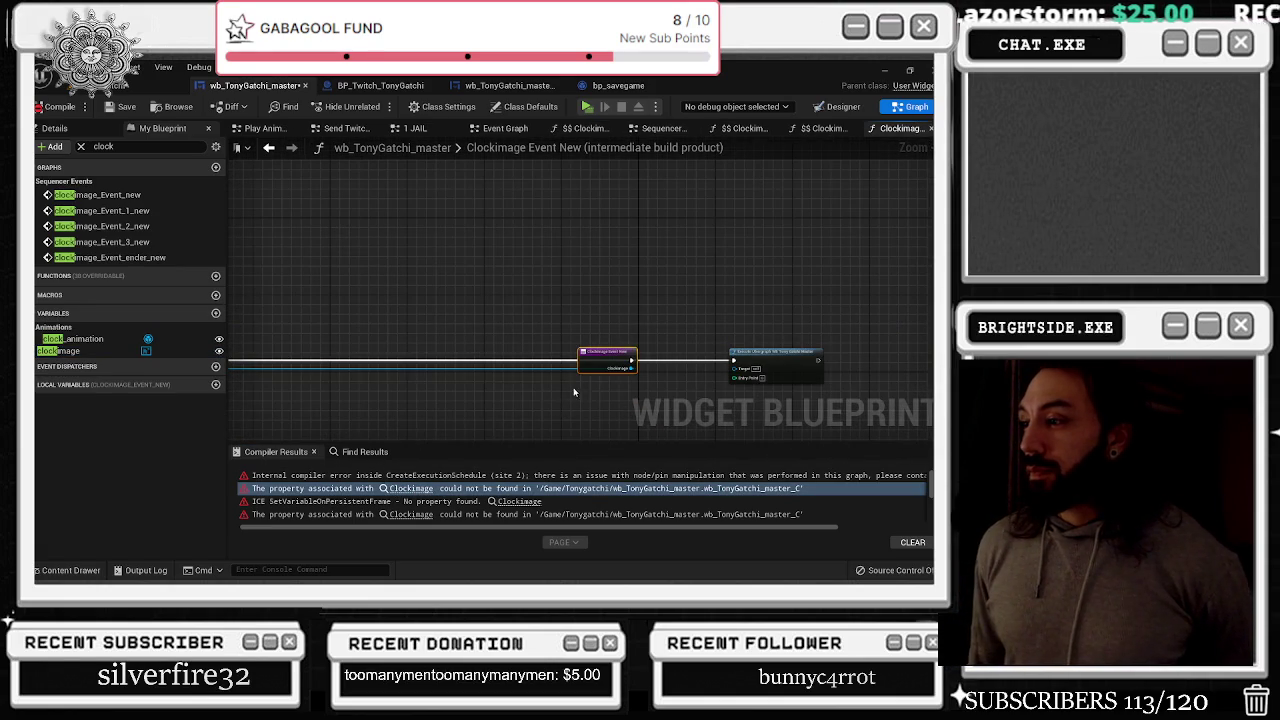
Pan the build-product graph and follow the Clockimage errors to the Clockimage Event 3 New graph
mouse_move(577, 405)
mouse_down()
mouse_move(784, 222)
mouse_move(641, 322)
mouse_move(665, 290)
mouse_up()
scroll(517, 508, down, 1)
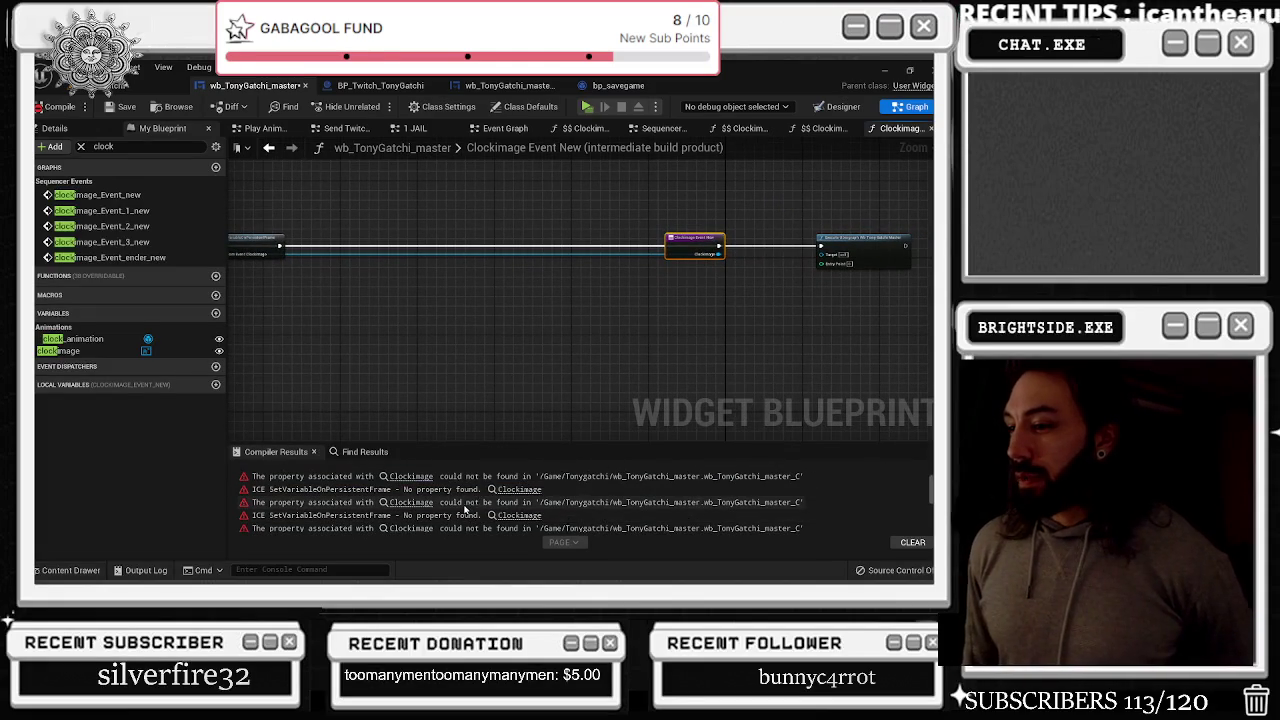
click(425, 502)
click(425, 502)
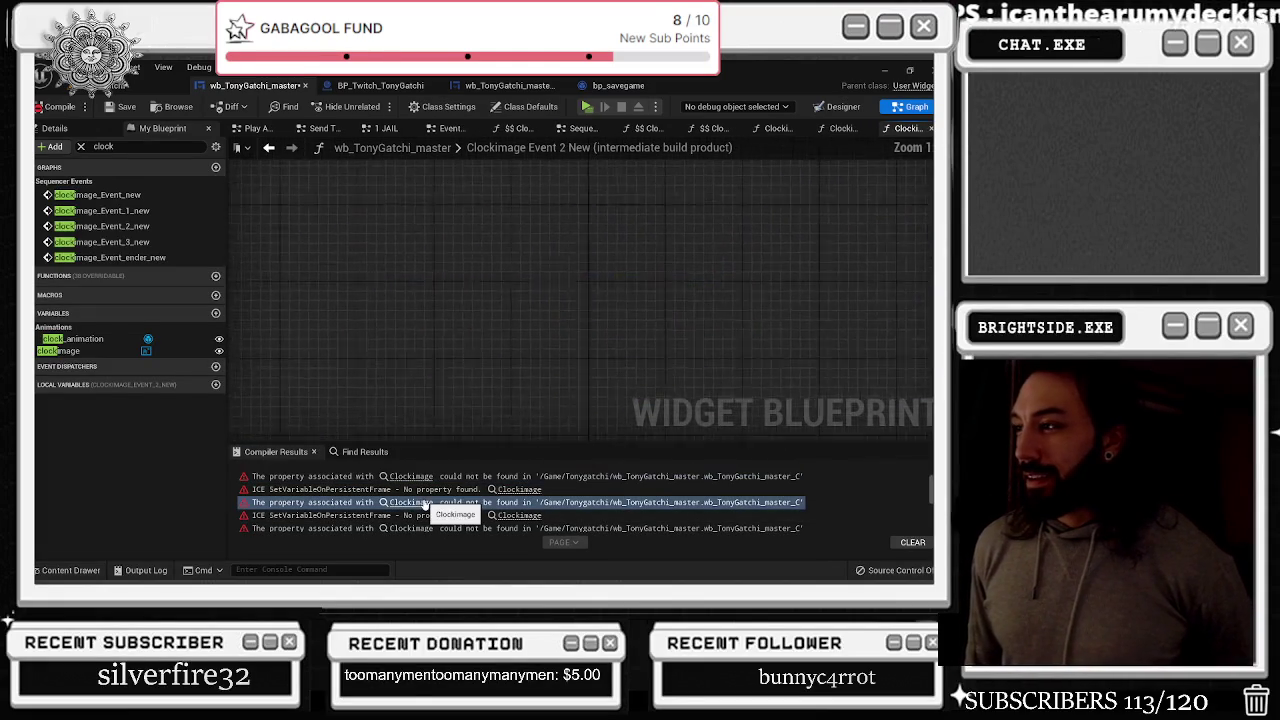
scroll(430, 524, down, 1)
click(410, 490)
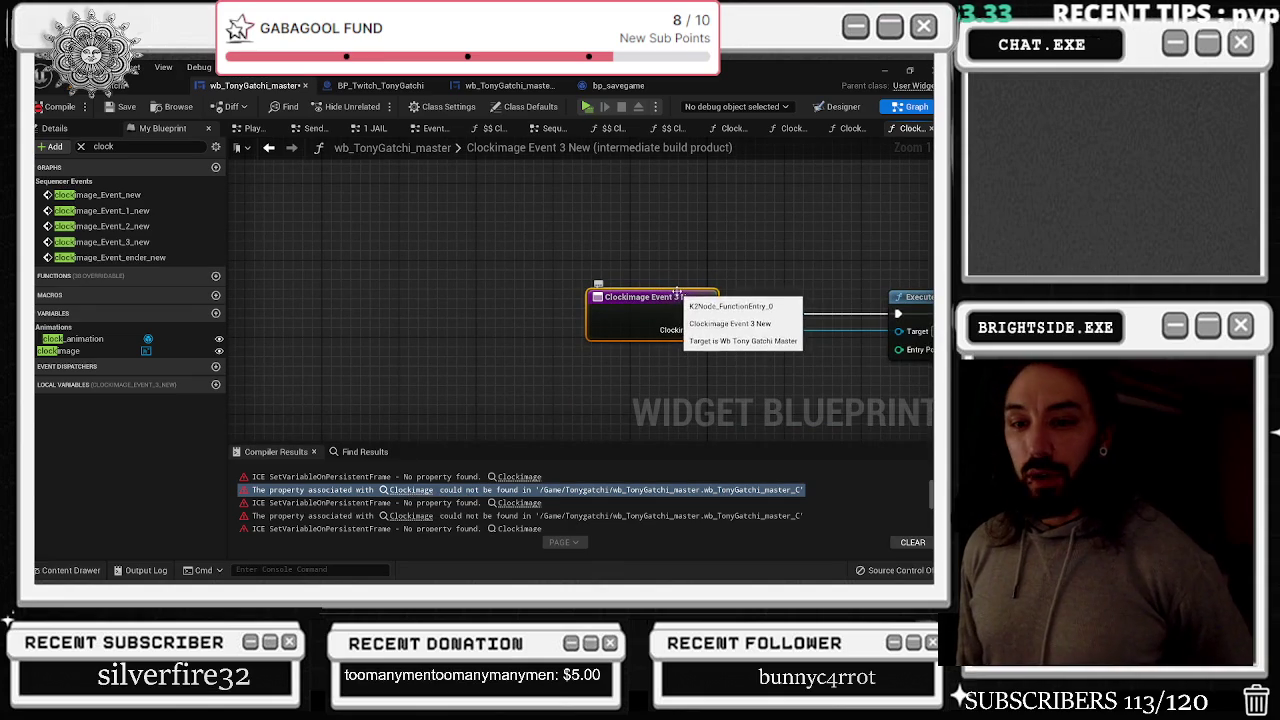
Inspect the Event 3 New connections, then jump to the Clockimage Event Ender New graph
drag(678, 312, 370, 276)
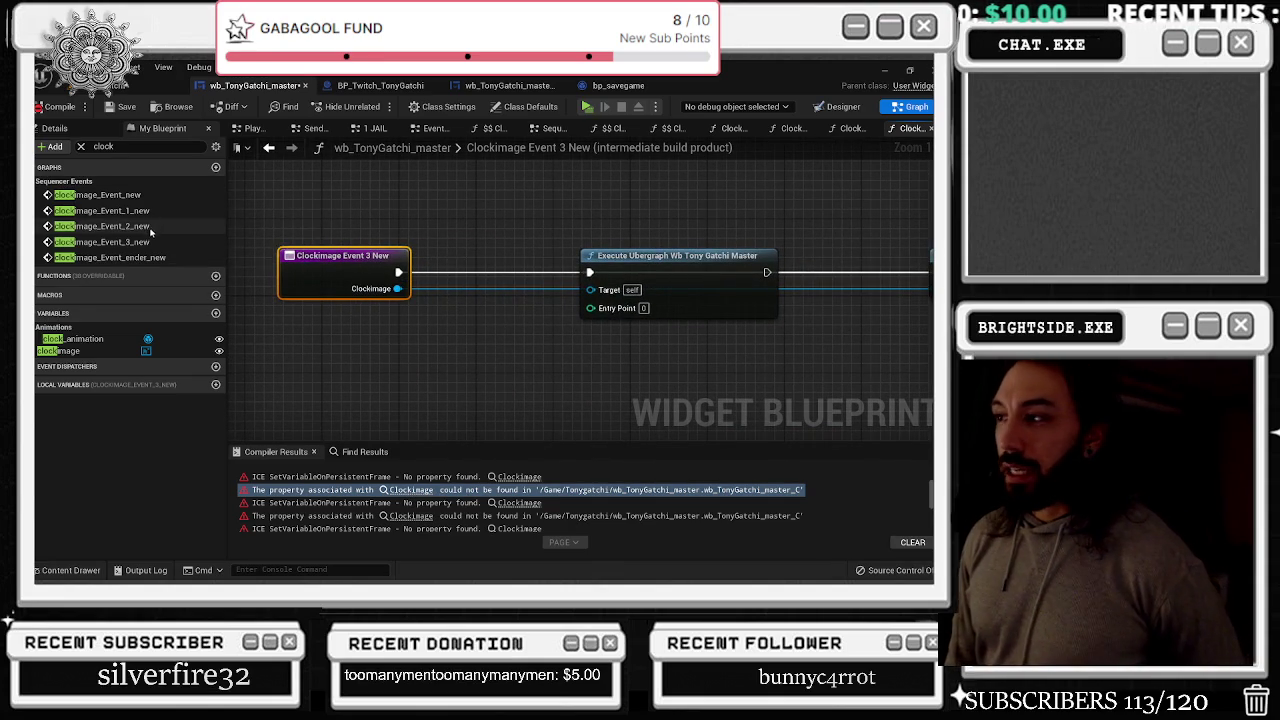
mouse_move(567, 214)
mouse_down()
mouse_move(407, 176)
mouse_move(640, 239)
mouse_up()
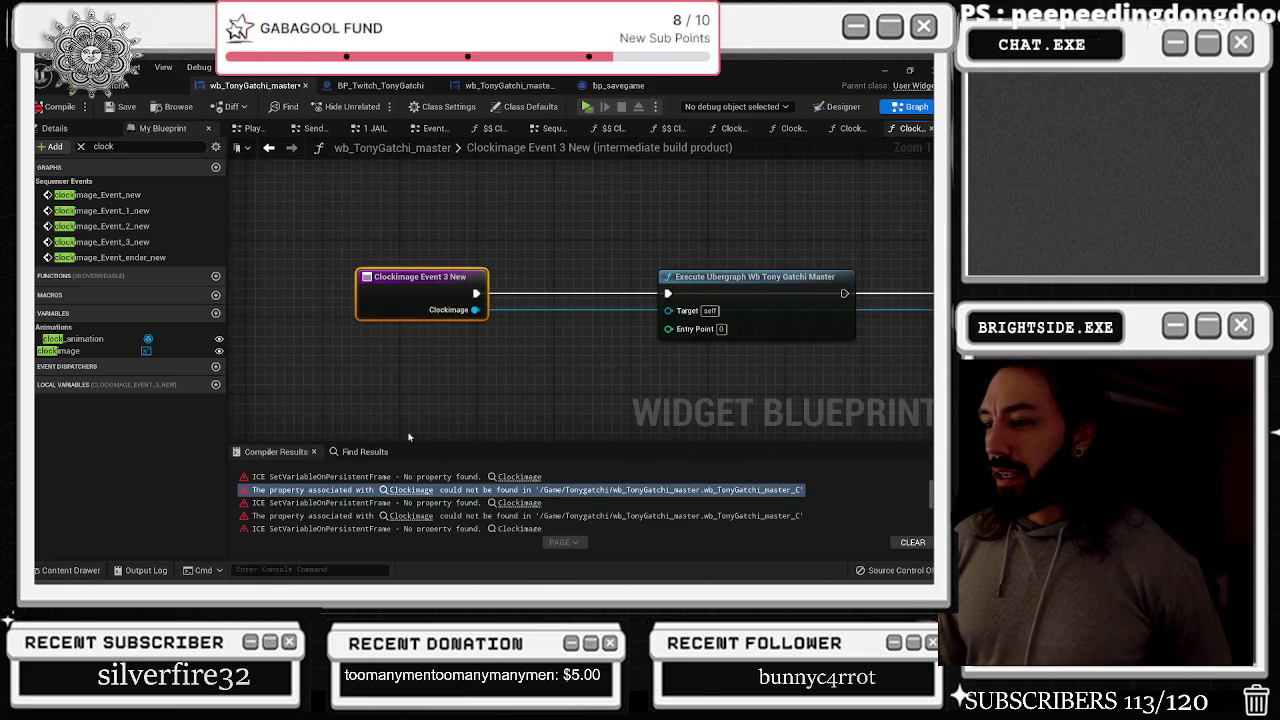
click(411, 515)
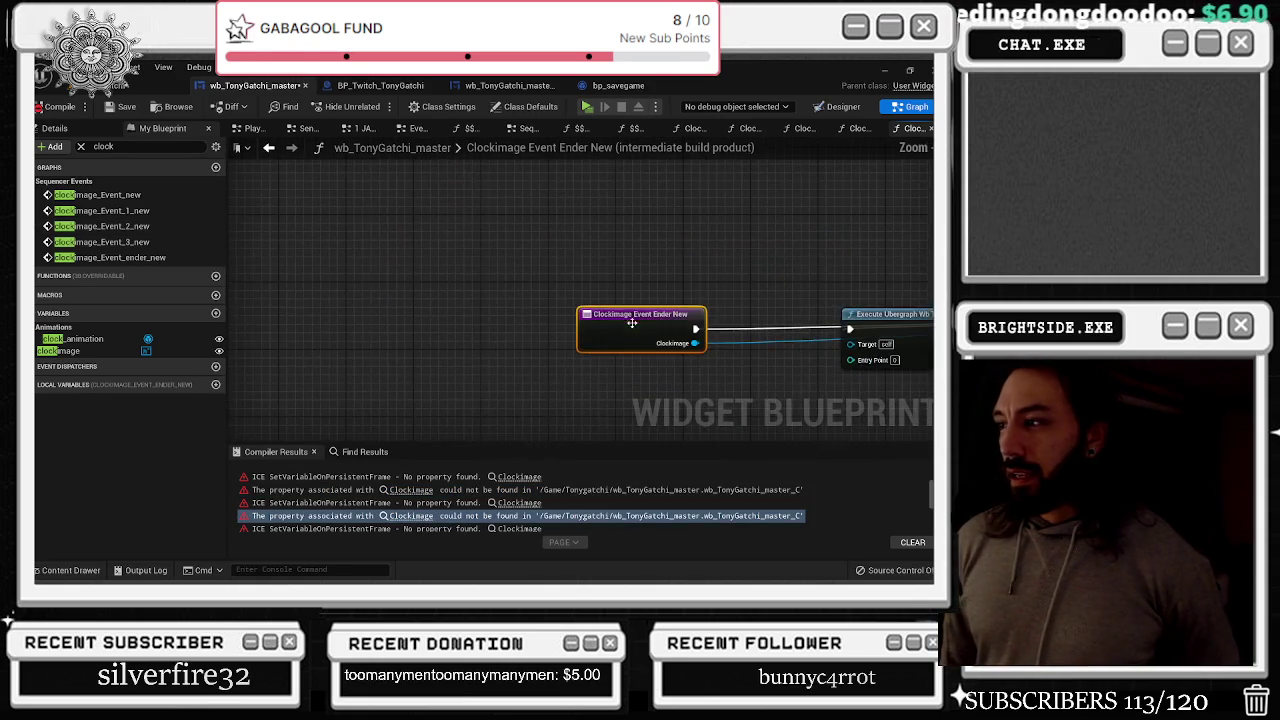
drag(632, 322, 455, 225)
scroll(383, 527, down, 3)
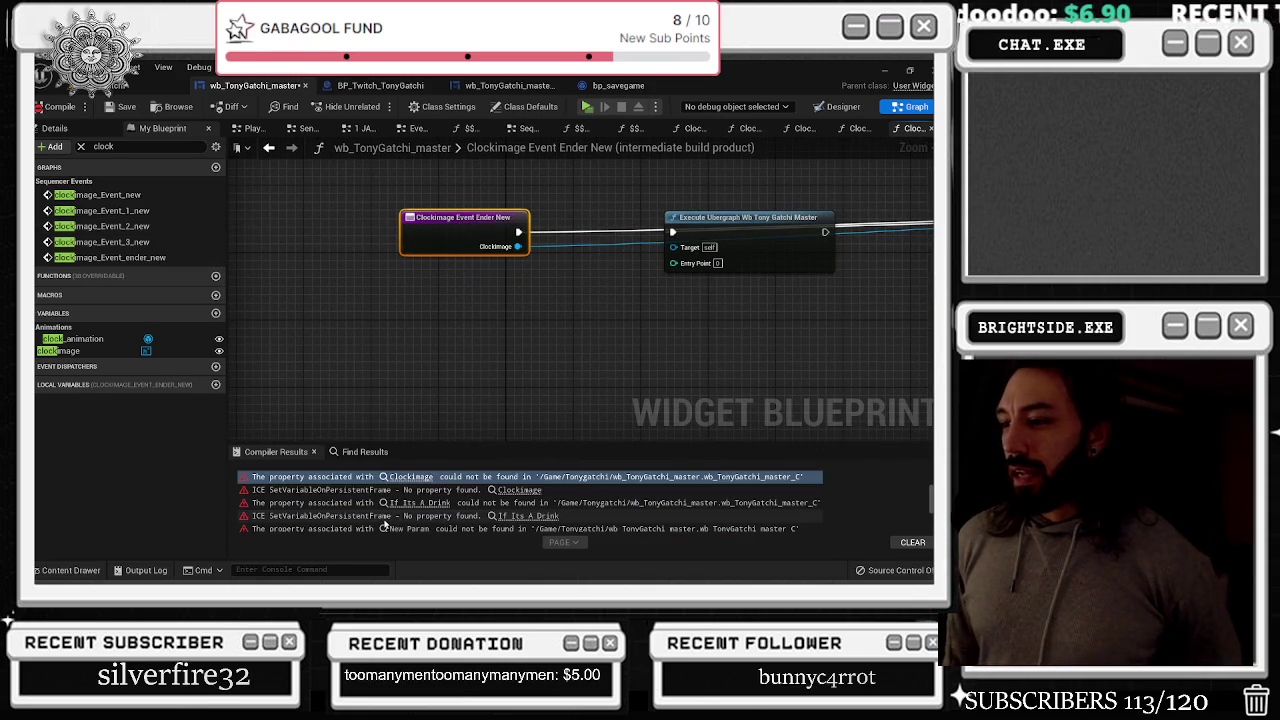
Open the Eating graph from the If Its A Drink and New Param errors and inspect its nodes
click(395, 503)
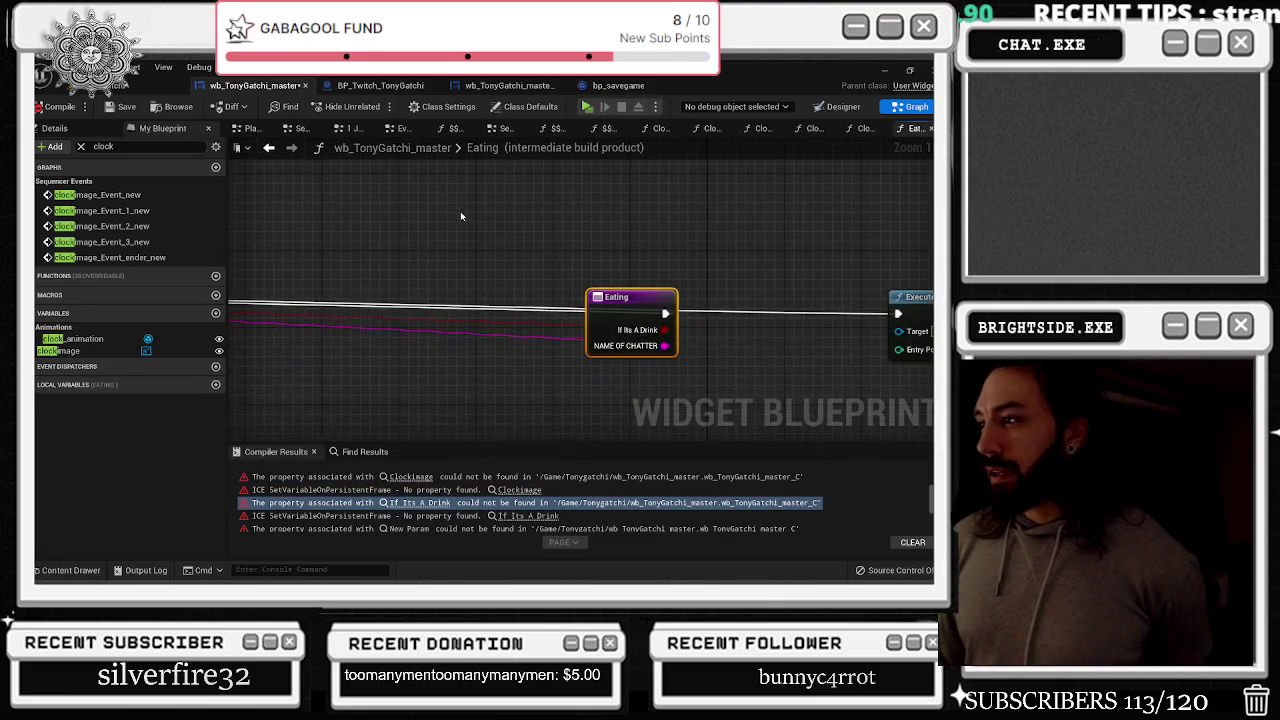
scroll(460, 215, down, 5)
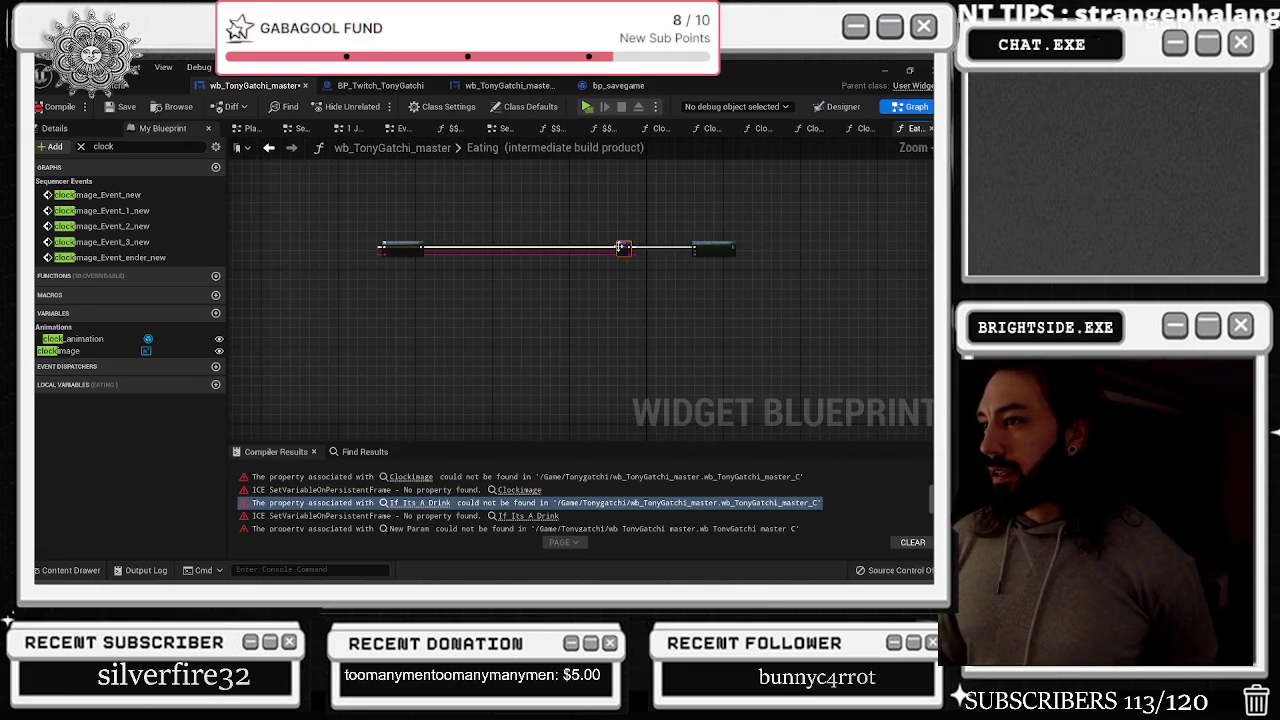
scroll(345, 246, up, 3)
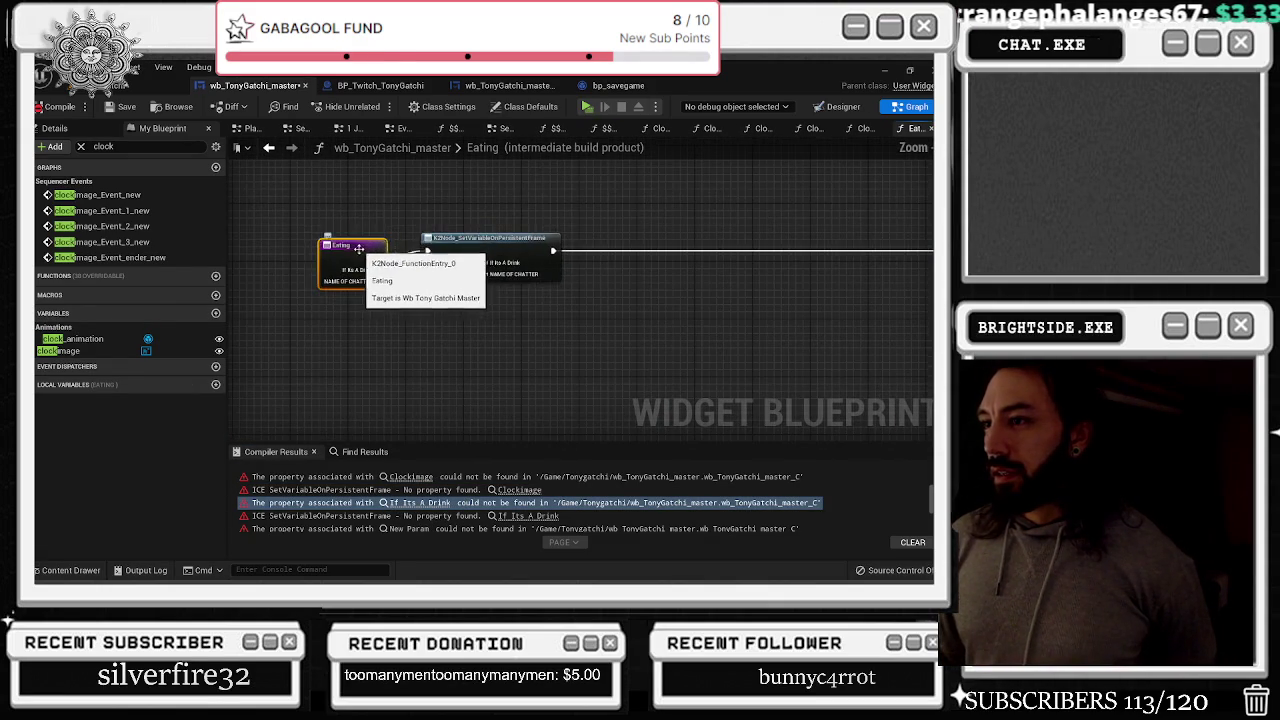
scroll(418, 500, down, 1)
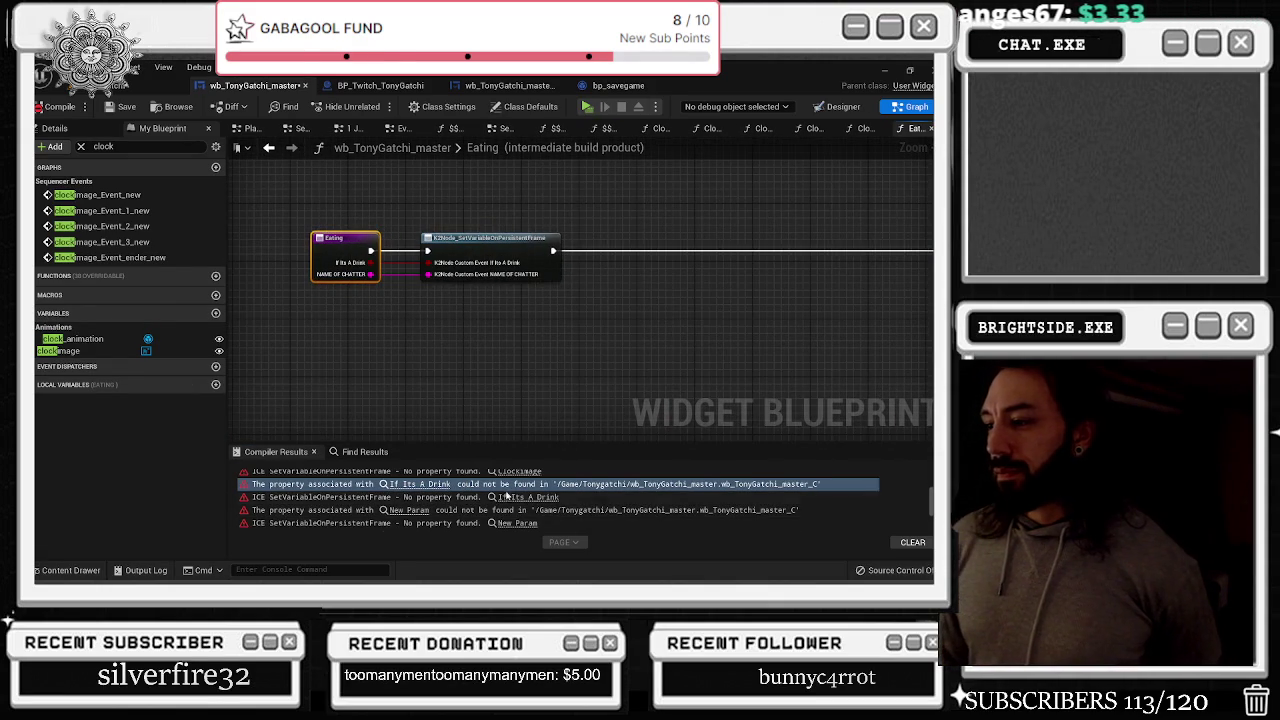
click(418, 498)
click(420, 510)
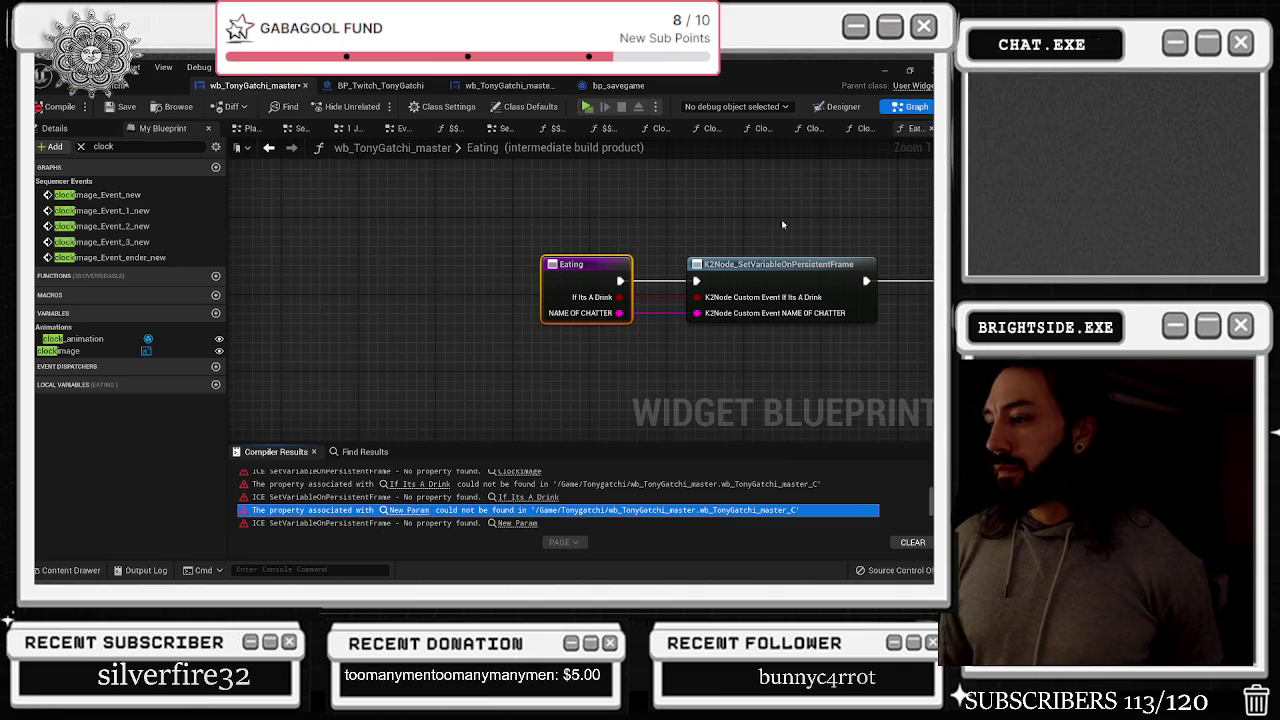
drag(731, 251, 615, 238)
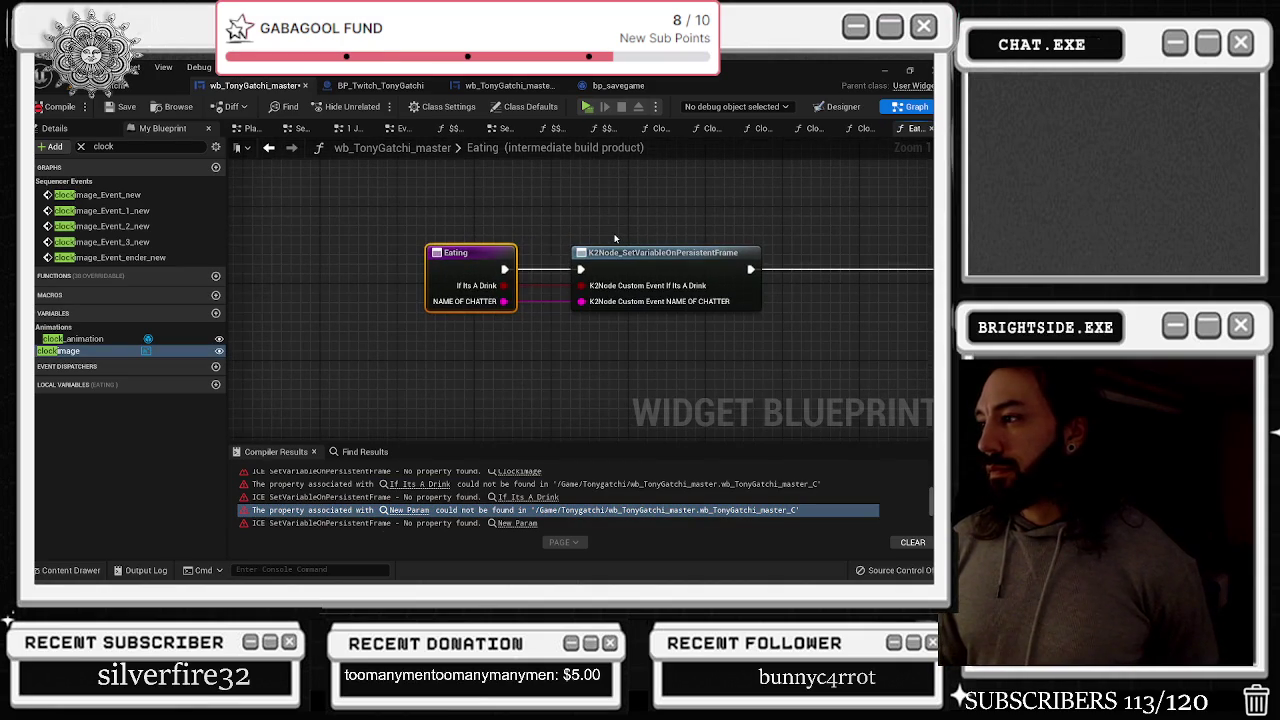
scroll(615, 238, down, 5)
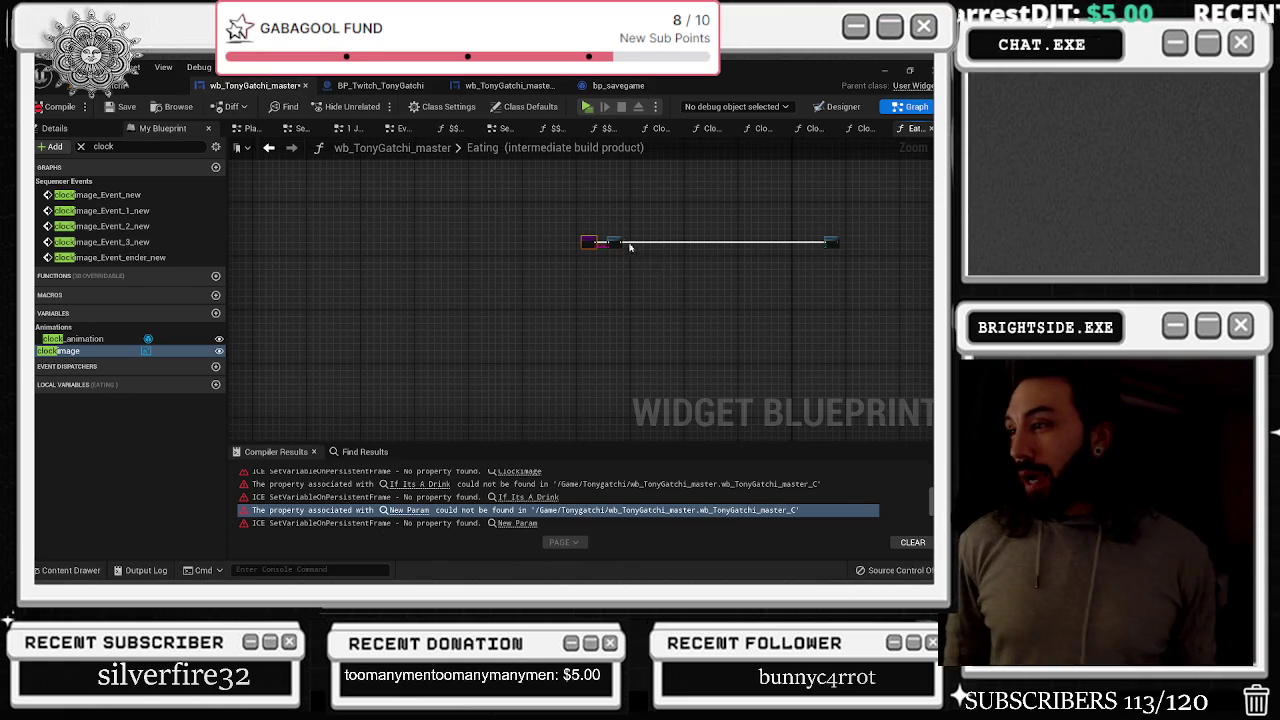
scroll(590, 255, up, 5)
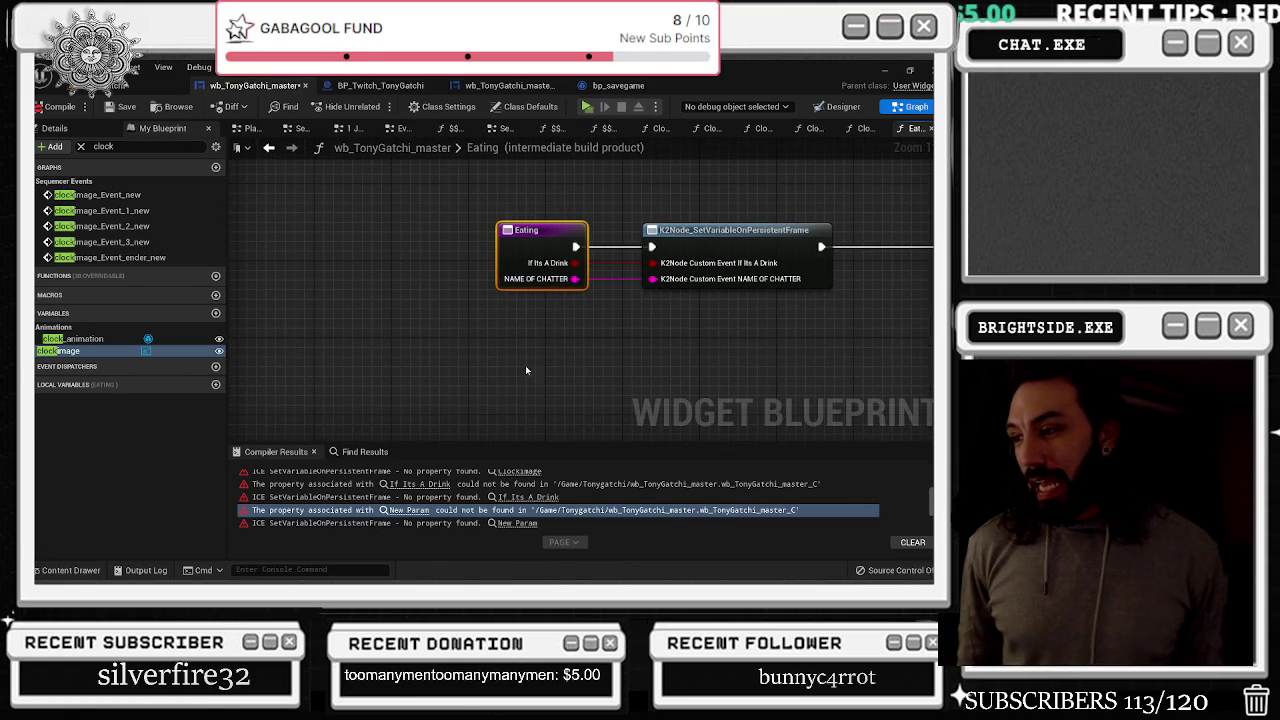
scroll(420, 482, up, 3)
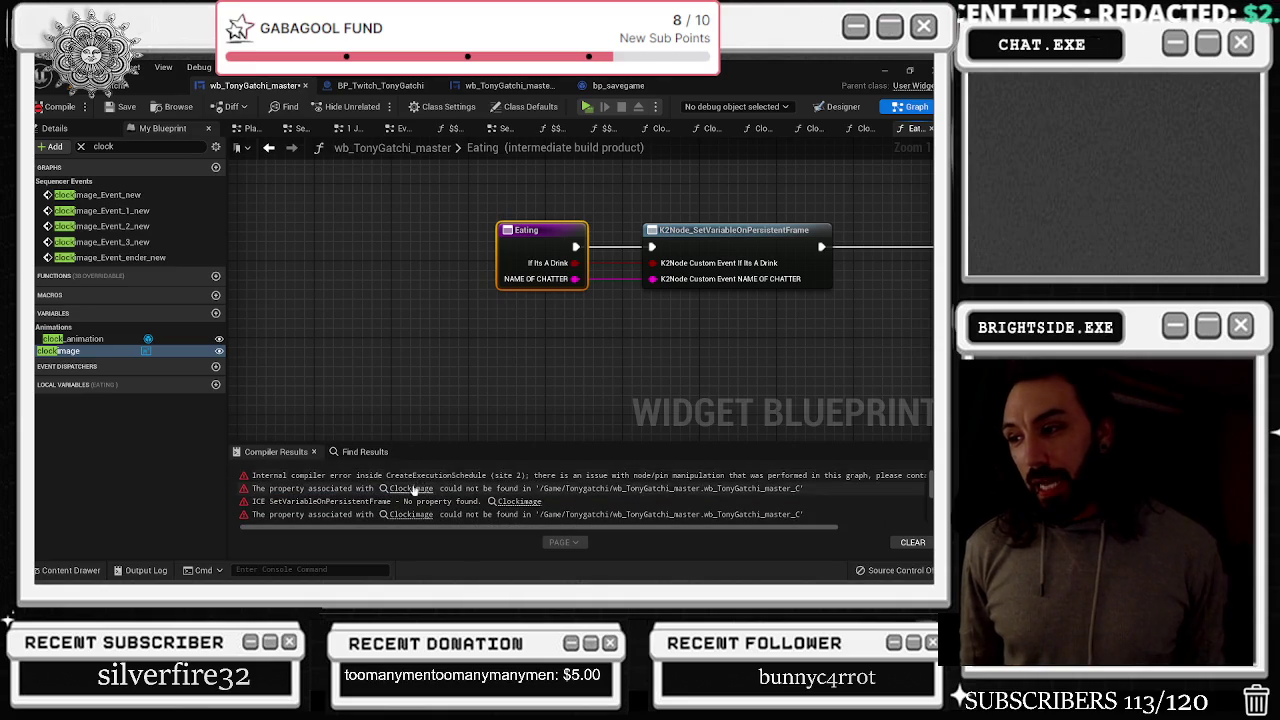
Compare the Clockimage Event New error graph with clockimage_Event_new in Sequencer Events
click(411, 488)
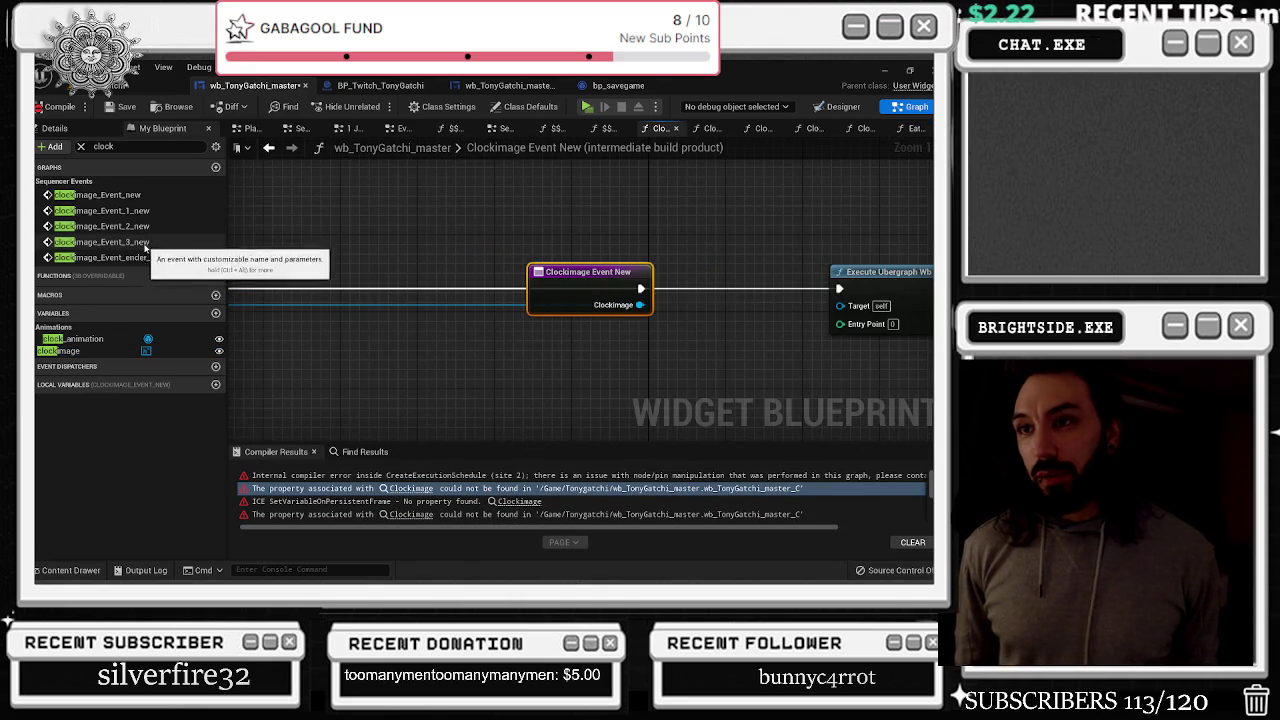
double_click(132, 195)
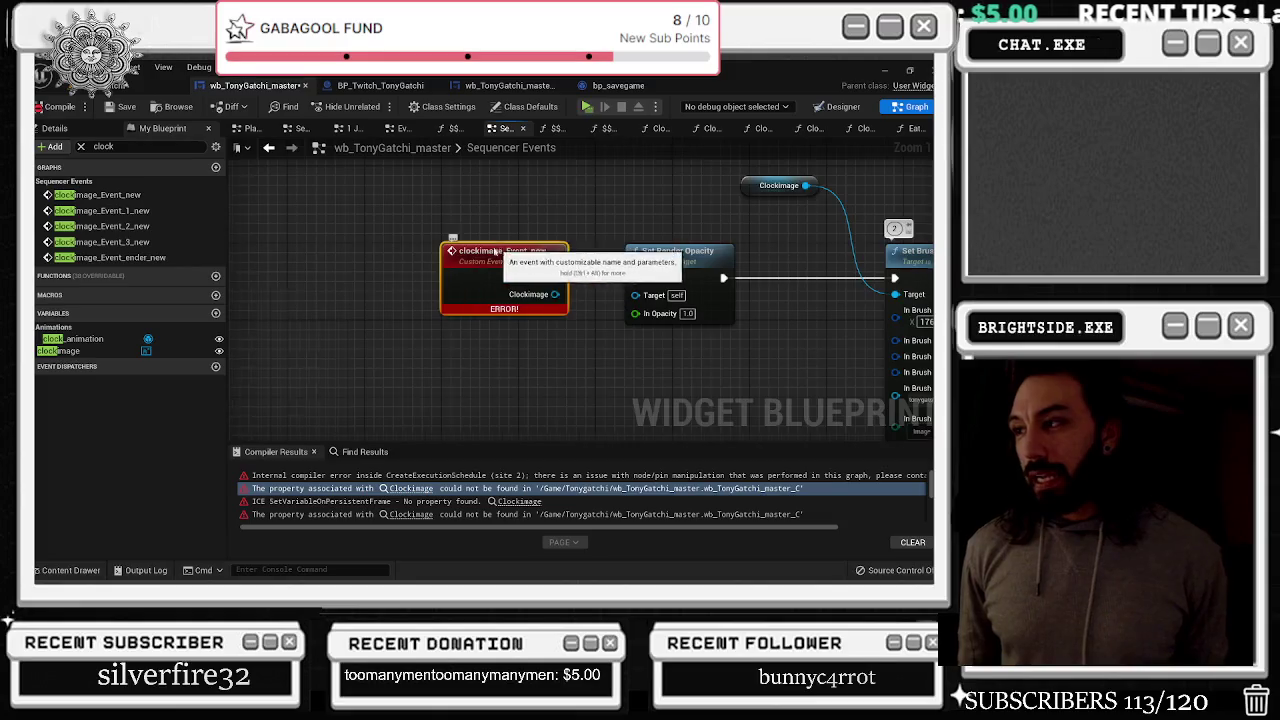
scroll(447, 229, down, 8)
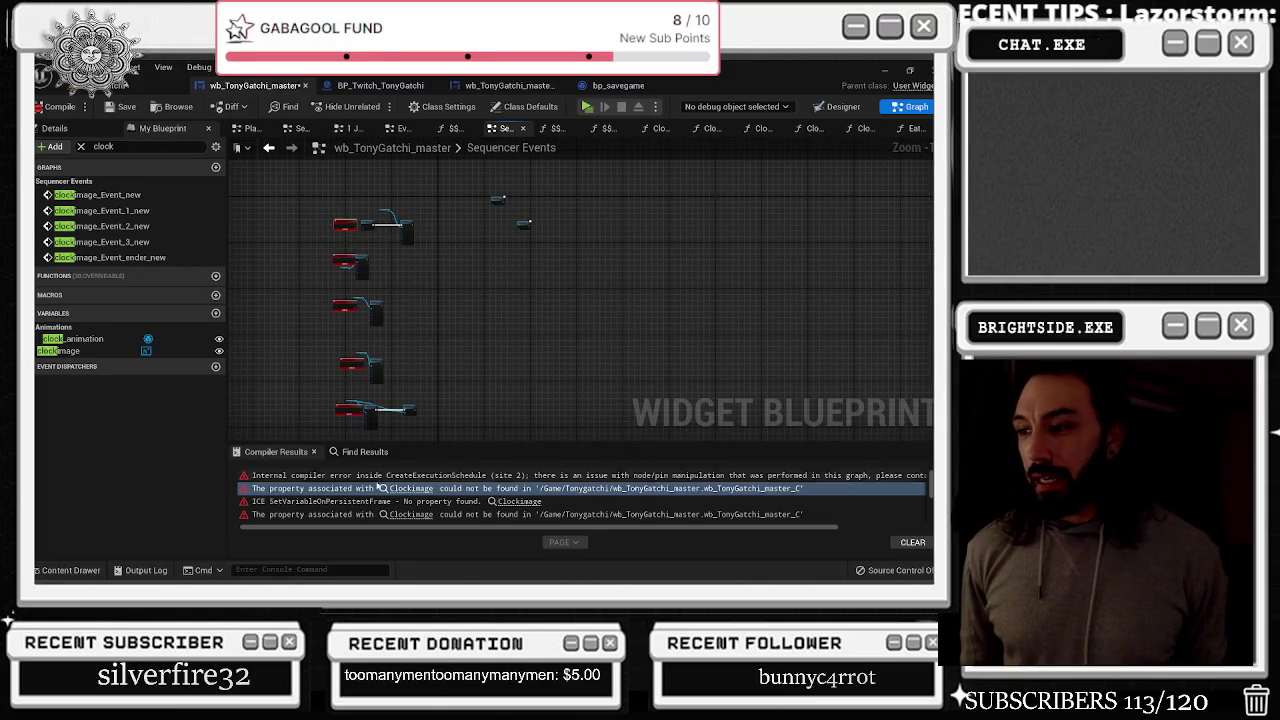
click(411, 489)
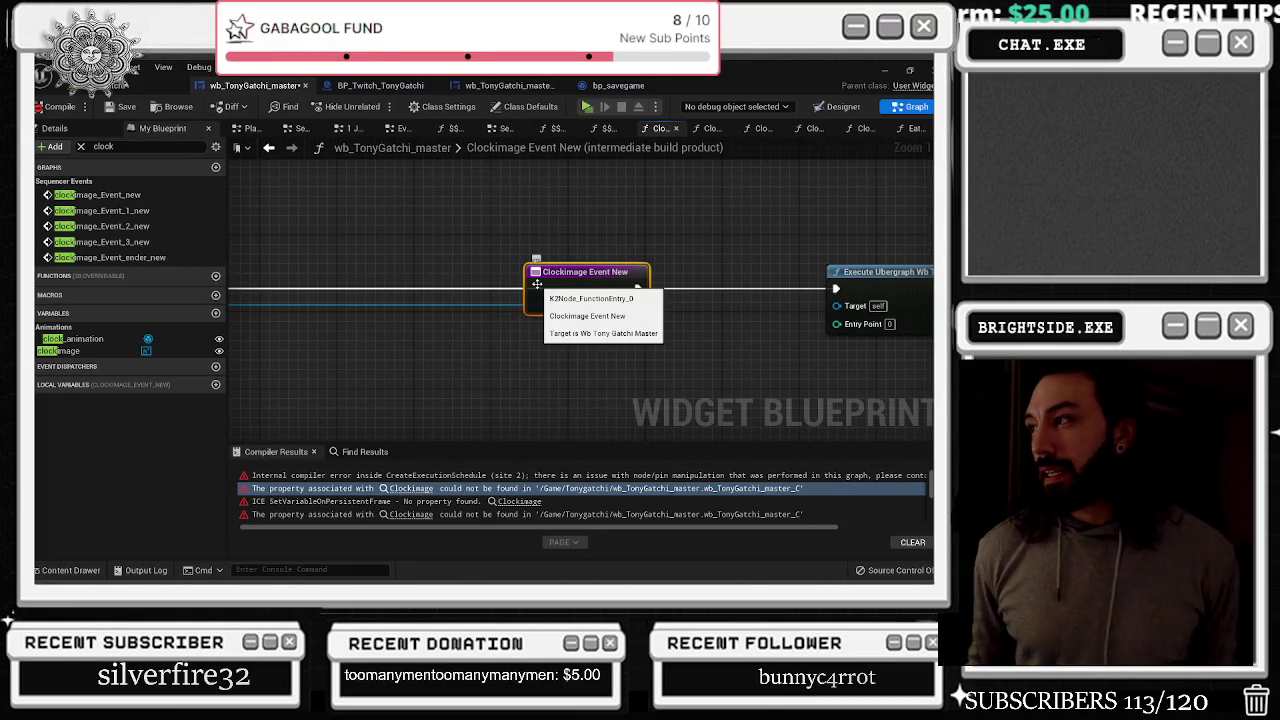
scroll(530, 280, down, 4)
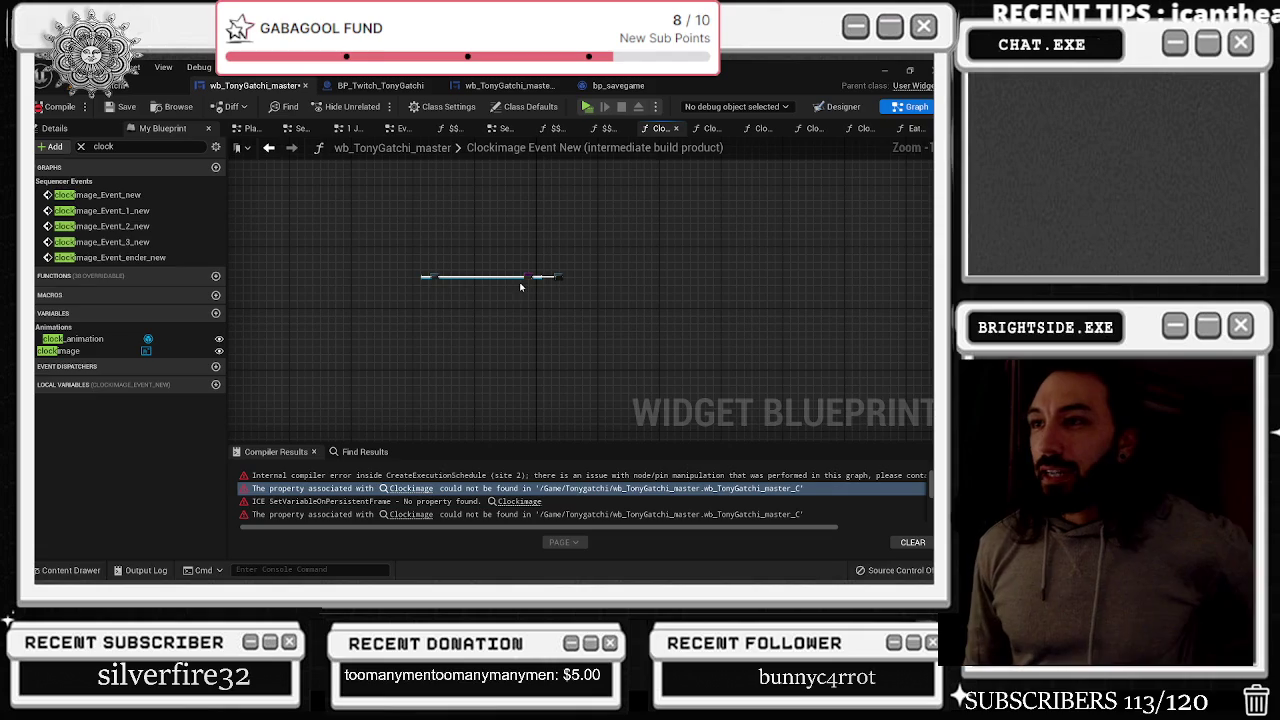
click(595, 150)
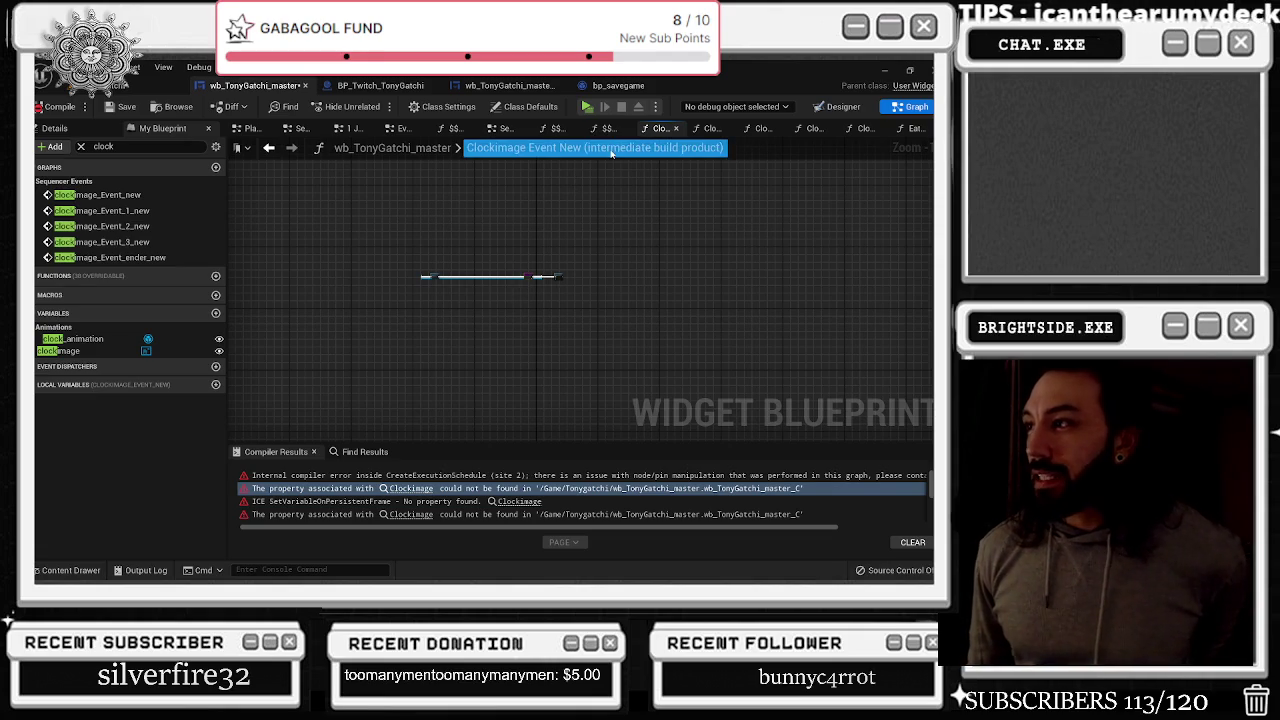
scroll(522, 298, up, 1)
Check the event node's options and the Set Brush node, then return to the Clockimage Event New graph
mouse_move(524, 293)
mouse_down()
mouse_move(603, 298)
mouse_move(381, 274)
mouse_up()
right_click(590, 286)
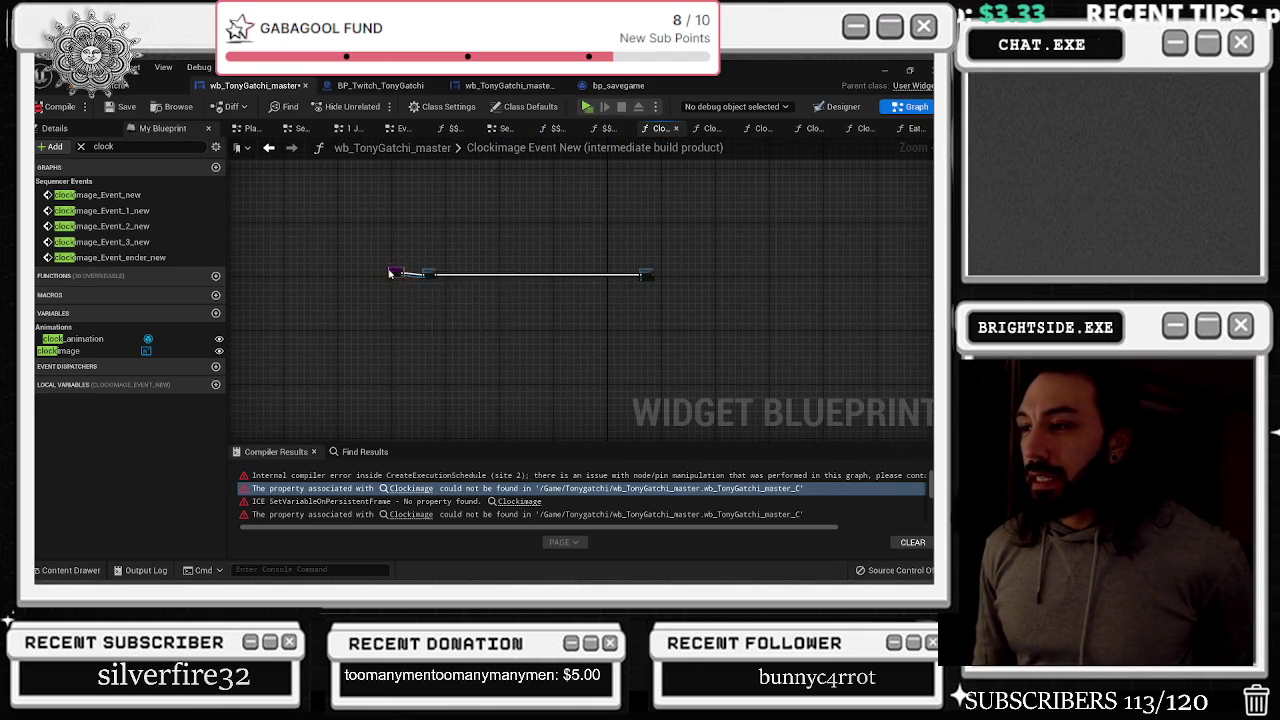
scroll(395, 298, up, 2)
scroll(395, 298, up, 1)
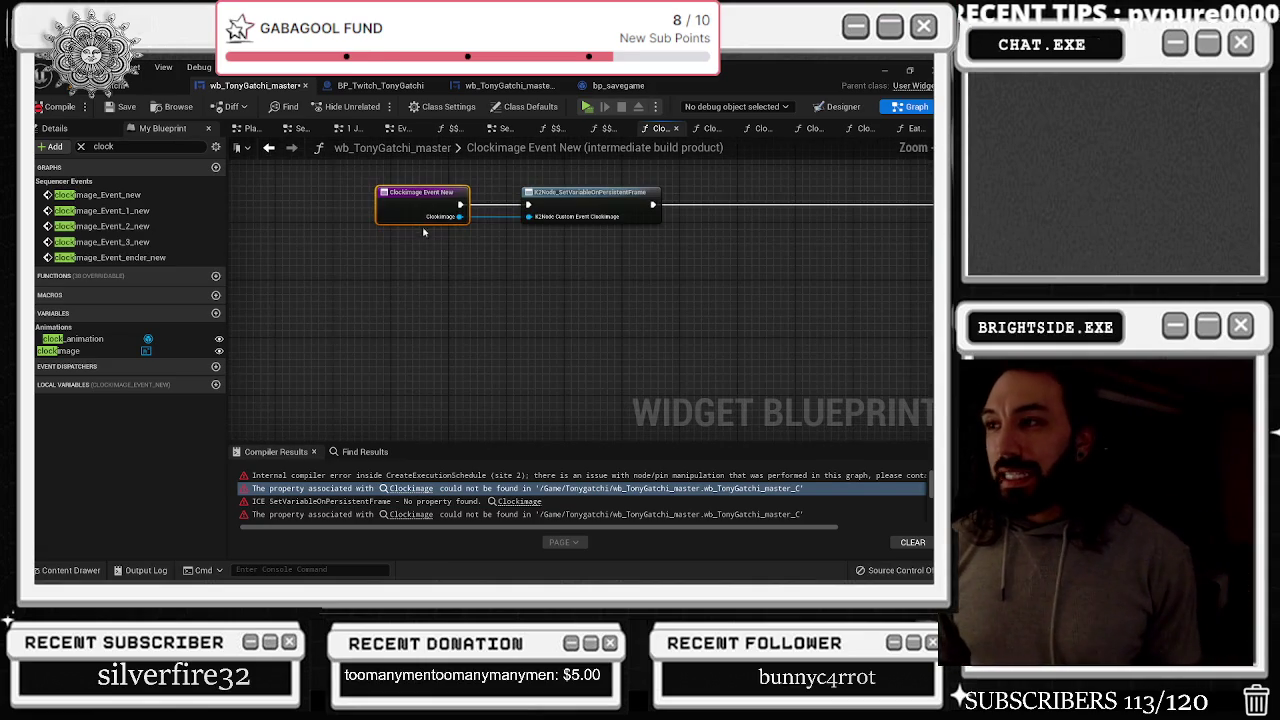
double_click(146, 194)
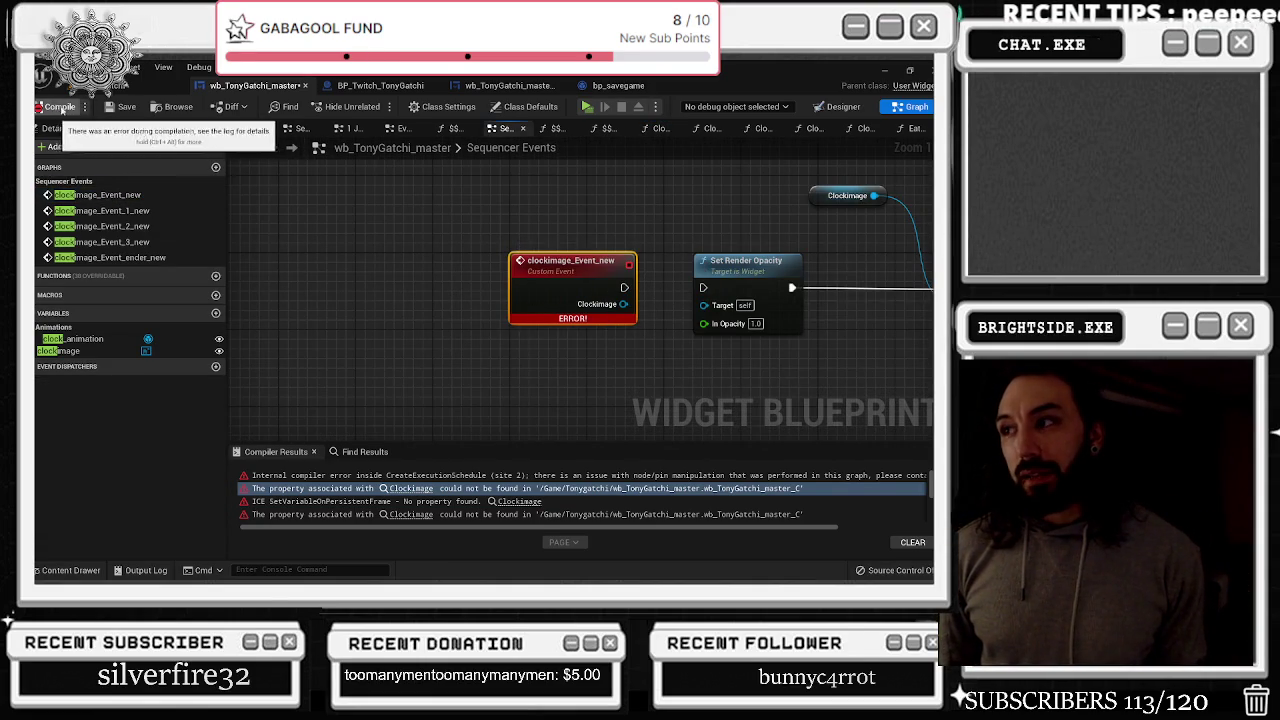
drag(263, 205, 710, 325)
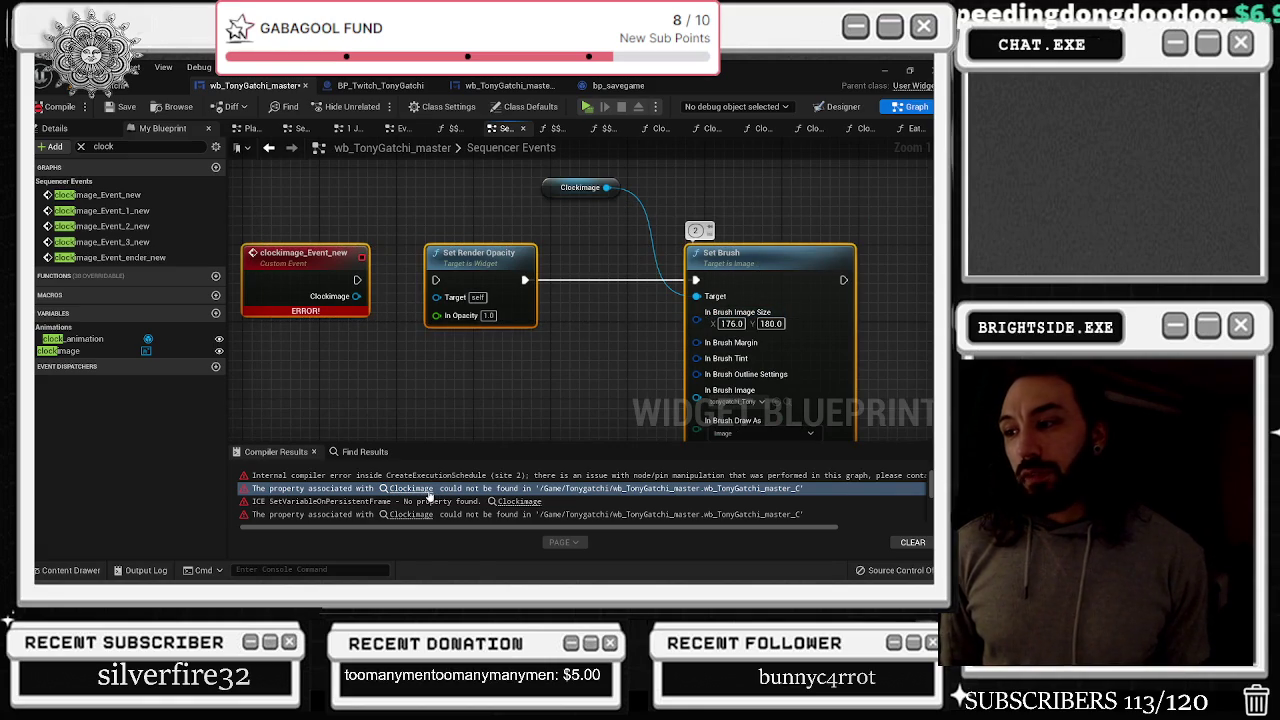
click(427, 490)
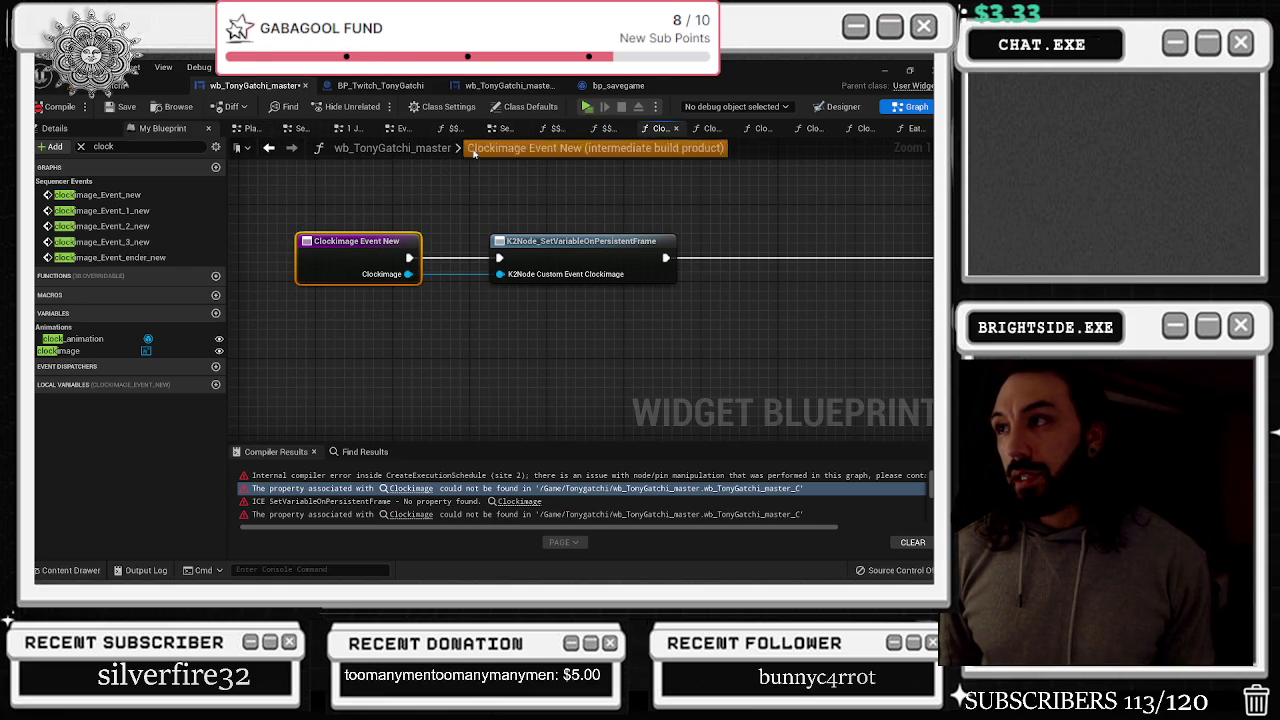
click(286, 177)
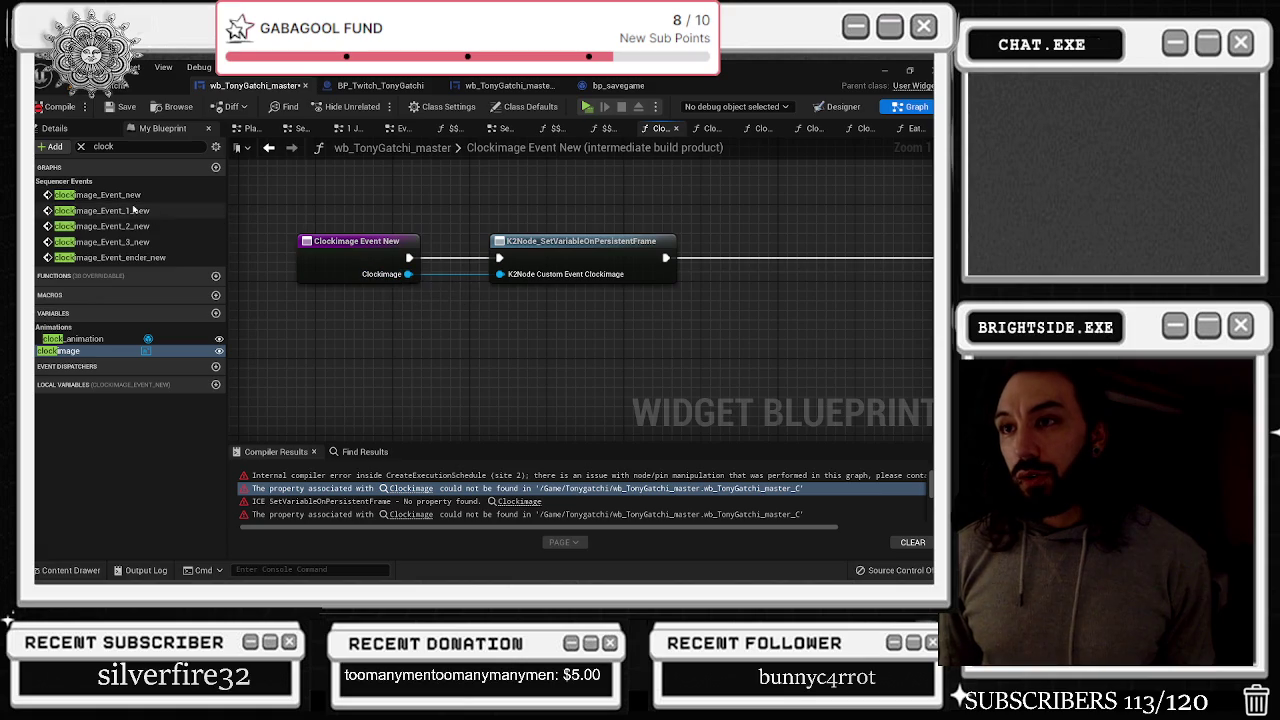
Rename clockimage_Event_new to clockimage_Event_newest, compile, and open the first Clockimage error's graph
double_click(97, 194)
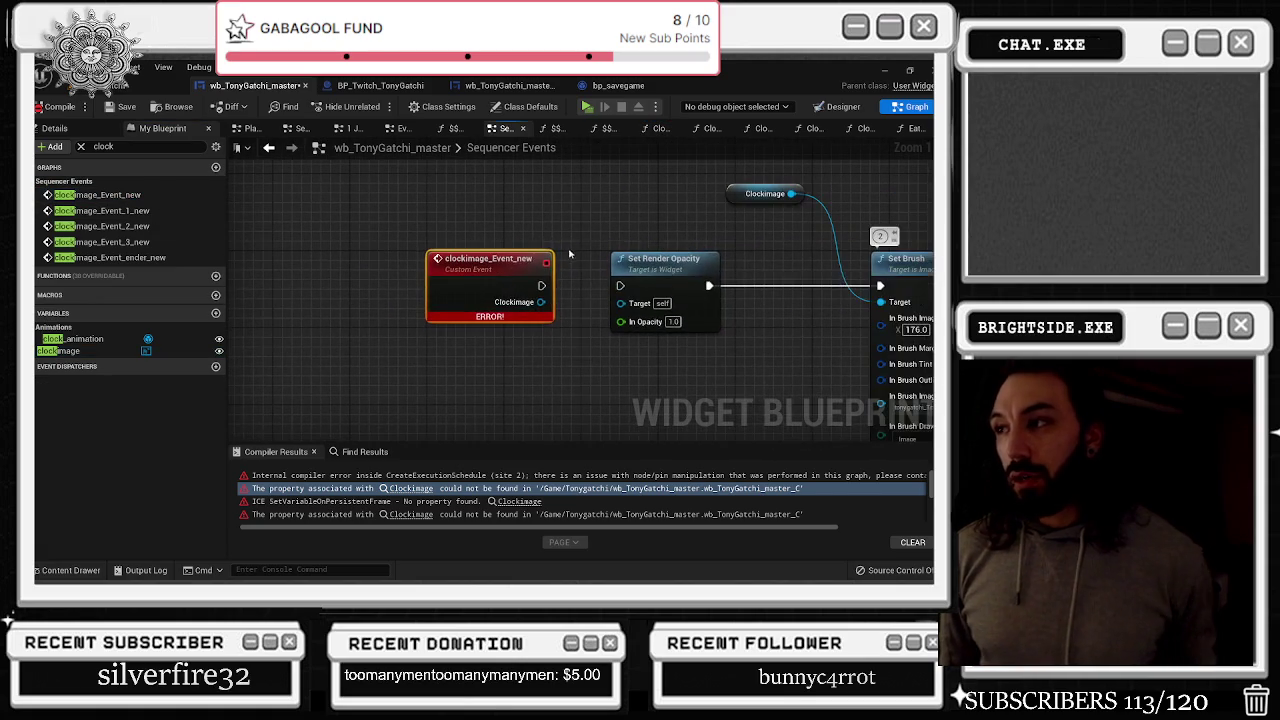
double_click(519, 263)
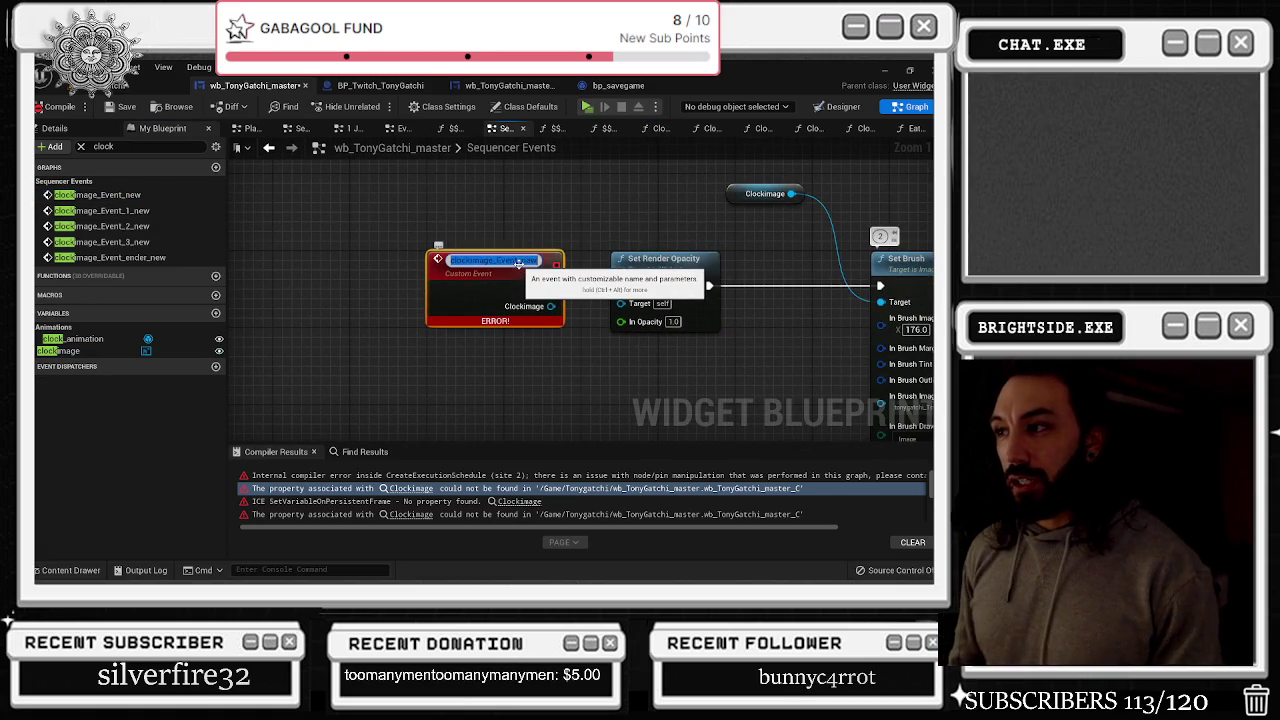
text(est)
key(Return)
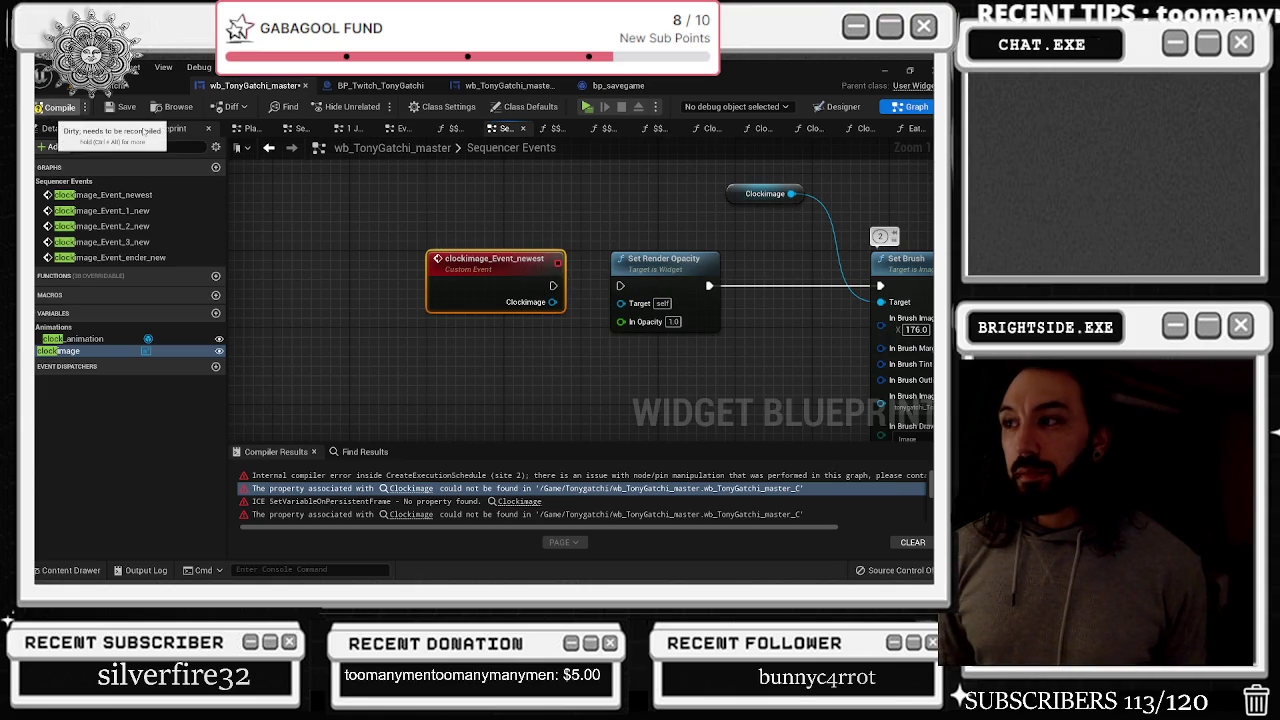
click(52, 112)
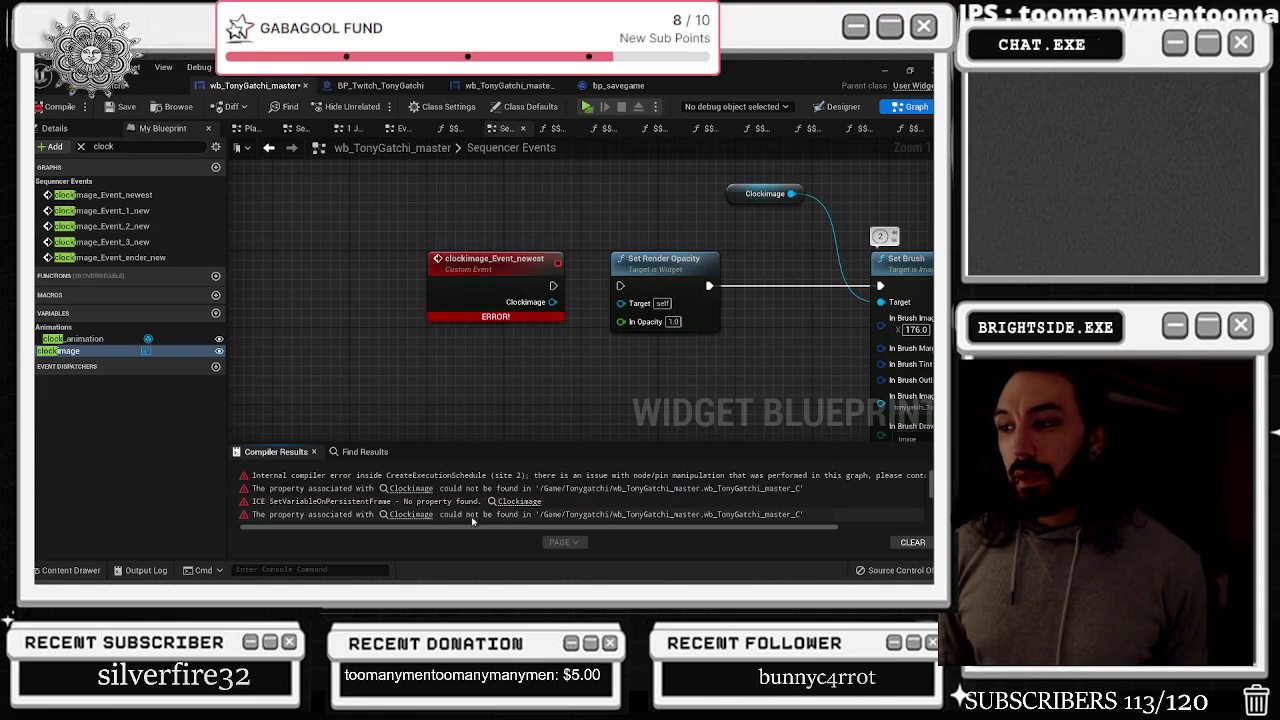
click(411, 489)
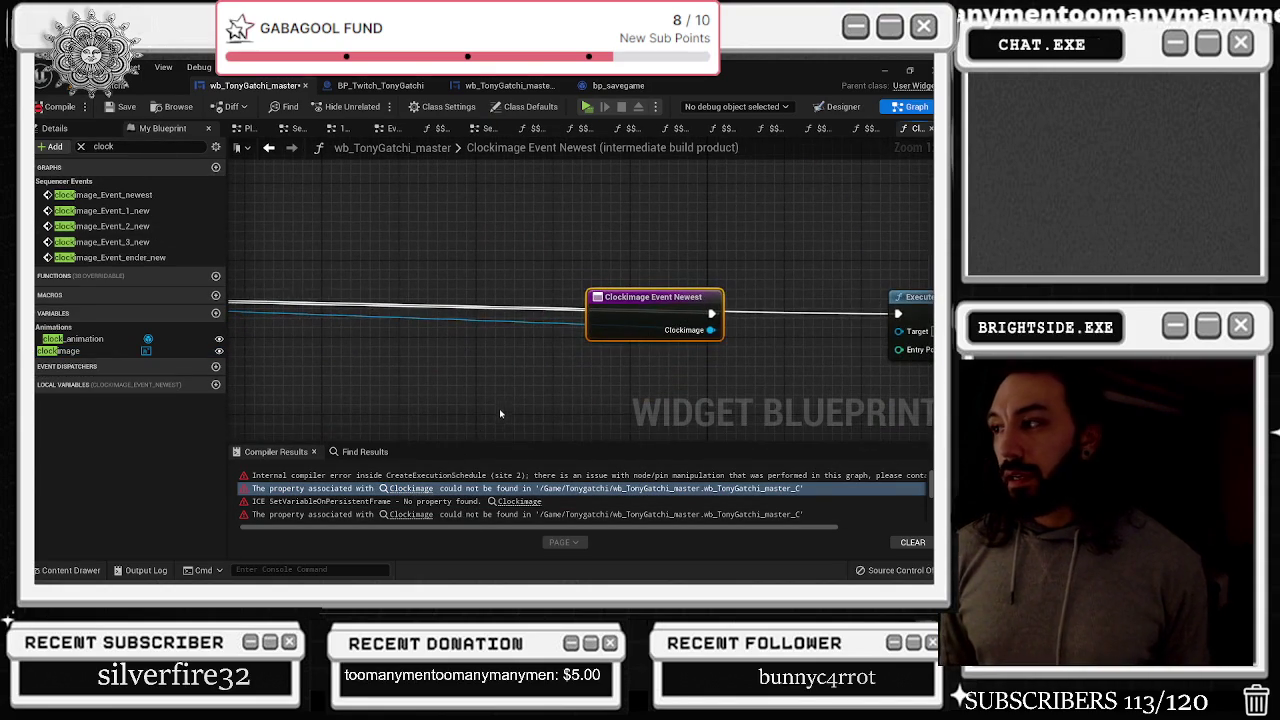
Move the Clockimage Event Newest node to sit just before the Execute node
drag(646, 314, 516, 236)
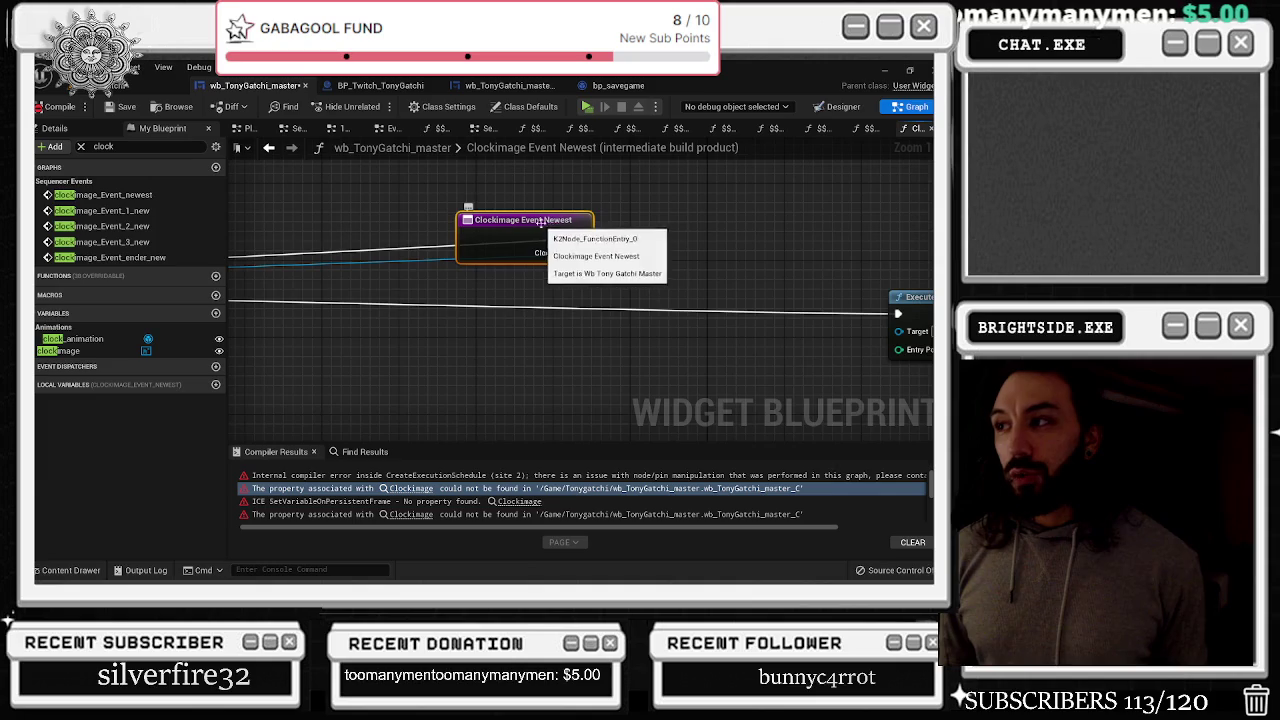
drag(487, 288, 628, 234)
scroll(760, 234, down, 3)
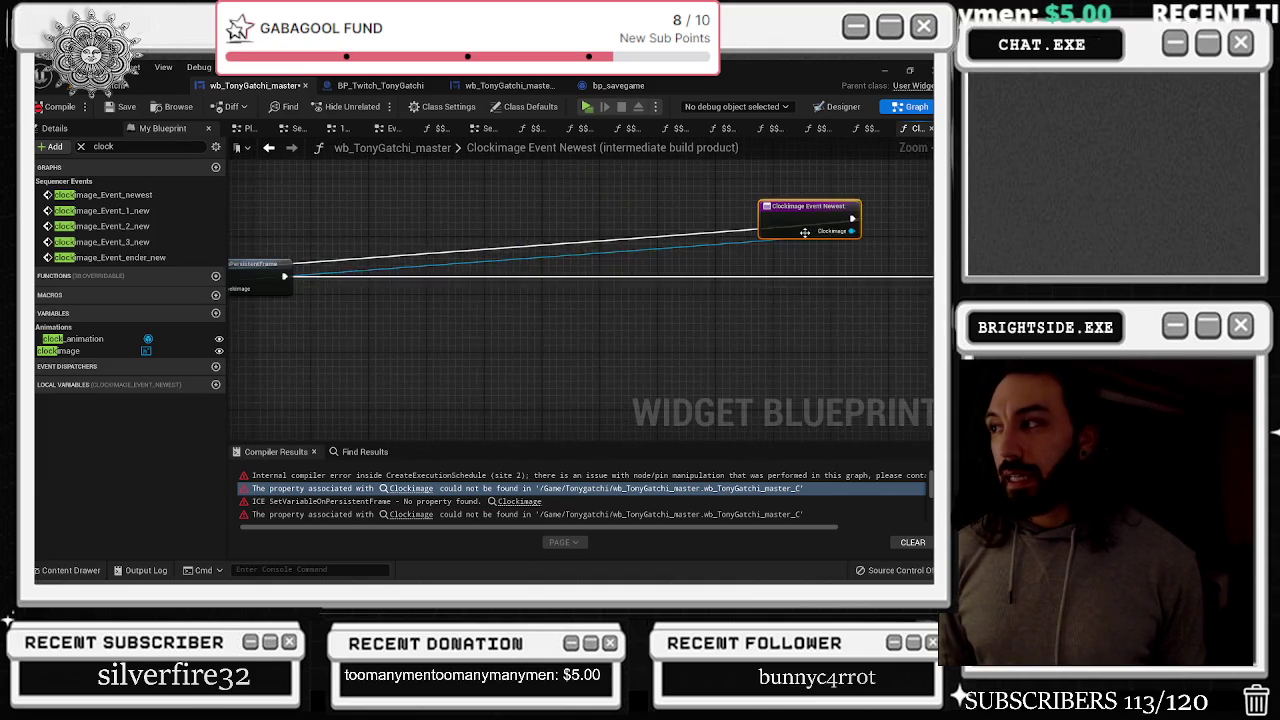
drag(760, 234, 417, 258)
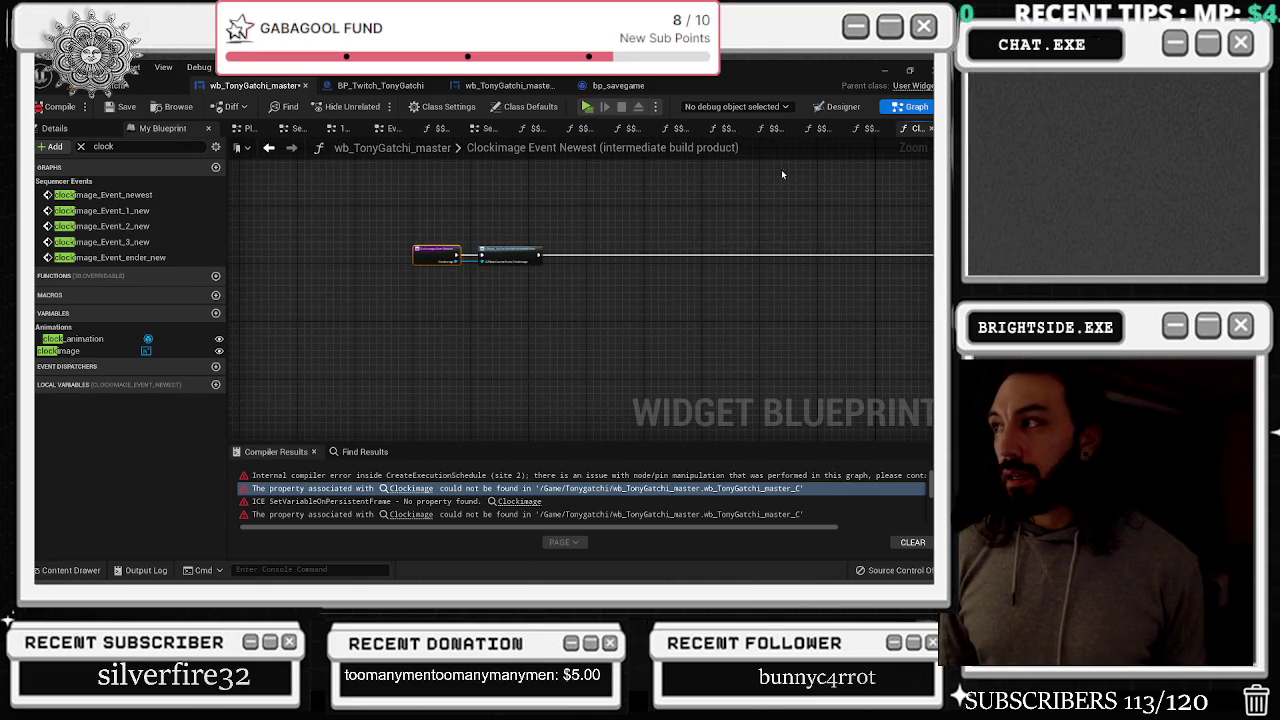
Close the $$ Eating $$ and Clockimage Event Ender, 3, 2 and 1 New graph tabs
click(870, 128)
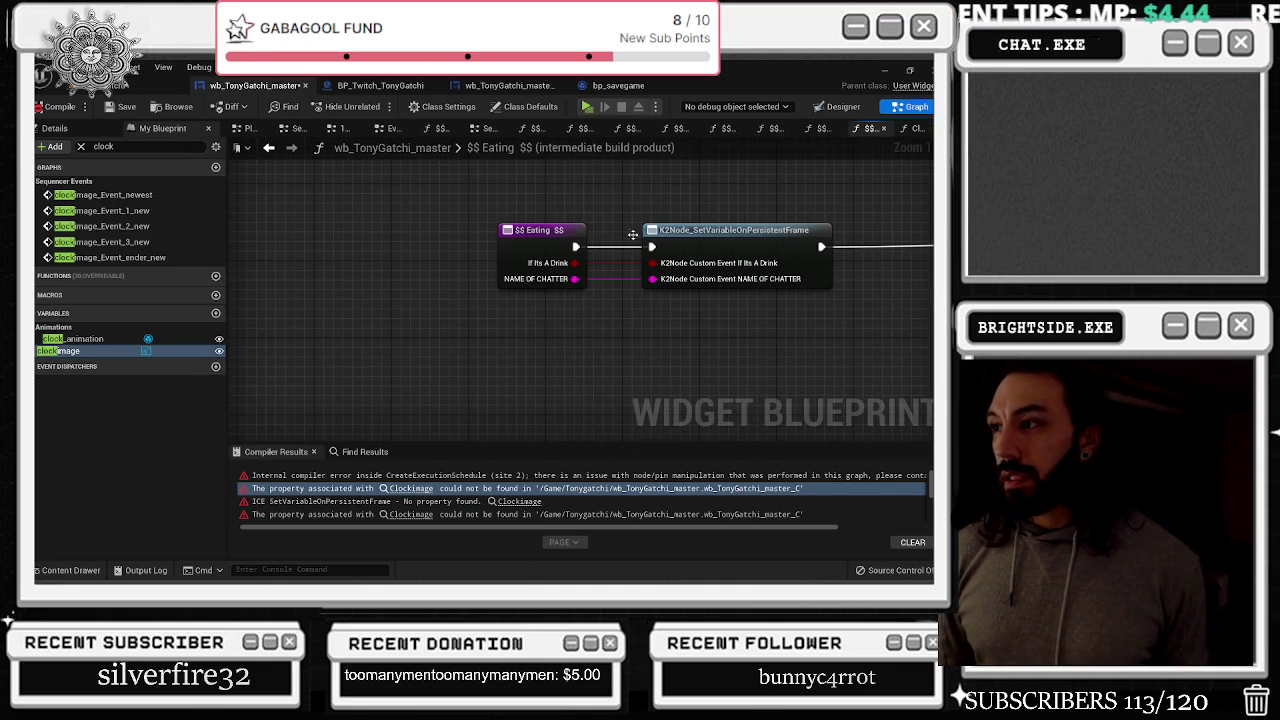
click(885, 128)
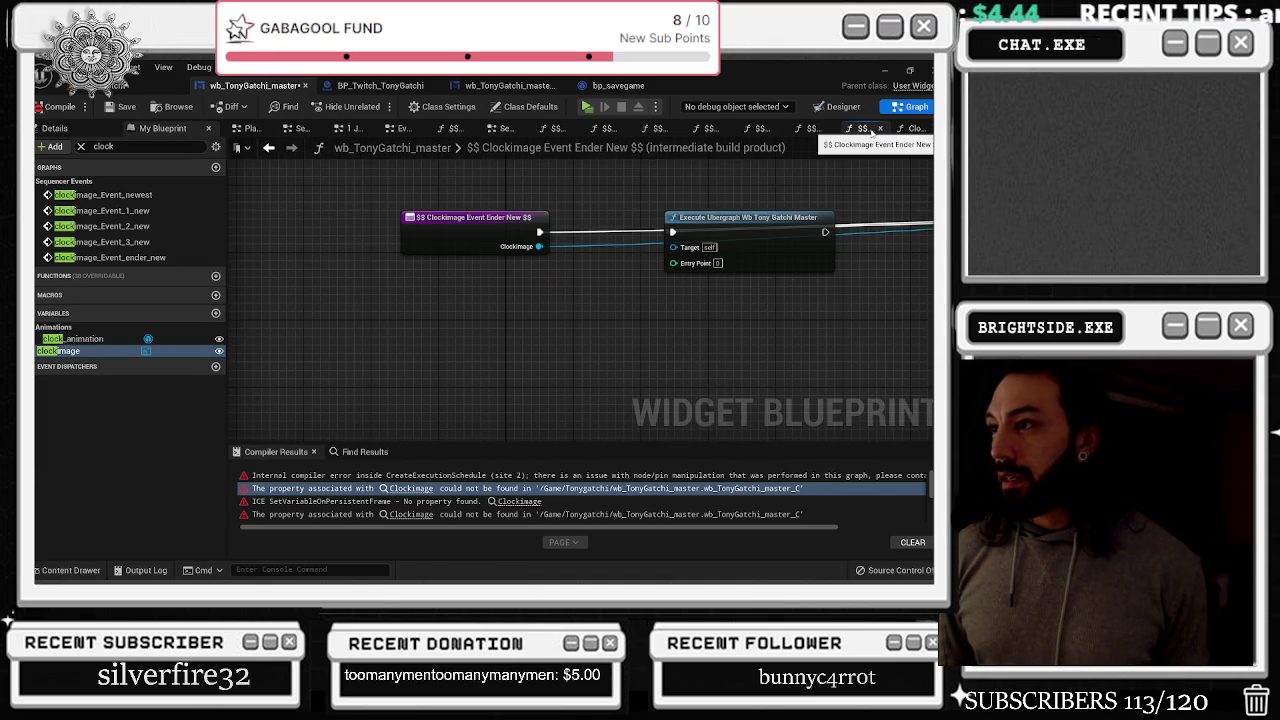
click(880, 130)
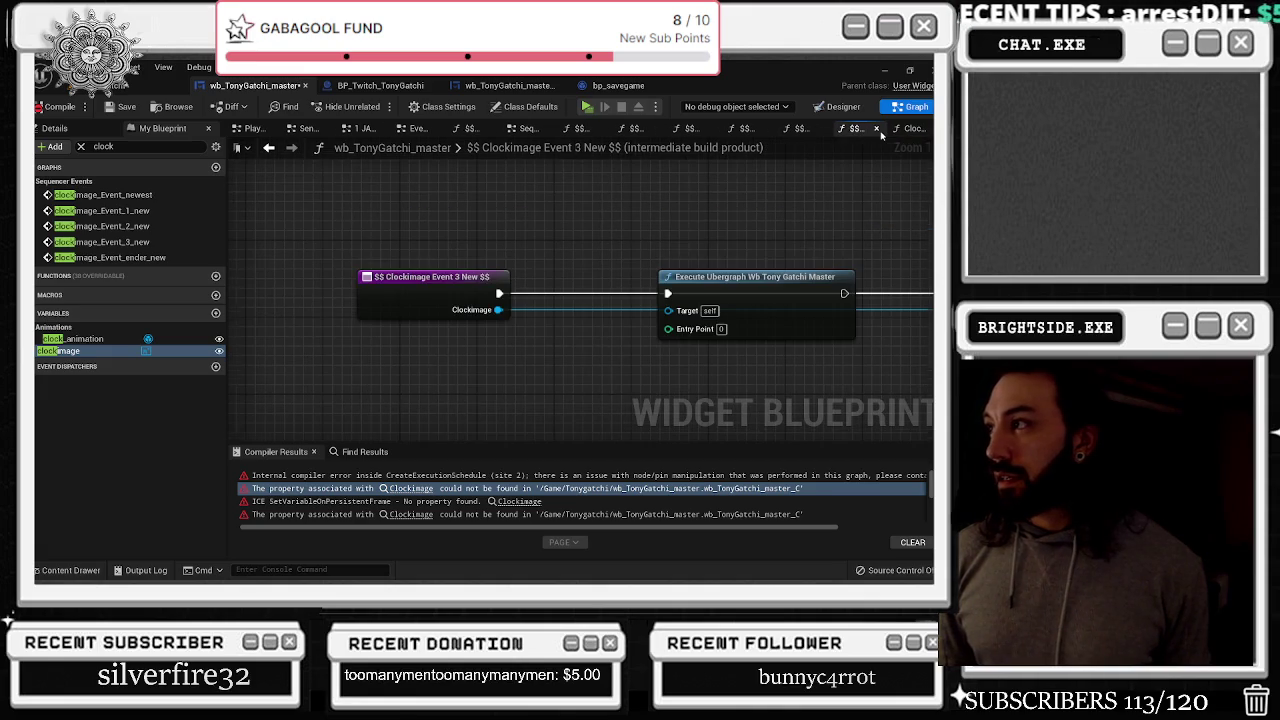
click(878, 130)
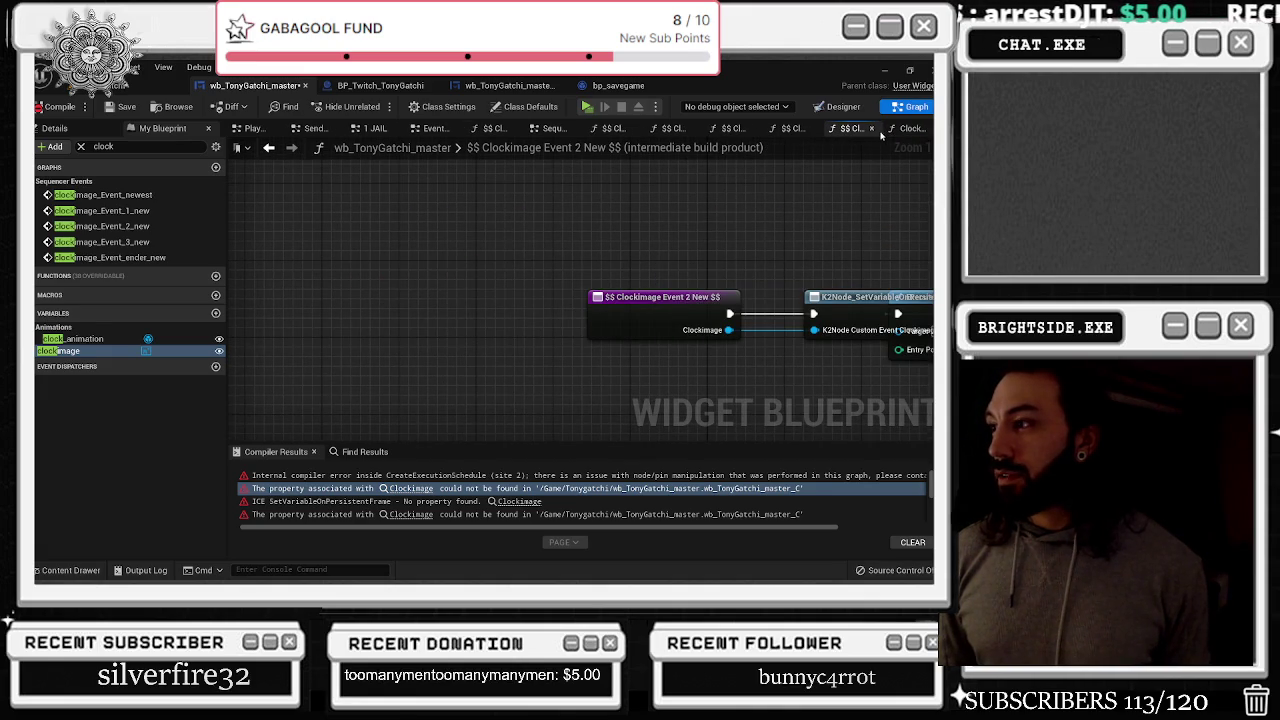
click(873, 130)
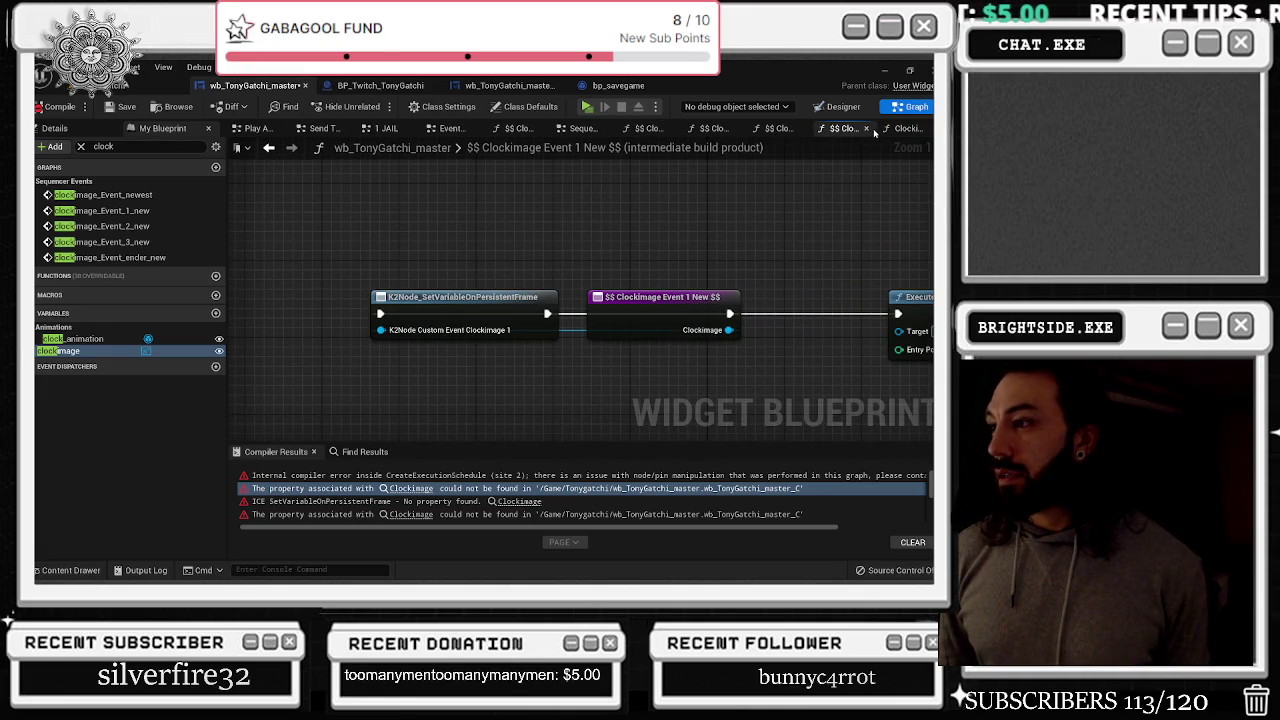
click(872, 130)
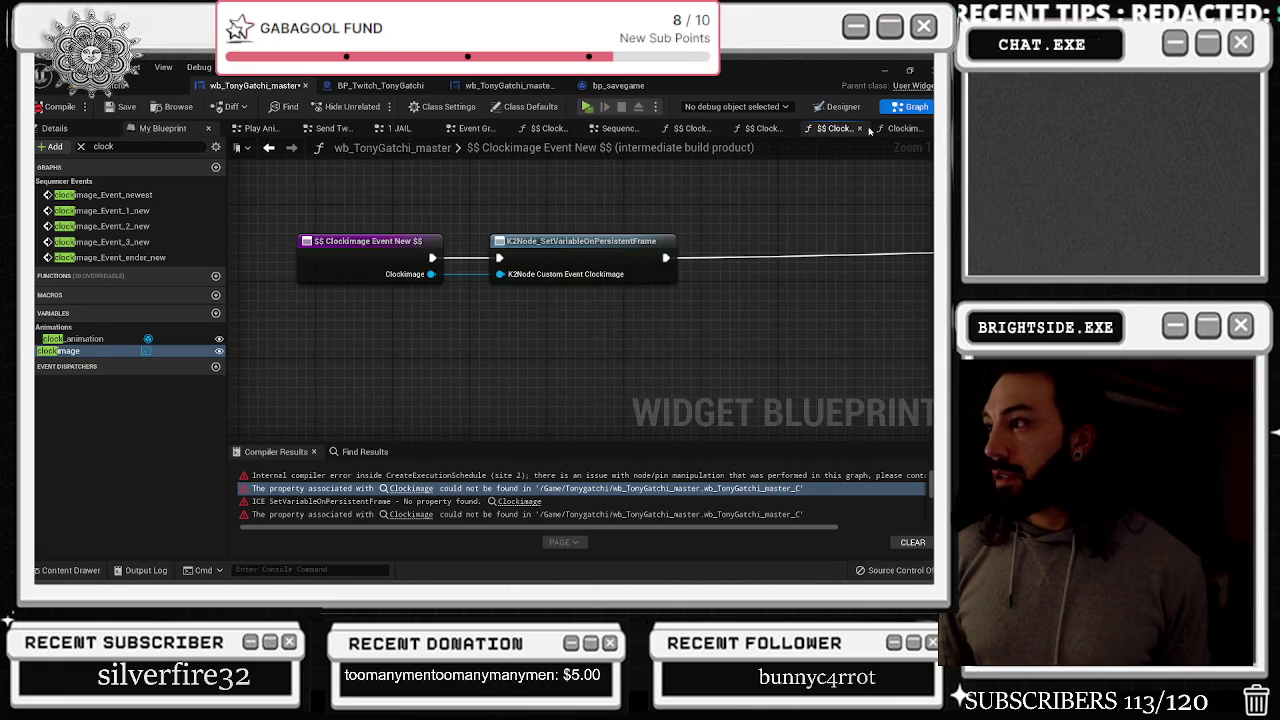
mouse_move(338, 187)
mouse_down()
mouse_move(446, 290)
mouse_move(539, 336)
mouse_move(486, 289)
mouse_up()
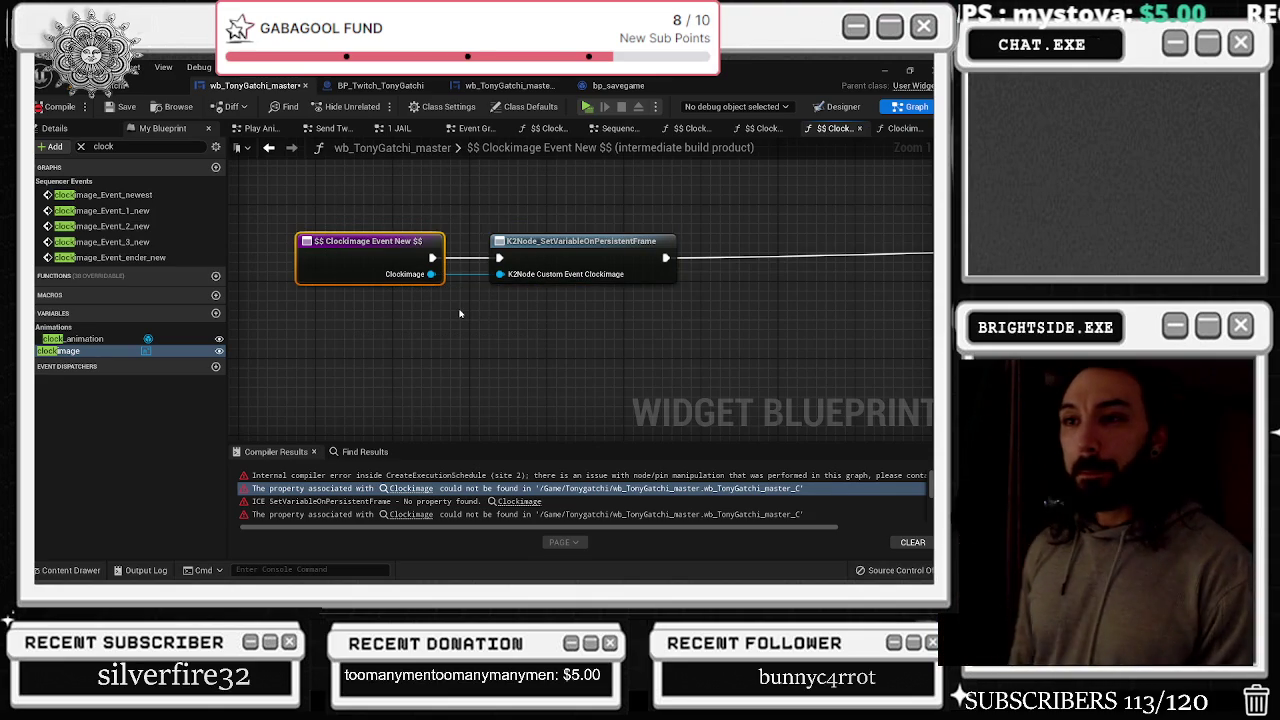
scroll(443, 292, down, 2)
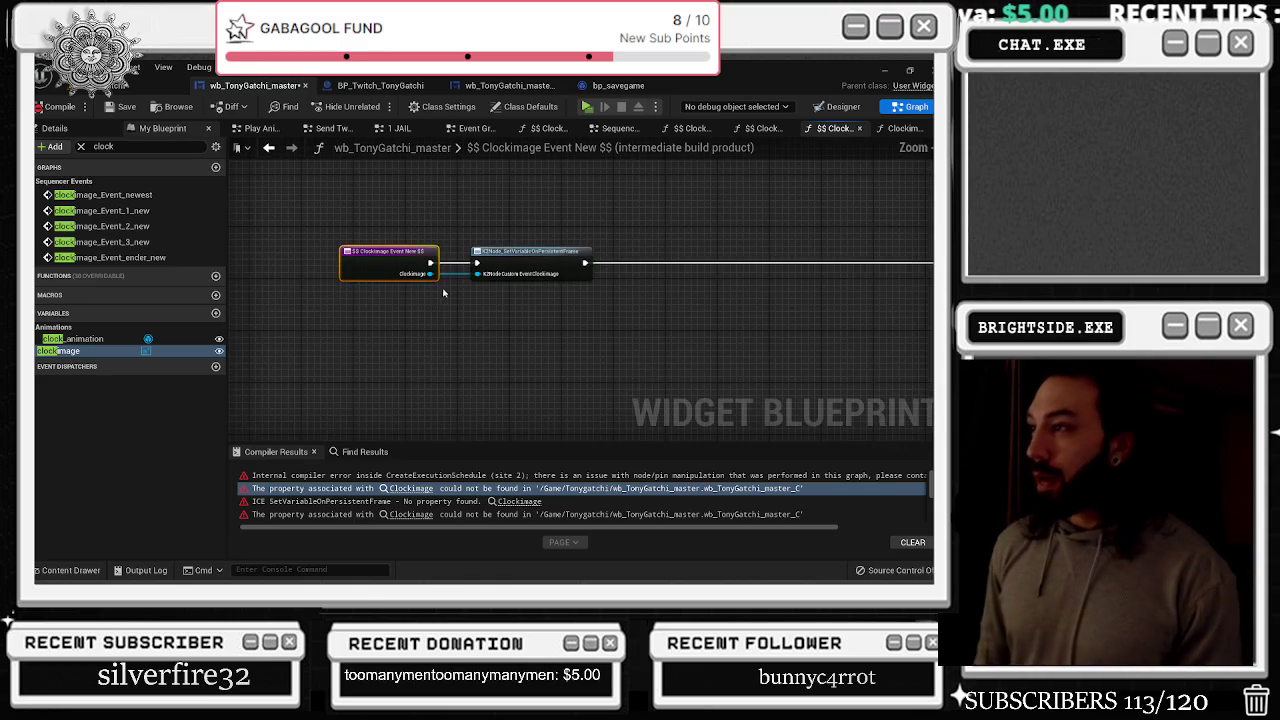
Glance at the Clockimage Event Newest graph, go back, and close the $$ Clockimage Event New $$ tab
click(903, 128)
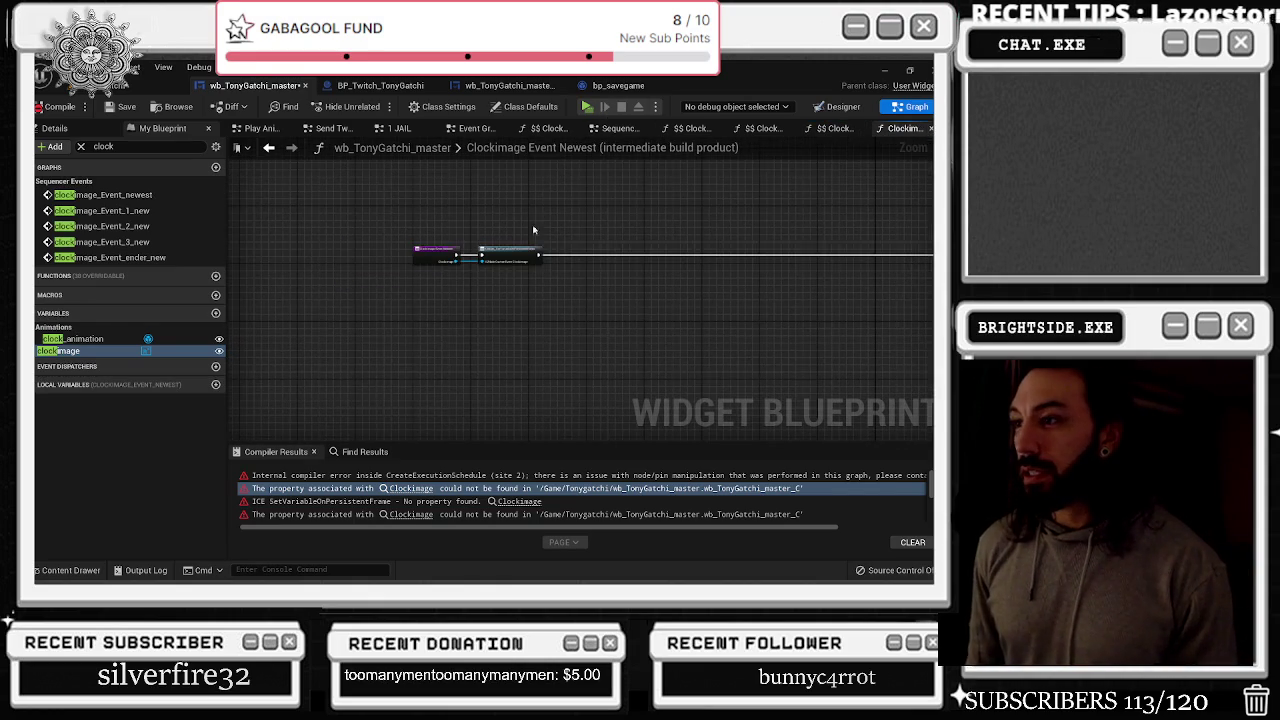
scroll(470, 234, up, 2)
key(alt+Left)
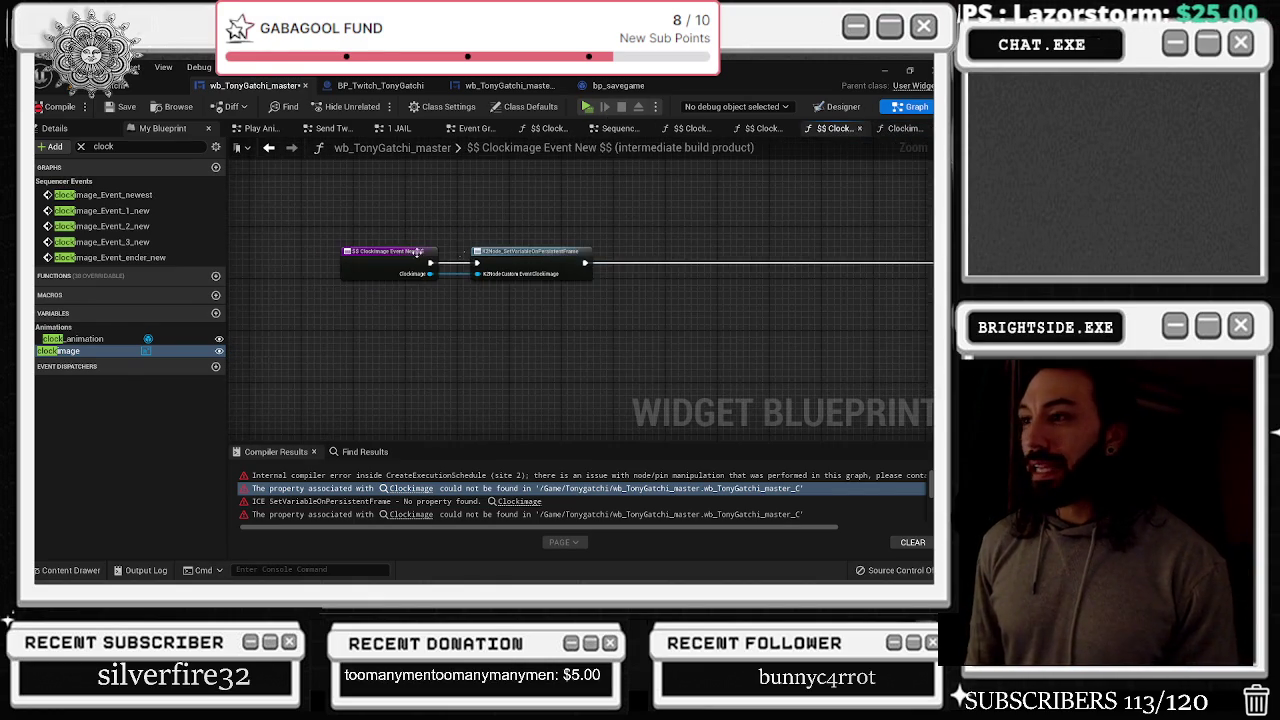
scroll(415, 255, up, 2)
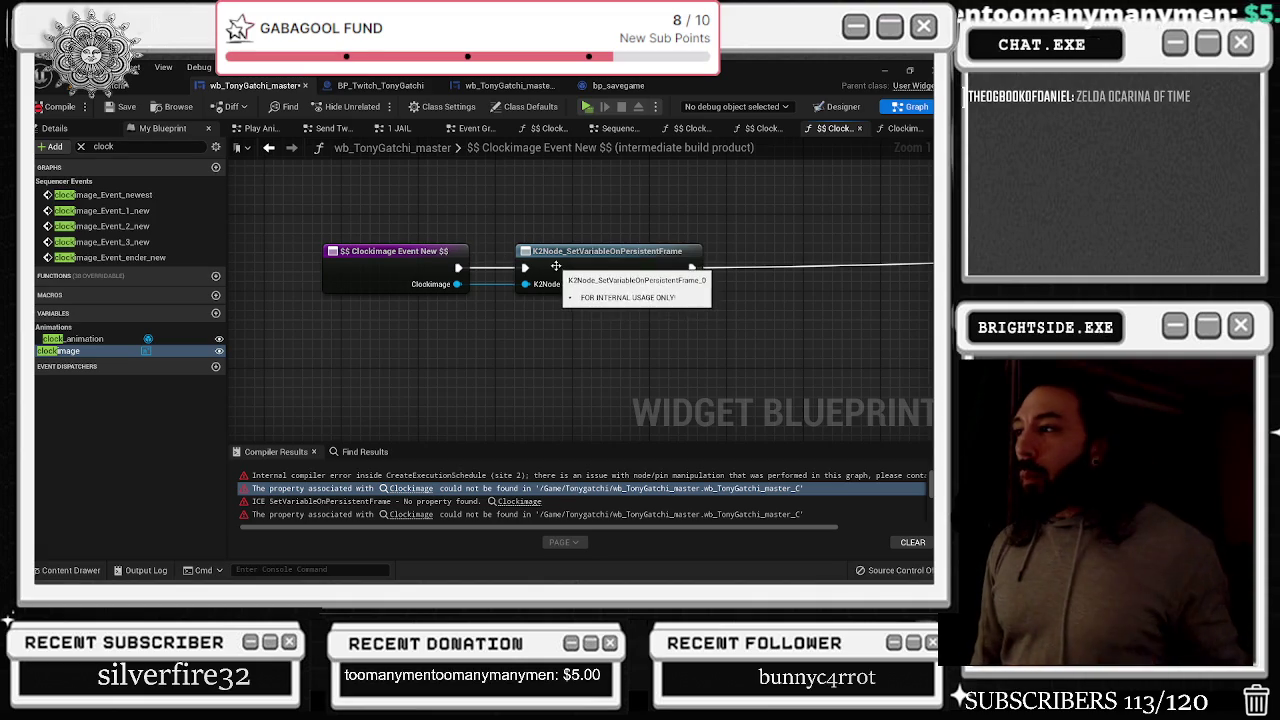
click(860, 128)
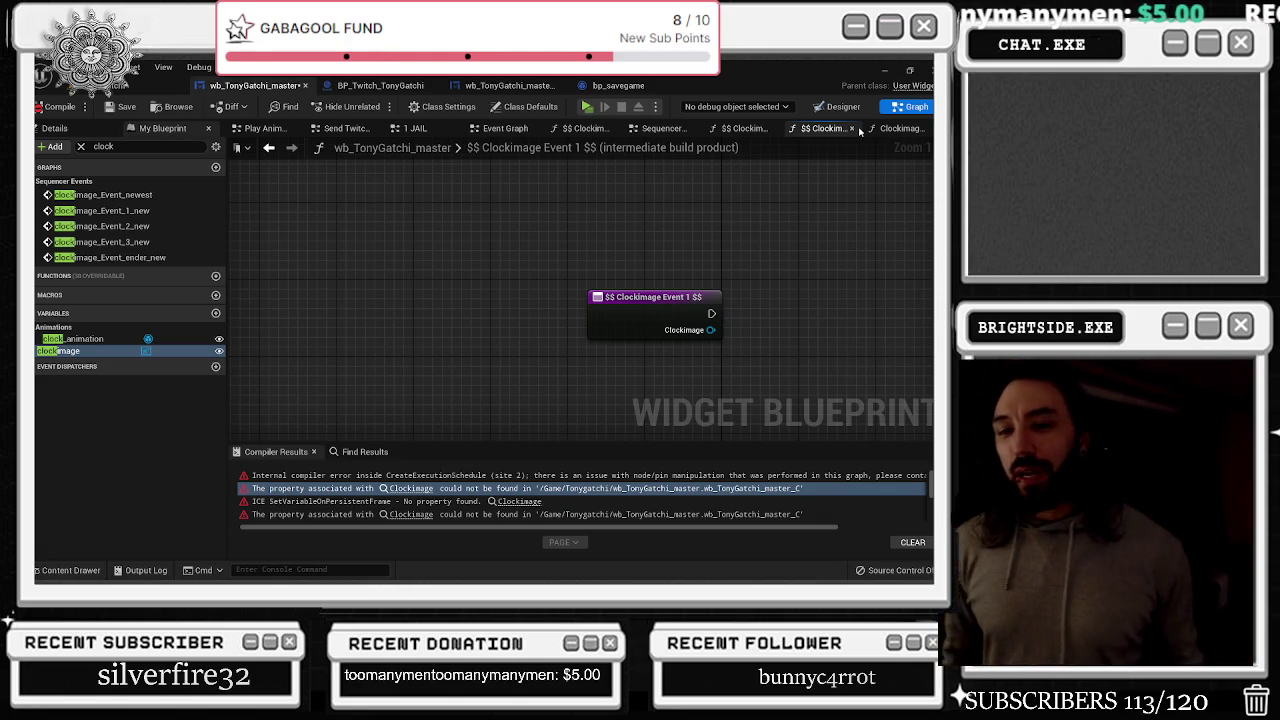
Switch to the wb_TonyGatchi_master_Real widget blueprint tab
scroll(328, 301, down, 3)
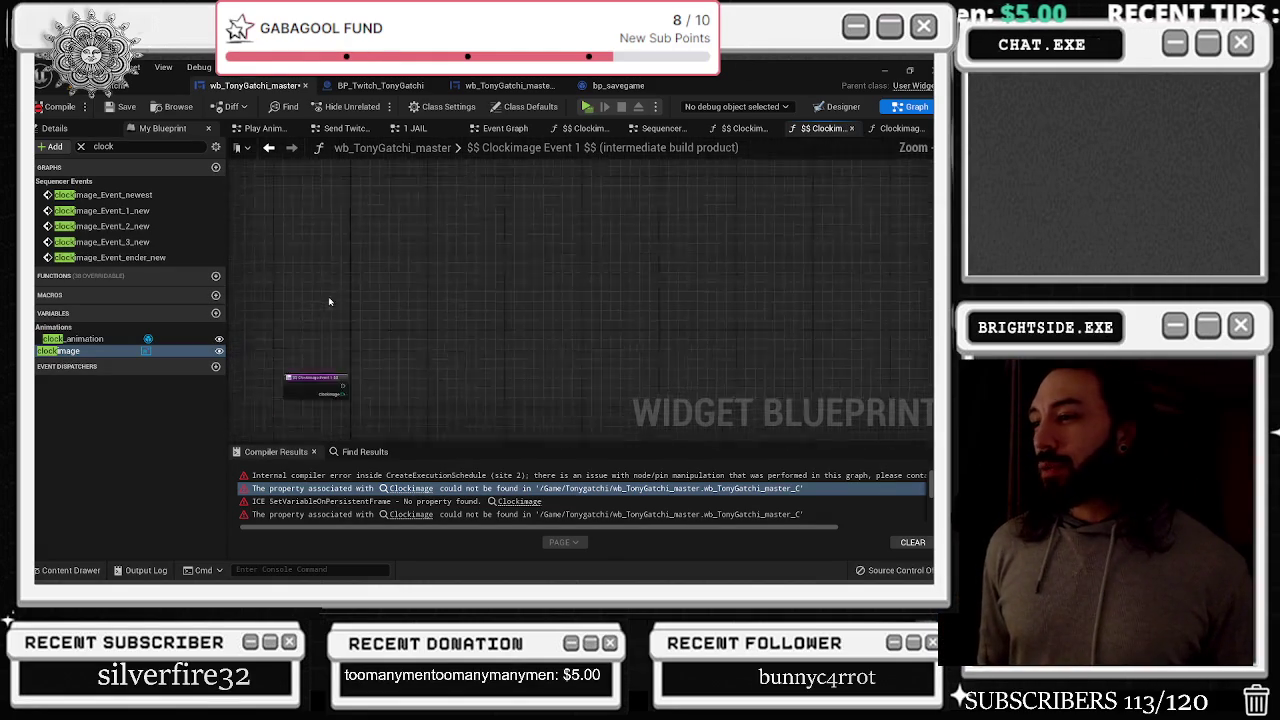
scroll(323, 208, up, 3)
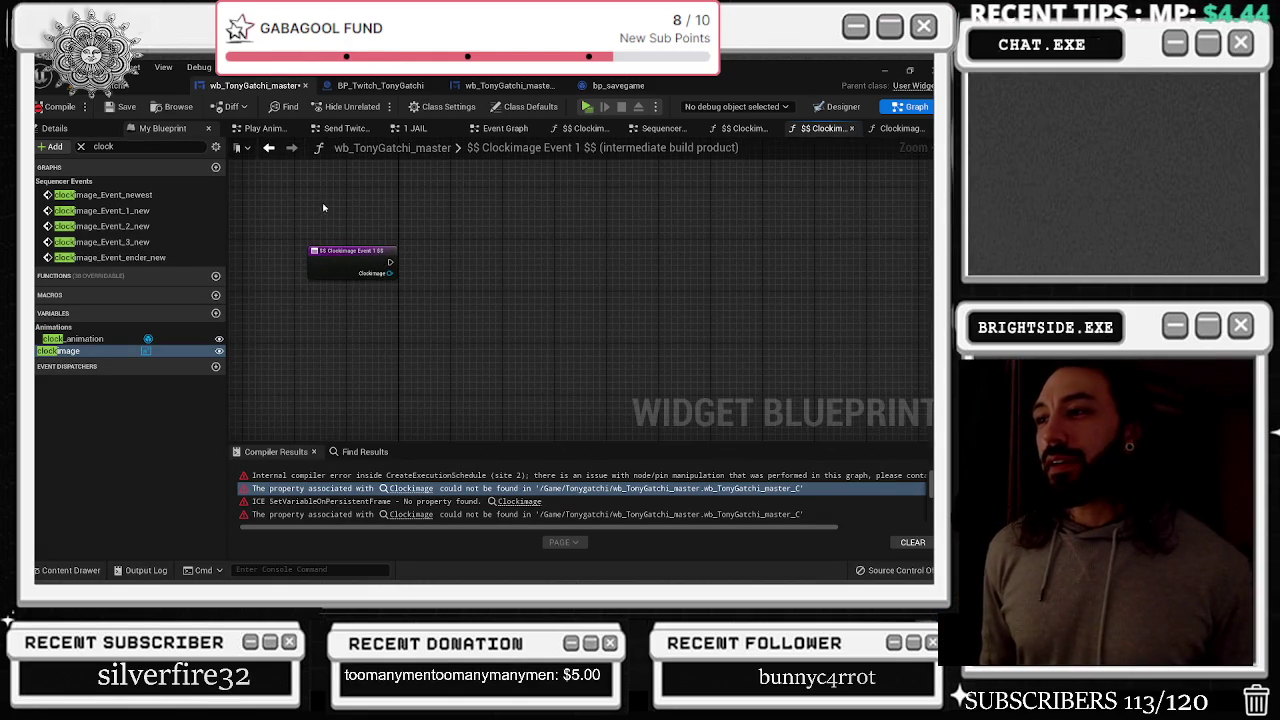
click(505, 85)
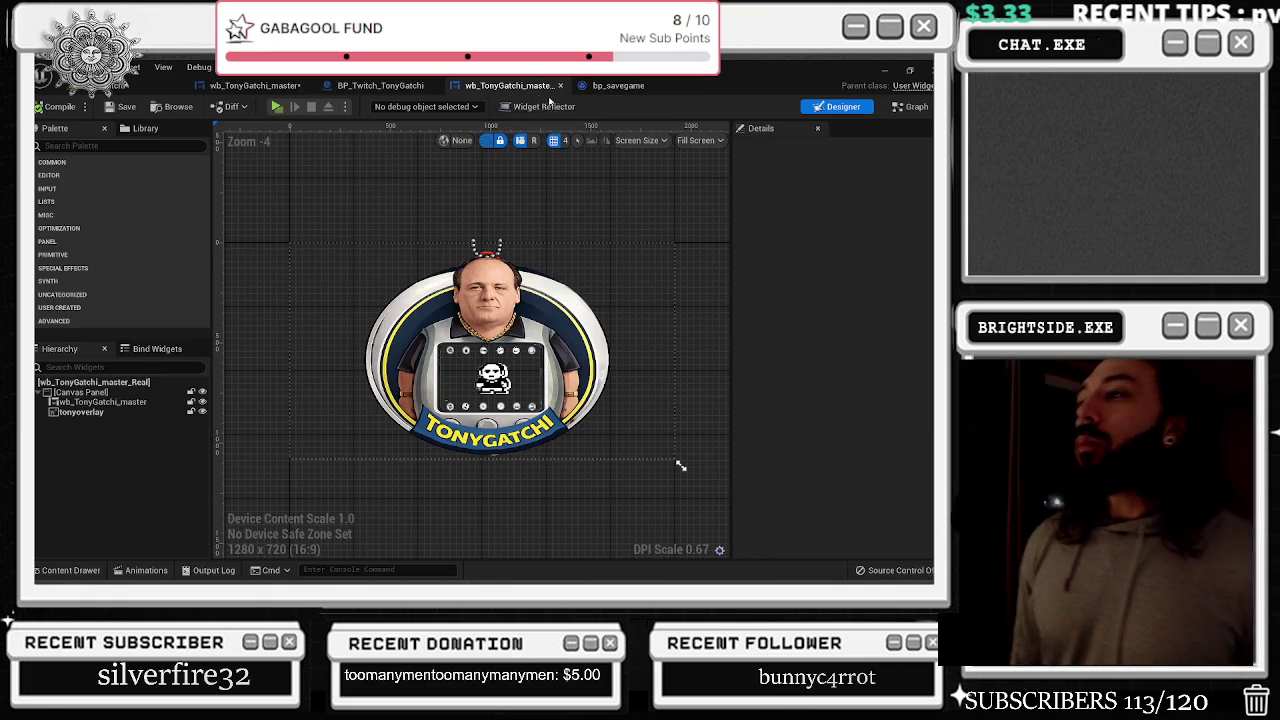
Compare the widget's Event Graph with BP_Twitch_TonyGatchi's pin errors, then return to the Designer layout
click(912, 106)
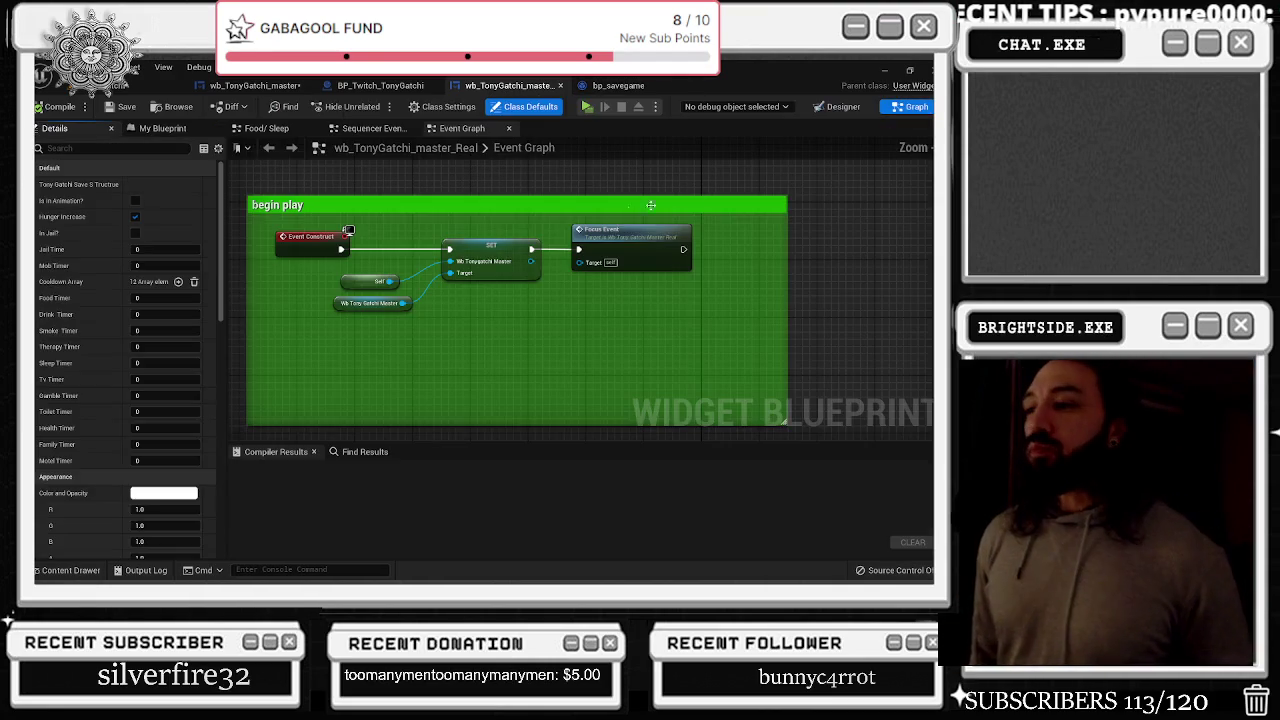
scroll(554, 197, down, 5)
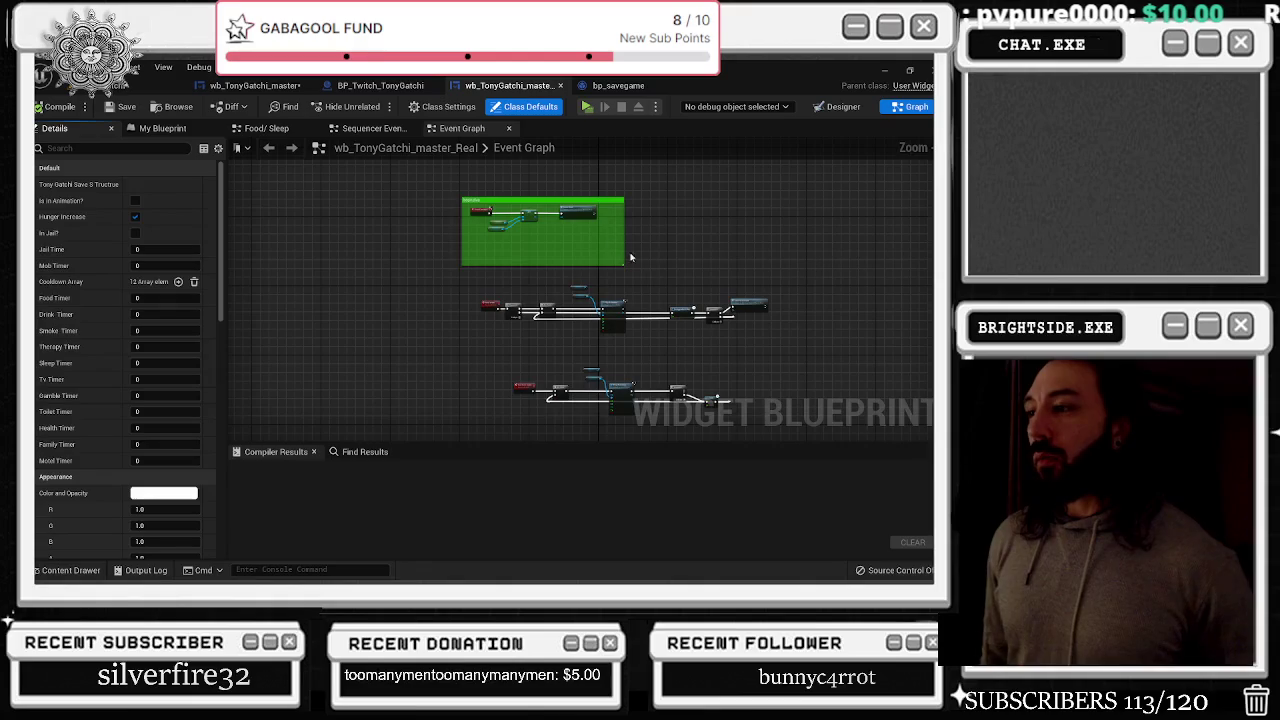
click(411, 87)
scroll(532, 231, down, 2)
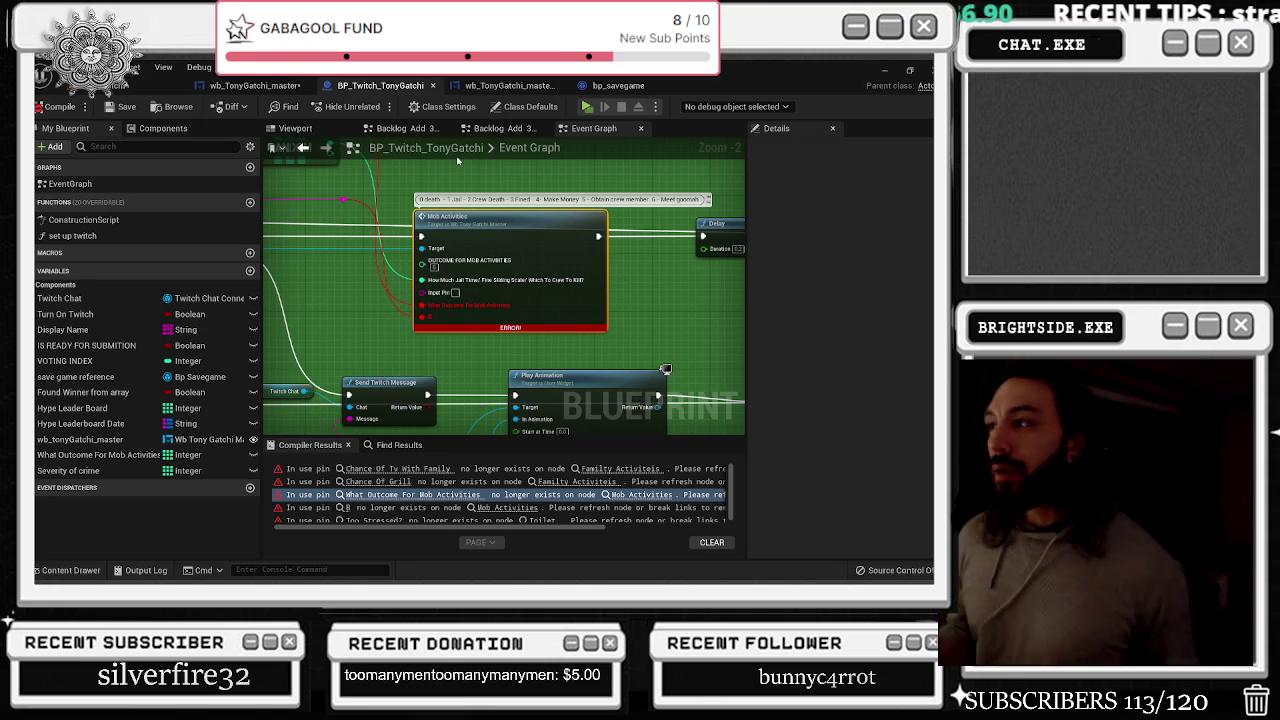
click(506, 85)
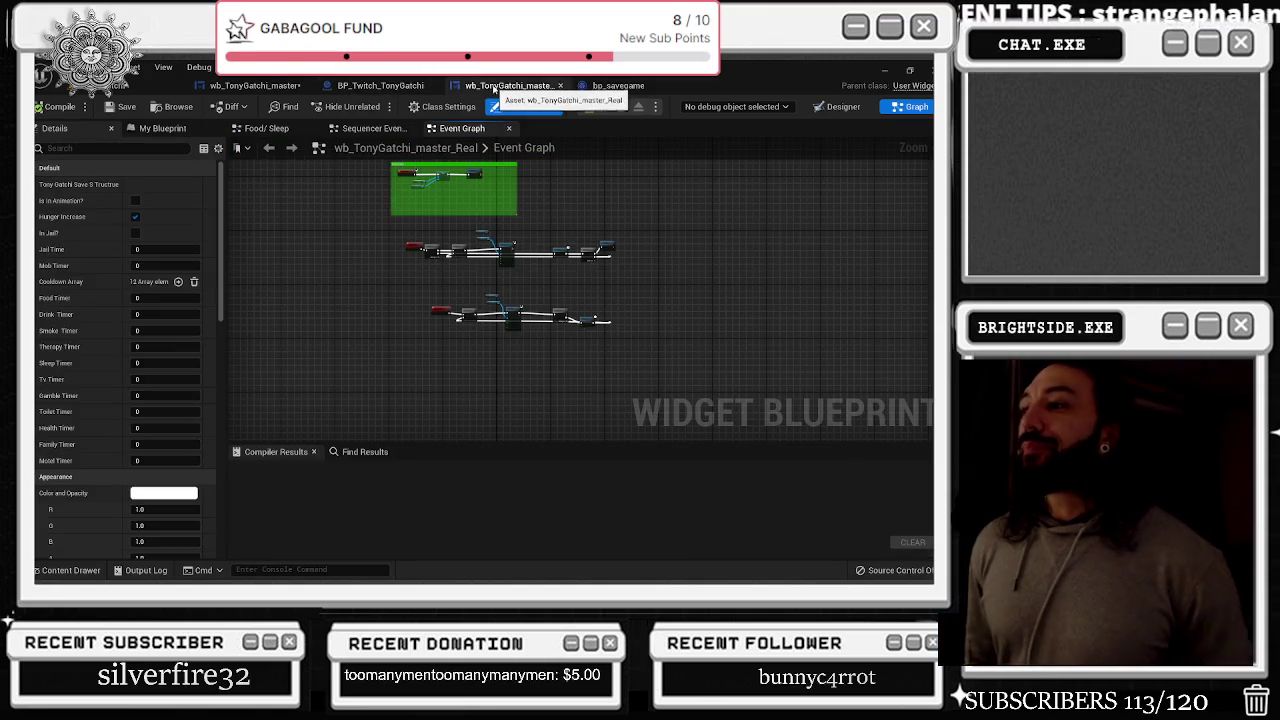
click(380, 85)
click(508, 85)
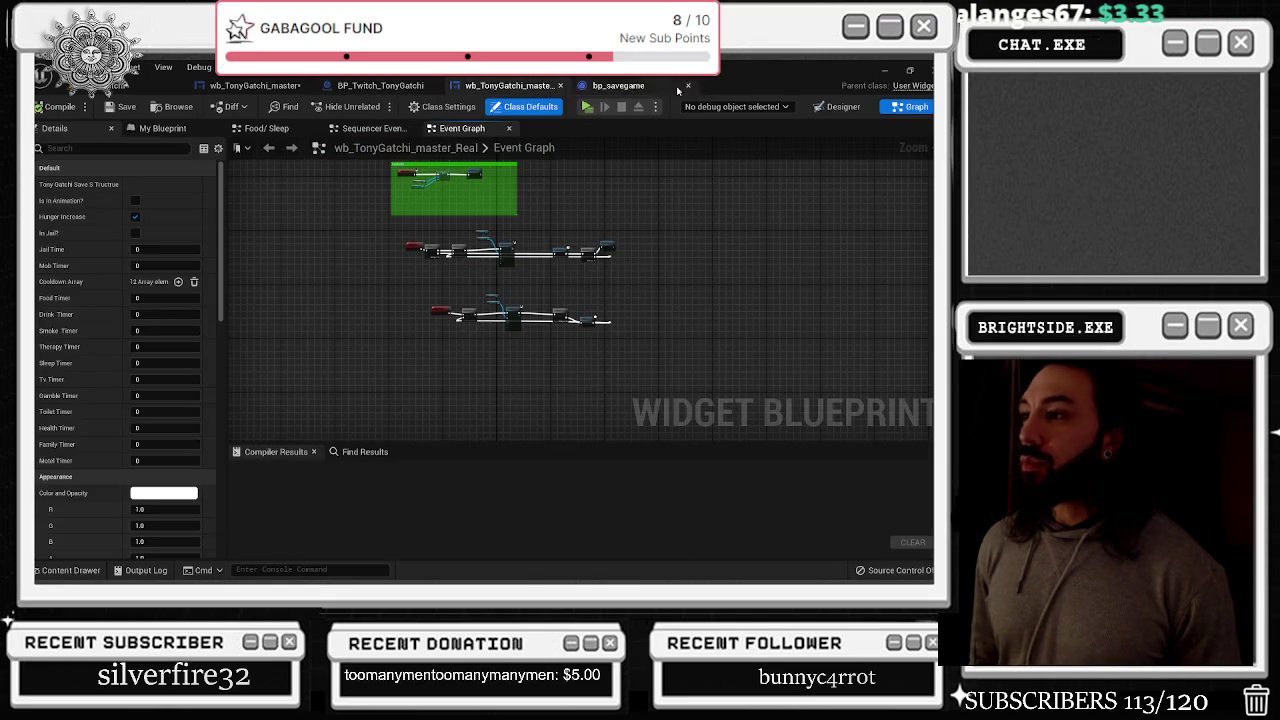
click(838, 106)
Zoom over the tonyoverlay image on the wb_TonyGatchi_master_Real canvas, then deselect it
scroll(548, 322, up, 3)
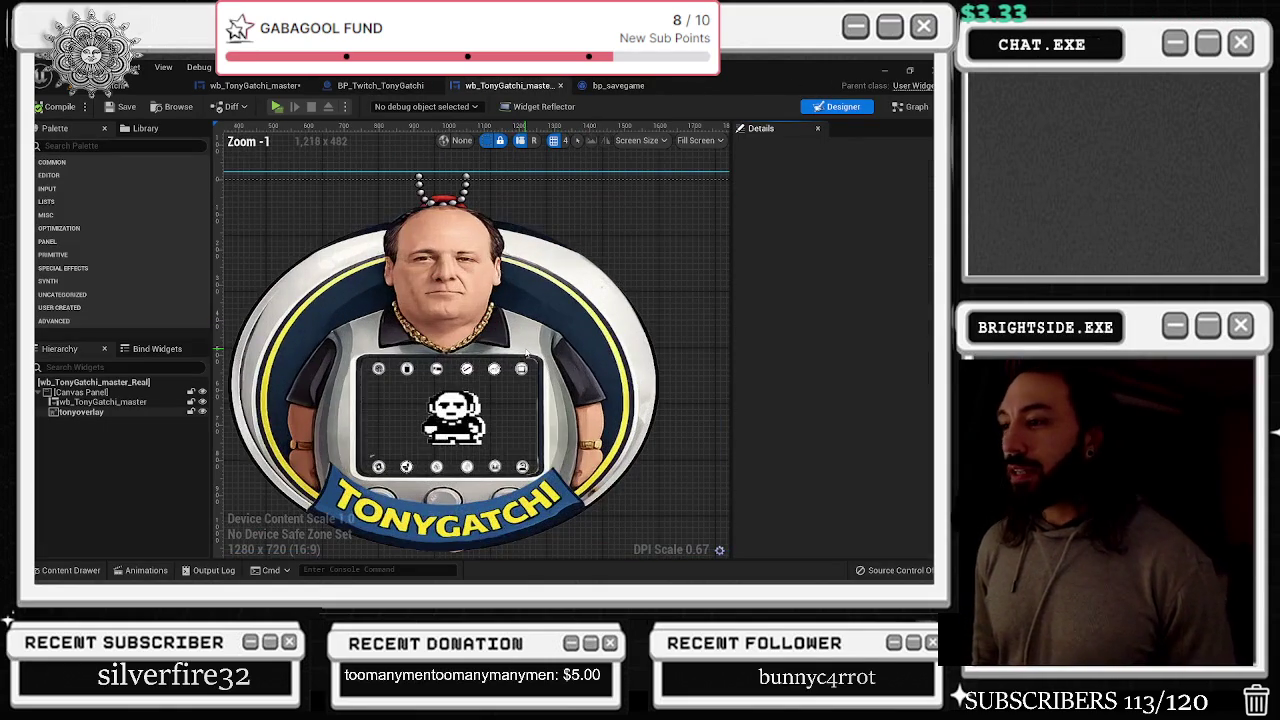
scroll(391, 346, up, 12)
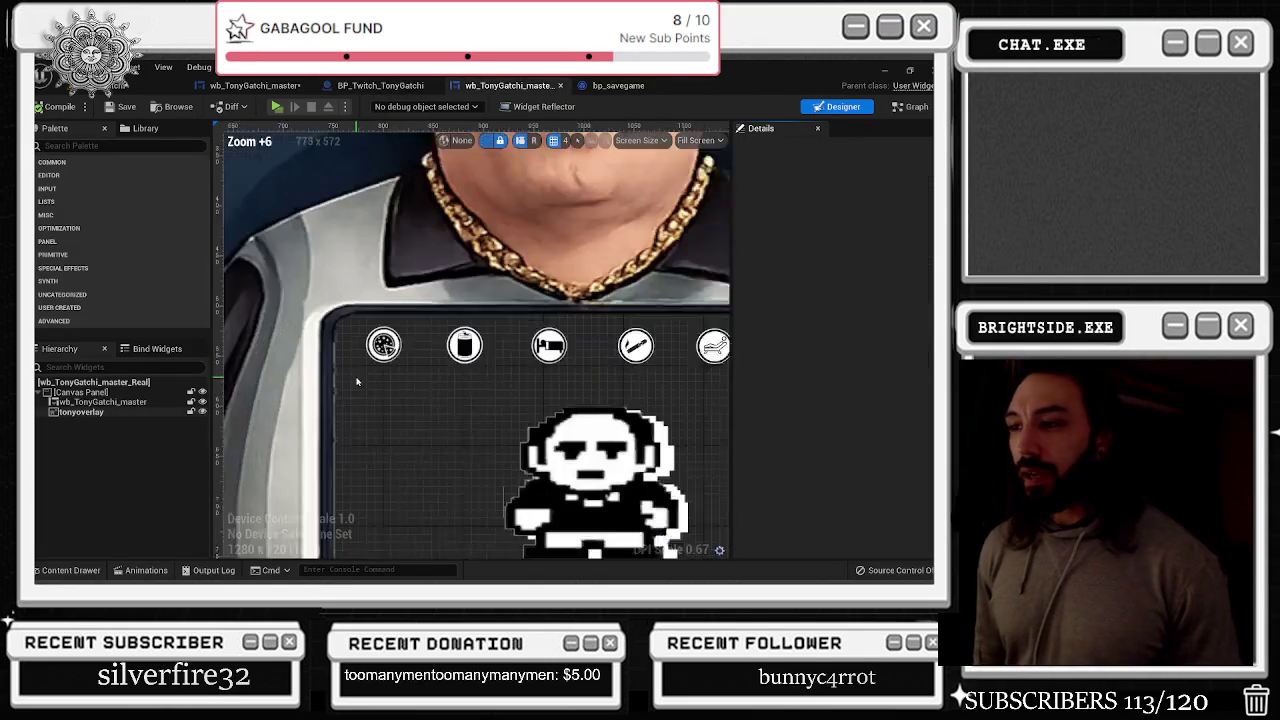
scroll(391, 349, down, 17)
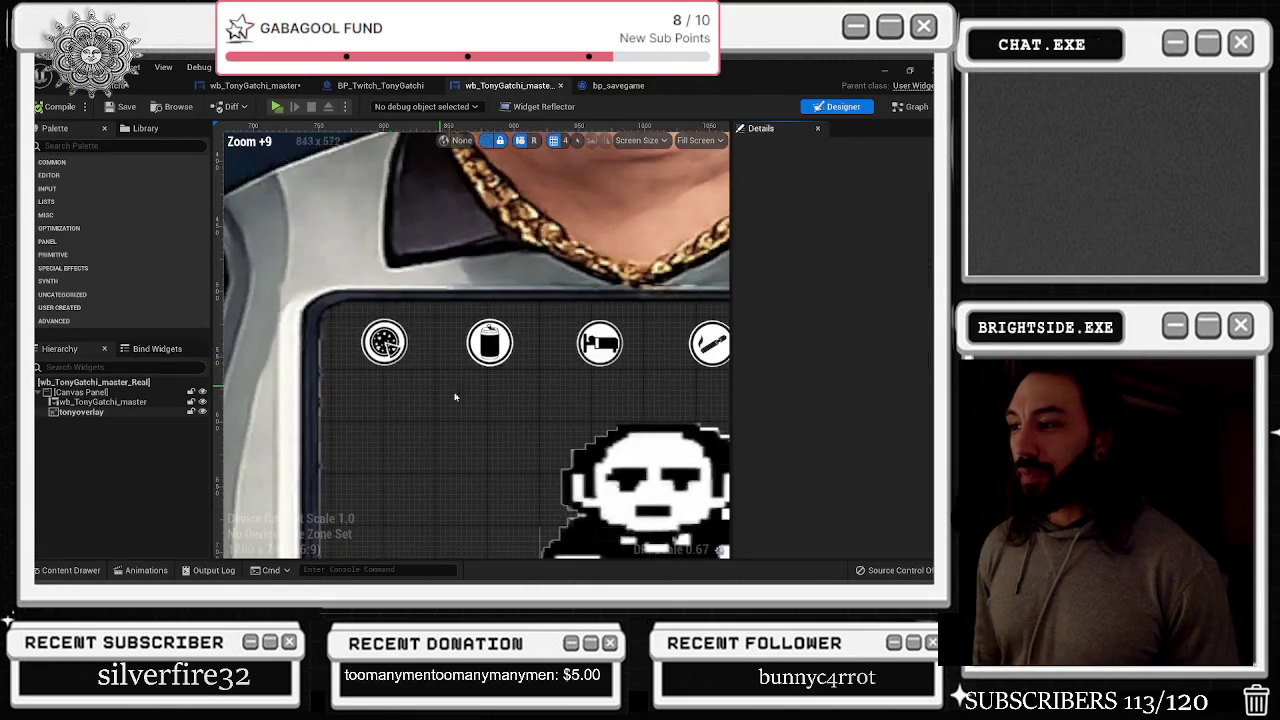
scroll(649, 466, up, 2)
scroll(680, 466, down, 3)
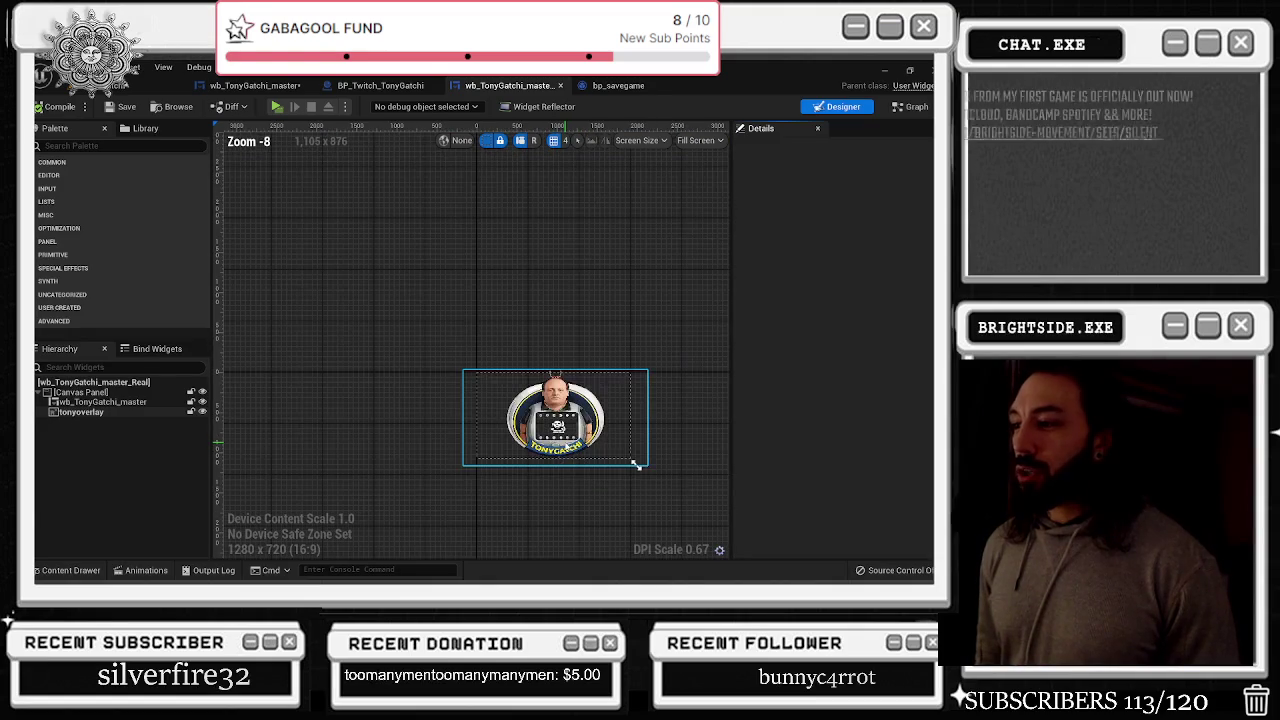
scroll(634, 463, up, 1)
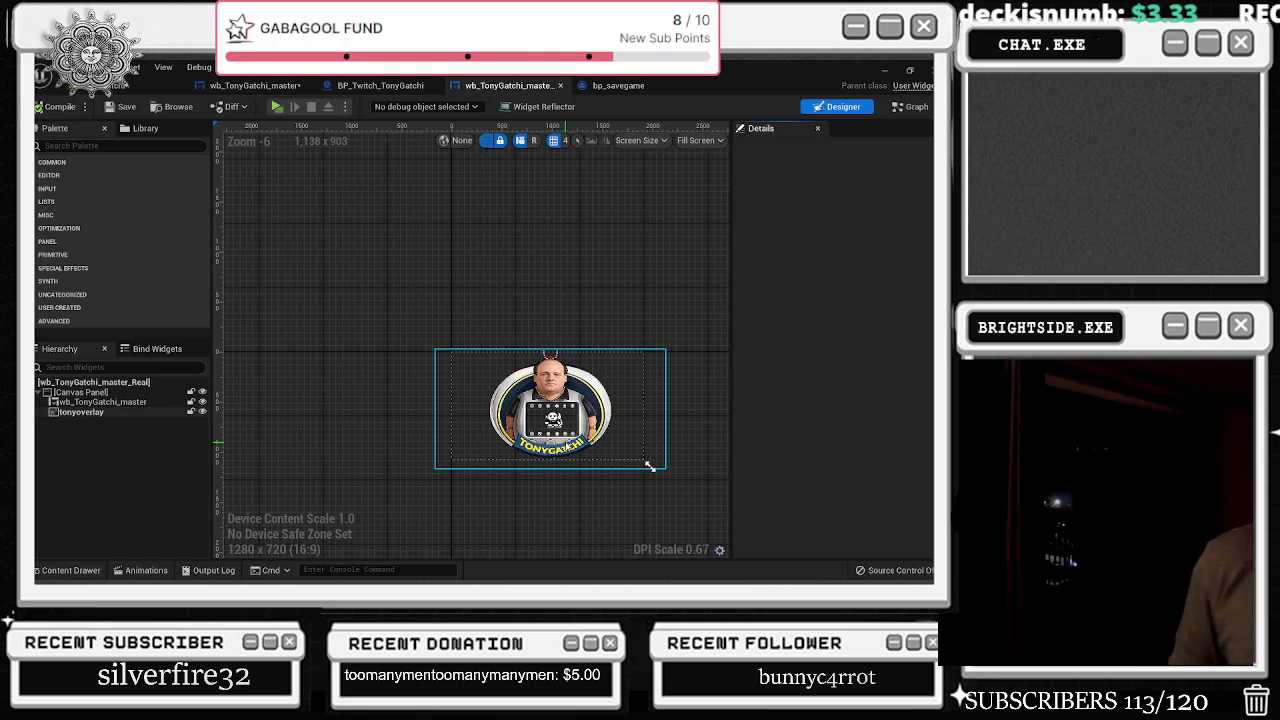
click(491, 291)
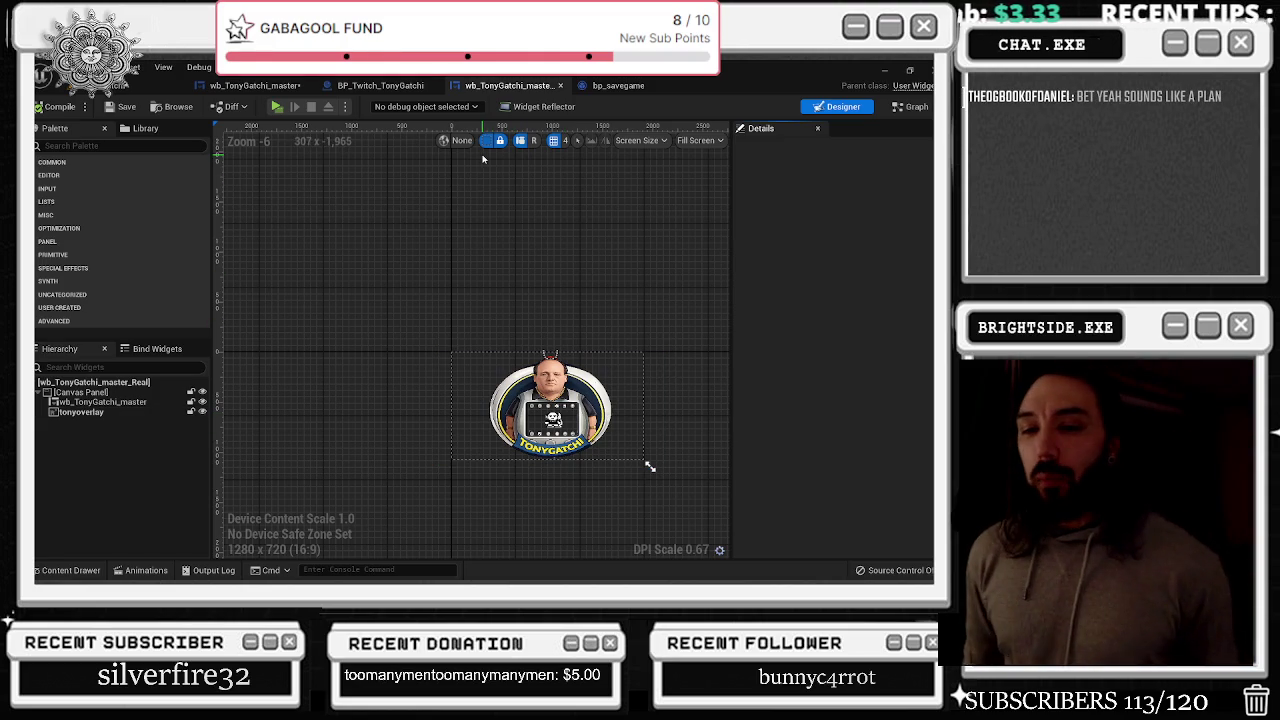
Remove the orphaned stale pins from the Mob Activities node in BP_Twitch_TonyGatchi
click(598, 86)
click(380, 86)
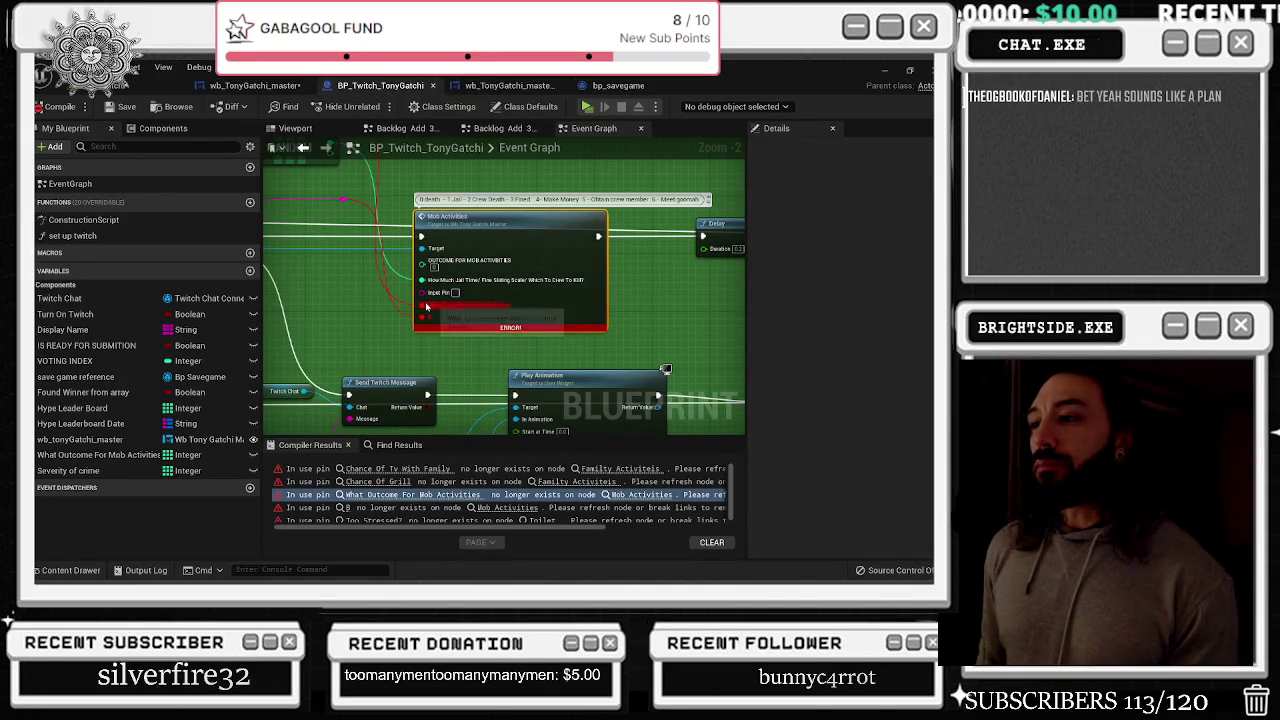
right_click(430, 320)
click(426, 310)
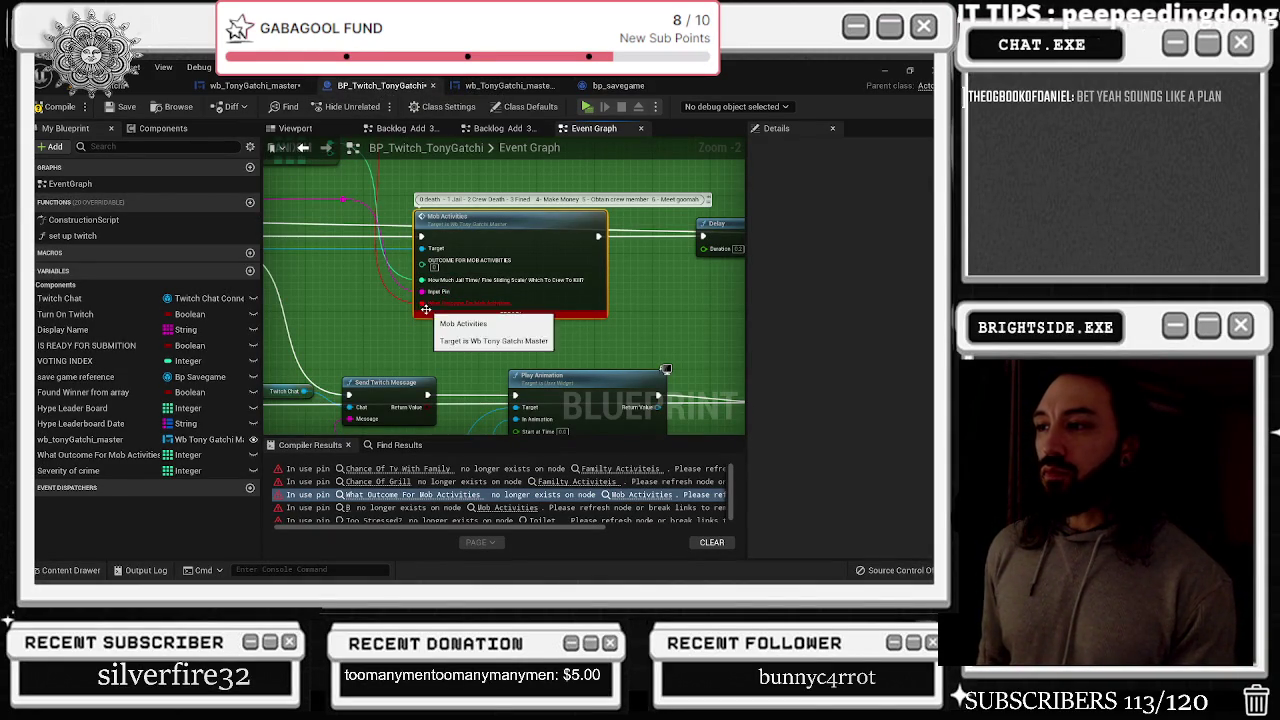
alt+click(425, 303)
scroll(460, 357, down, 6)
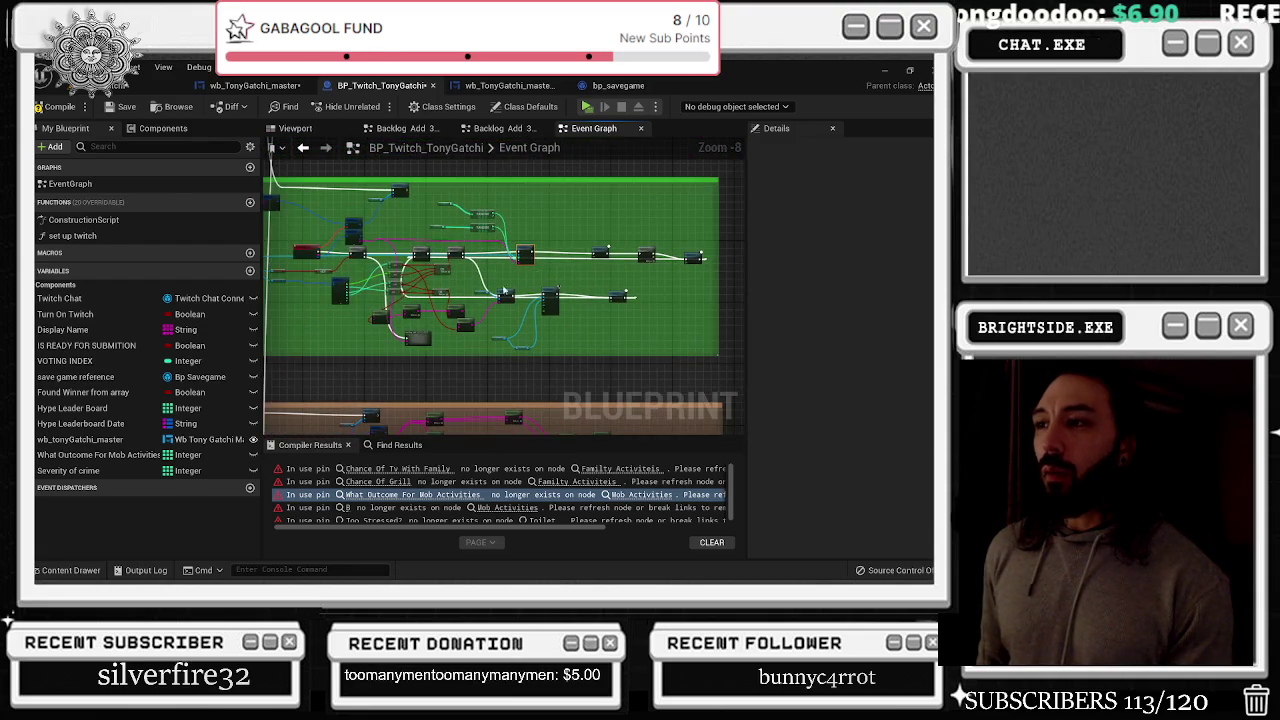
scroll(528, 257, up, 8)
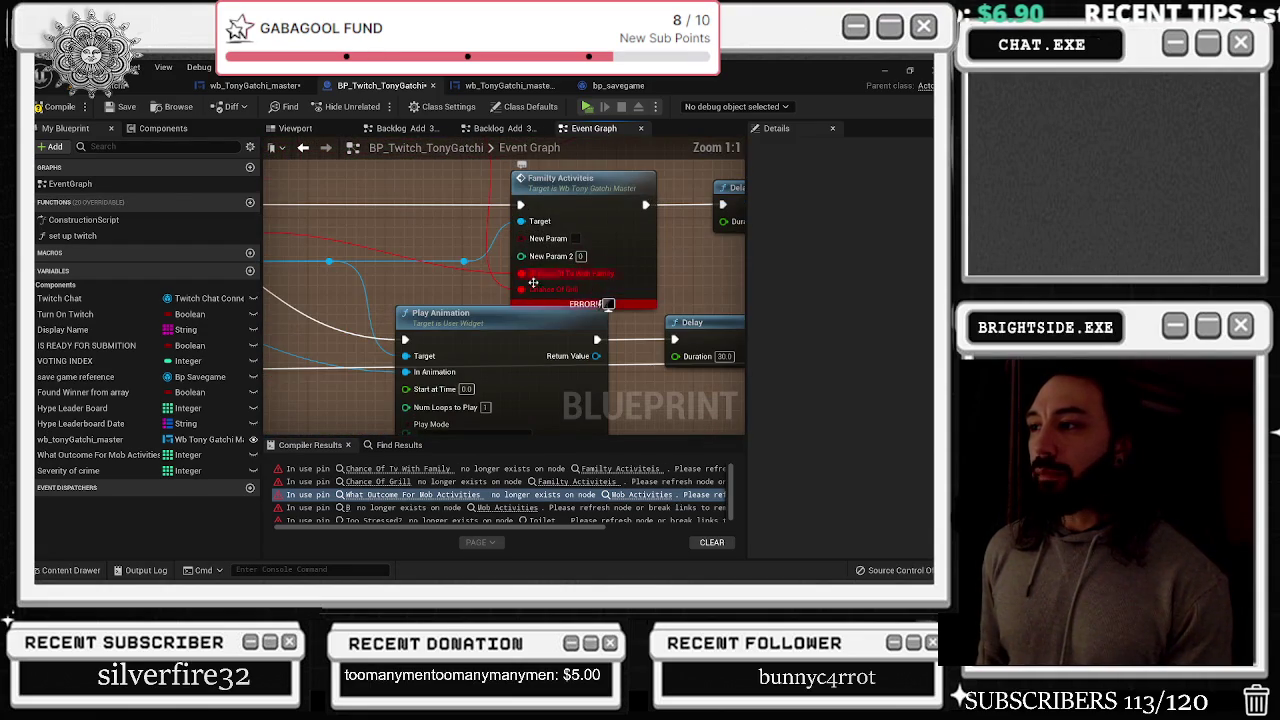
Rewire the boolean to New Param 2, drop the orphaned Chance Of Grill pin, and jump to wb_TonyGatchi_master's event
mouse_move(521, 274)
mouse_down()
mouse_move(519, 258)
mouse_move(523, 287)
mouse_move(525, 245)
mouse_up()
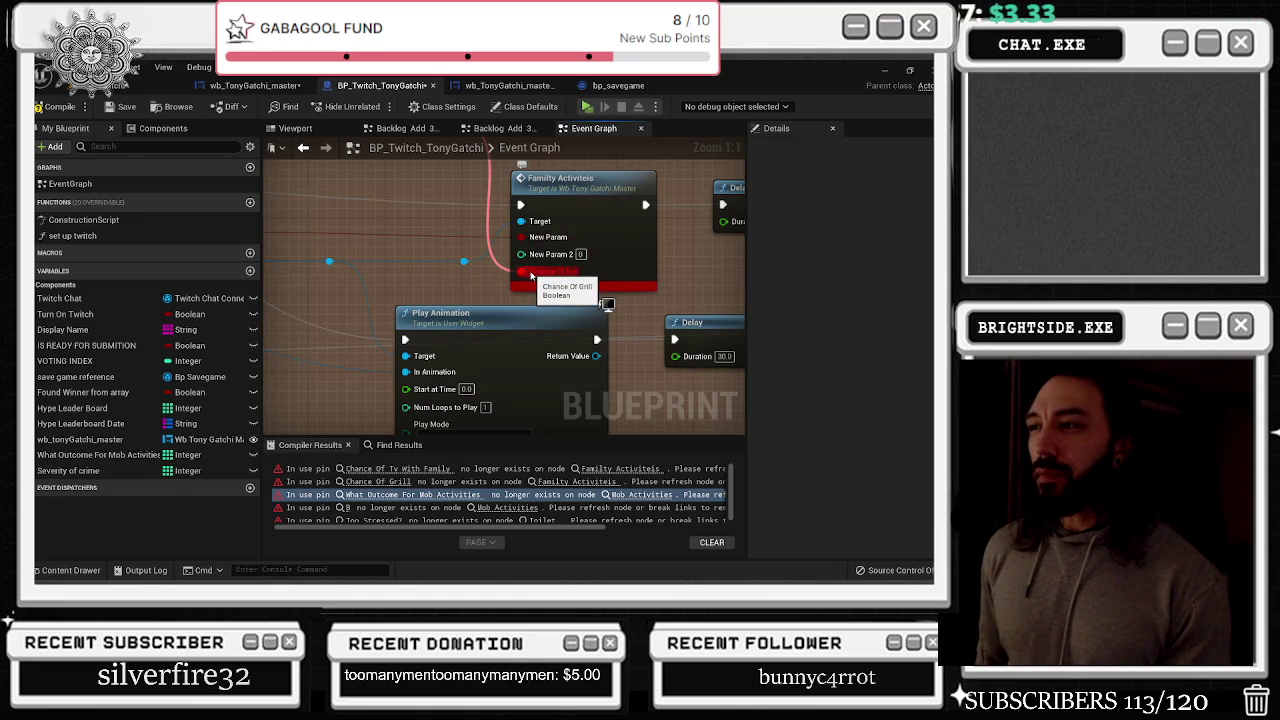
alt+click(531, 272)
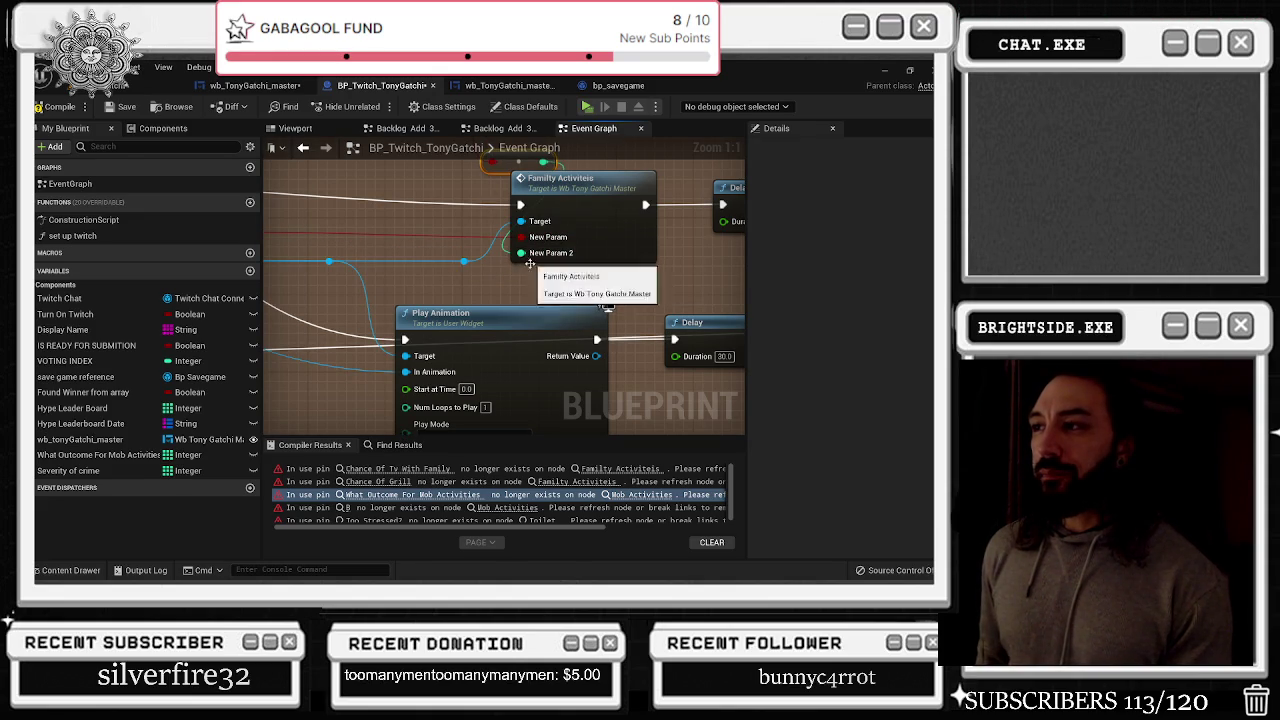
scroll(530, 263, down, 7)
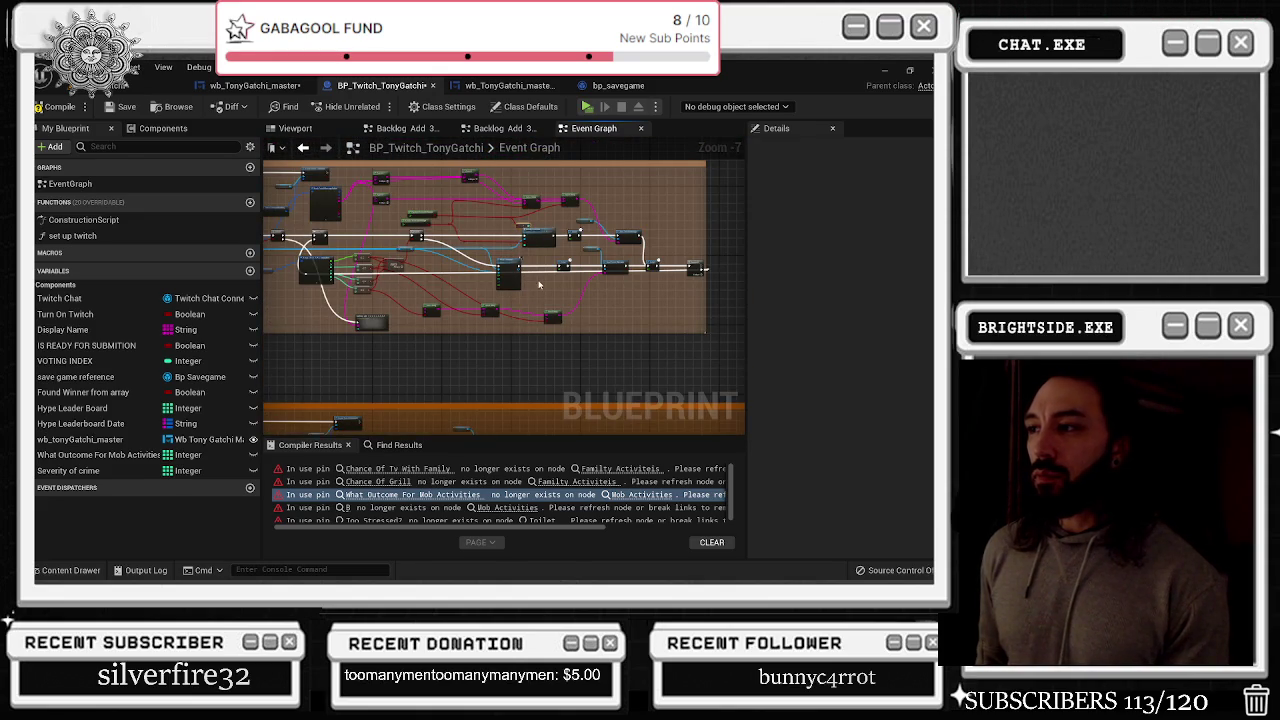
scroll(541, 234, up, 5)
double_click(541, 235)
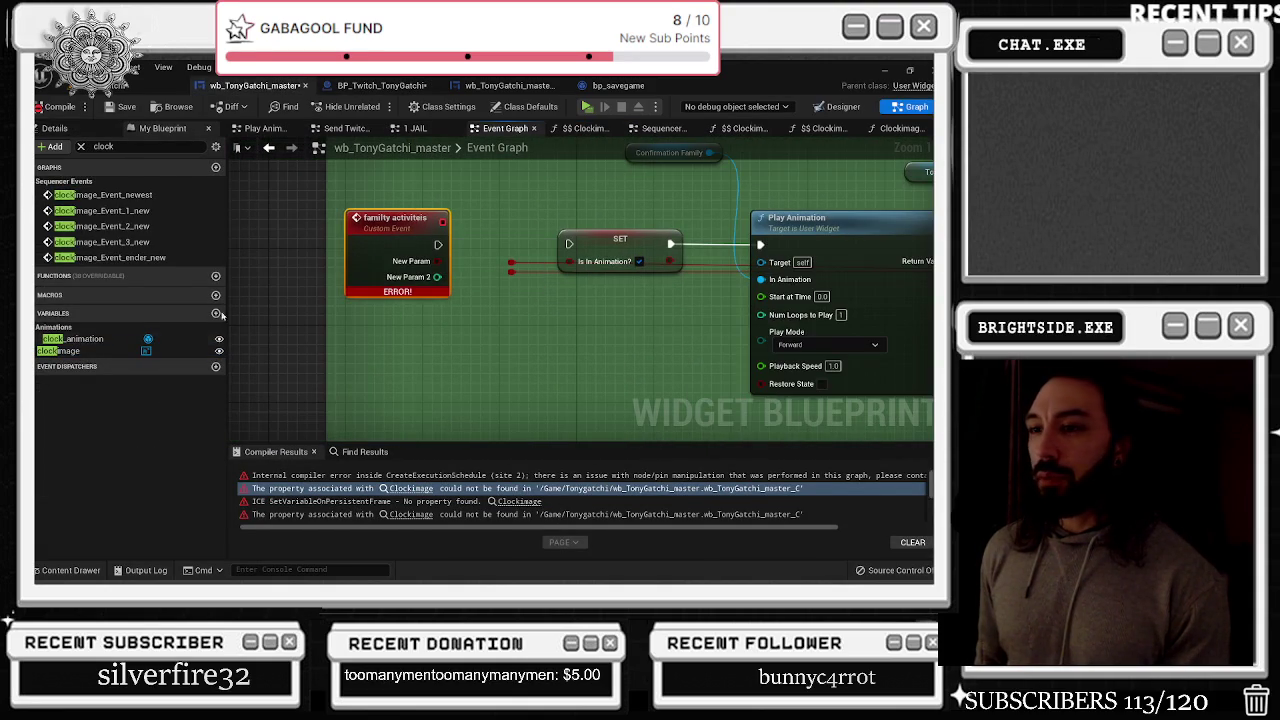
click(79, 130)
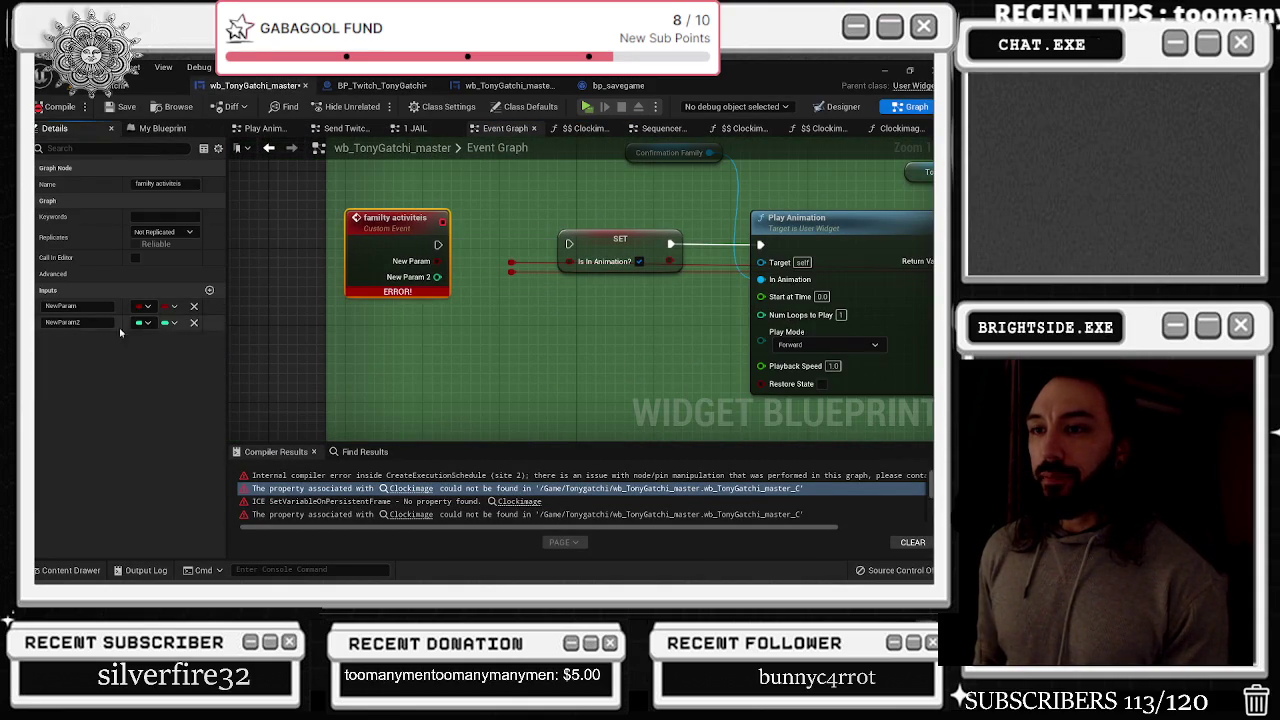
click(144, 322)
key(Escape)
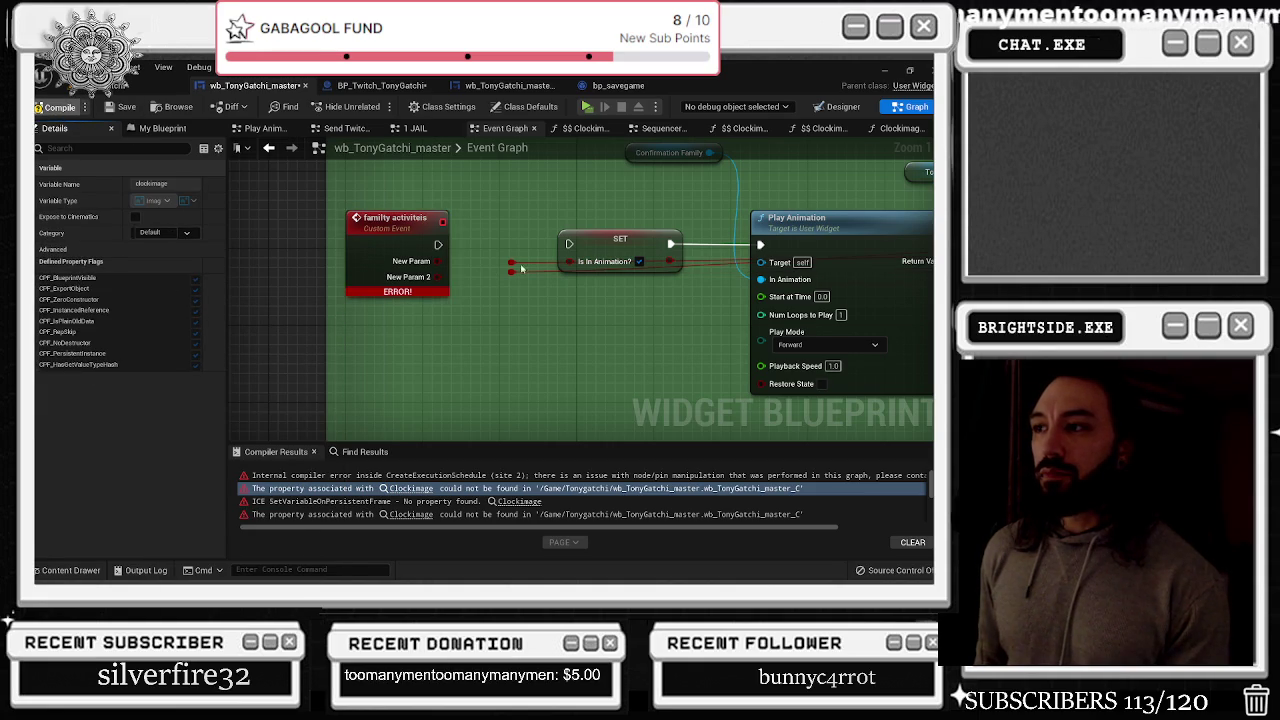
click(390, 88)
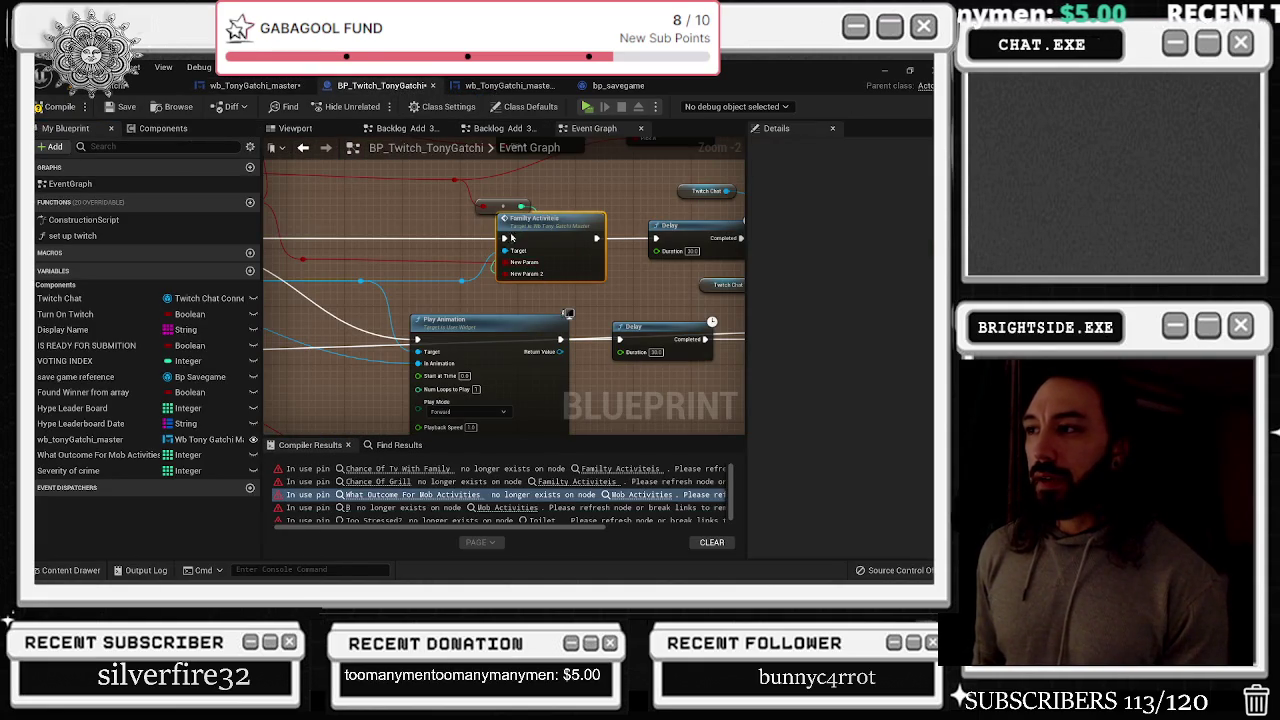
Delete the stray leftover node and its wire from BP_Twitch_TonyGatchi's graph
drag(456, 181, 483, 206)
click(503, 203)
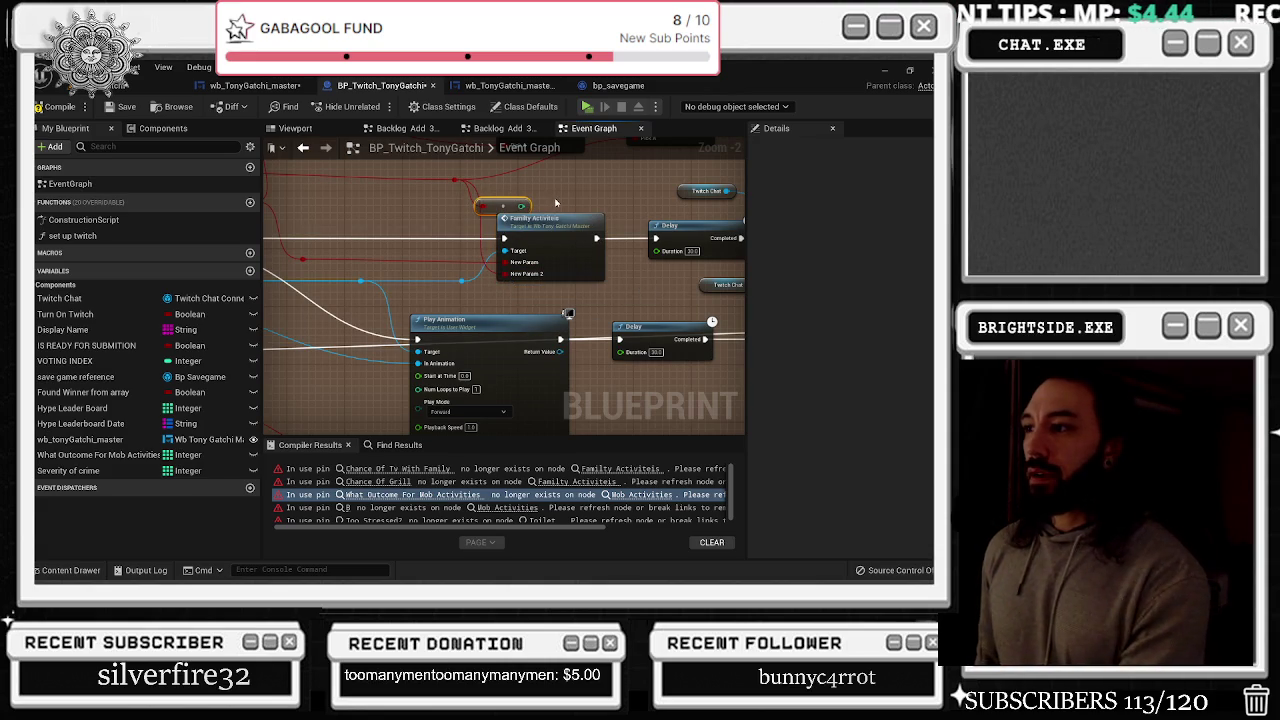
key(Delete)
scroll(536, 214, down, 5)
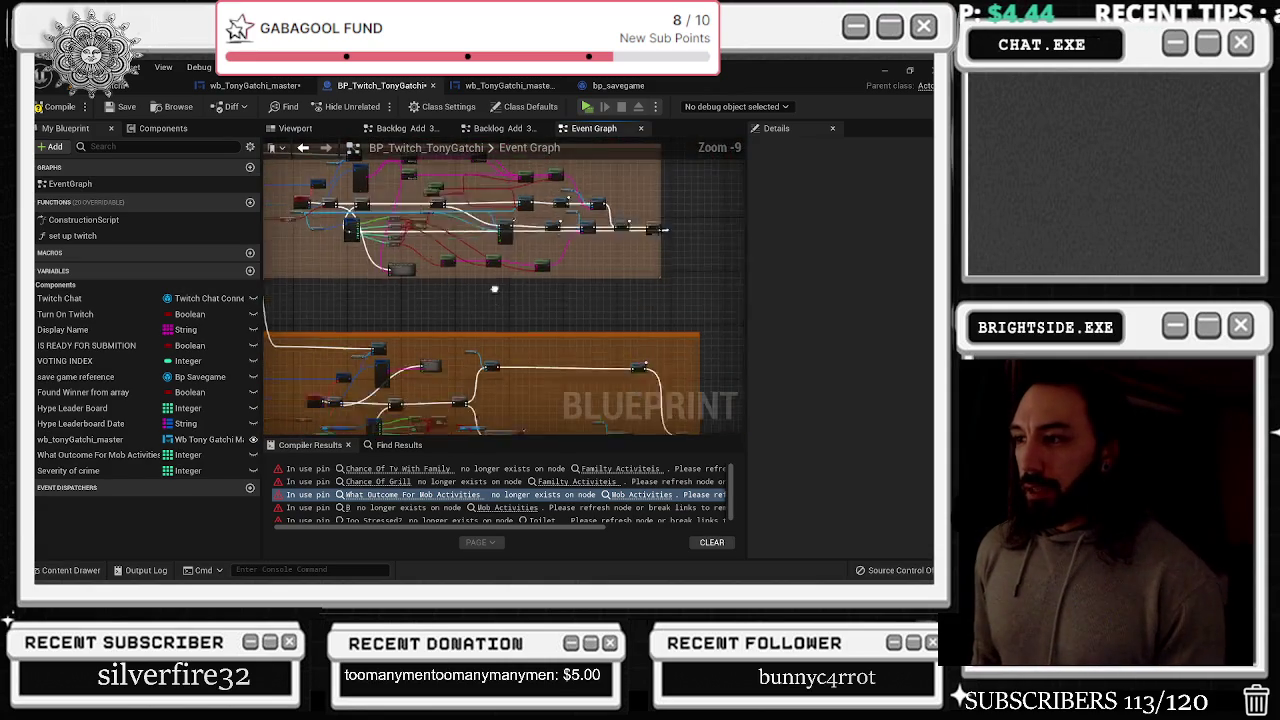
scroll(521, 386, down, 4)
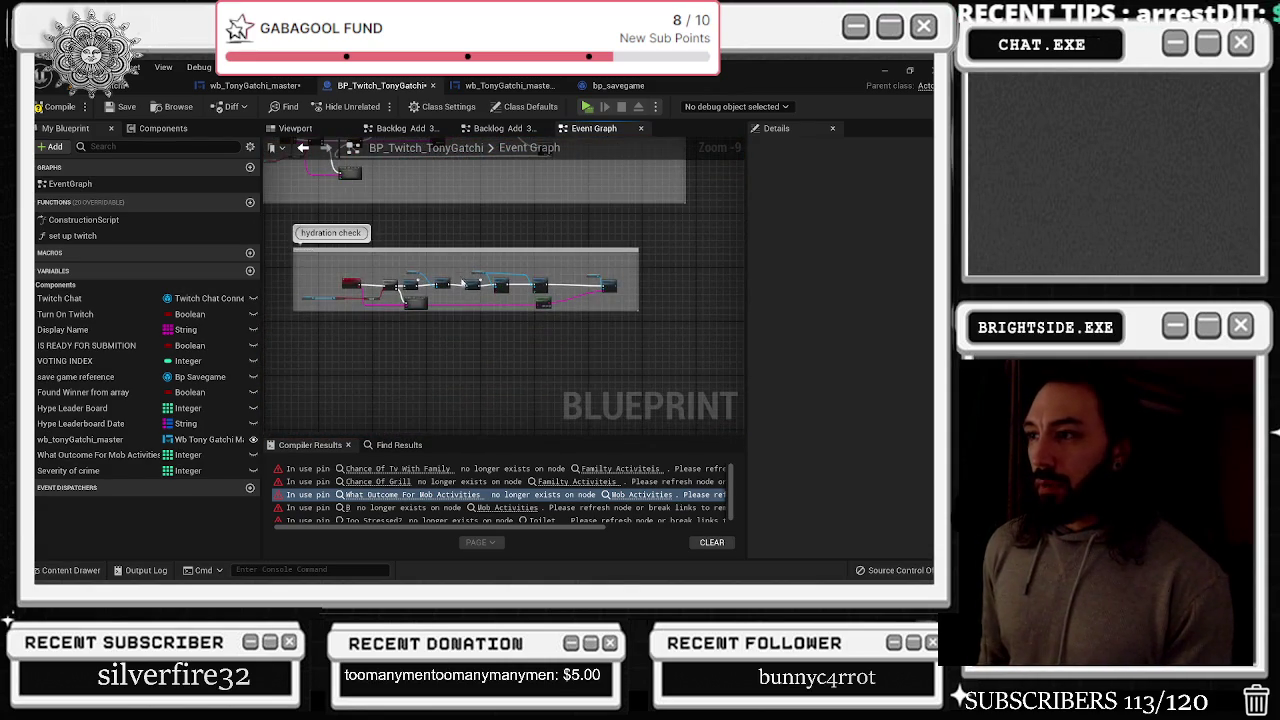
mouse_move(521, 386)
mouse_down()
mouse_move(517, 193)
mouse_move(360, 428)
mouse_up()
scroll(466, 209, up, 4)
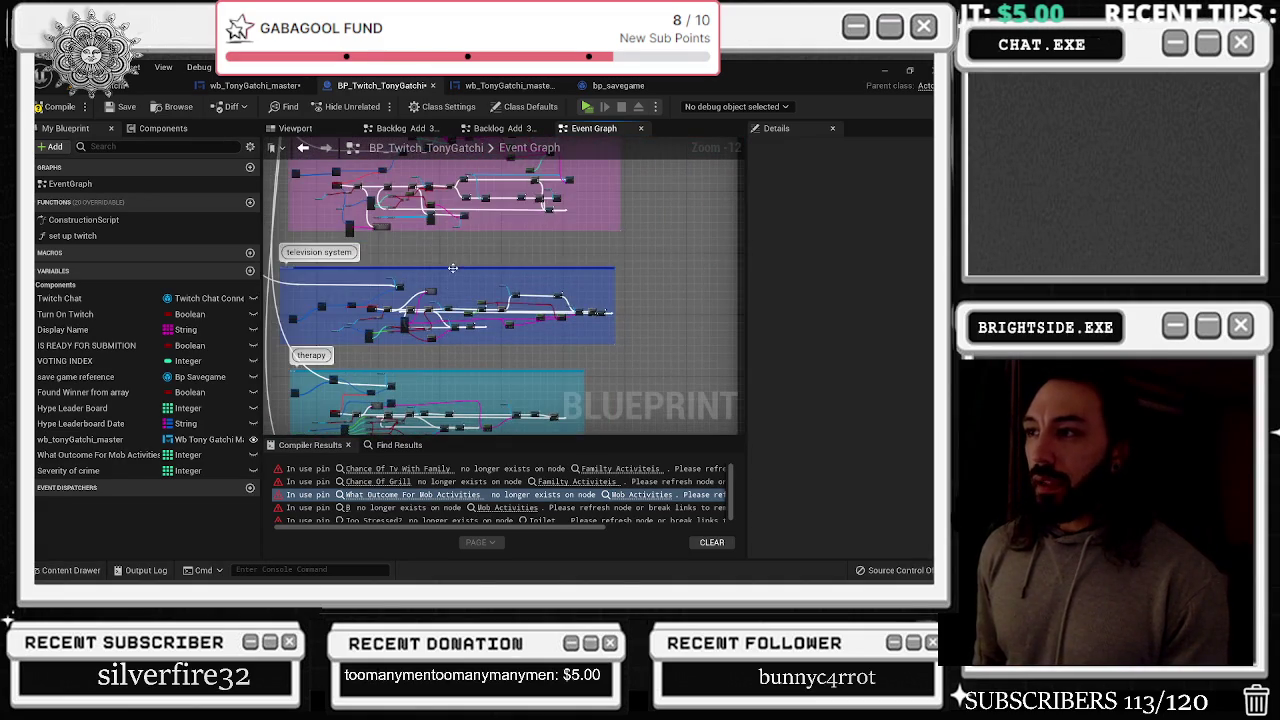
scroll(464, 357, up, 8)
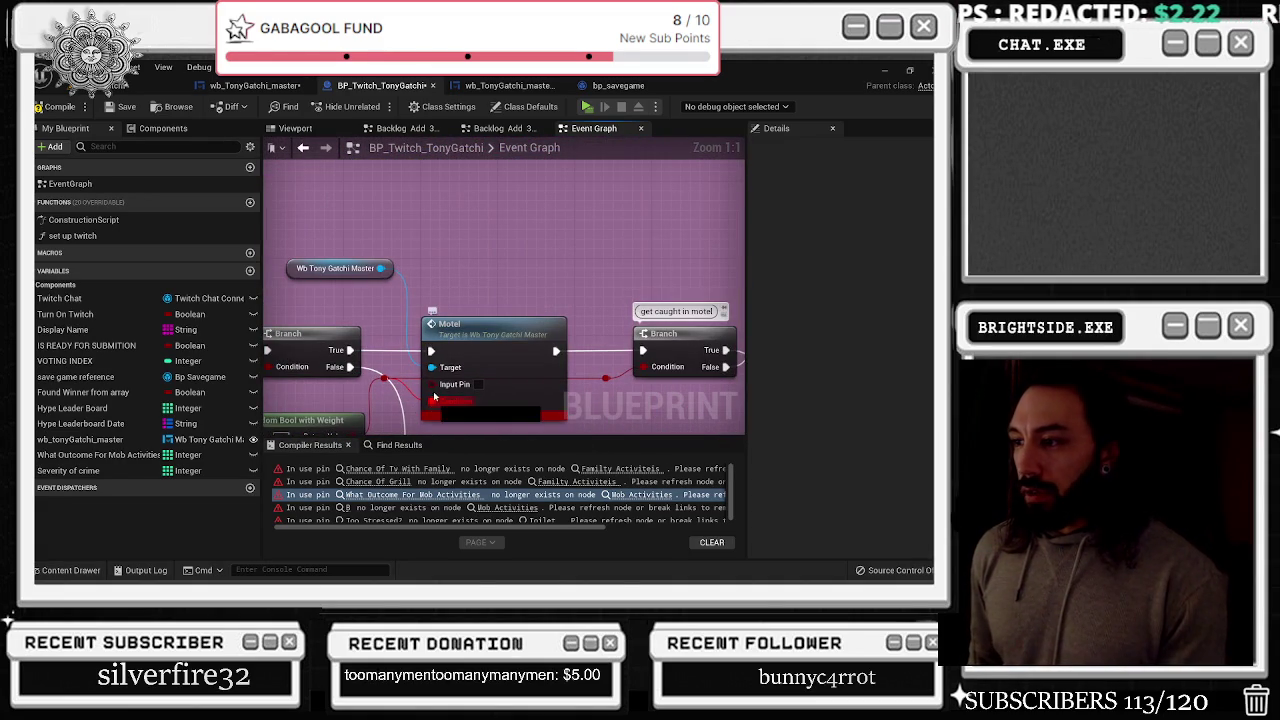
scroll(518, 317, down, 3)
scroll(518, 317, down, 4)
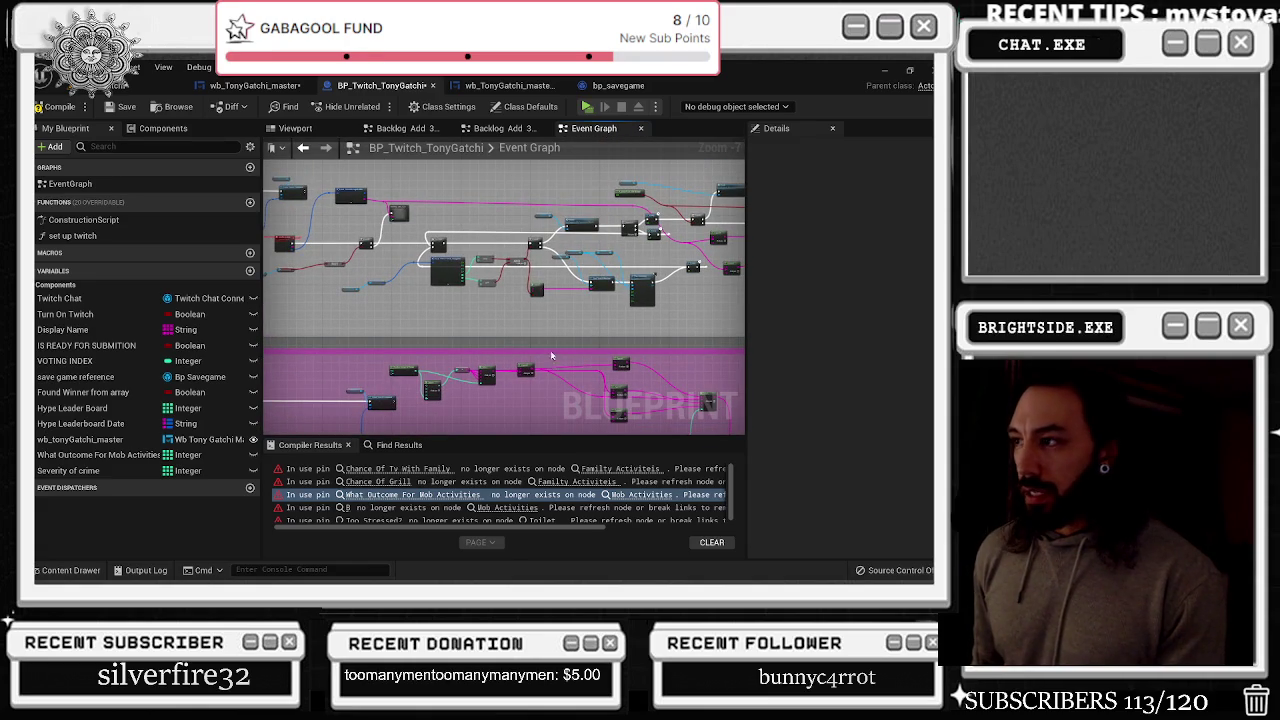
Recompile, then remove the orphaned Too Stressed? pin from the errored Toilet node
drag(418, 300, 342, 355)
scroll(454, 329, up, 3)
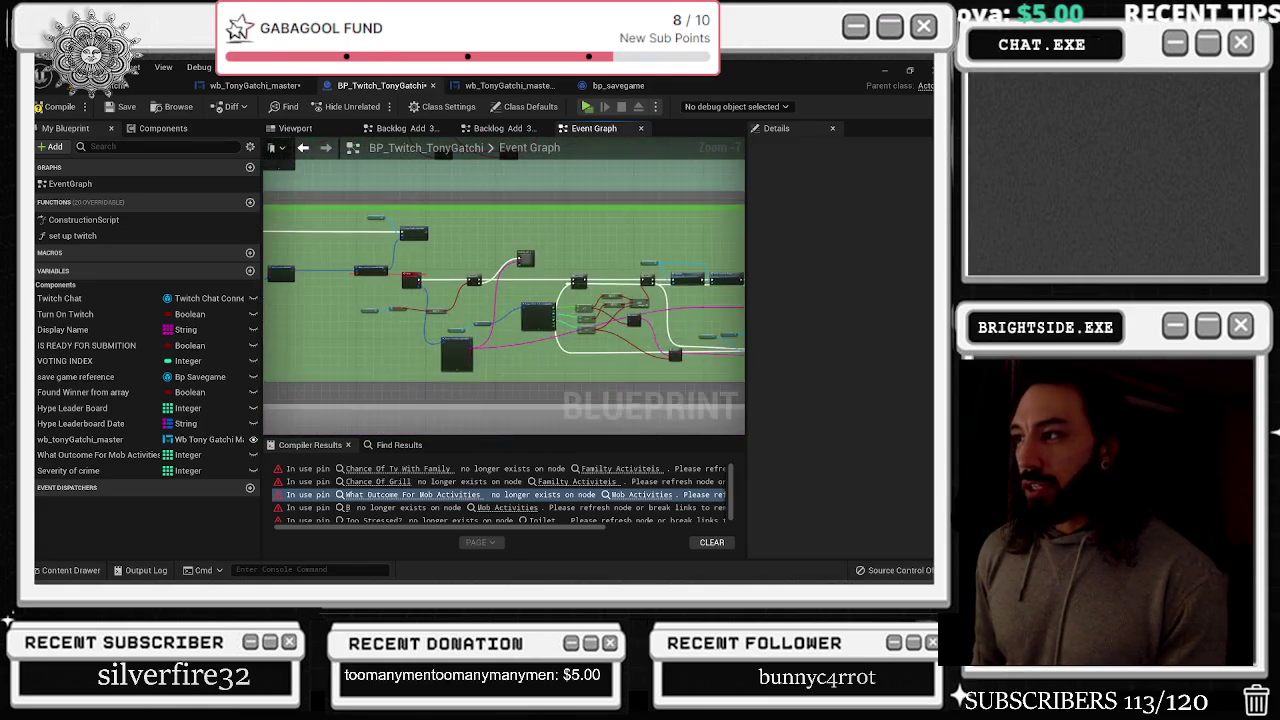
scroll(367, 287, down, 3)
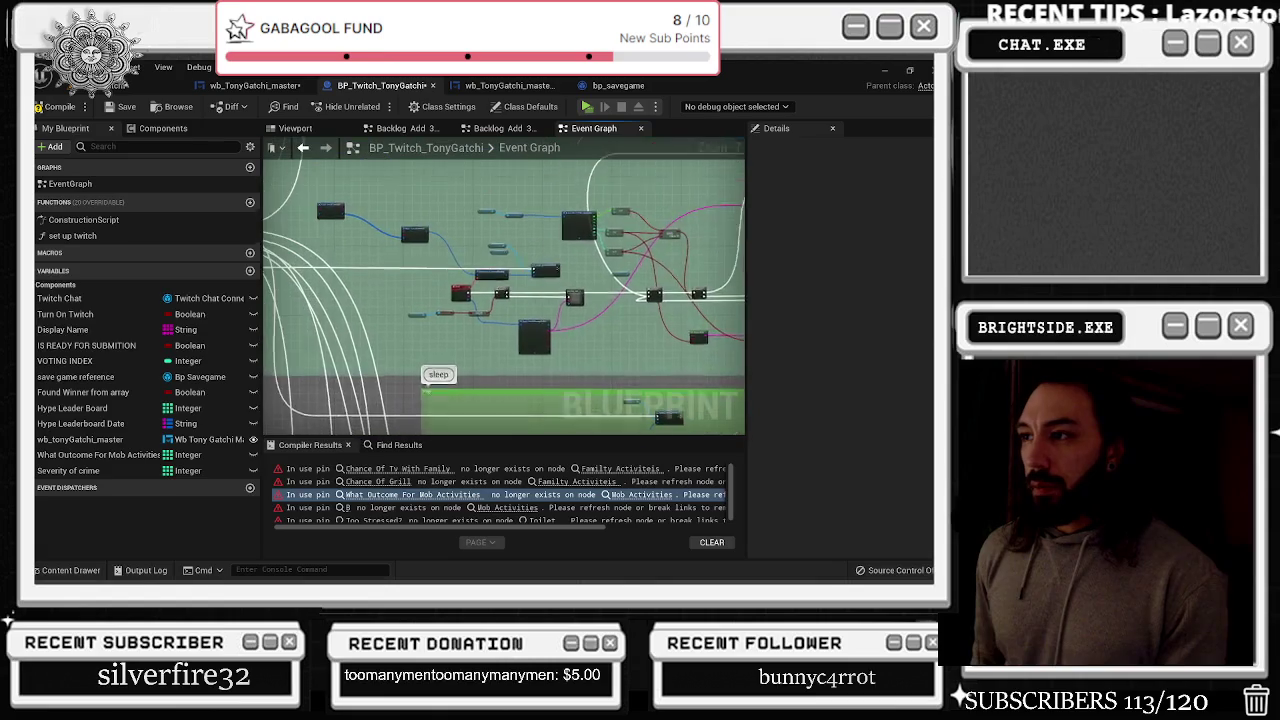
scroll(346, 198, up, 3)
scroll(504, 277, down, 5)
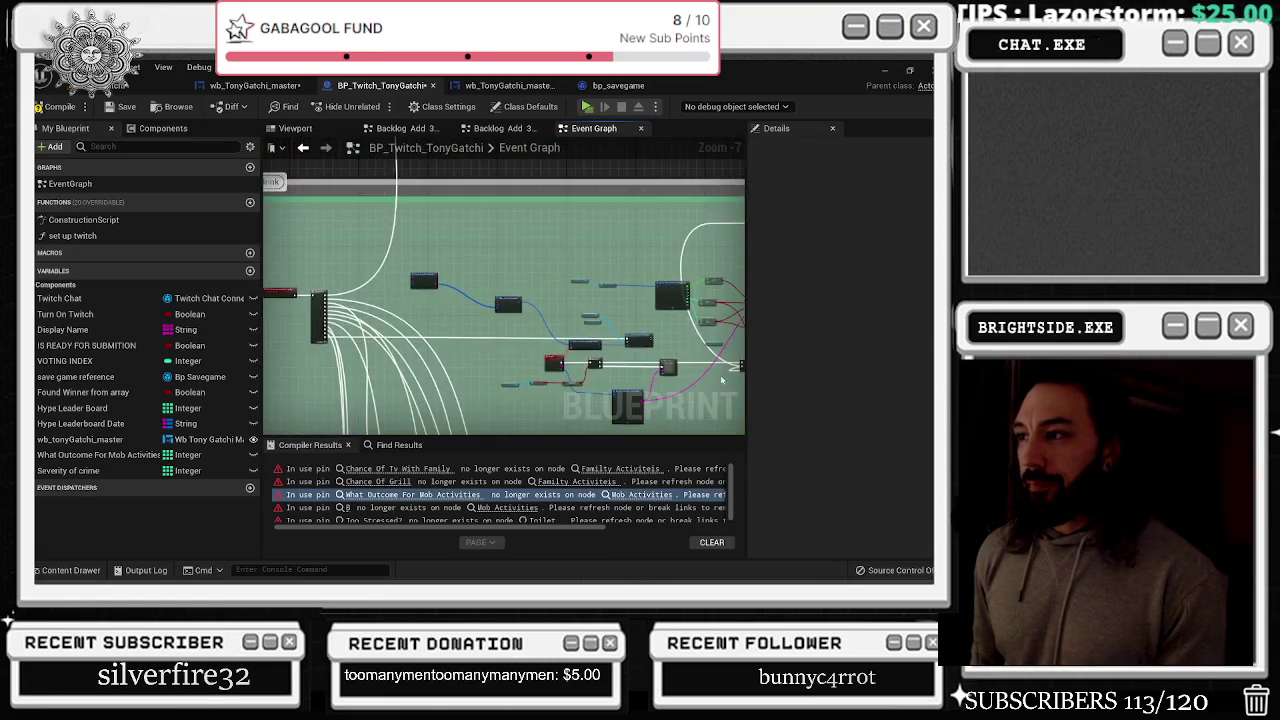
scroll(613, 301, up, 9)
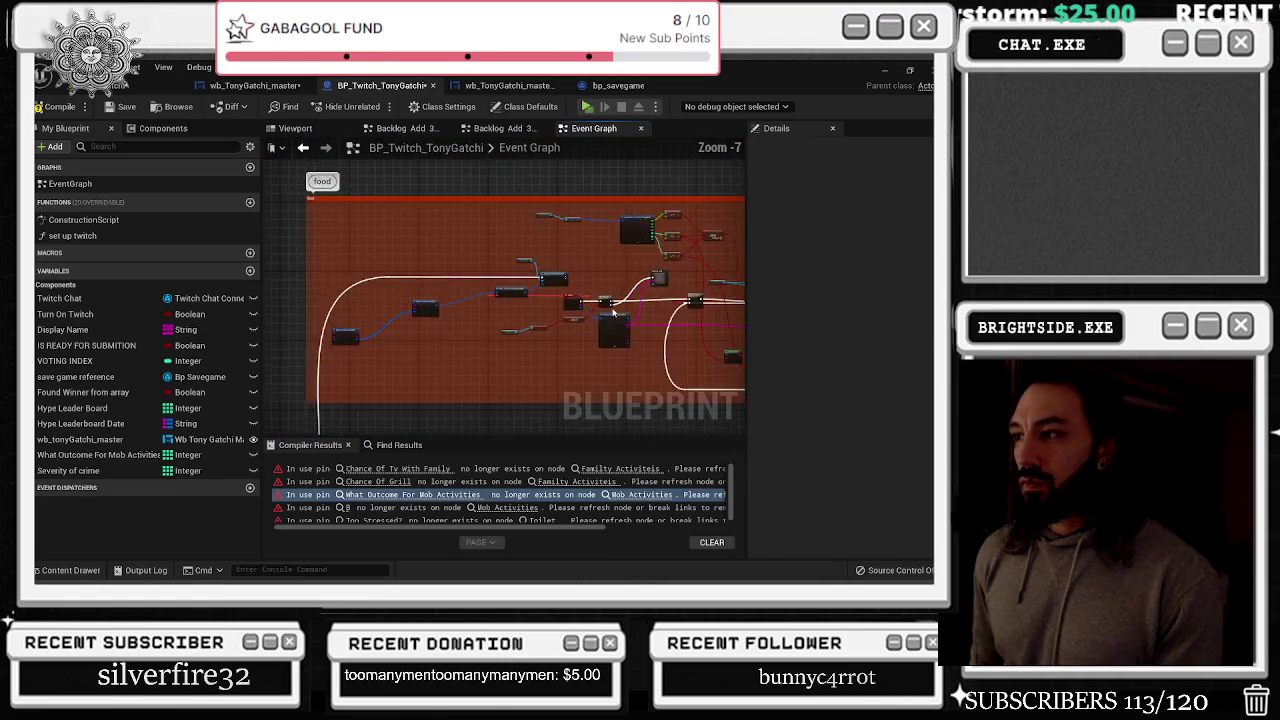
scroll(613, 313, down, 9)
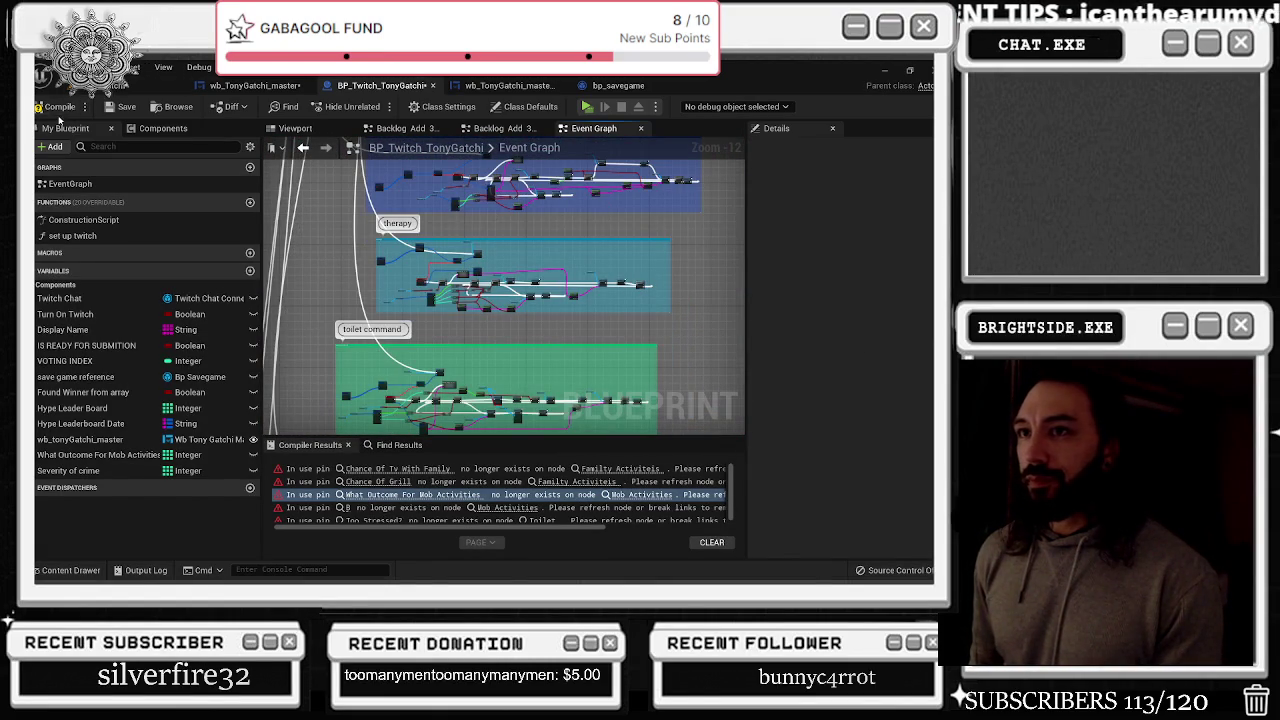
key(F7)
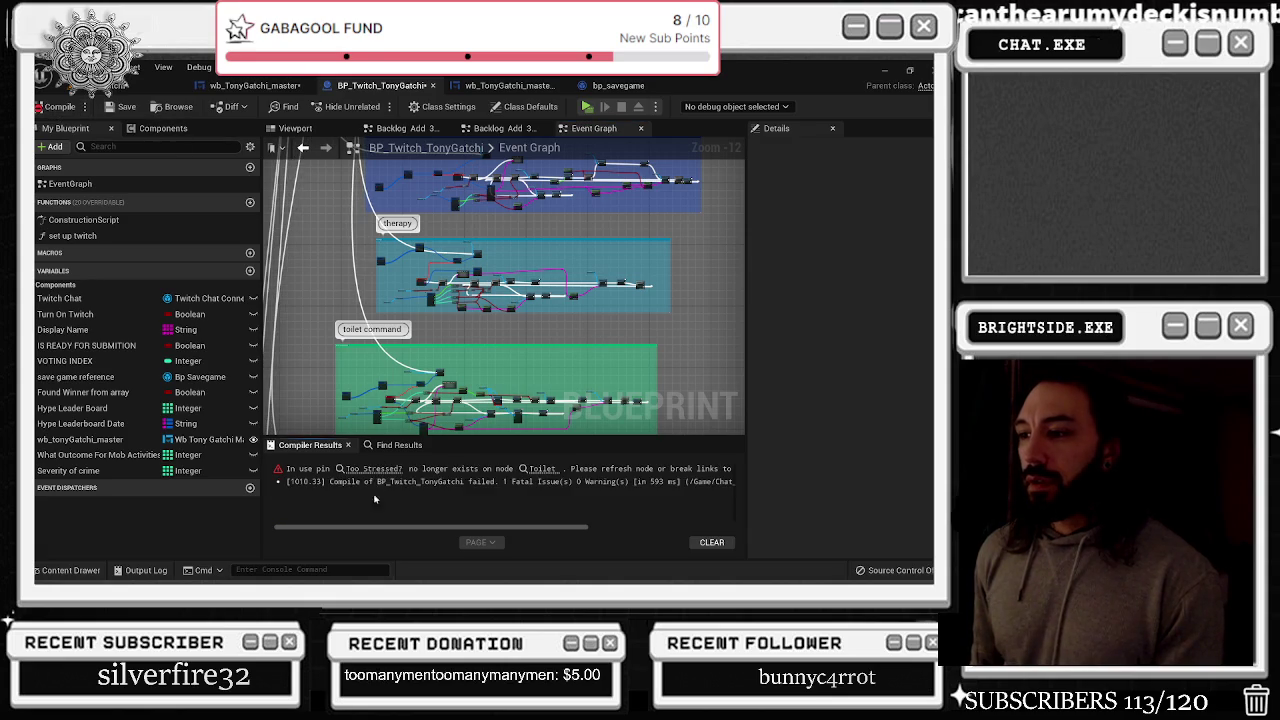
click(542, 468)
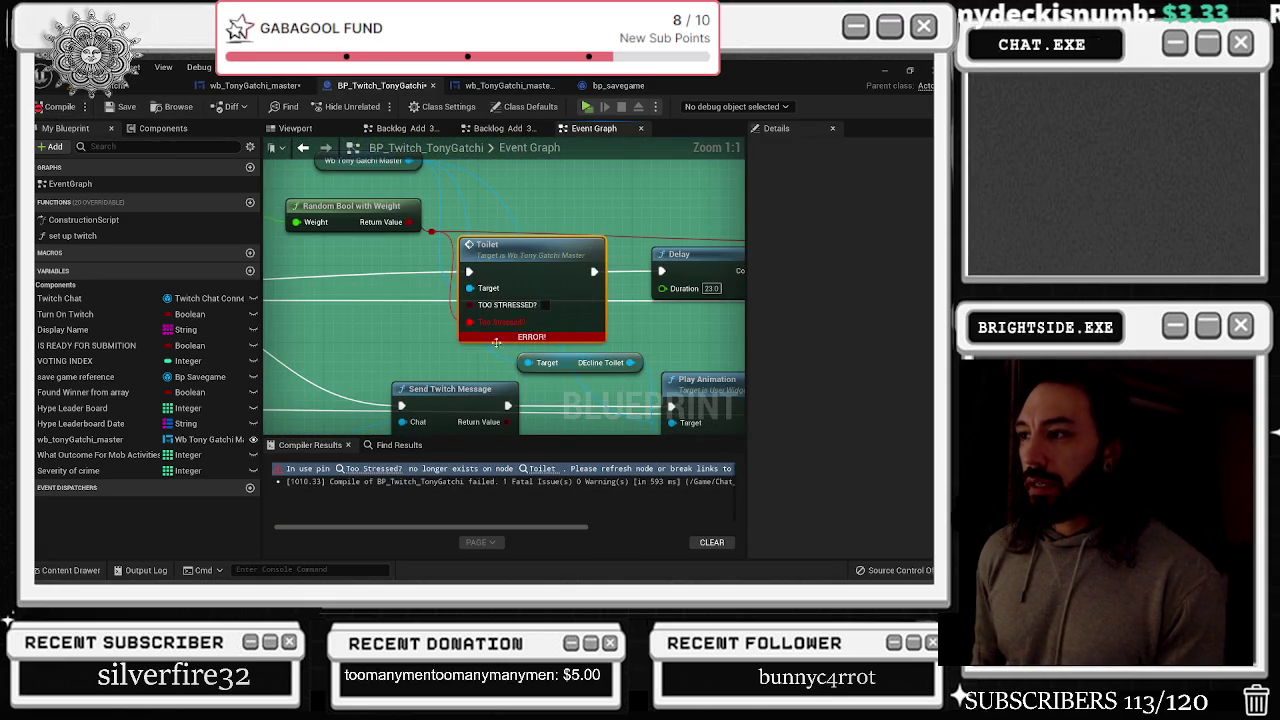
right_click(473, 321)
click(500, 318)
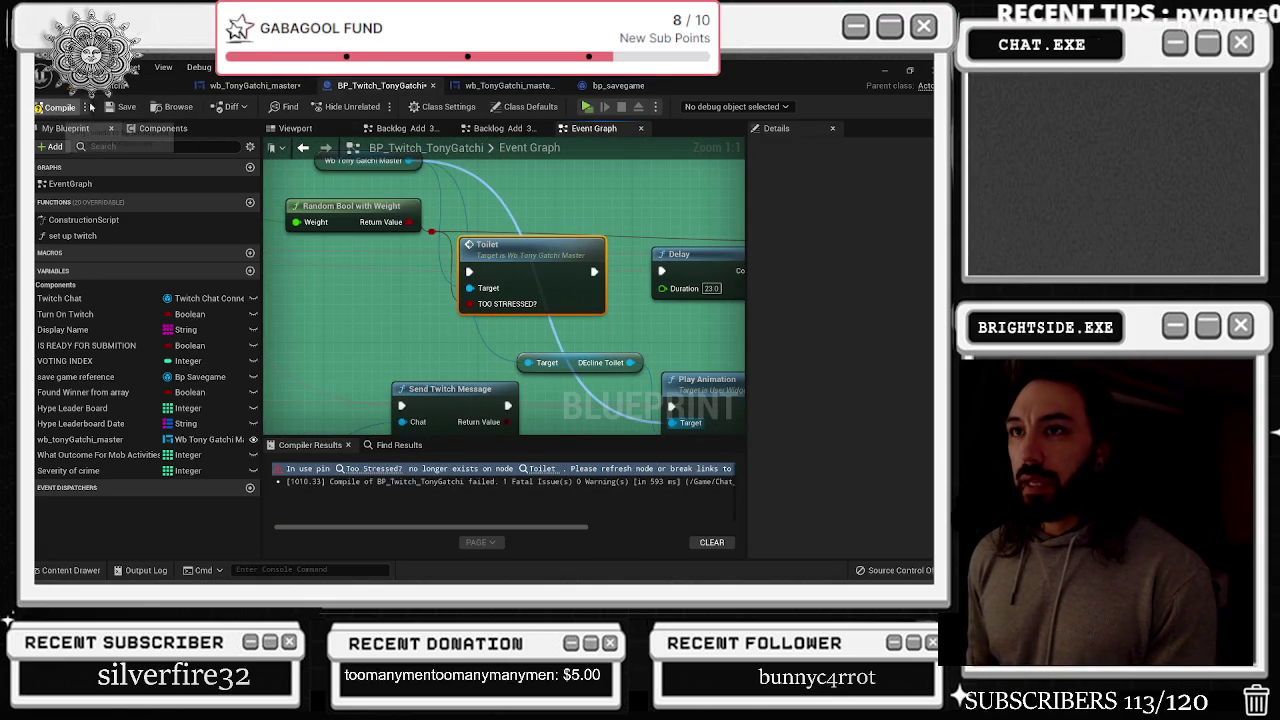
Compile and save BP_Twitch_TonyGatchi, then switch back to the wb_TonyGatchi_master tab
click(122, 106)
click(100, 85)
click(40, 106)
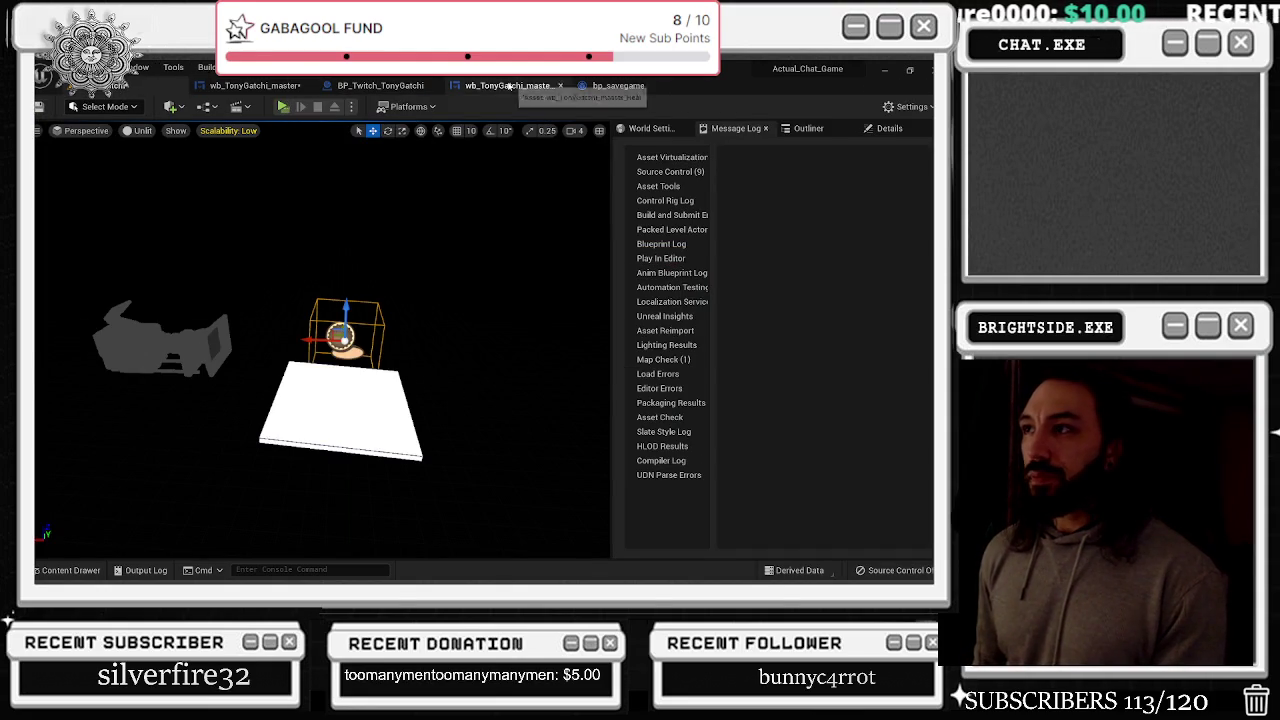
click(509, 86)
click(380, 85)
click(274, 72)
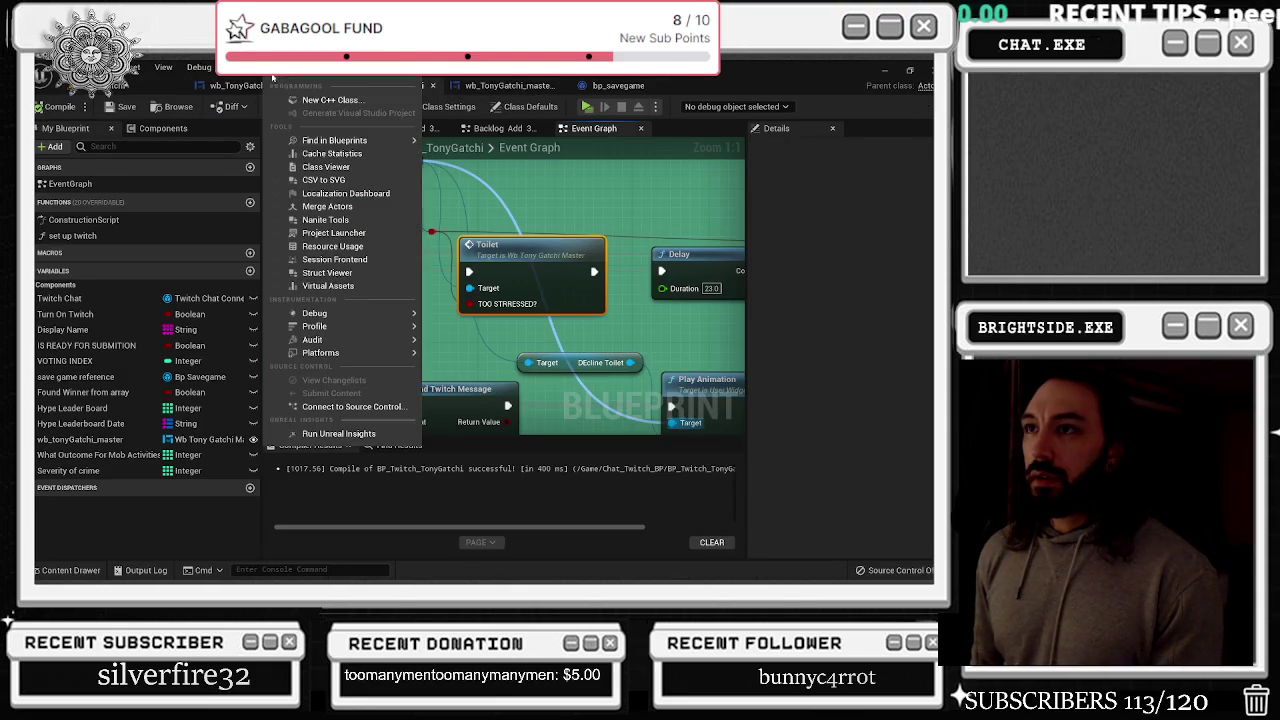
click(236, 87)
click(236, 87)
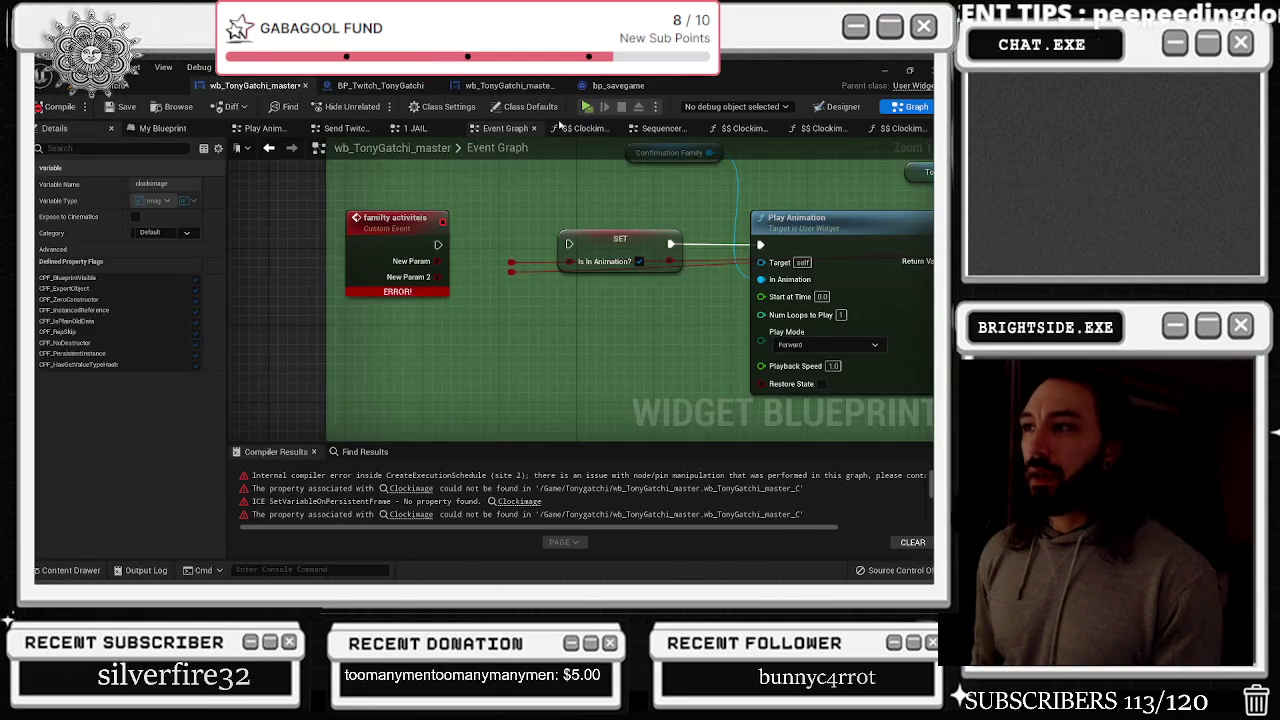
Browse the Clockimage build-product graphs, from Clockimage Event 3 through Clockimage Event Newest
click(614, 87)
click(255, 85)
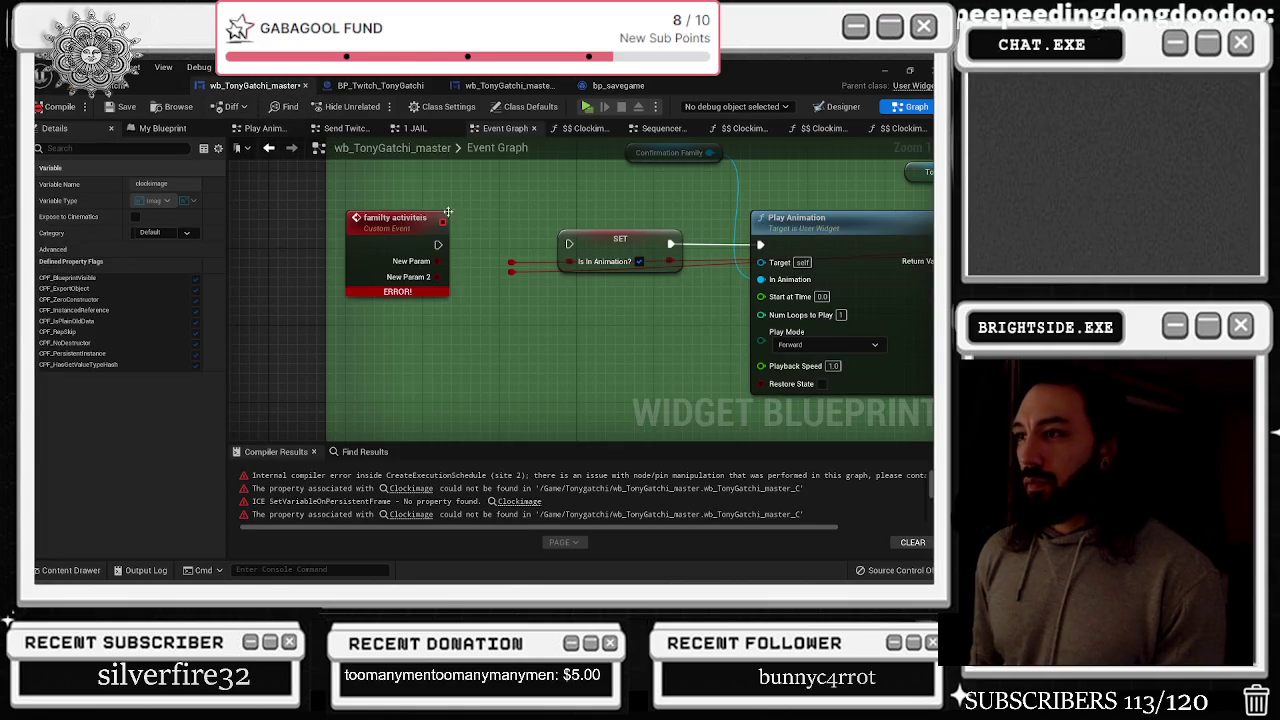
click(418, 218)
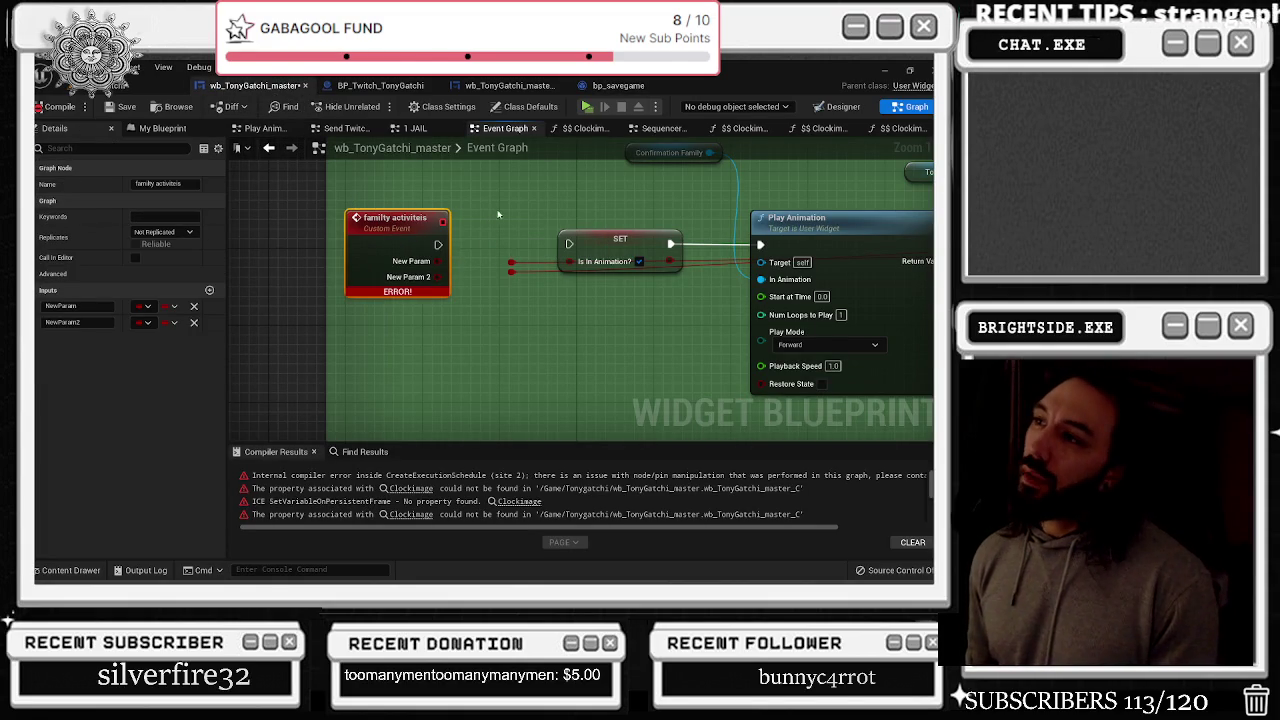
click(588, 128)
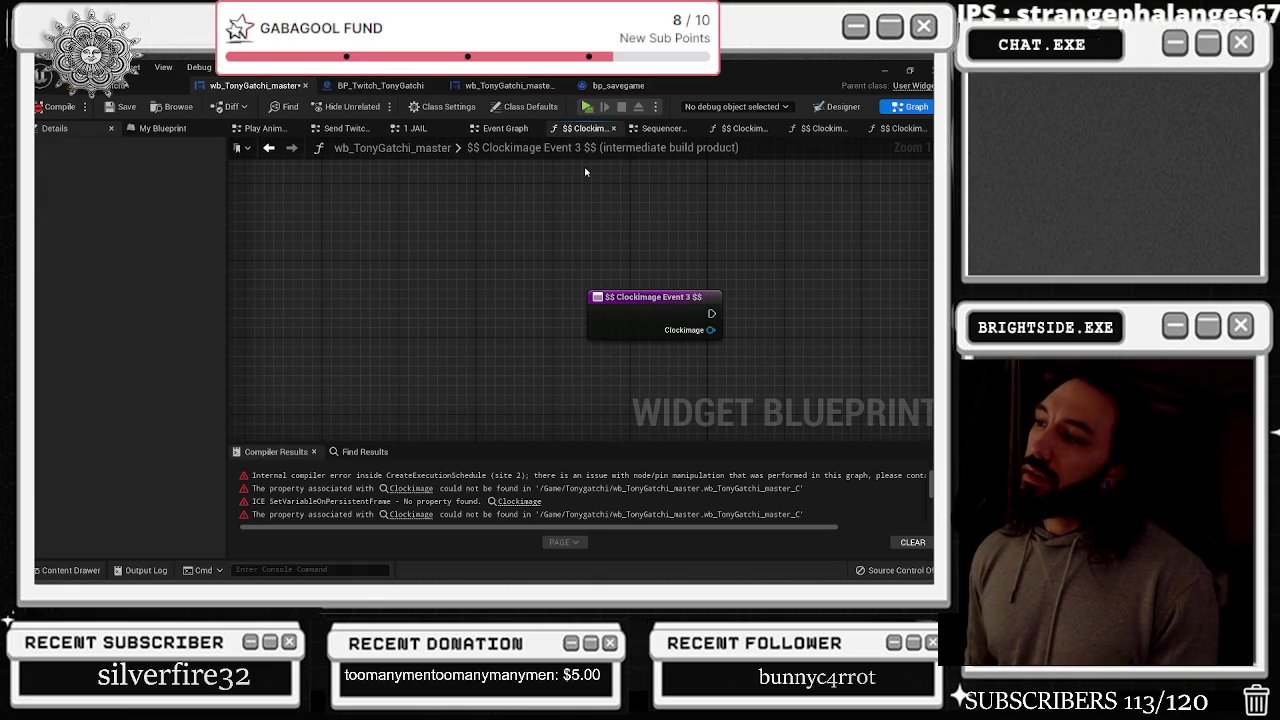
click(660, 128)
click(545, 285)
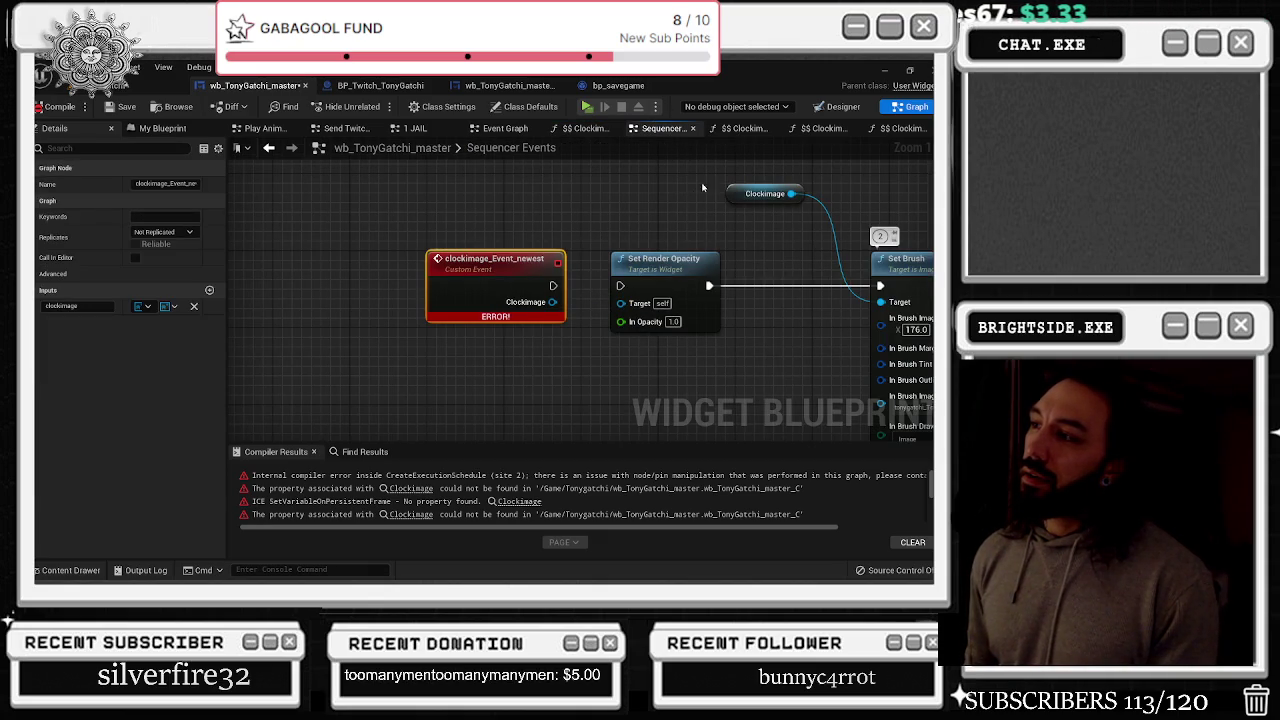
click(743, 128)
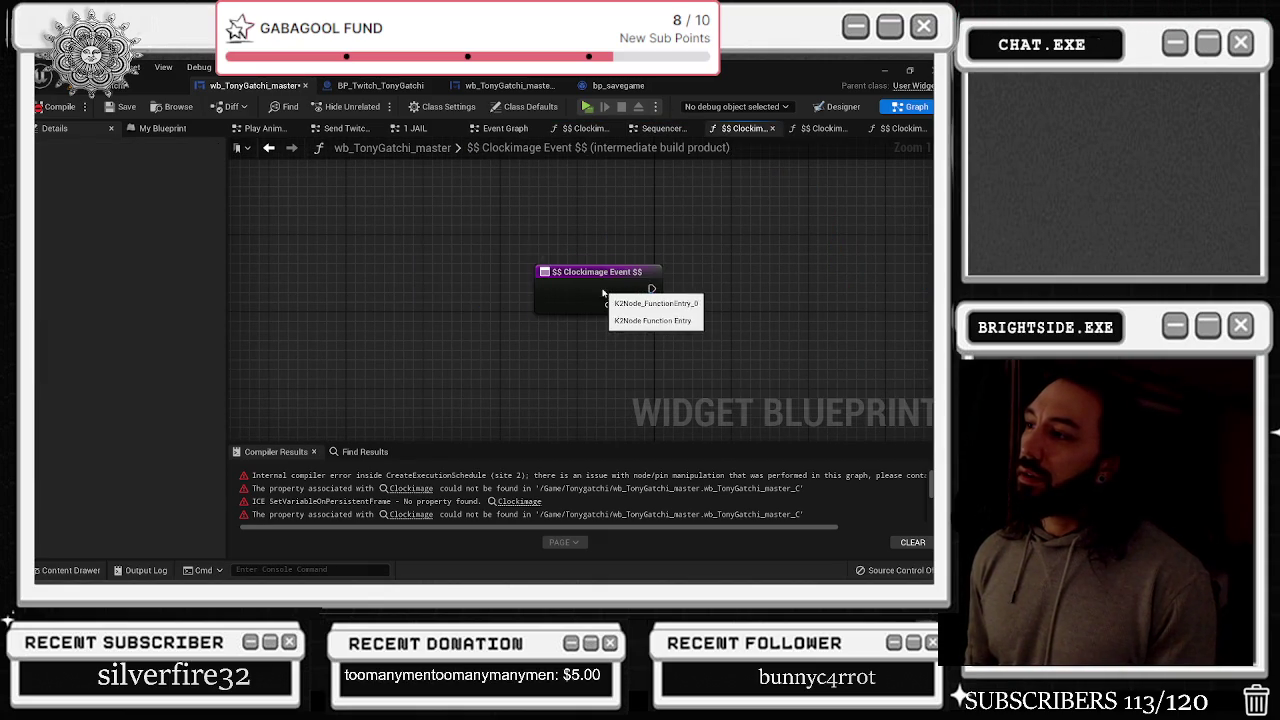
click(822, 128)
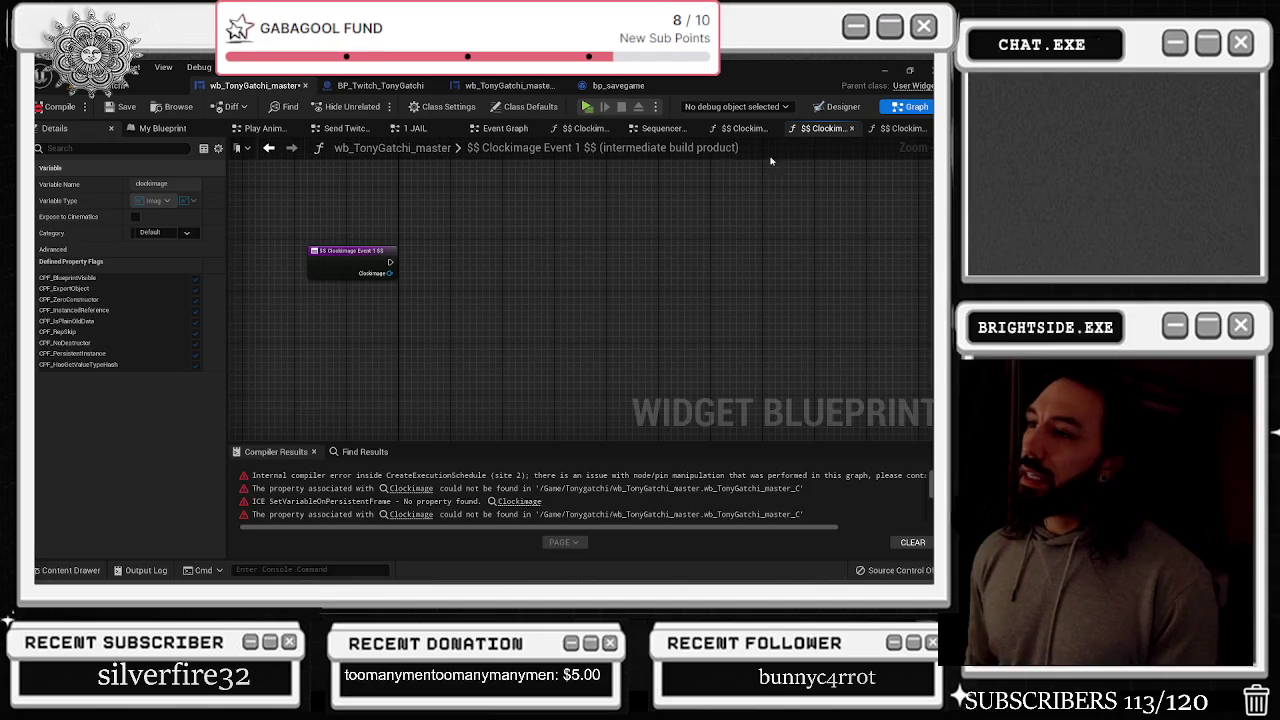
click(743, 128)
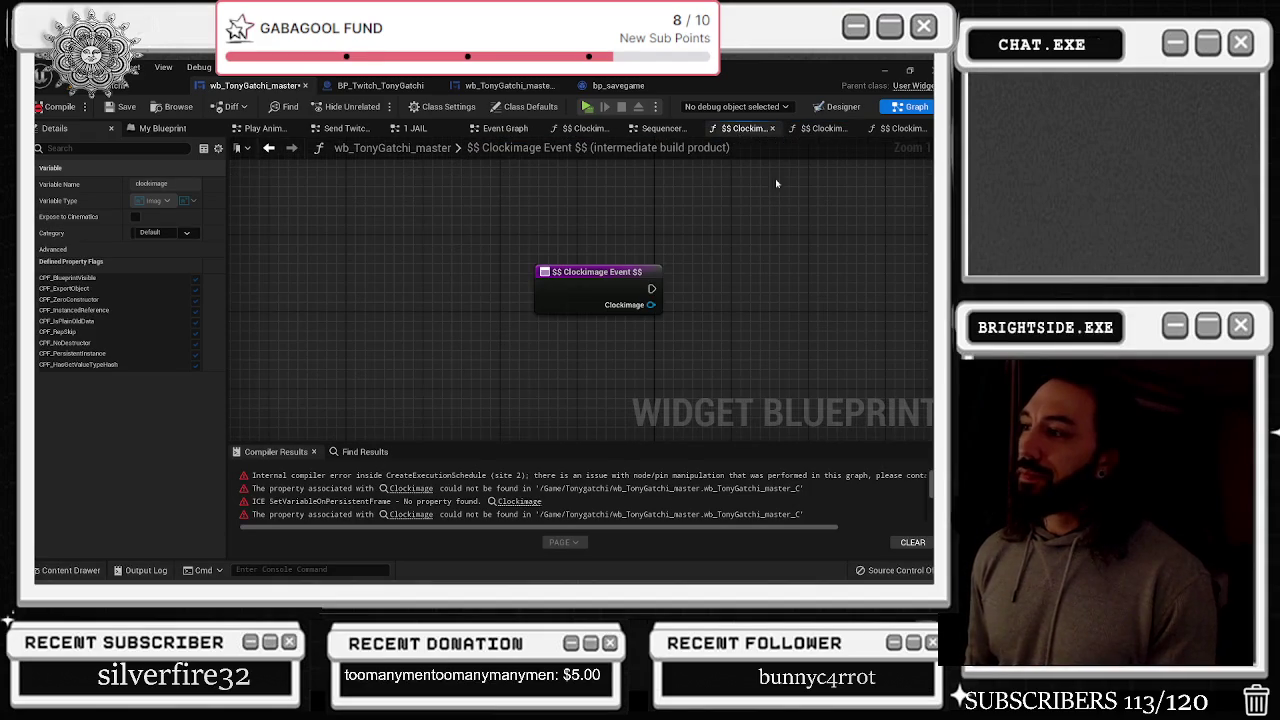
click(822, 128)
click(900, 128)
drag(352, 255, 421, 293)
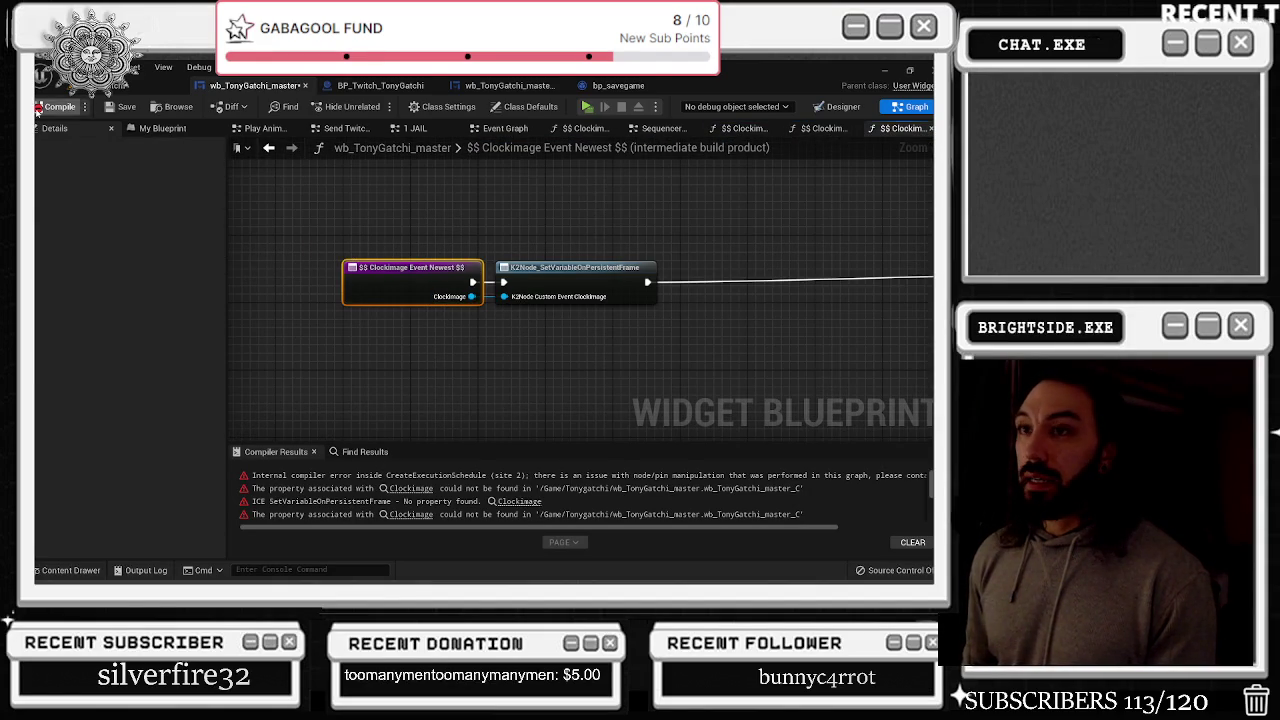
Run File > Refresh All Nodes and jump to the node behind the second Clockimage error
click(62, 67)
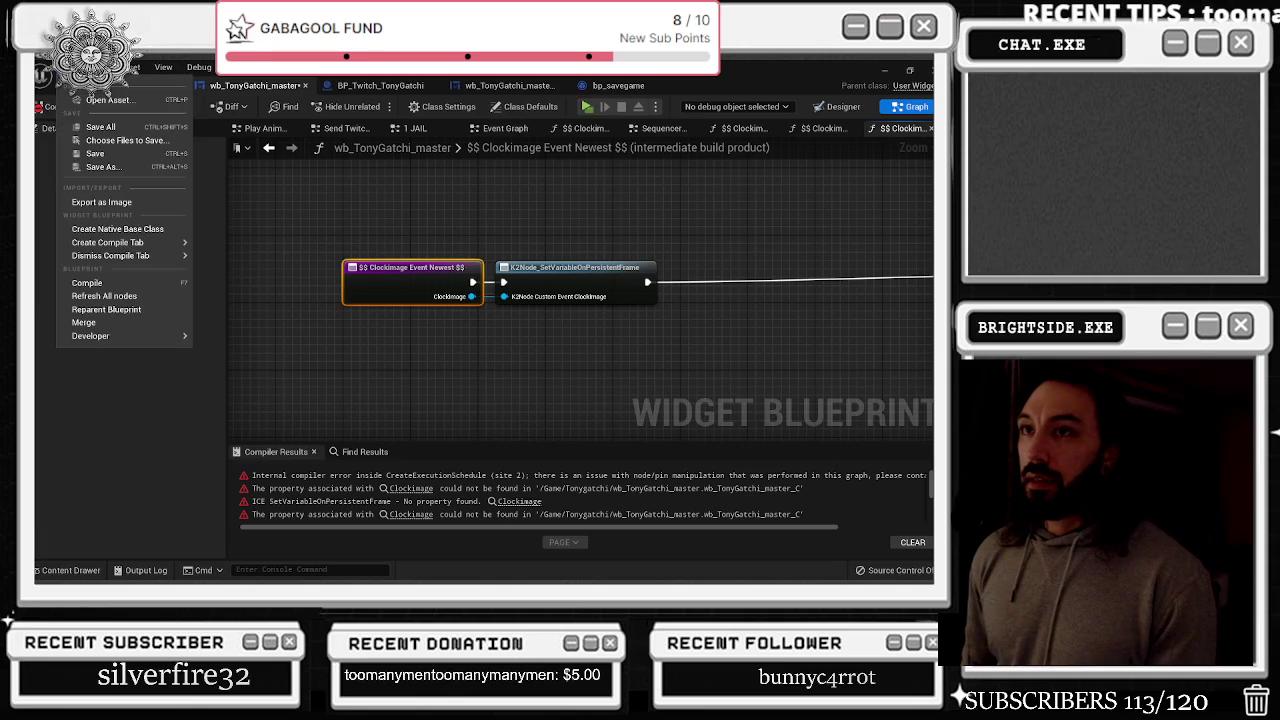
click(104, 296)
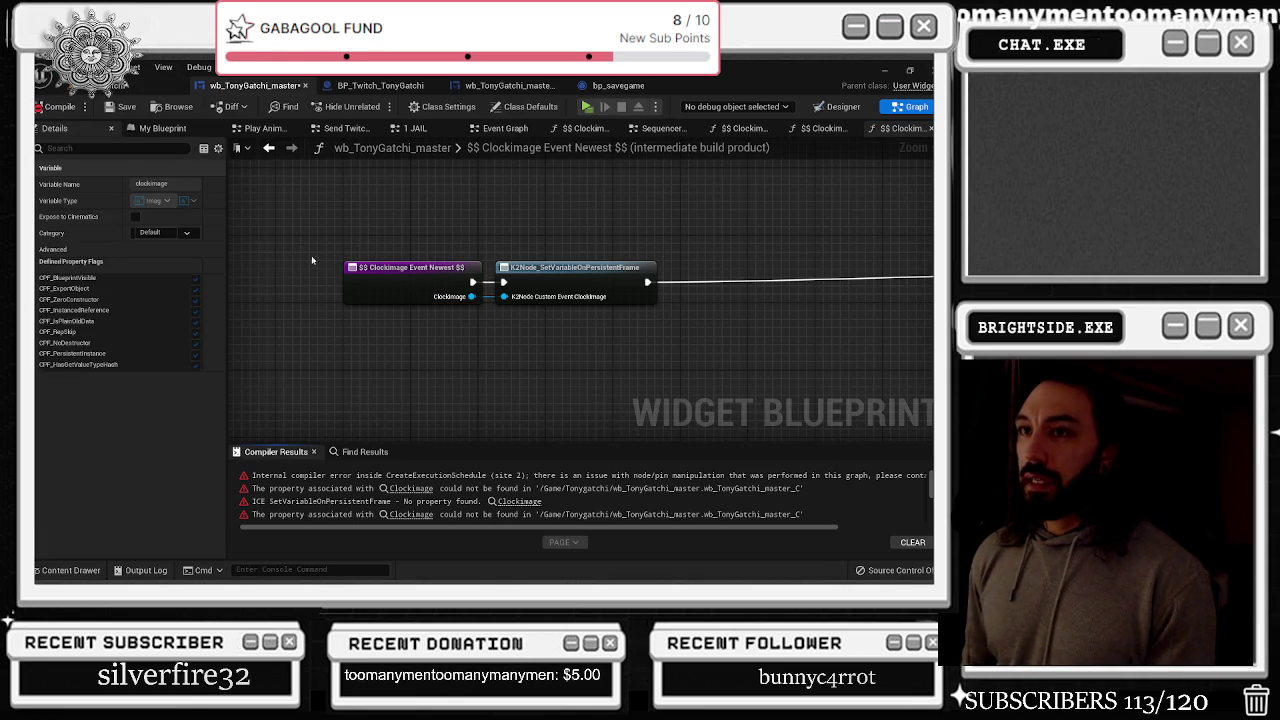
click(405, 488)
scroll(543, 380, down, 5)
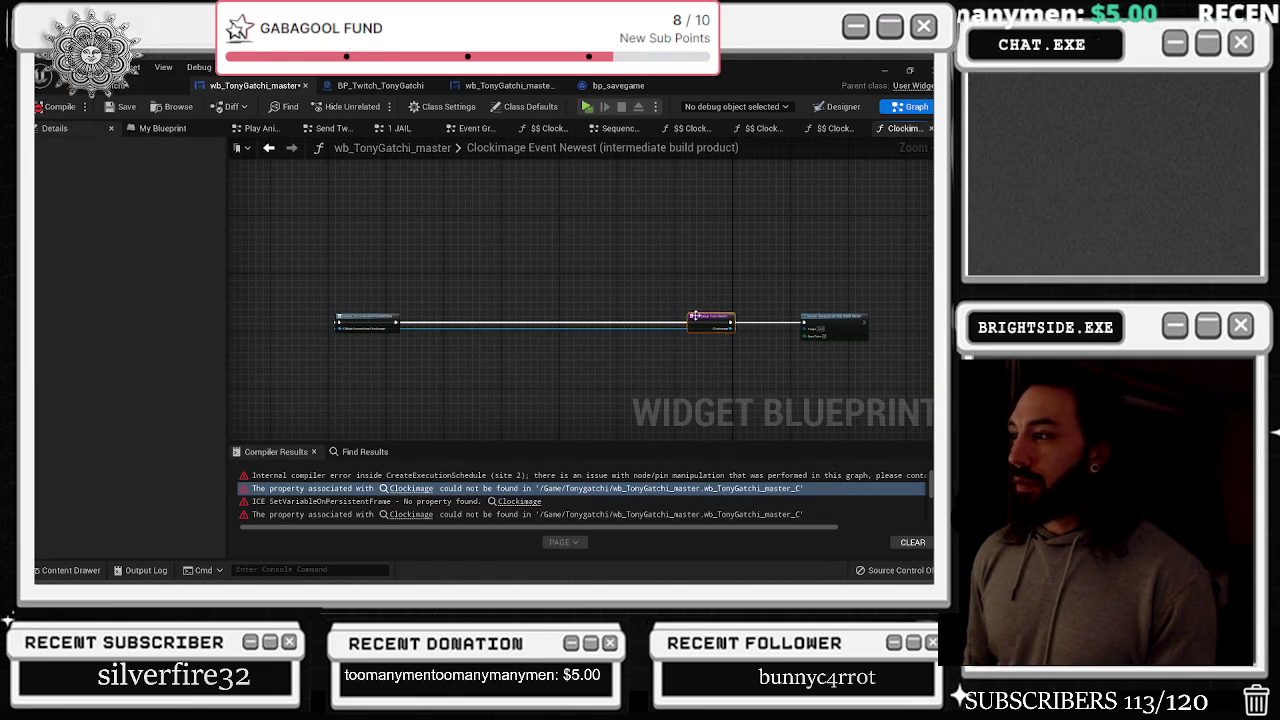
Wire the teal node's output to the right-hand node and move the event and teal nodes beside it
right_click(445, 328)
click(478, 340)
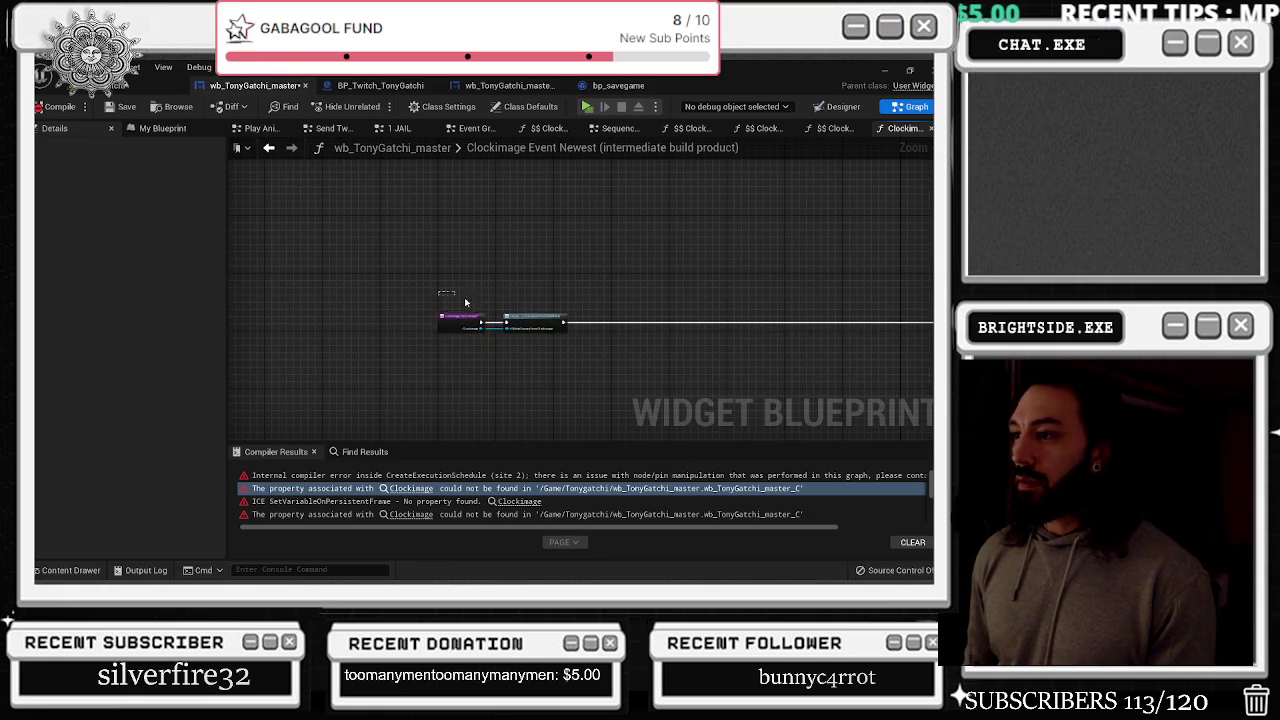
scroll(586, 360, up, 3)
mouse_move(434, 297)
mouse_down()
mouse_move(630, 272)
mouse_move(623, 299)
mouse_move(842, 298)
mouse_up()
drag(242, 266, 510, 323)
drag(387, 292, 748, 292)
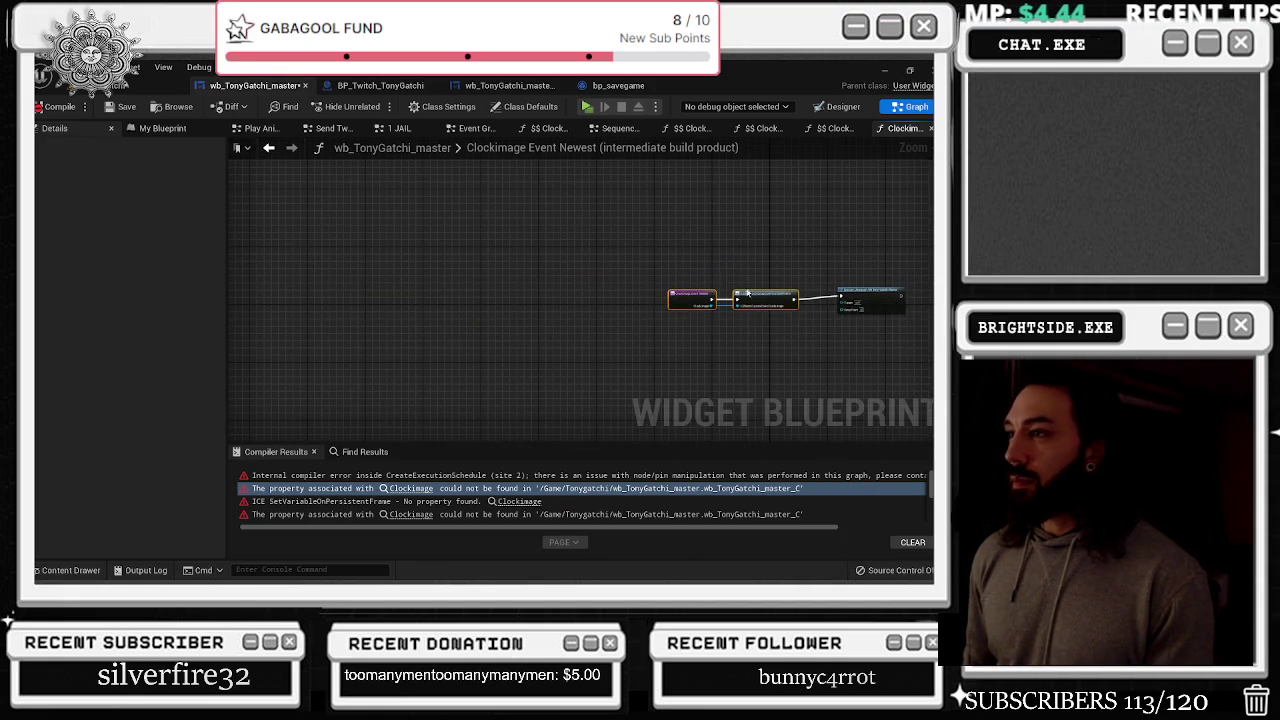
Return to Clockimage Event Newest and jump to Clockimage Event 3 New via the Clockimage error
click(268, 148)
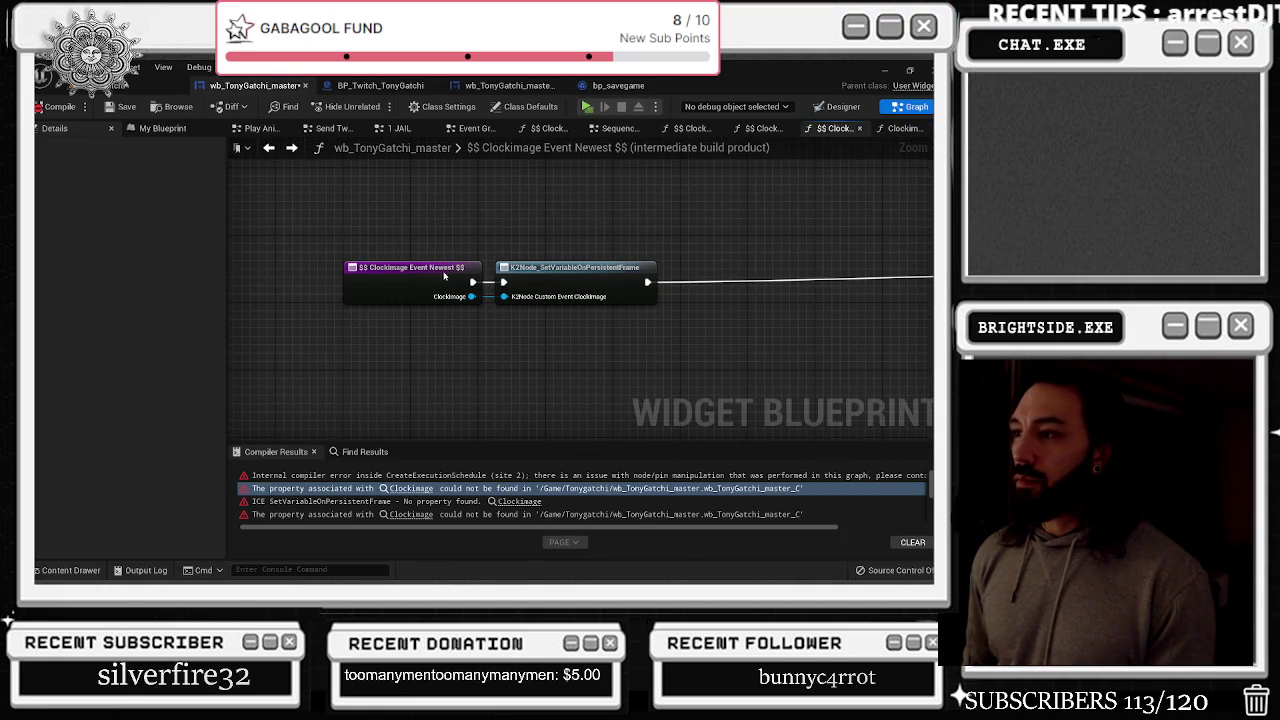
scroll(480, 500, down, 2)
click(411, 490)
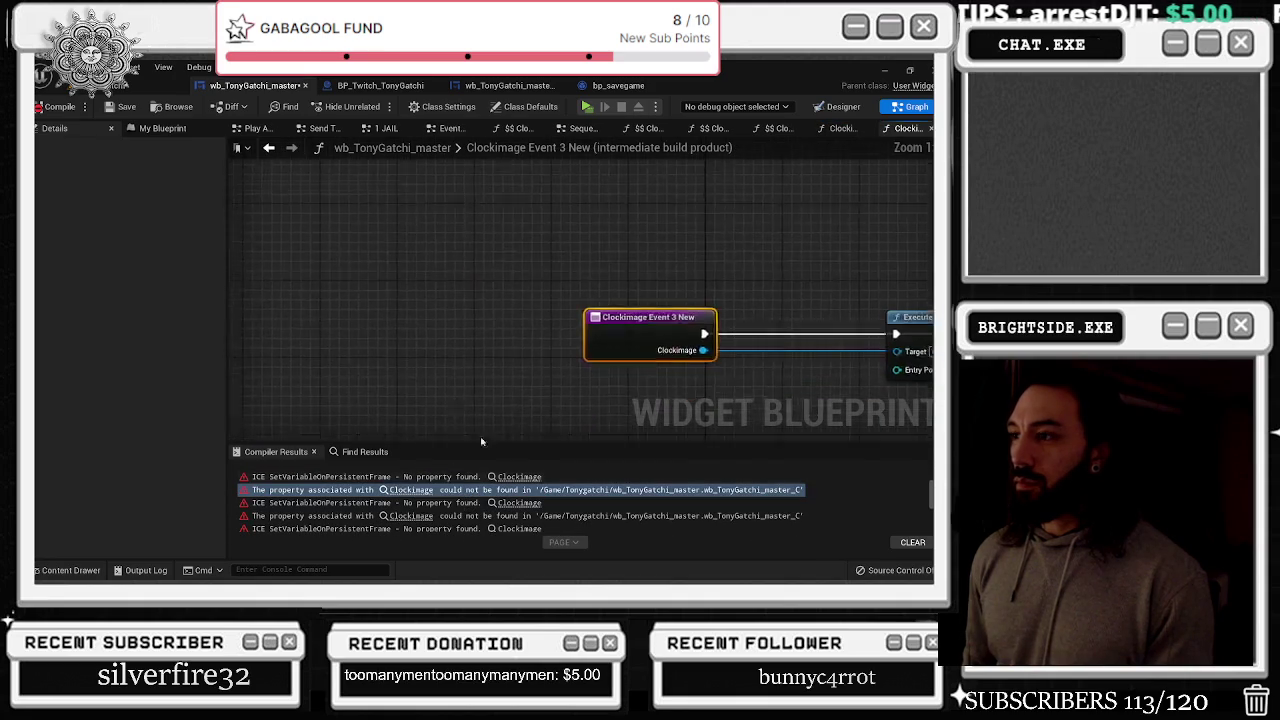
scroll(287, 341, down, 2)
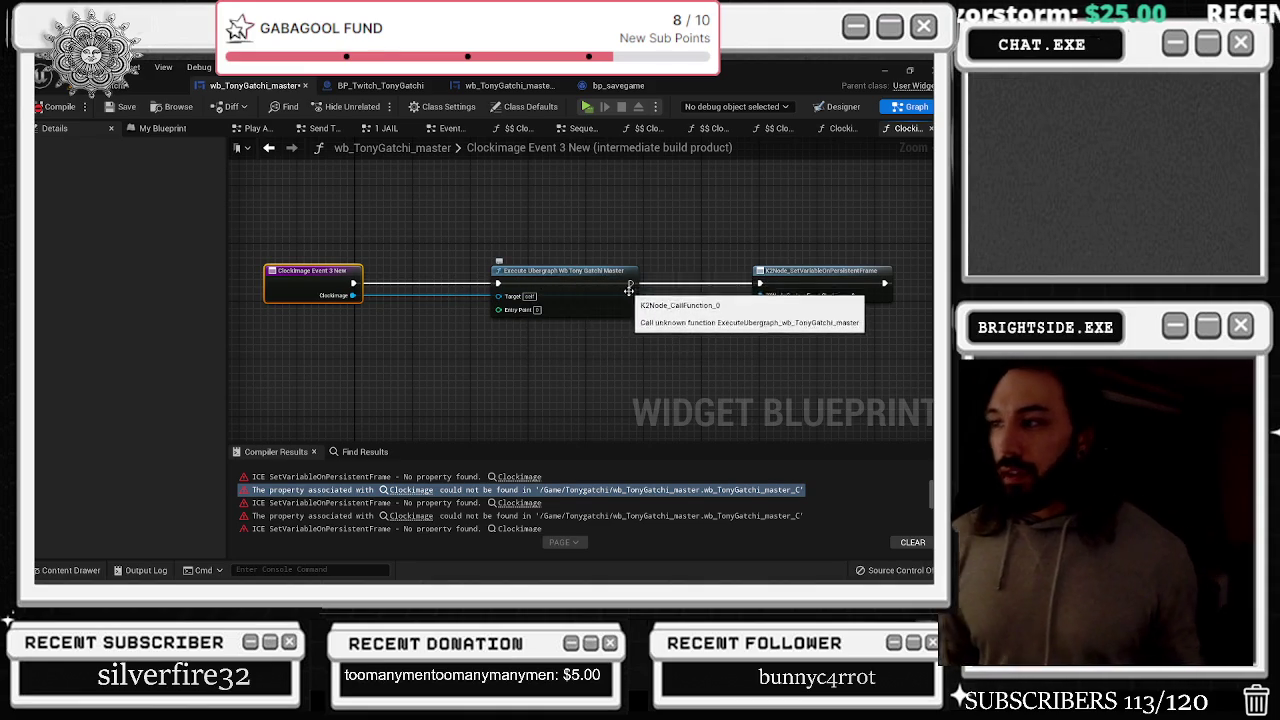
scroll(630, 325, up, 2)
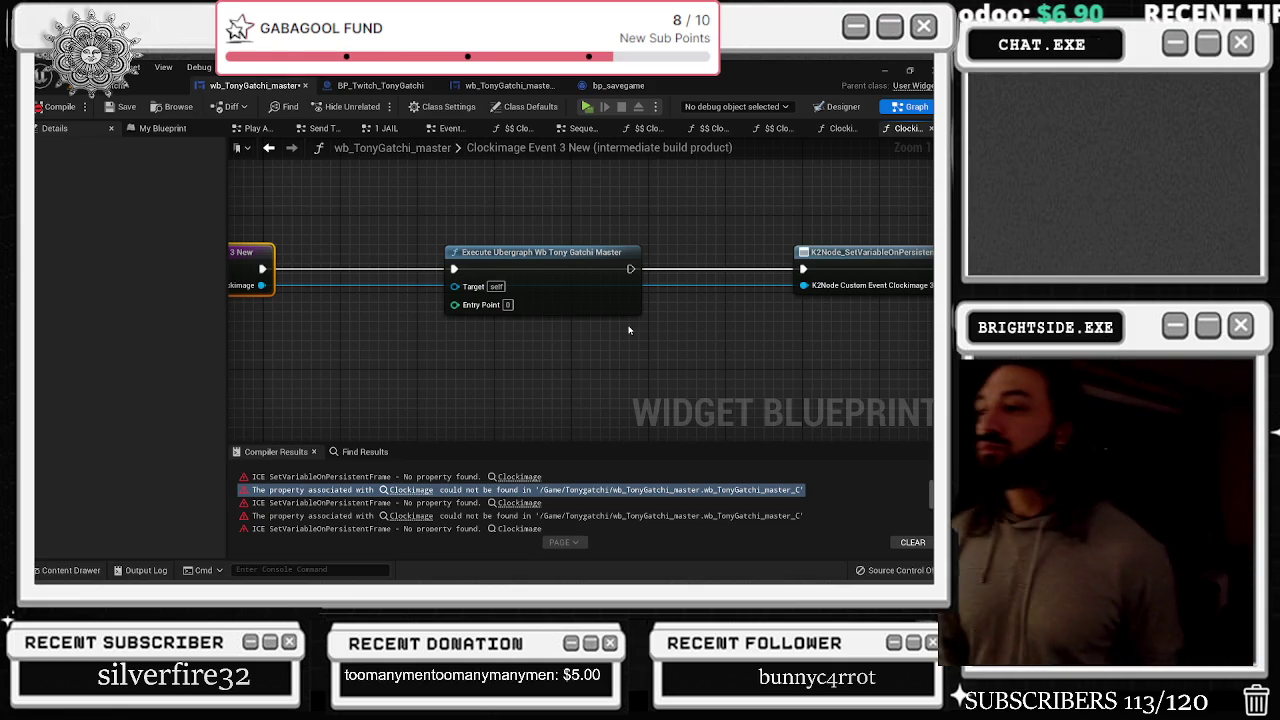
scroll(576, 303, down, 2)
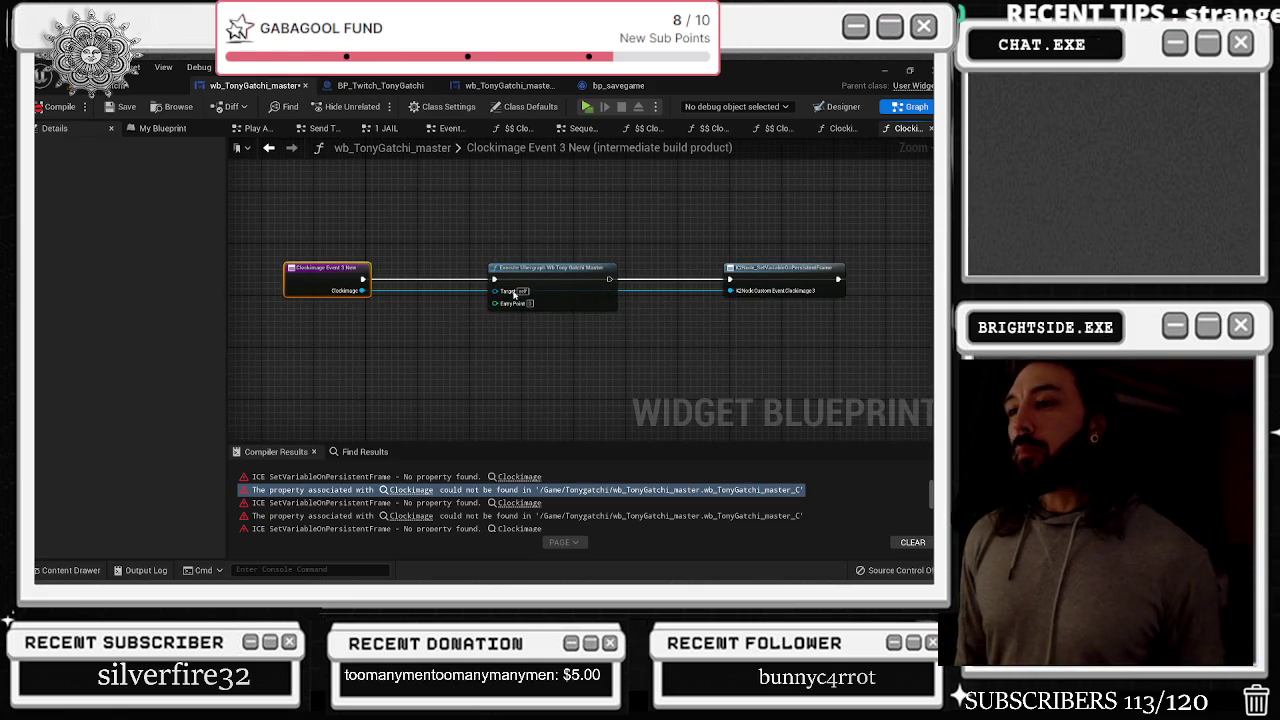
Close the leftover $$ Clockimage build graph tabs, including Clockimage Event and Clockimage Event 1
click(912, 129)
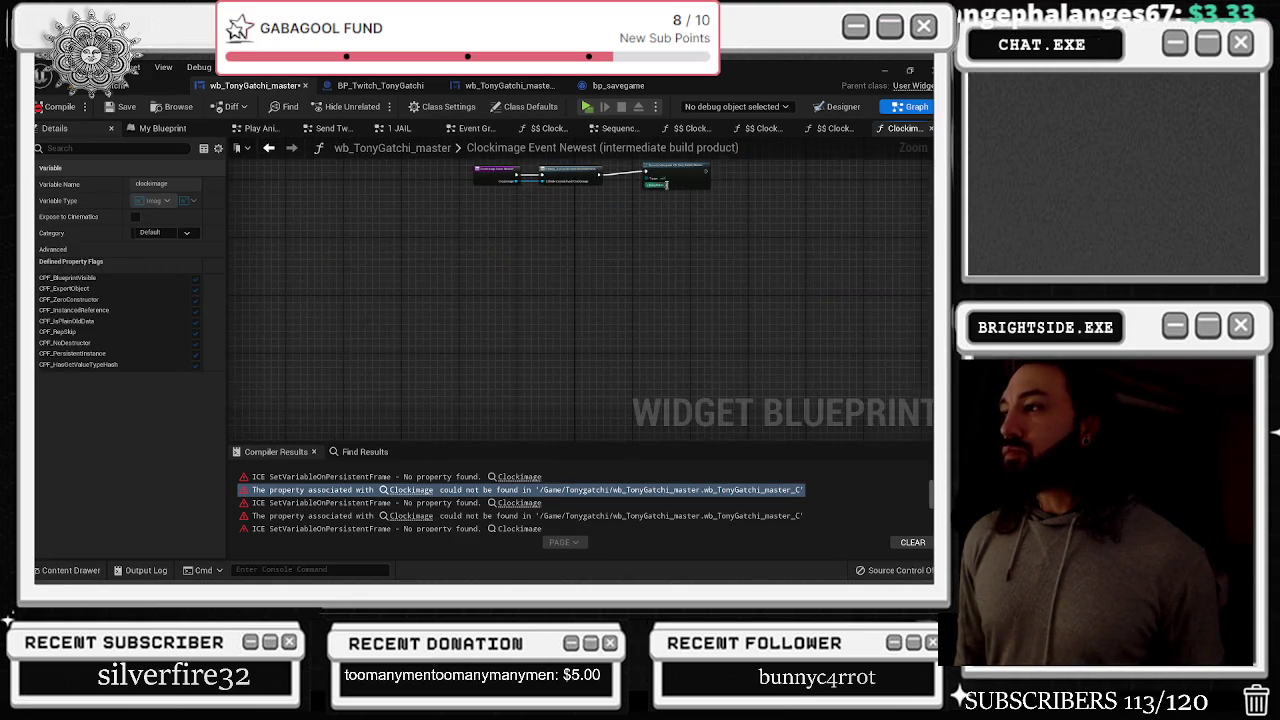
scroll(715, 186, up, 2)
click(715, 186)
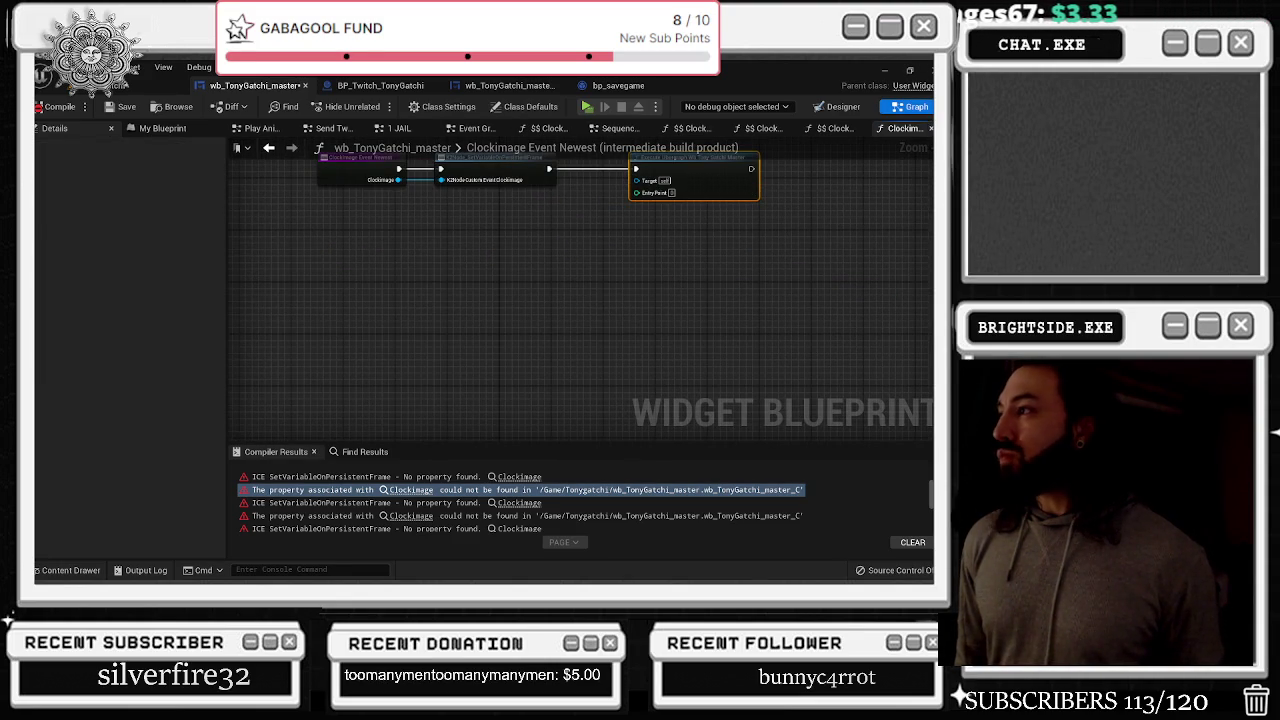
click(929, 128)
click(929, 128)
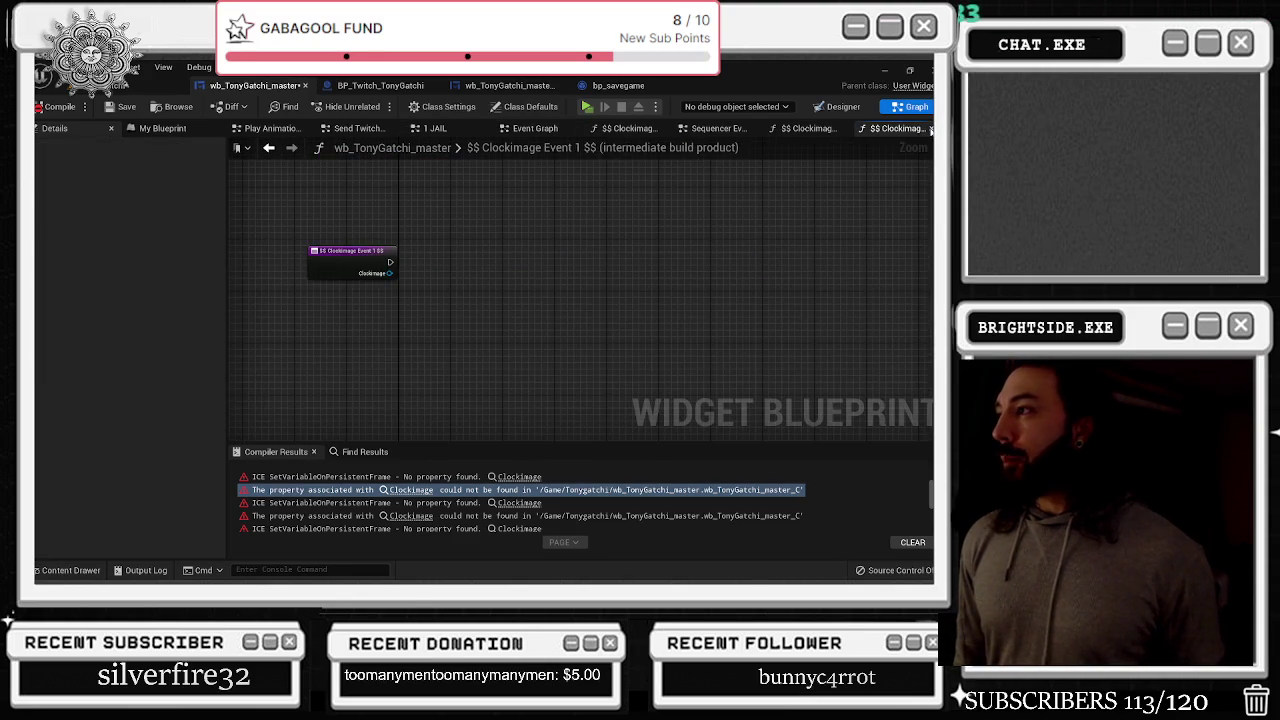
click(929, 128)
click(897, 129)
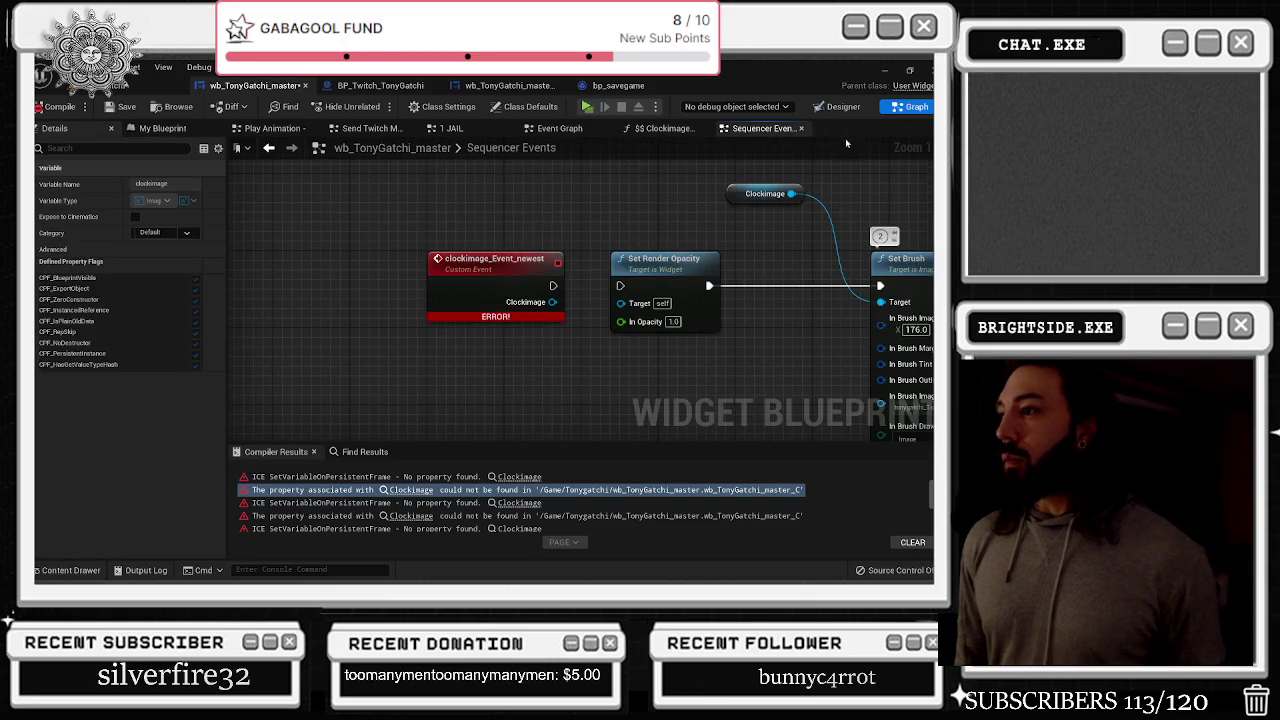
drag(526, 314, 374, 321)
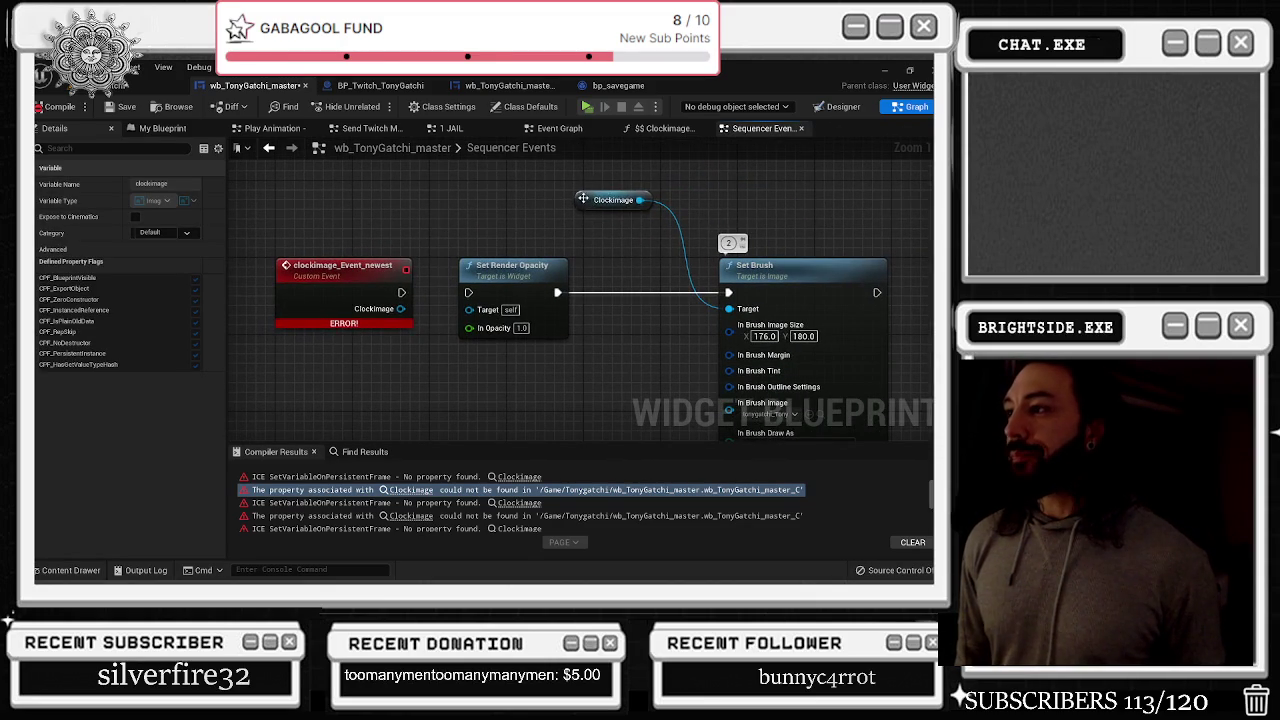
click(599, 201)
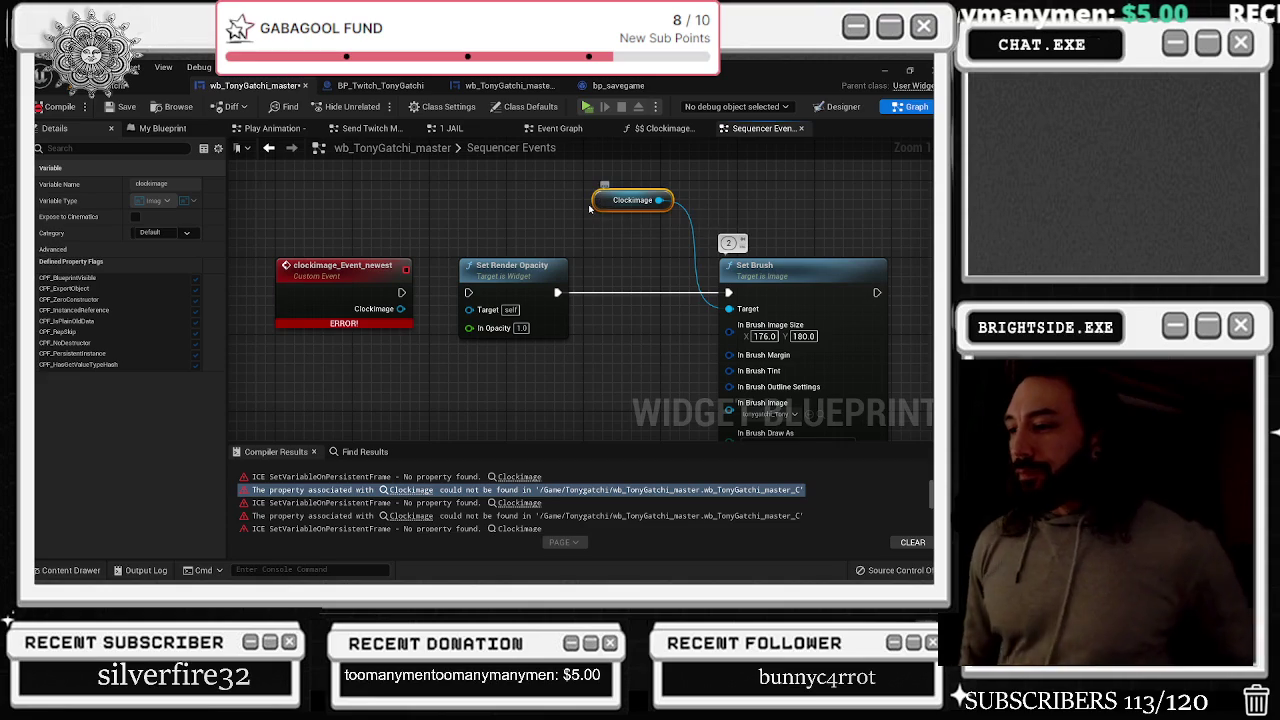
From the SetVariableOnPersistentFrame error, move Execute Ubergraph to the right of the SetVariable node
click(519, 502)
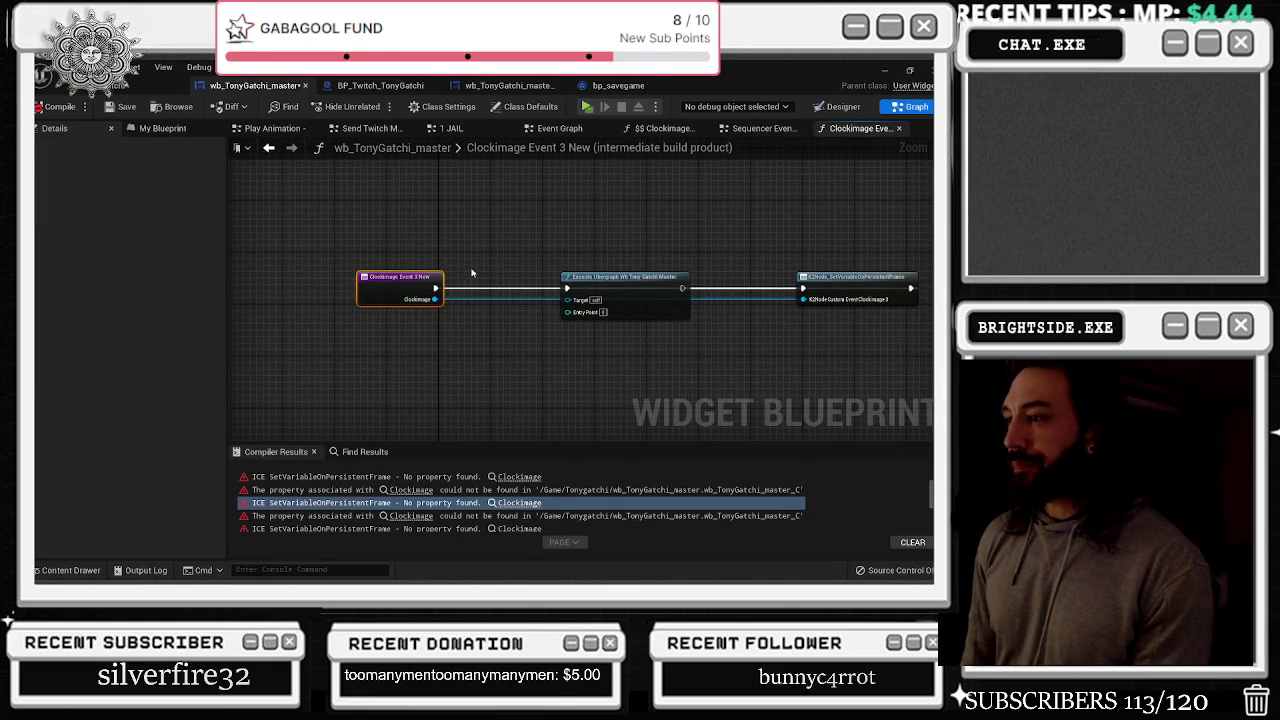
mouse_move(627, 306)
mouse_down()
mouse_move(765, 290)
mouse_move(928, 300)
mouse_move(895, 300)
mouse_up()
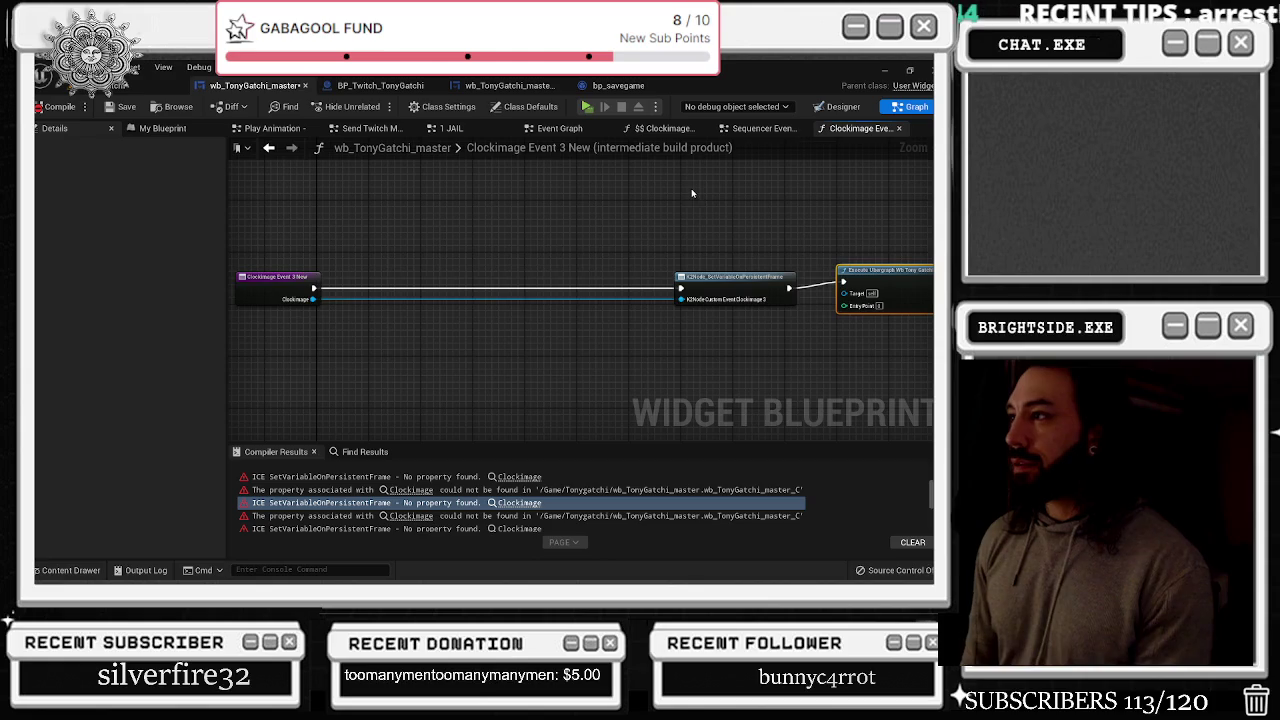
key(alt+Tab)
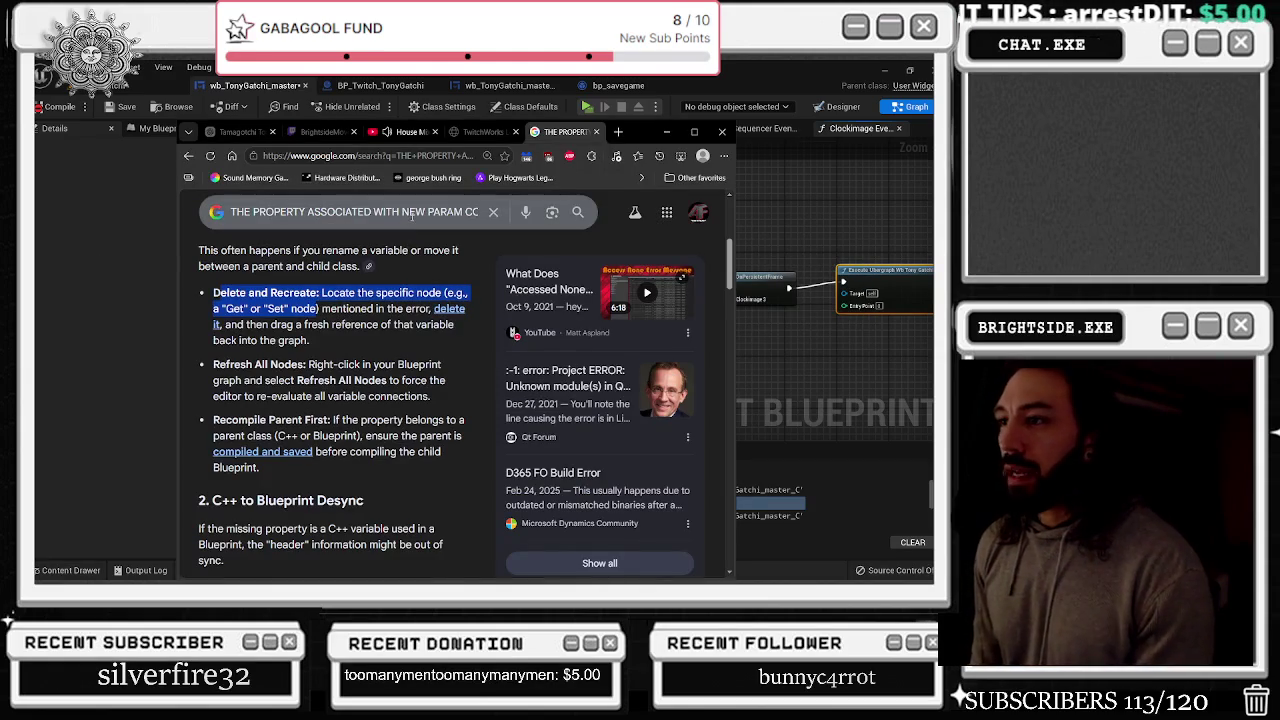
Make the query 'THE PROPERTY ASSOCIATED WITH NEW PARAM COULD NOT BE FOUND unreal engine intermediate build'
drag(414, 212, 569, 221)
key(ctrl+v)
text(ND IN)
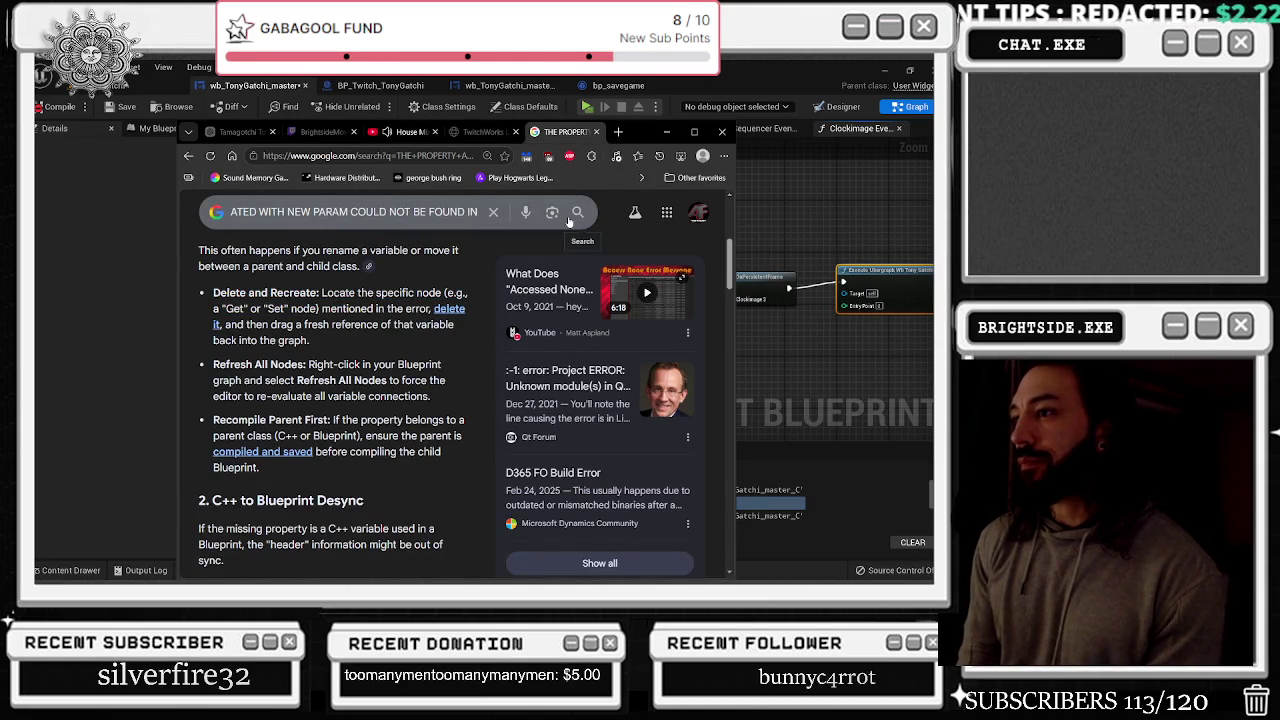
key(BackSpace)
key(BackSpace)
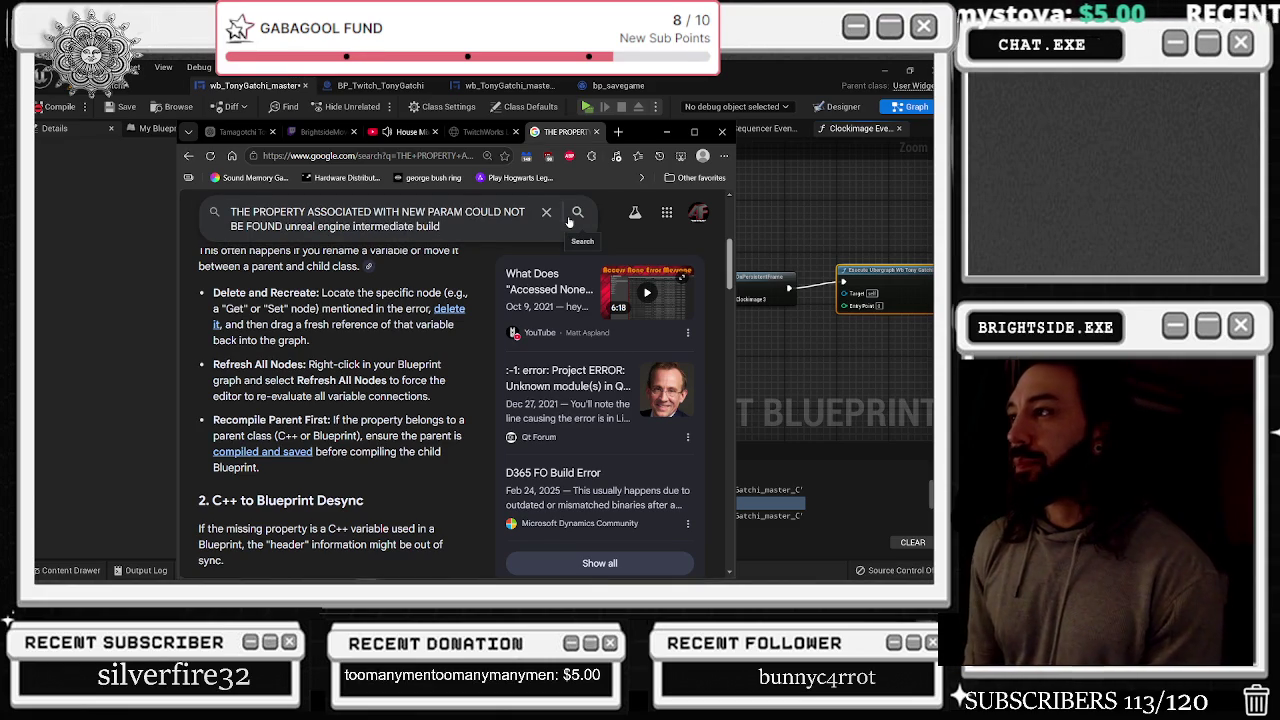
drag(645, 131, 520, 183)
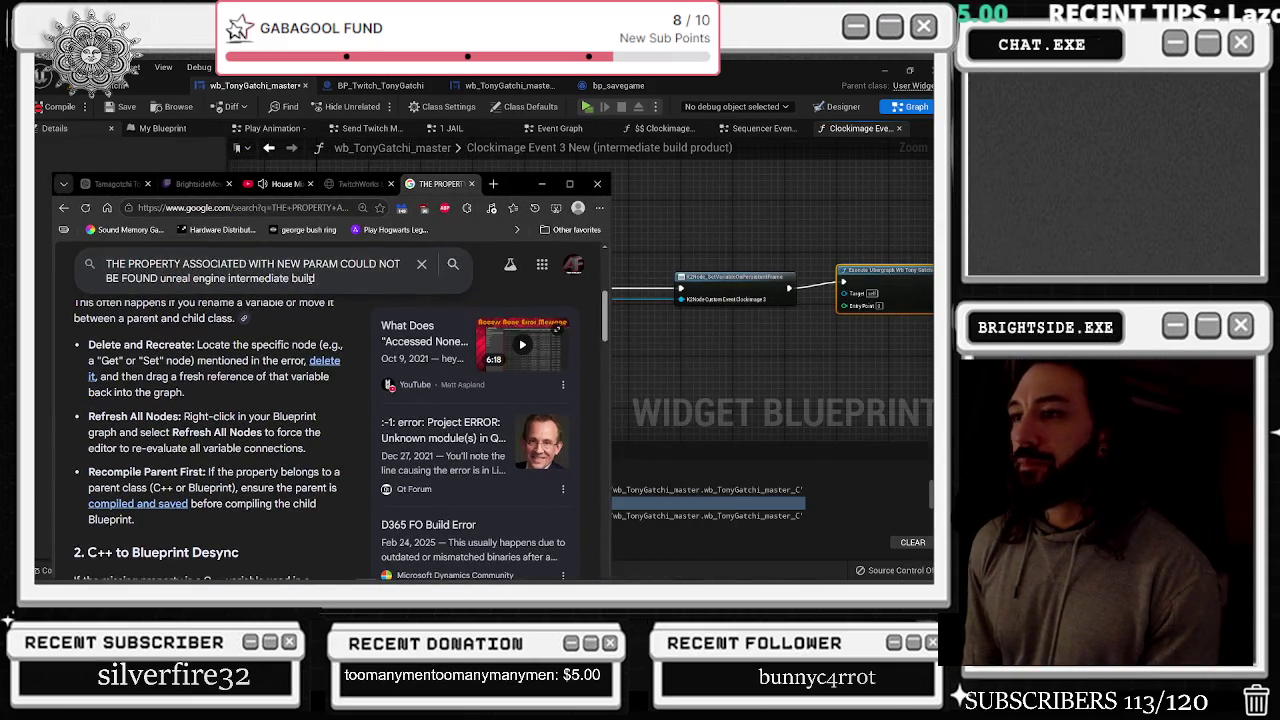
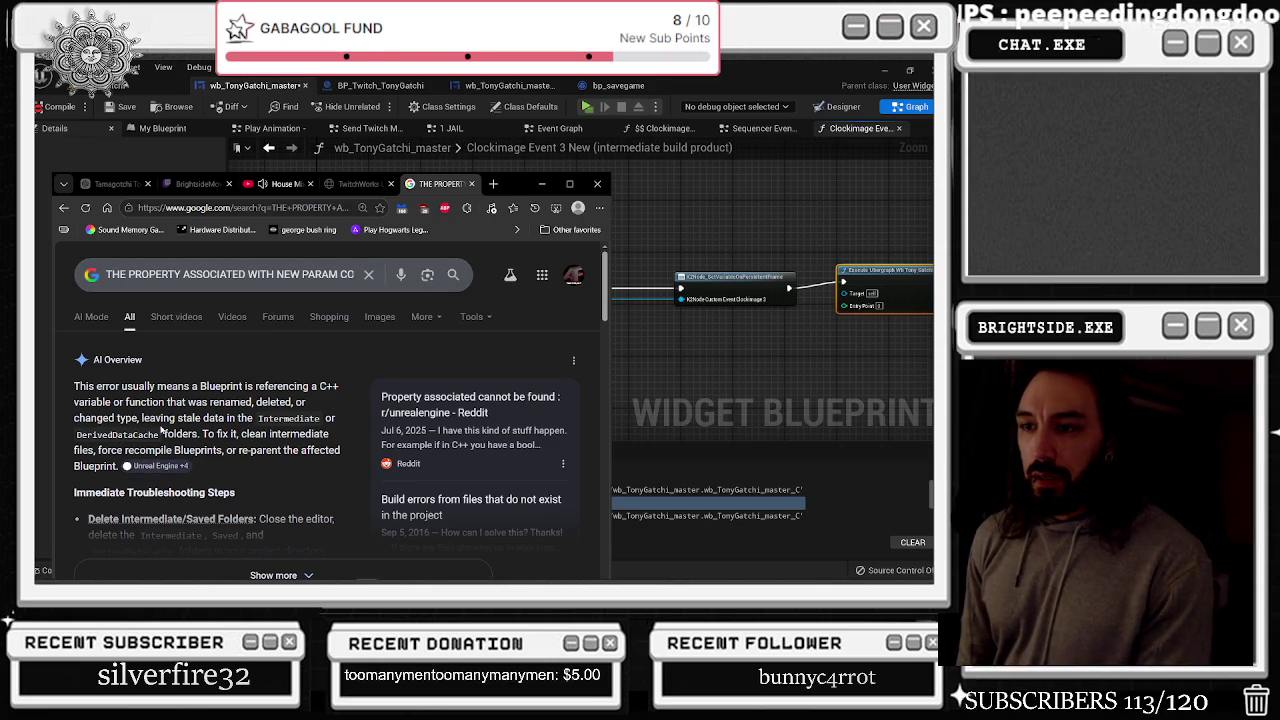
Expand the AI overview and read its advice to delete Intermediate, Saved and DerivedDataCache folders
scroll(256, 415, down, 2)
click(229, 453)
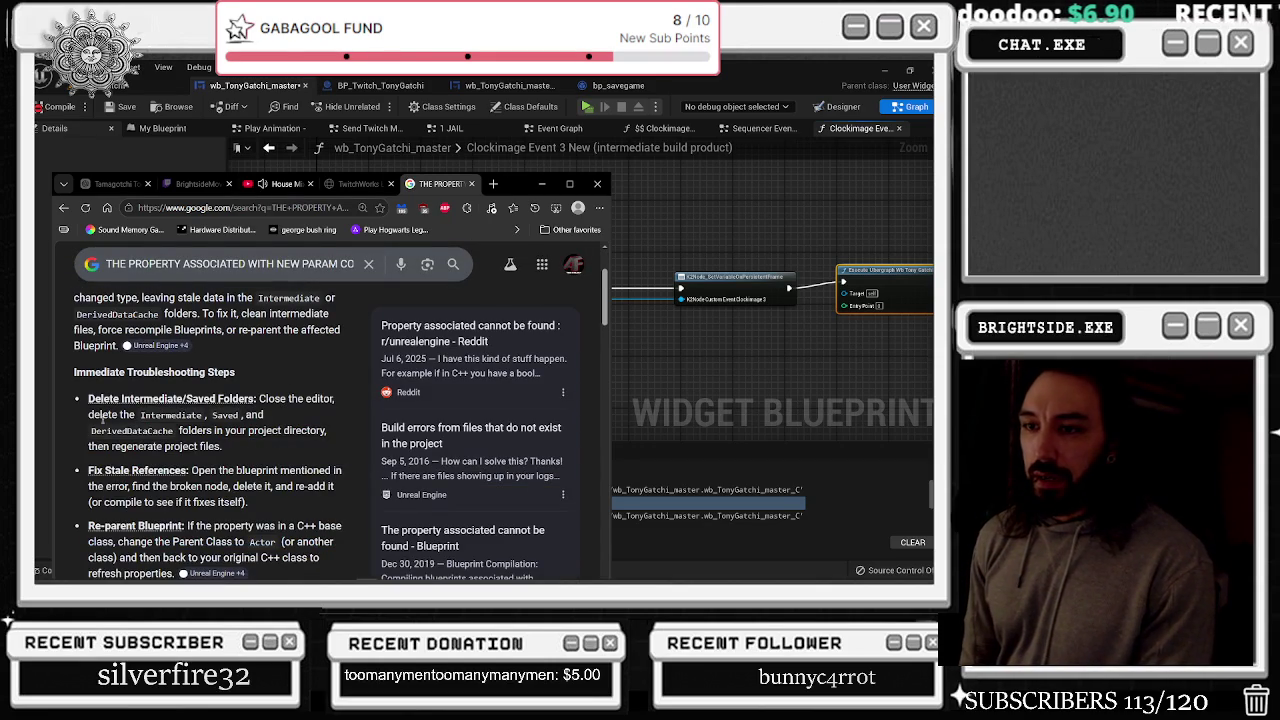
drag(117, 414, 233, 431)
click(231, 451)
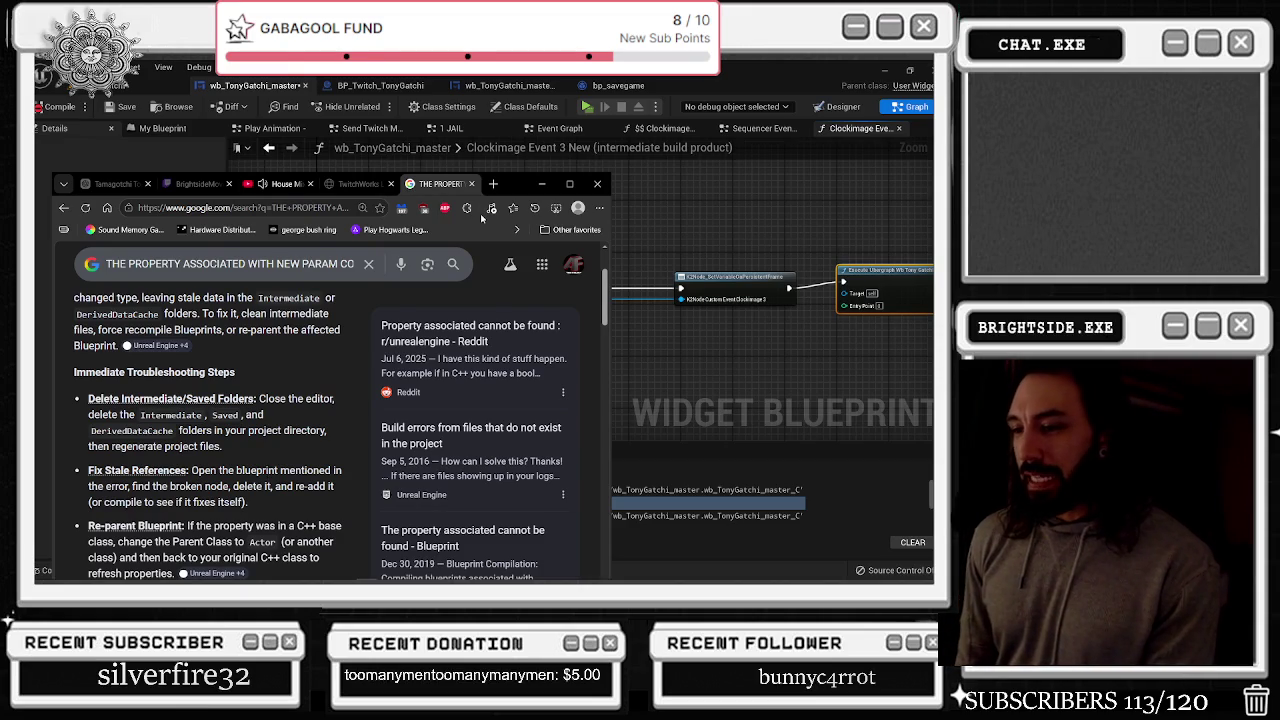
click(650, 176)
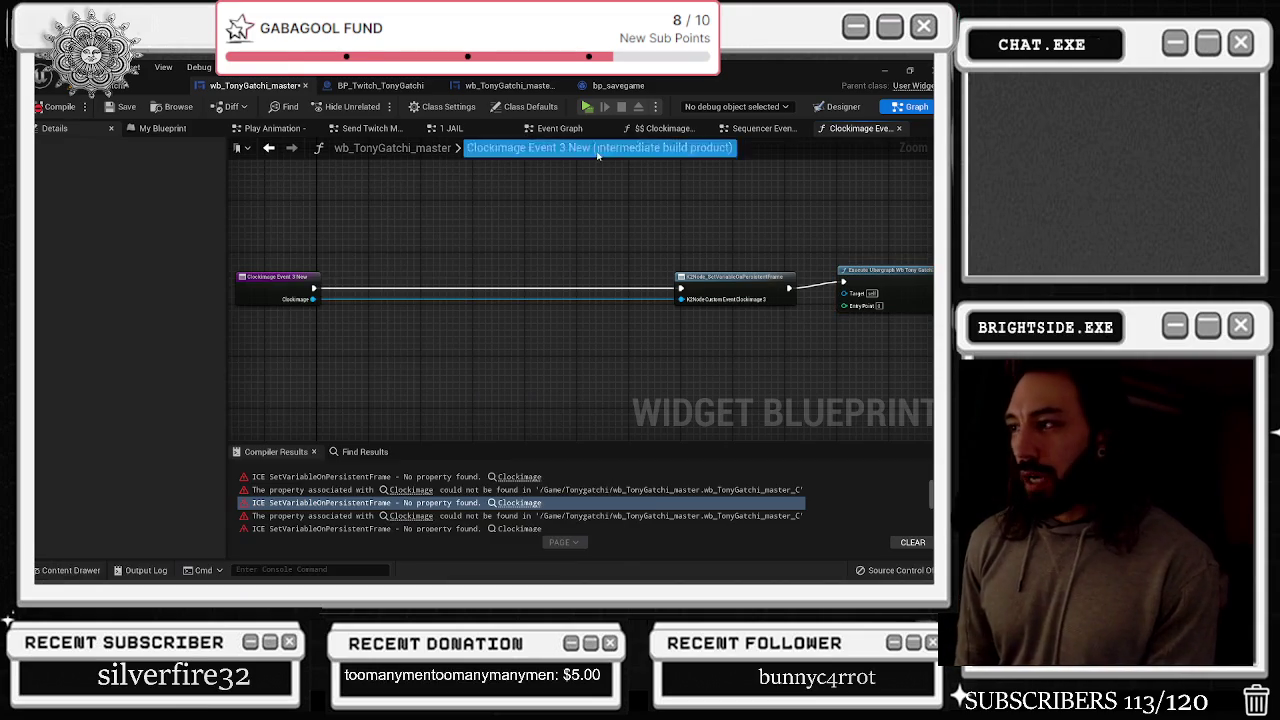
Save the wb_TonyGatchi_master widget blueprint, close Unreal Engine, and open File Explorer
click(115, 106)
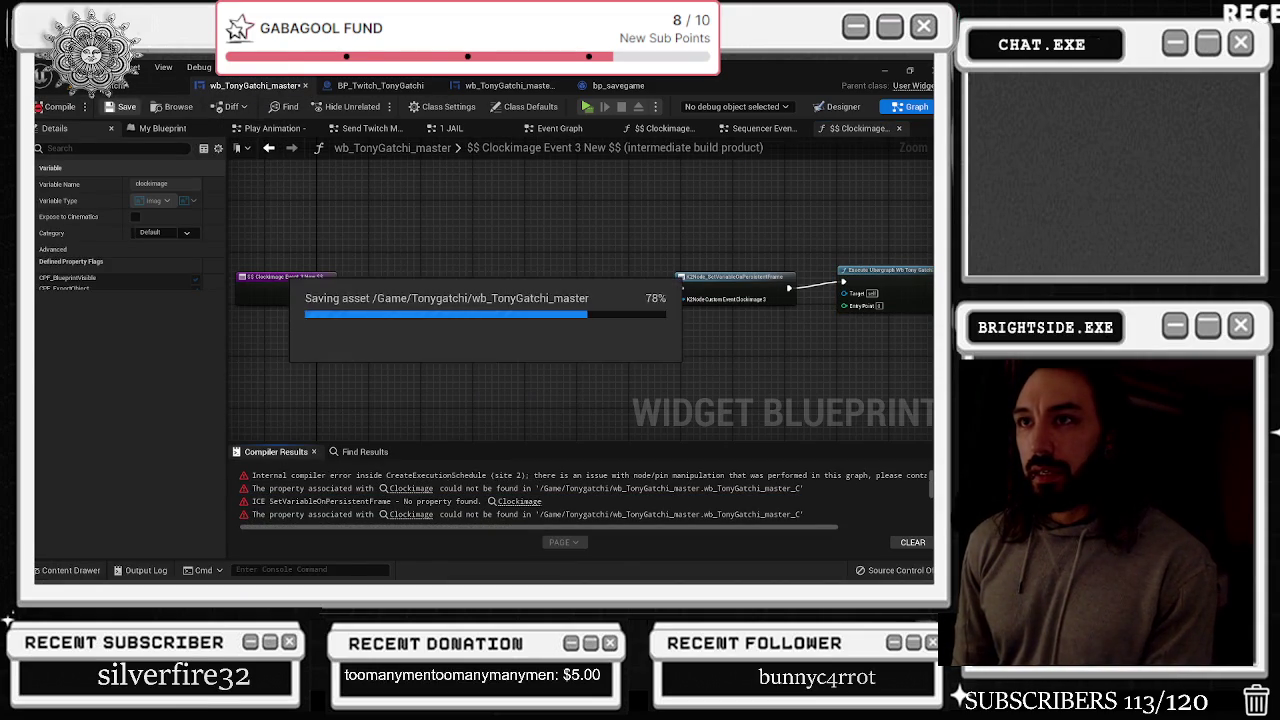
click(150, 86)
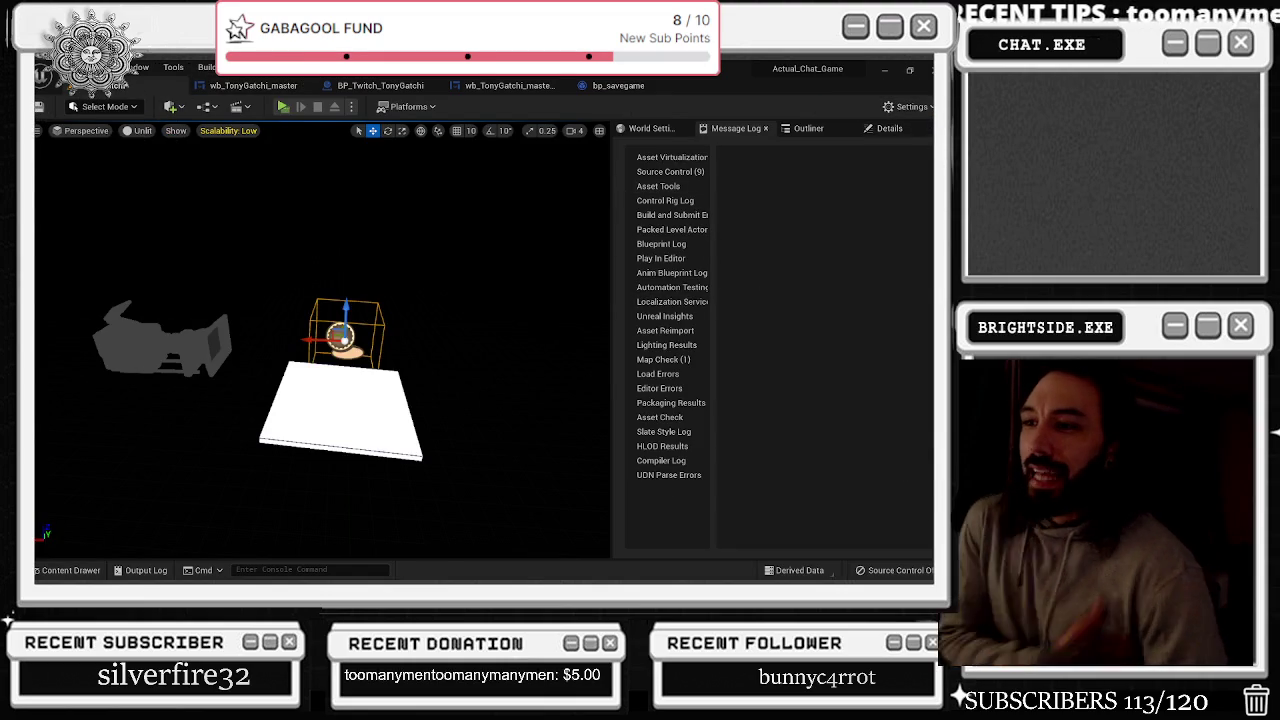
key(super+Down)
key(super+Down)
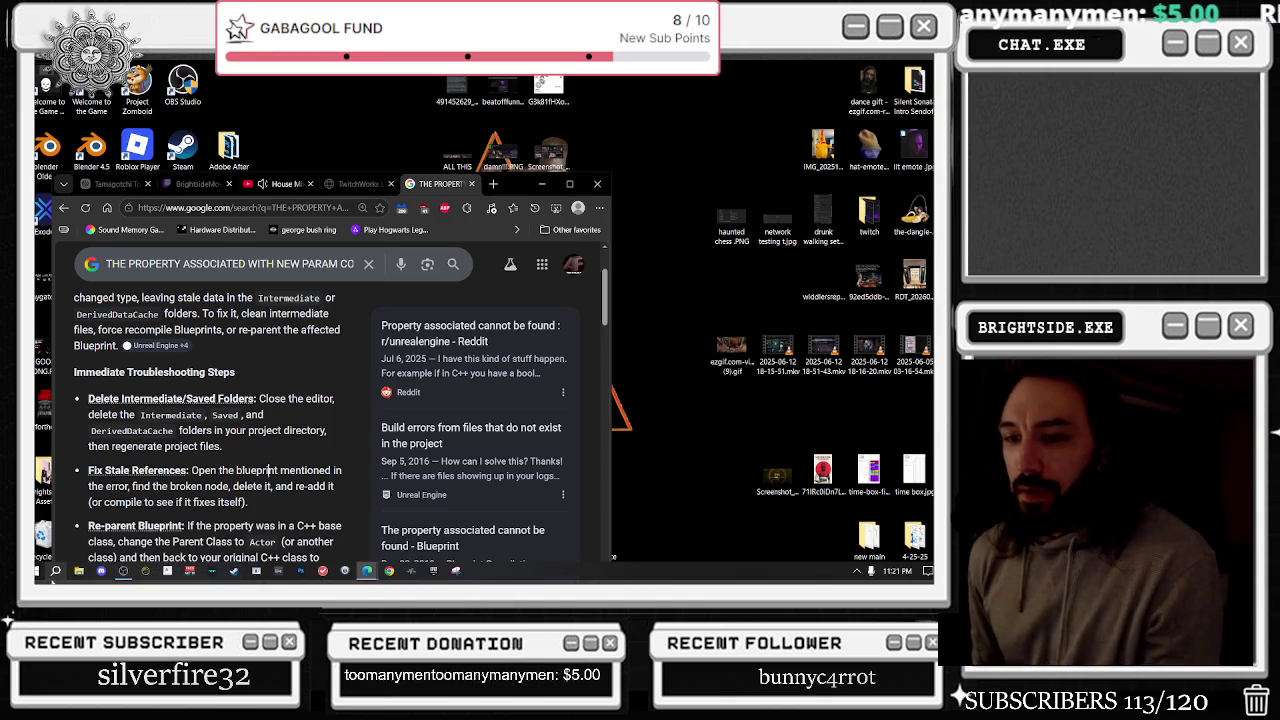
click(79, 571)
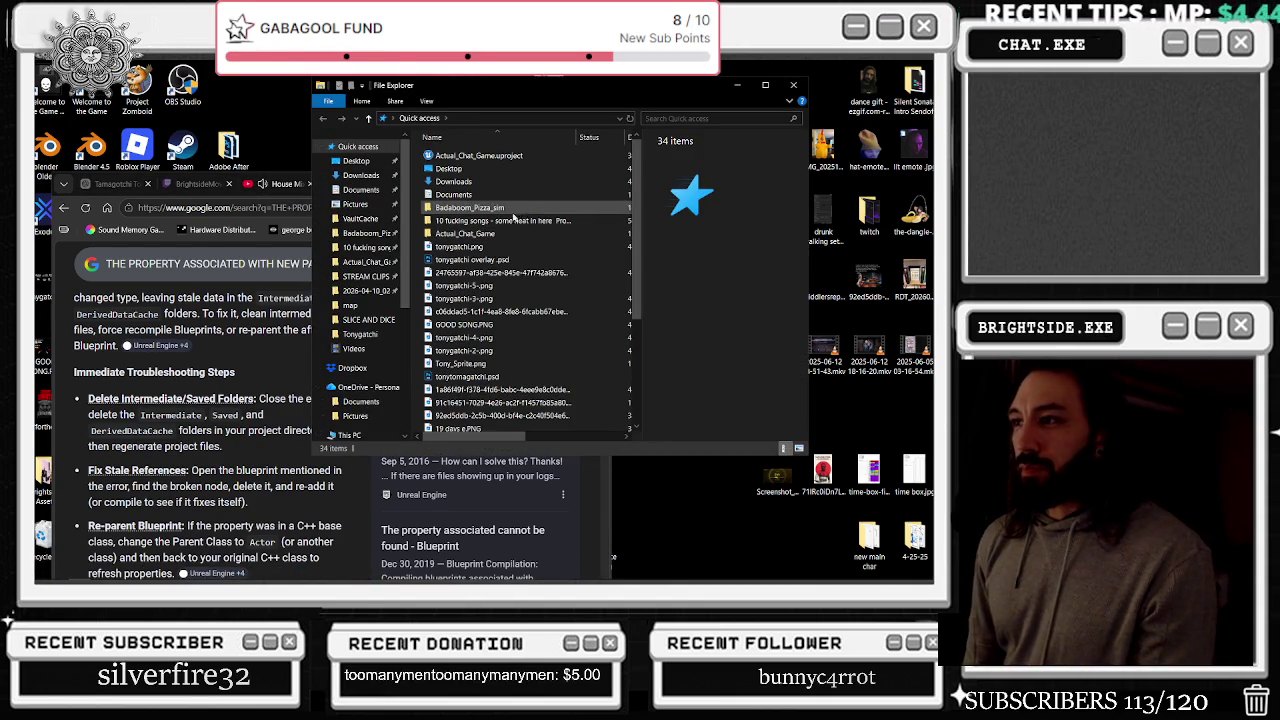
Look inside Actual_Chat_Game's Saved folder, then open its Intermediate folder
double_click(505, 234)
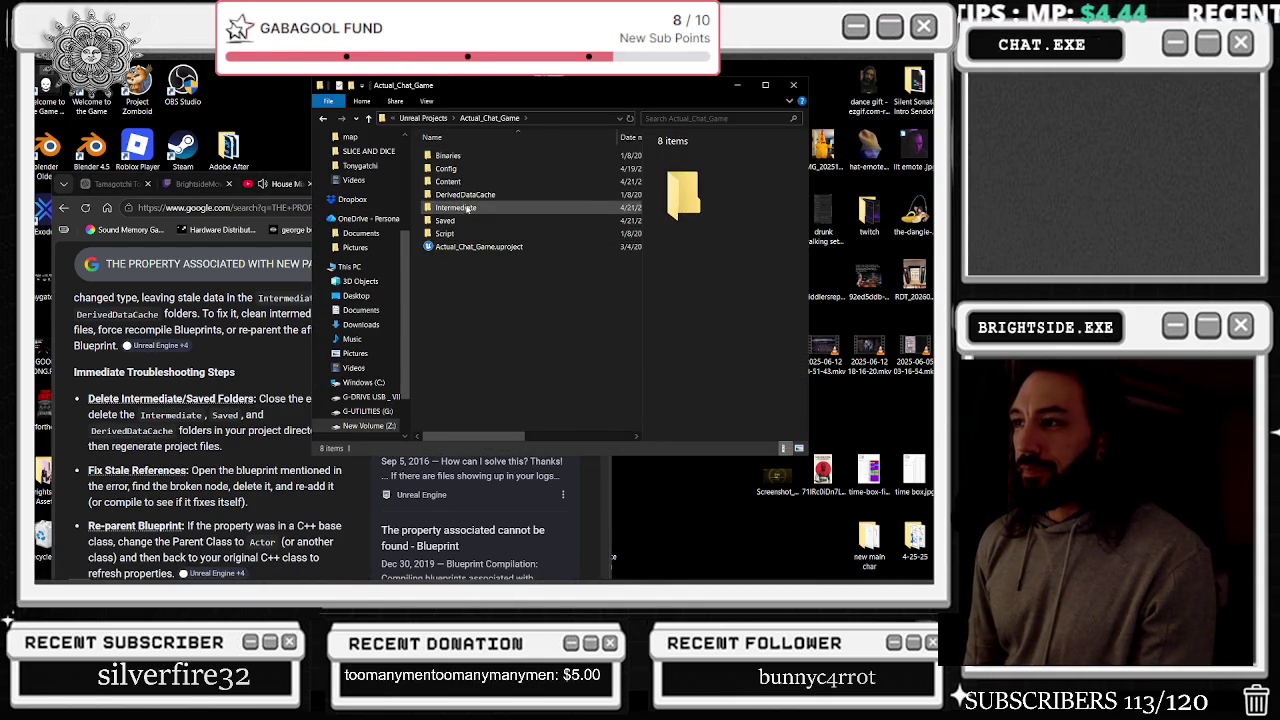
double_click(458, 220)
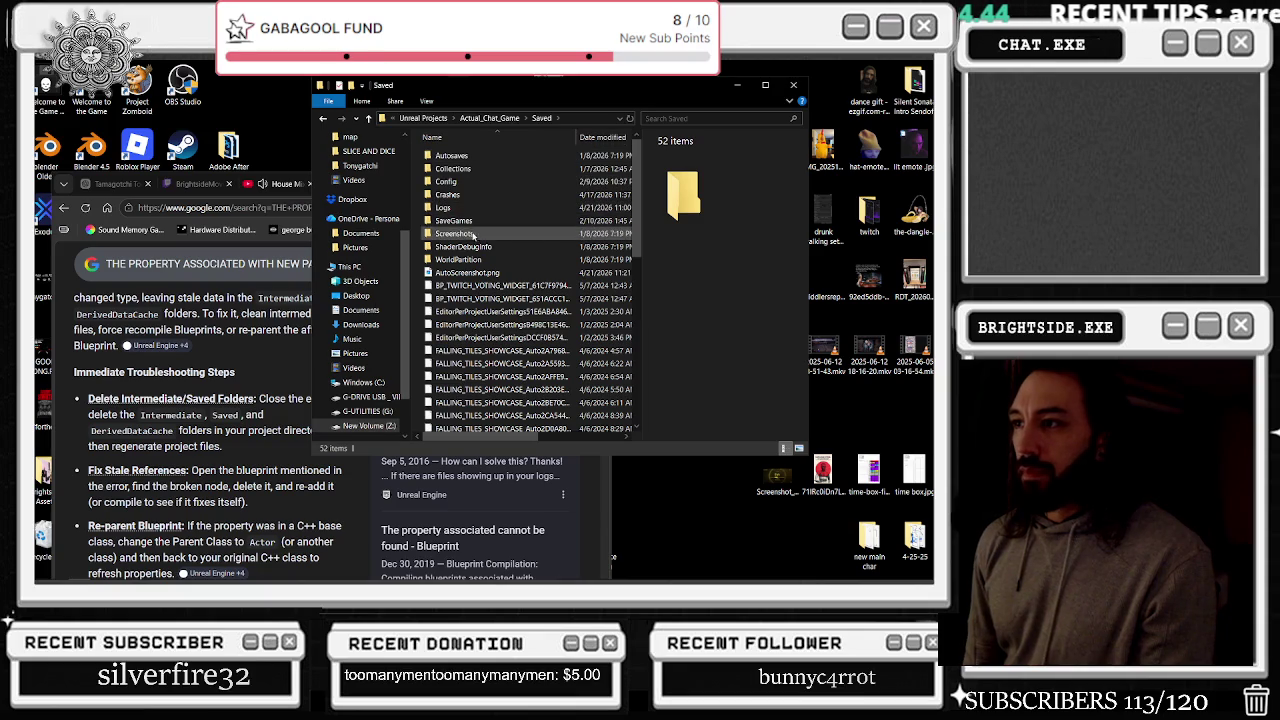
click(489, 118)
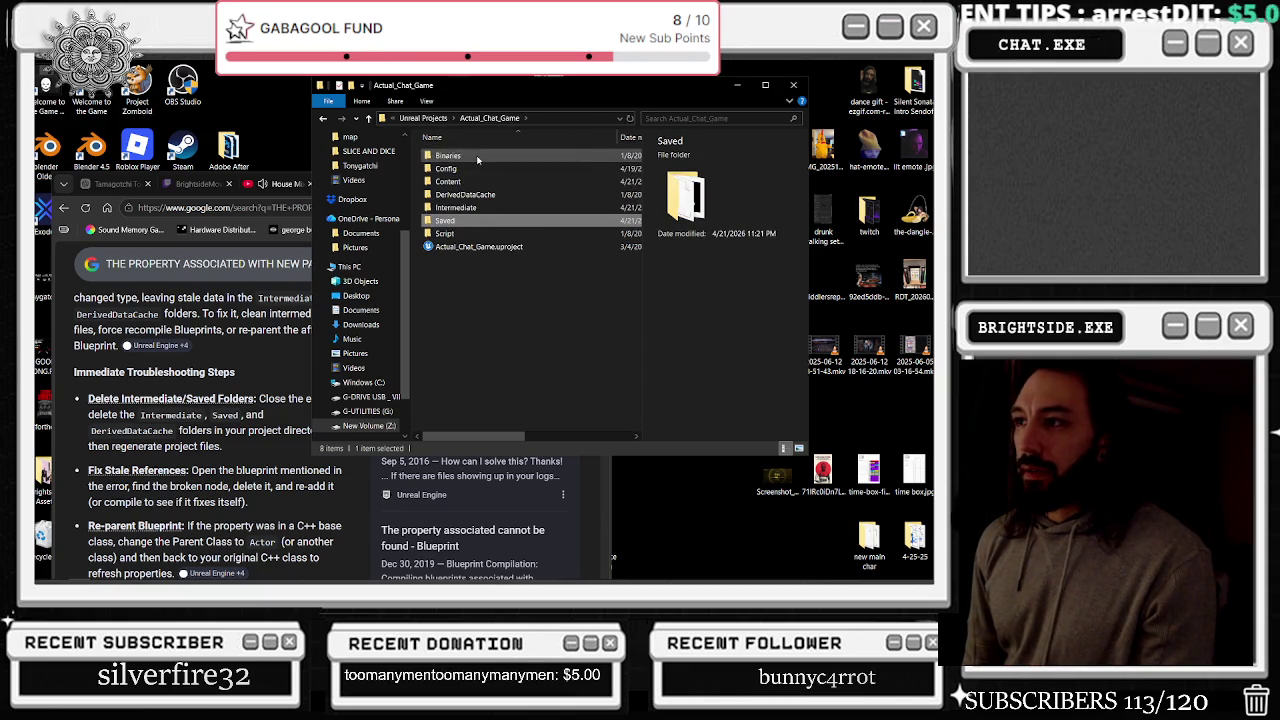
double_click(455, 207)
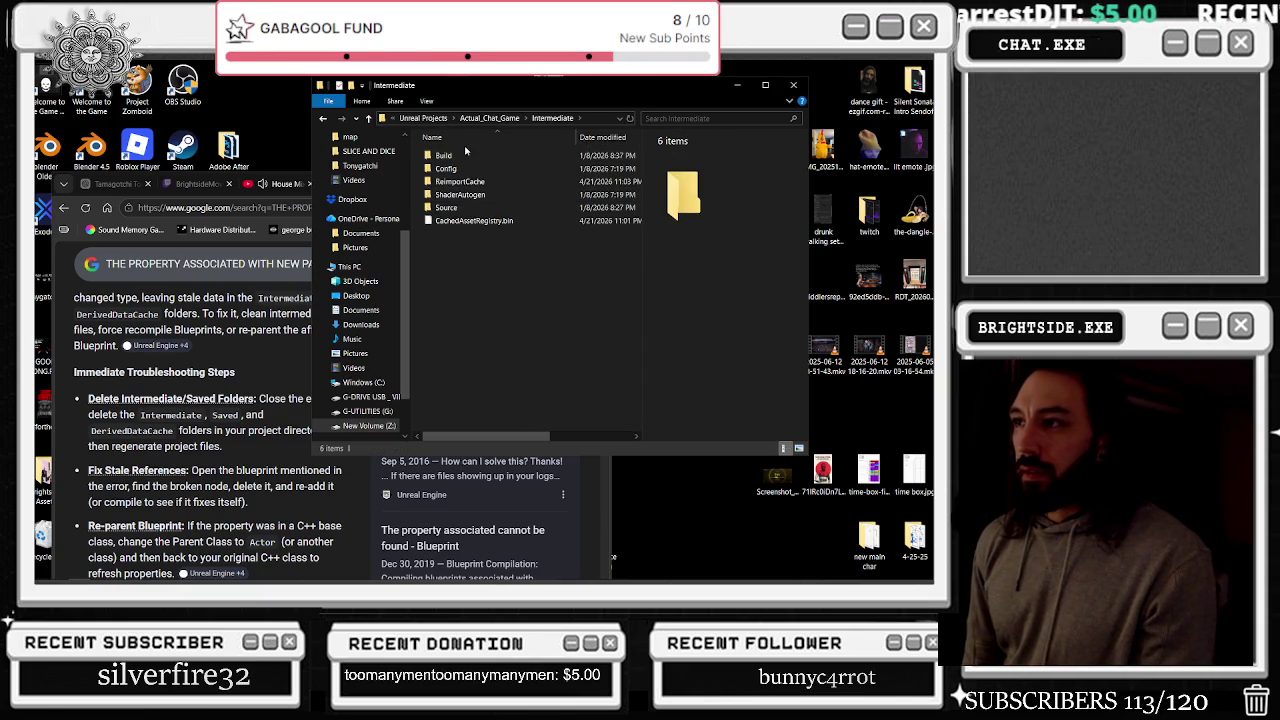
mouse_move(520, 97)
mouse_down()
mouse_move(633, 93)
mouse_move(613, 91)
mouse_move(602, 61)
mouse_move(608, 117)
mouse_move(561, 102)
mouse_up()
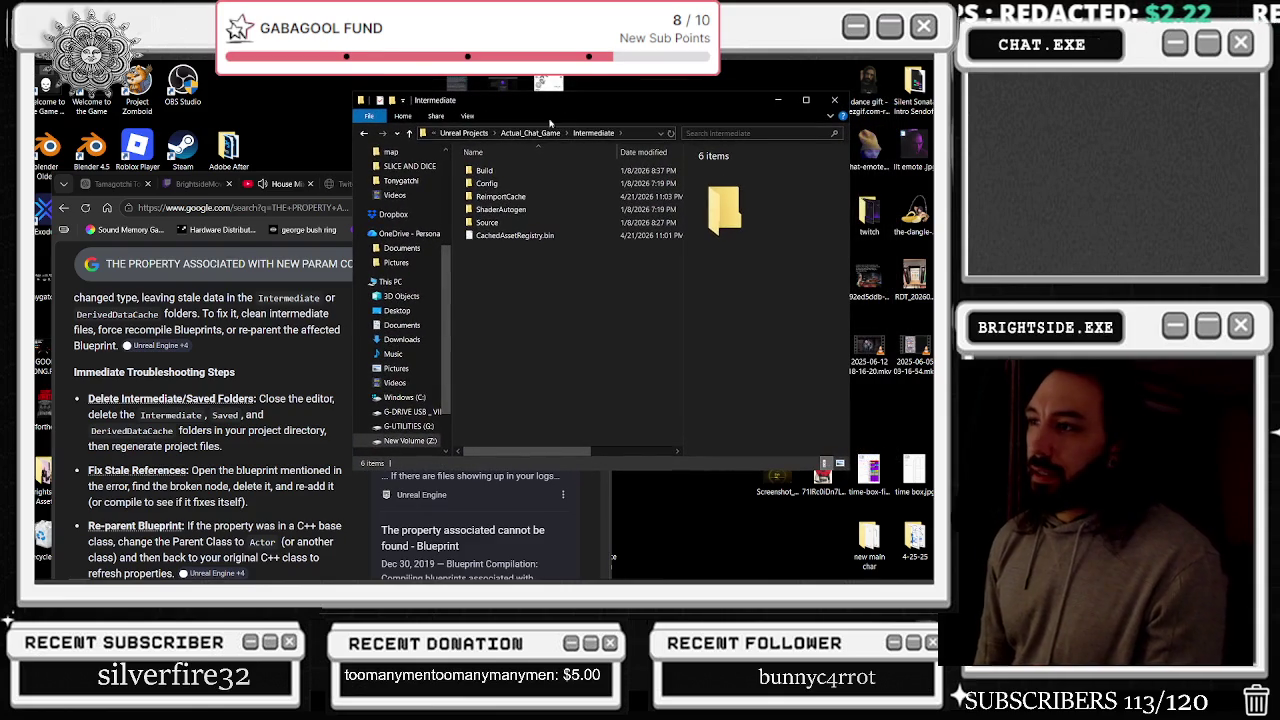
Select all six Intermediate items, from Build through CachedAssetRegistry.bin
click(541, 171)
shift+click(525, 237)
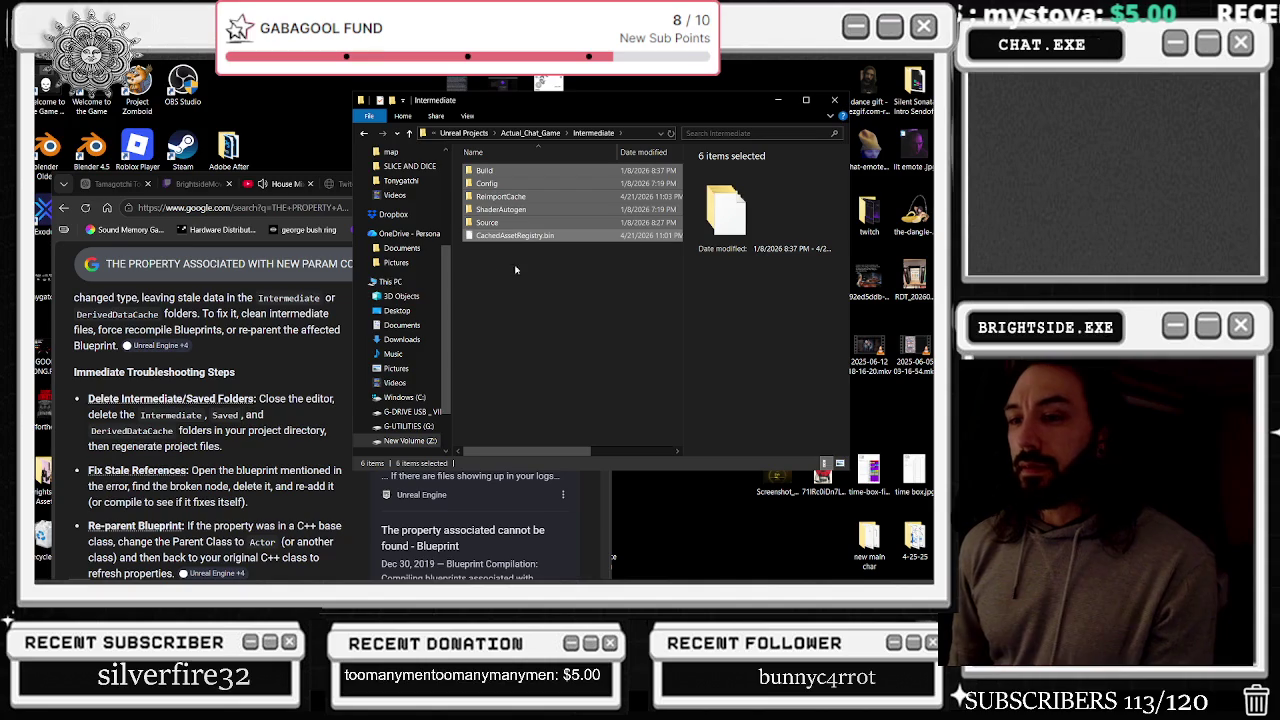
scroll(190, 356, down, 3)
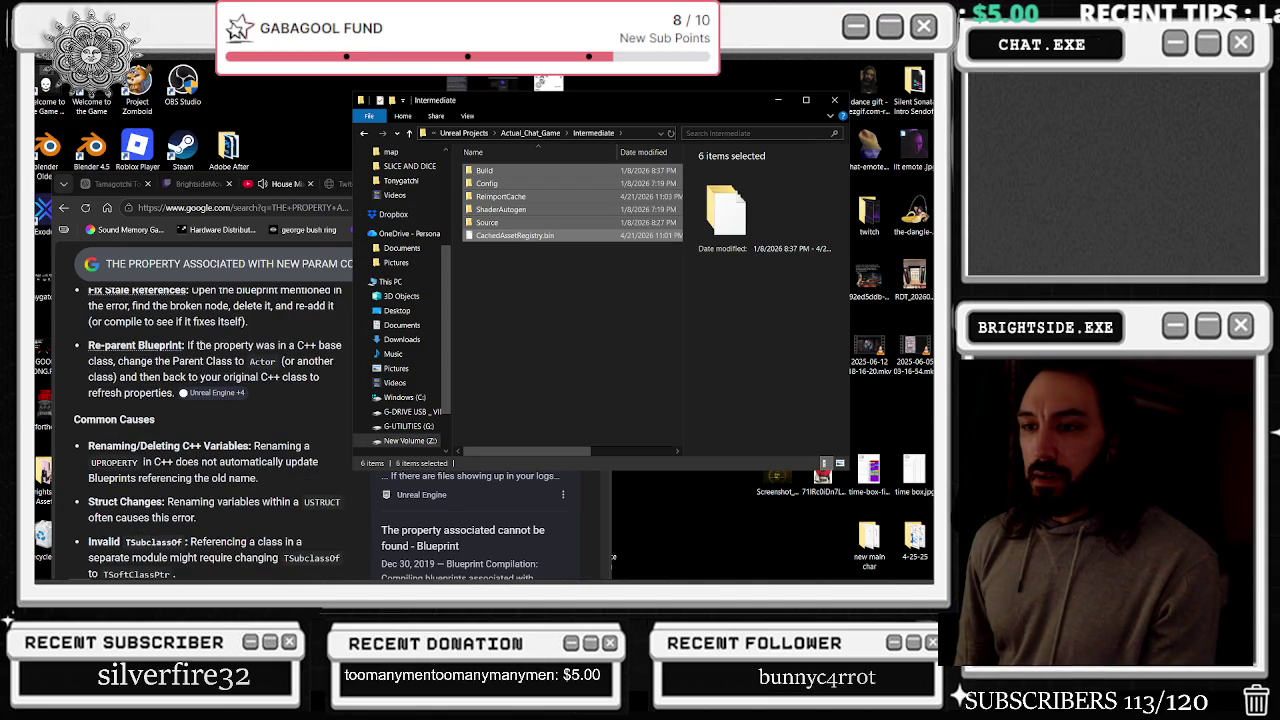
scroll(211, 343, up, 5)
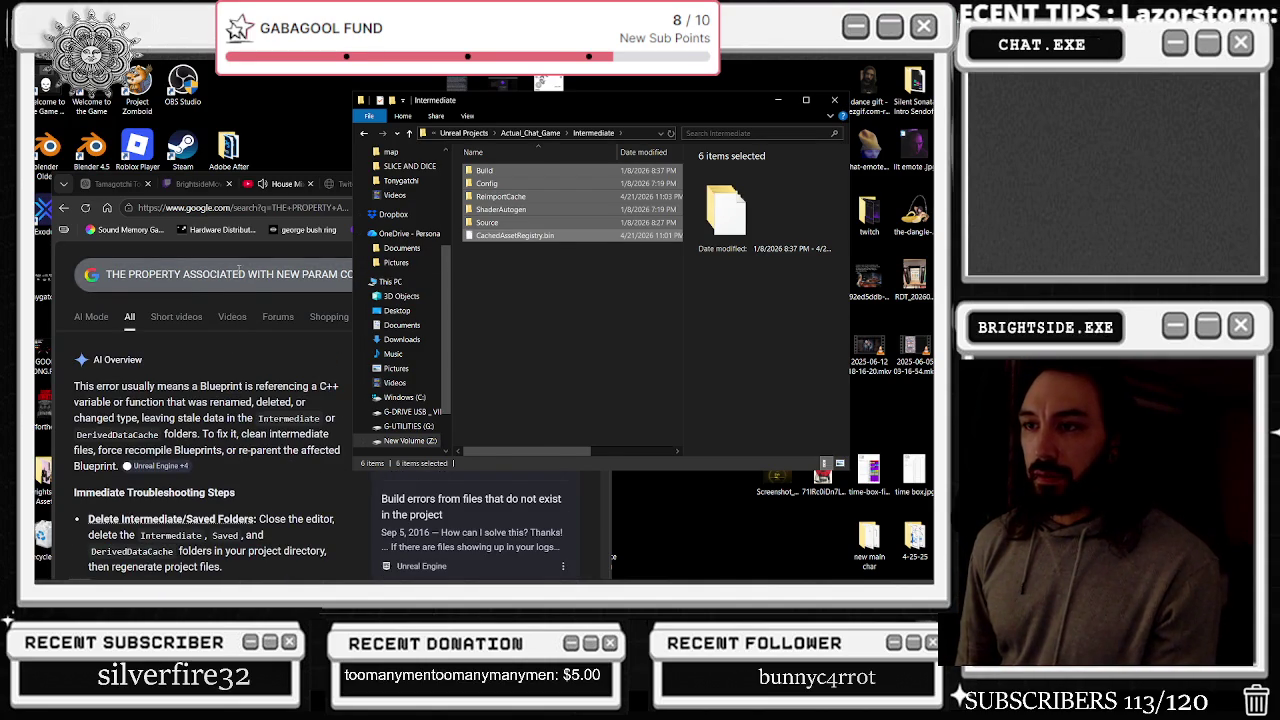
Search Google for 'safe to delete all of intermediate data unreal enigne 5'
click(238, 272)
key(ctrl+a)
text(safe )
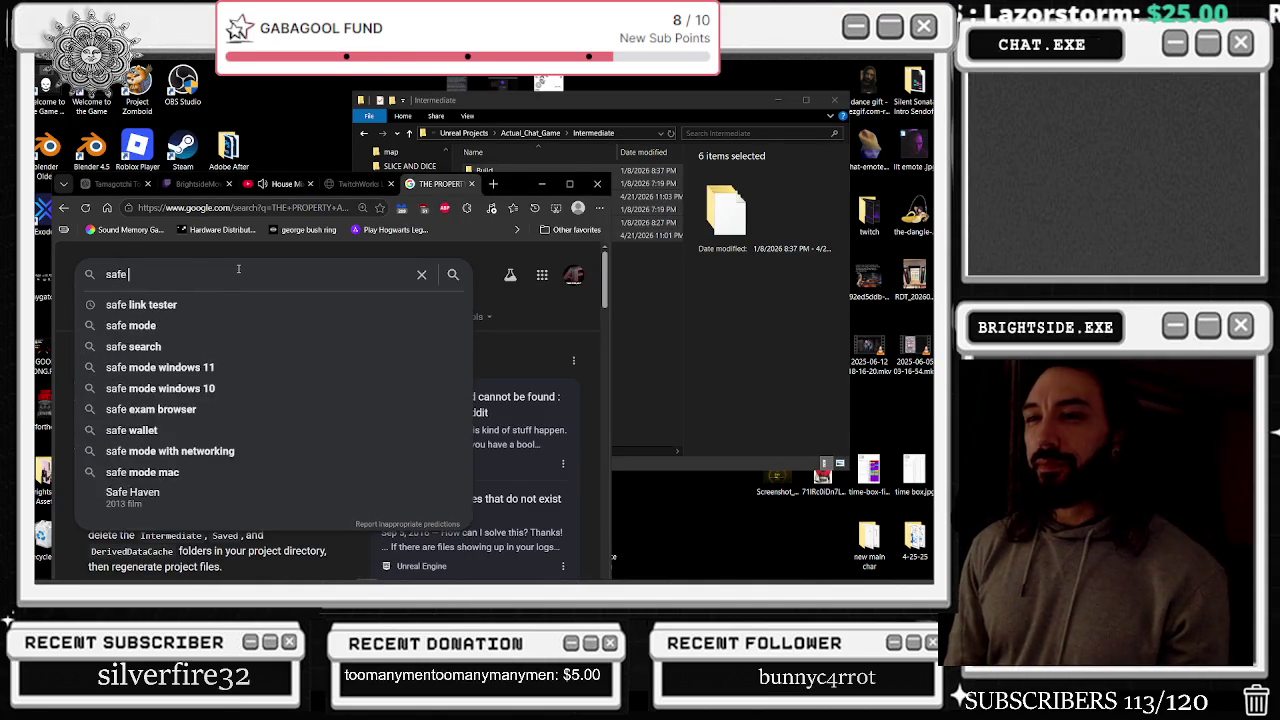
text(to delete a)
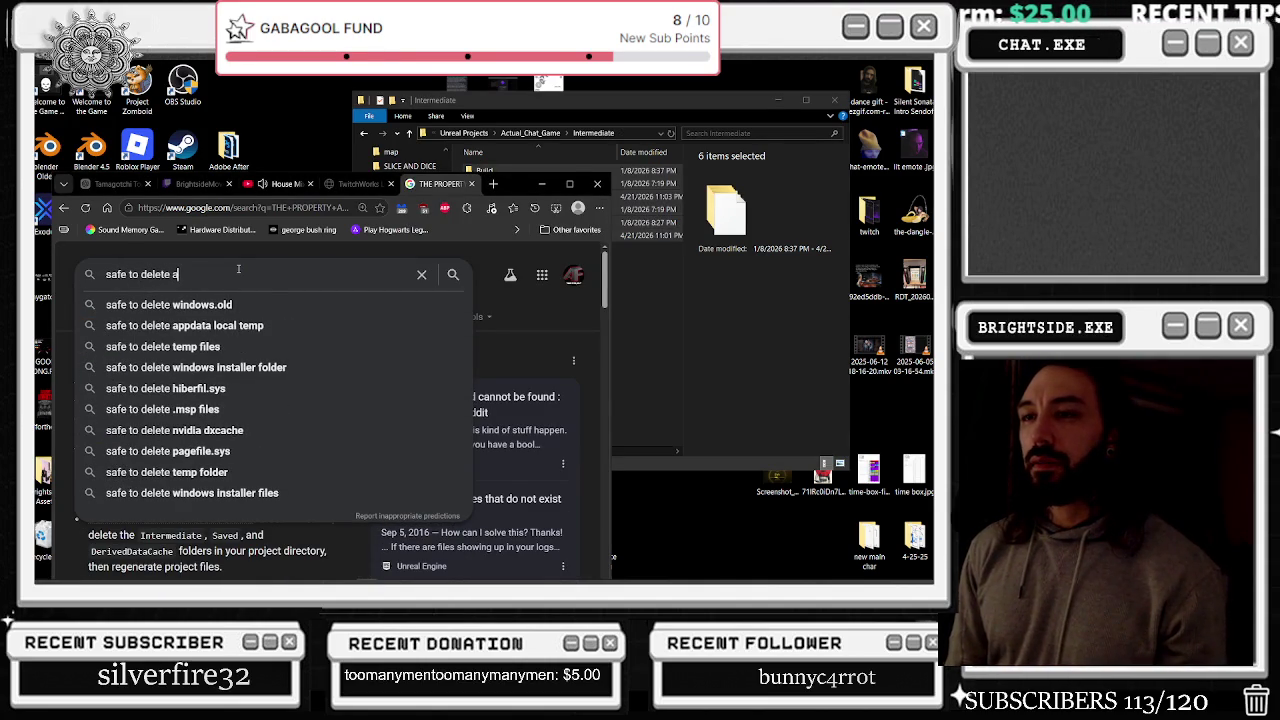
text(ll of intermediate )
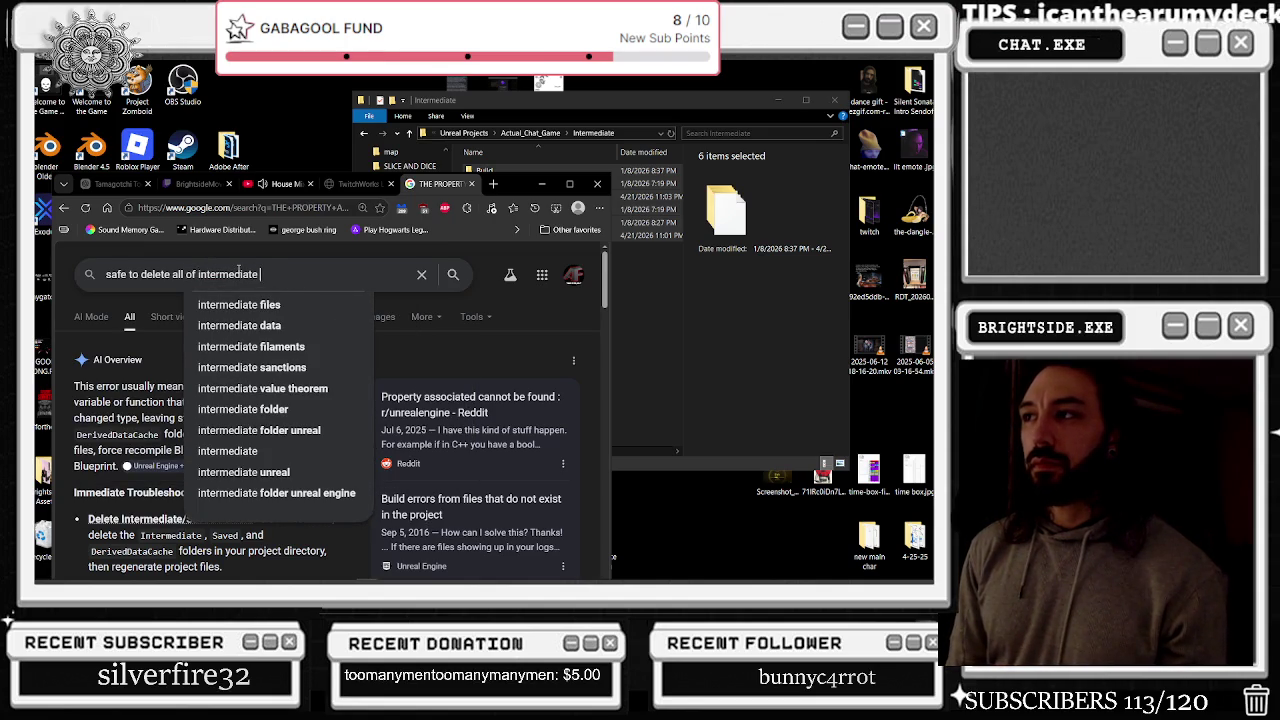
text(data unre)
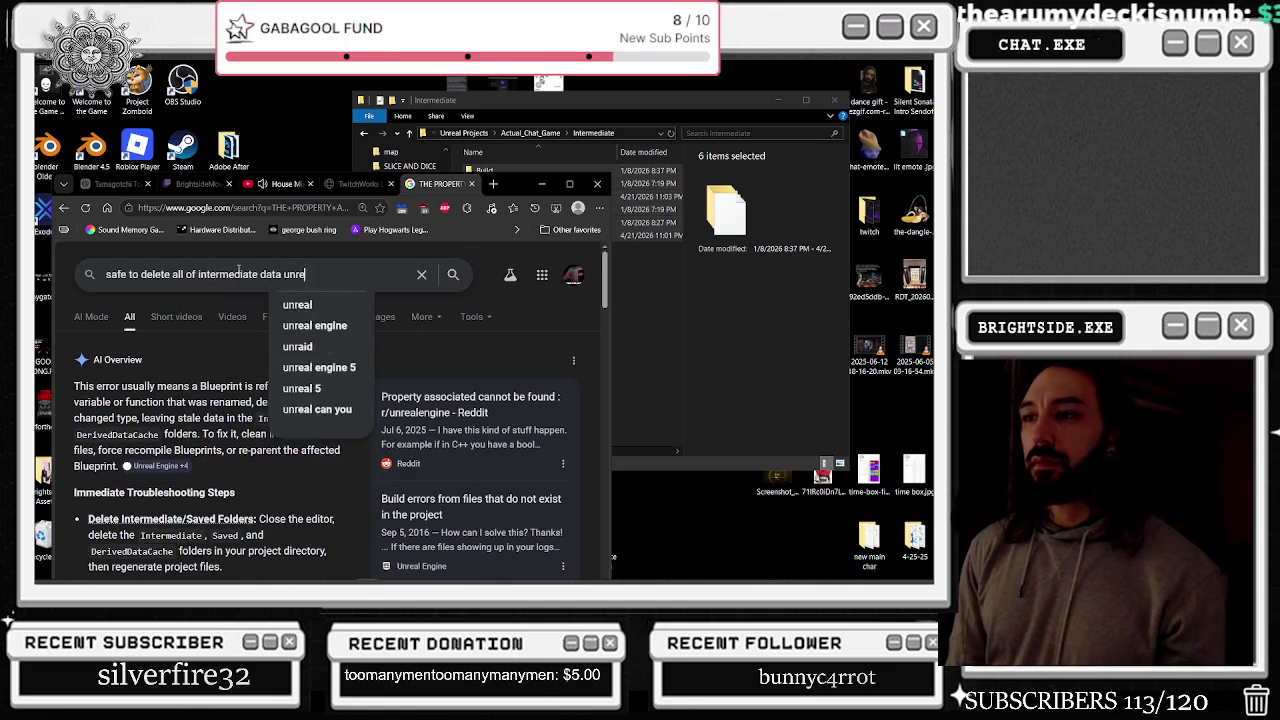
text(al enigne 5)
key(Return)
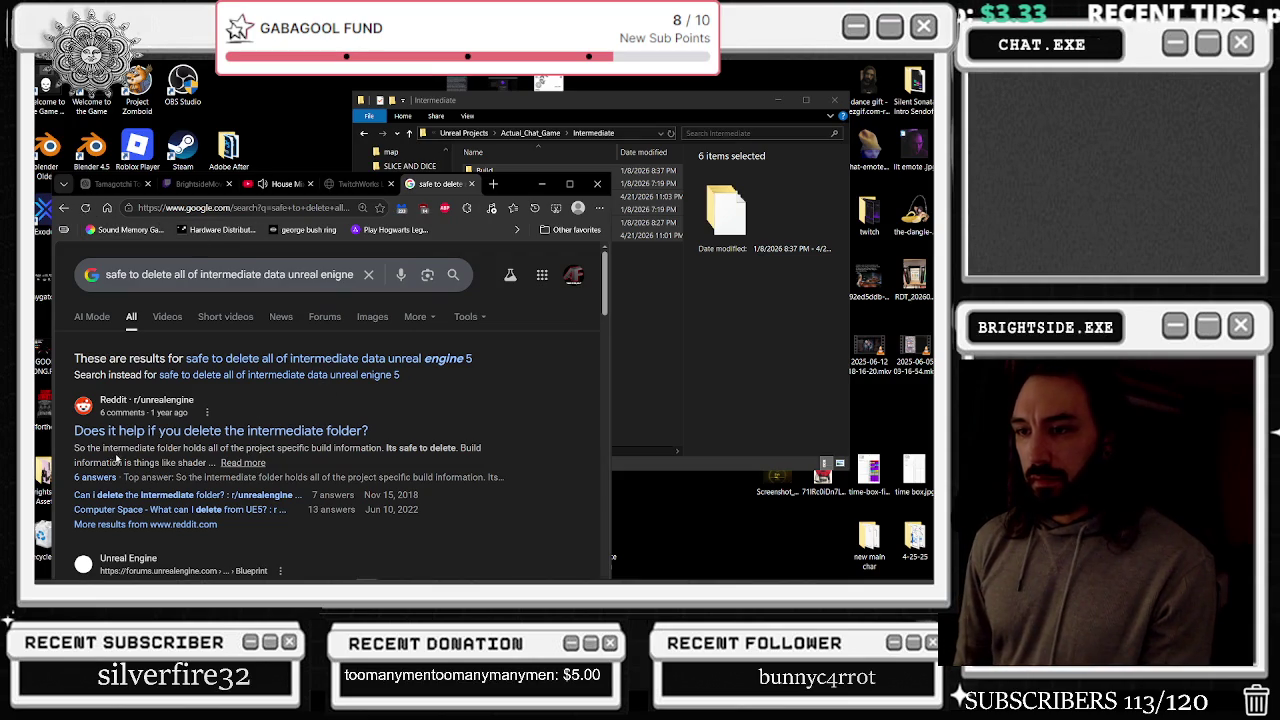
Read the answers on what is safe to delete and open the 'Folders safe to delete' forum thread
drag(181, 448, 279, 466)
drag(397, 466, 391, 449)
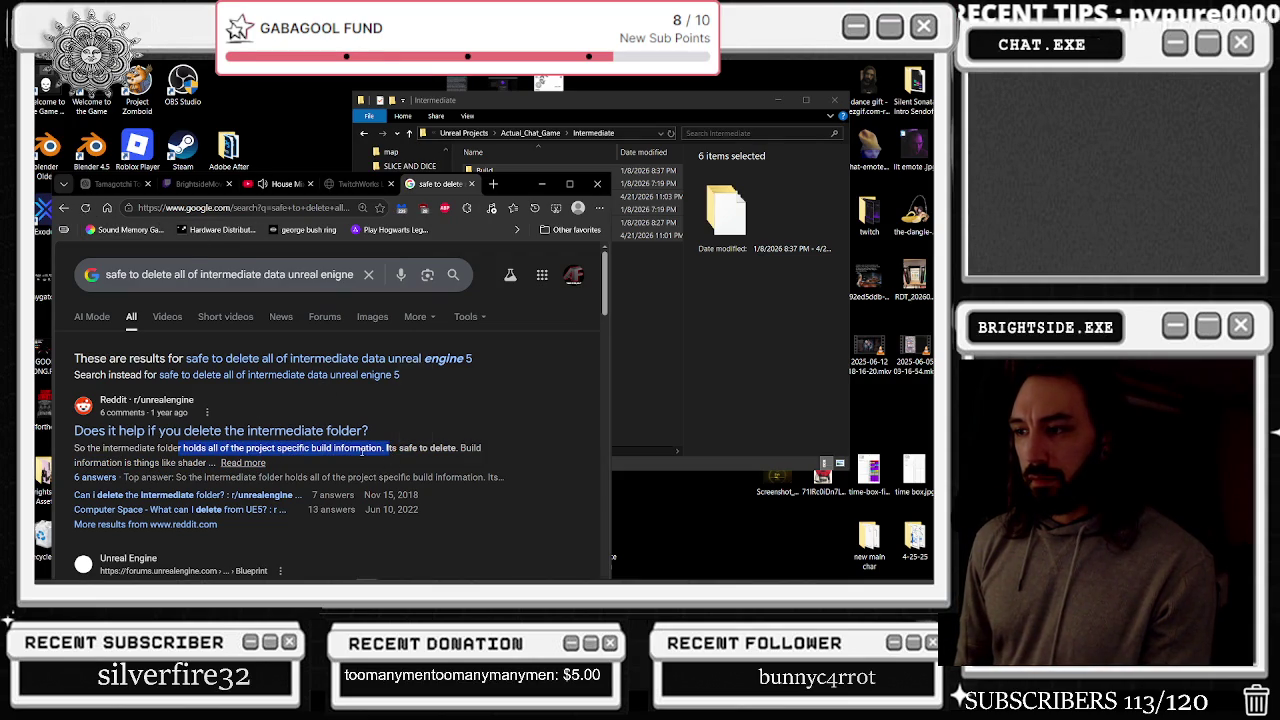
click(428, 448)
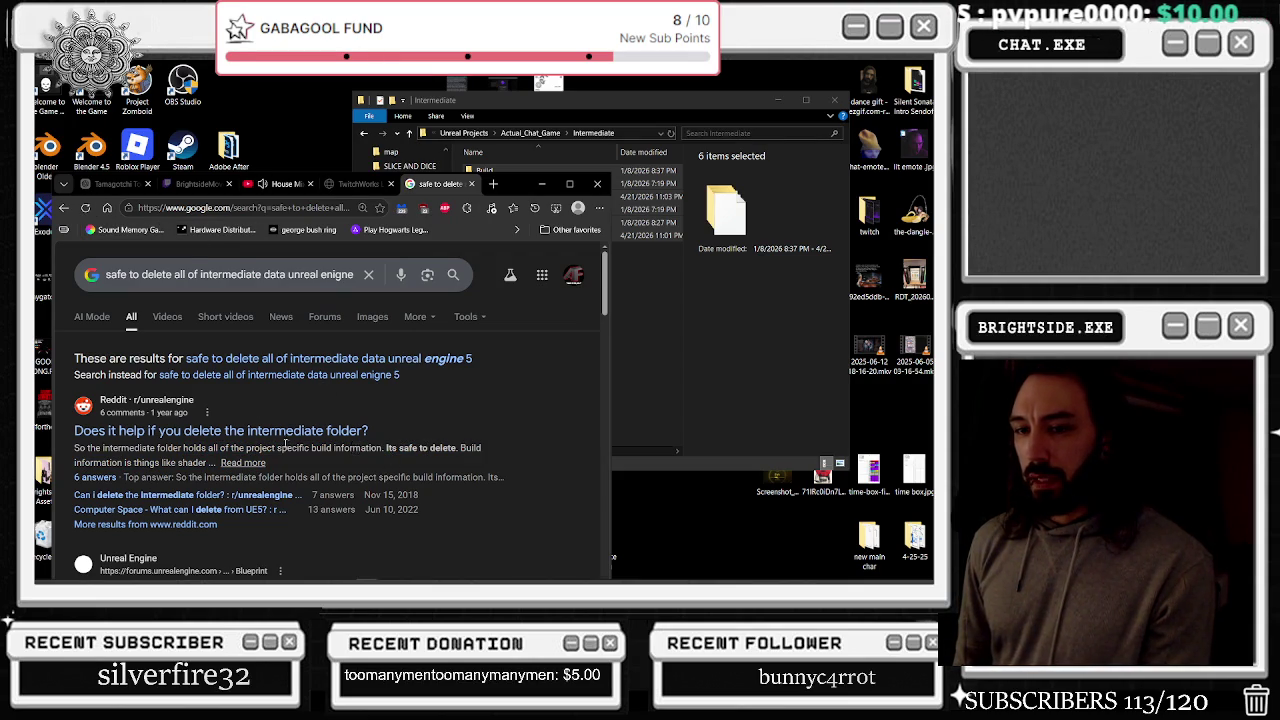
scroll(285, 443, down, 2)
mouse_move(207, 486)
mouse_down()
mouse_move(378, 518)
mouse_move(333, 500)
mouse_up()
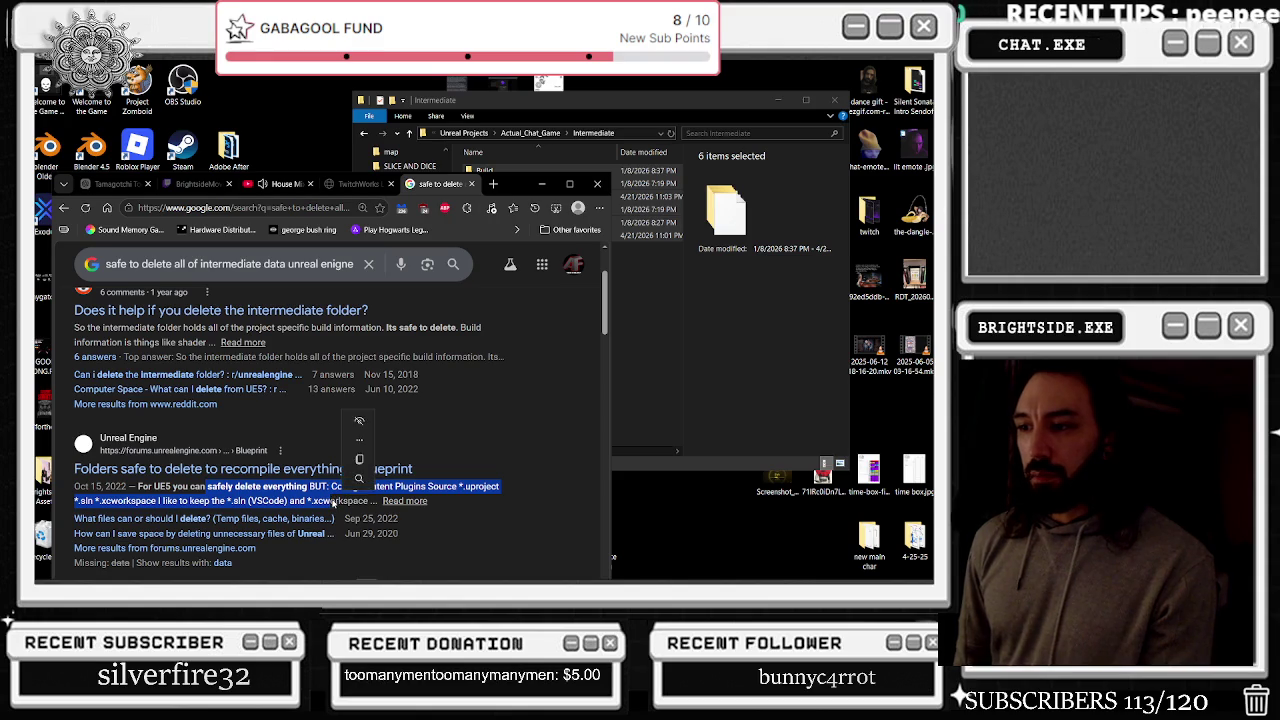
click(262, 470)
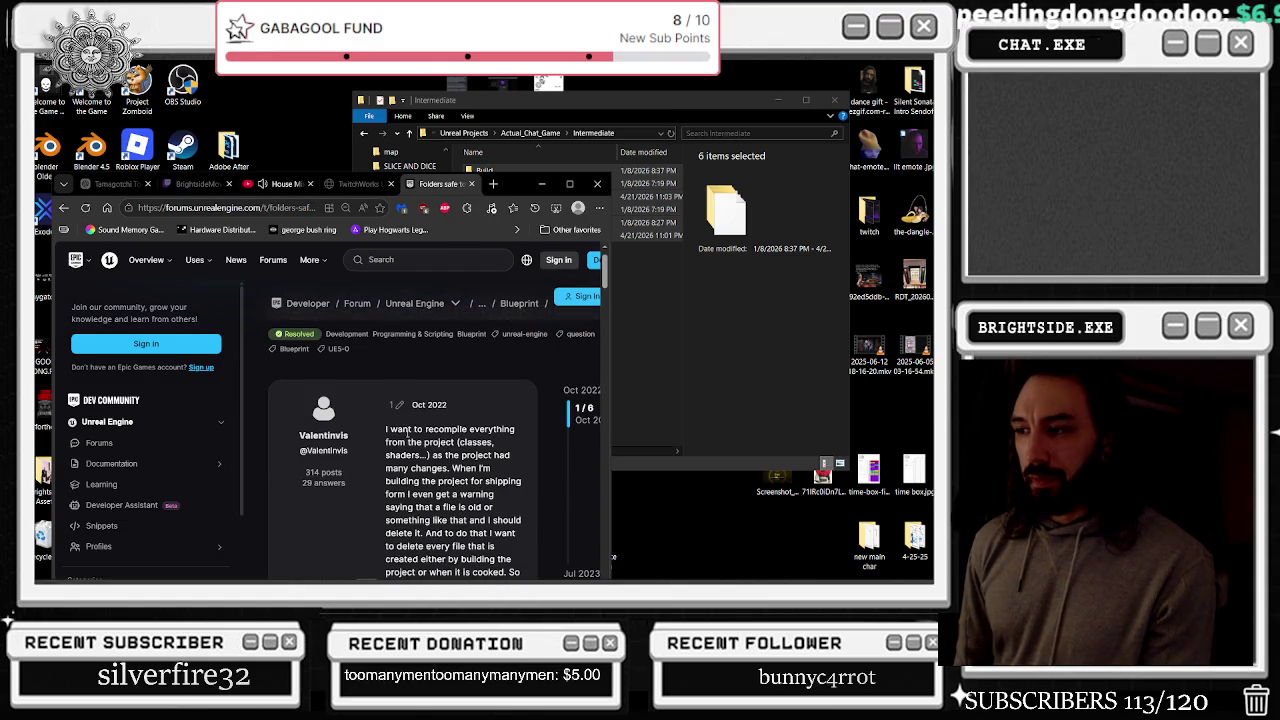
Read the forum replies on keeping the Source folder and on Blueprint projects
scroll(408, 434, down, 1)
scroll(430, 448, down, 5)
scroll(429, 451, down, 2)
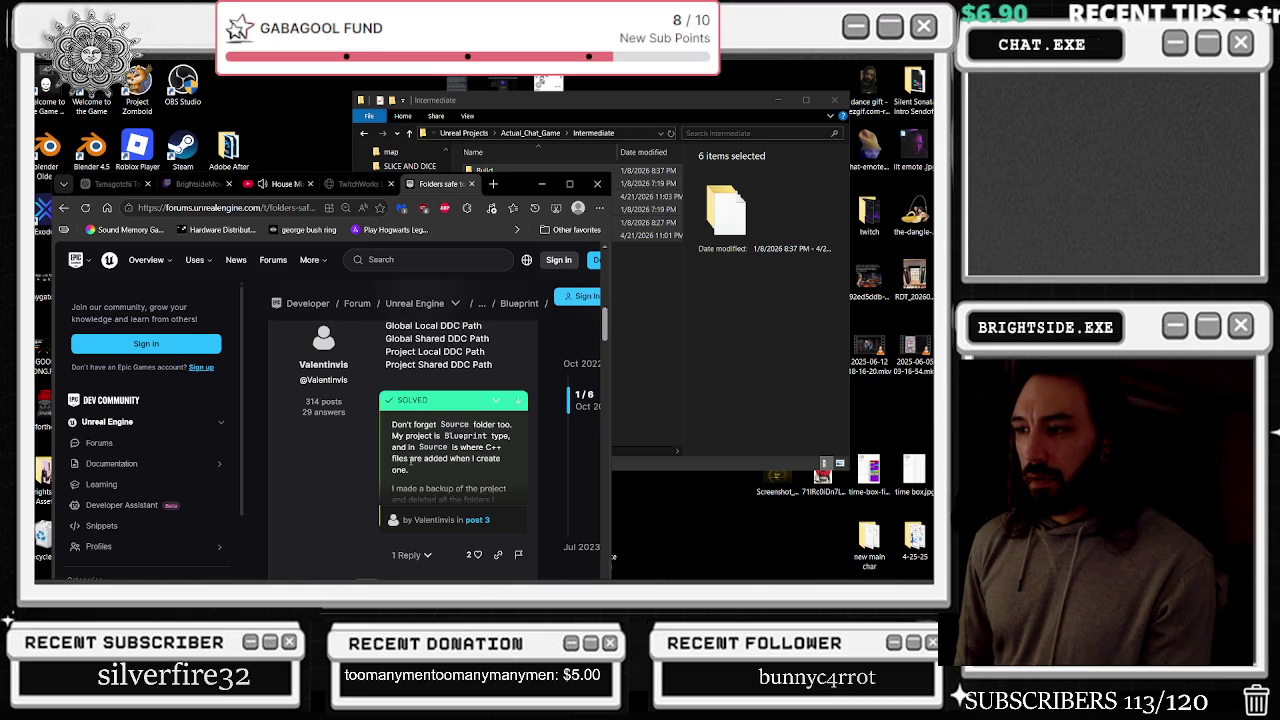
mouse_move(393, 424)
mouse_down()
mouse_move(465, 436)
mouse_move(499, 471)
mouse_up()
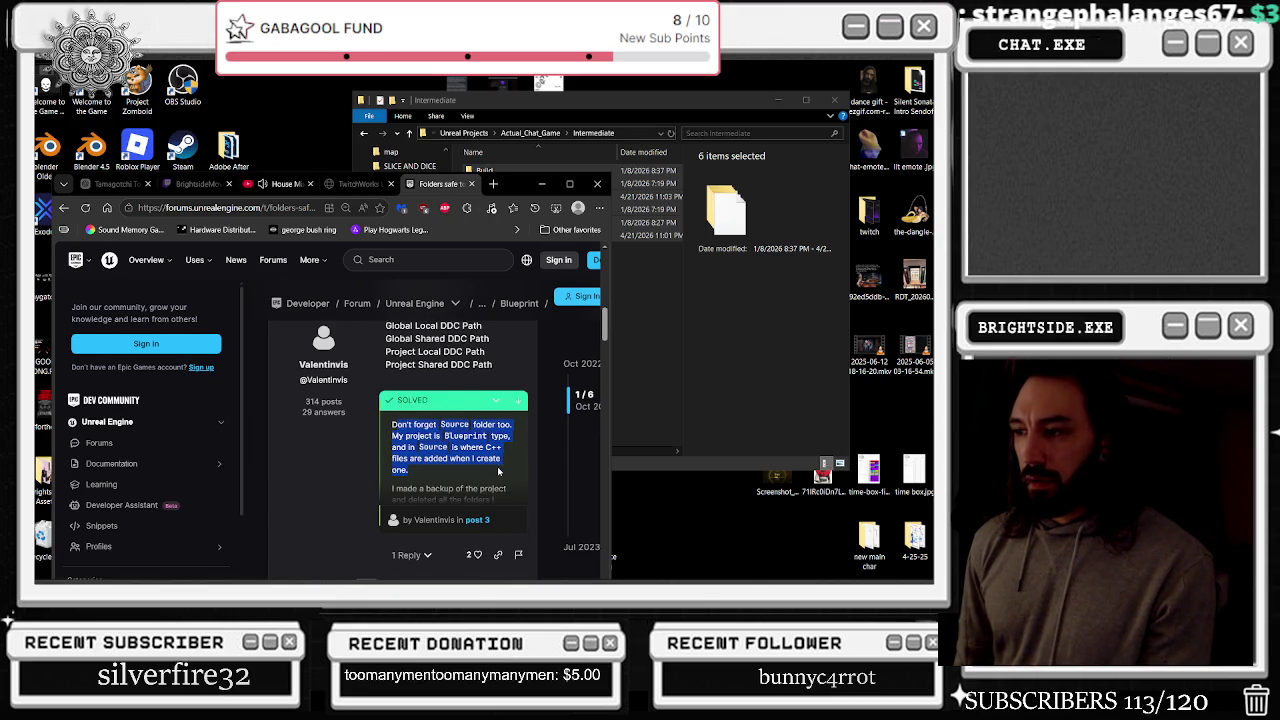
click(673, 421)
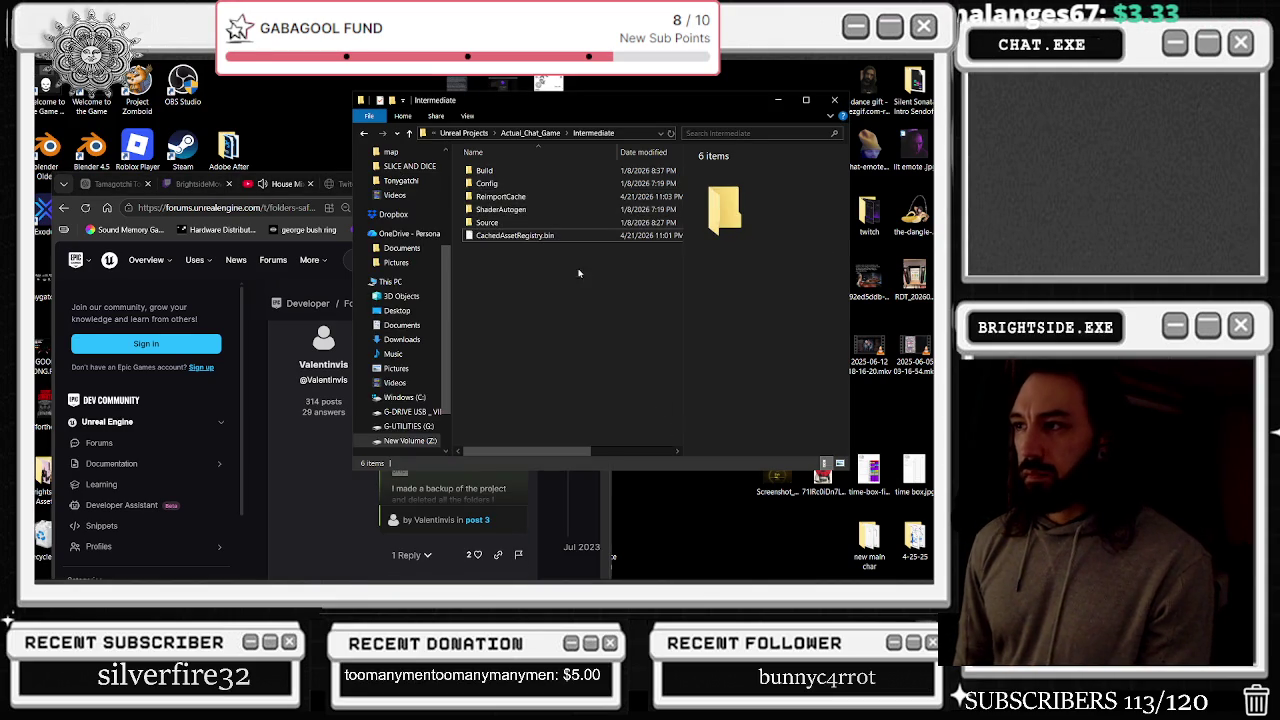
click(349, 488)
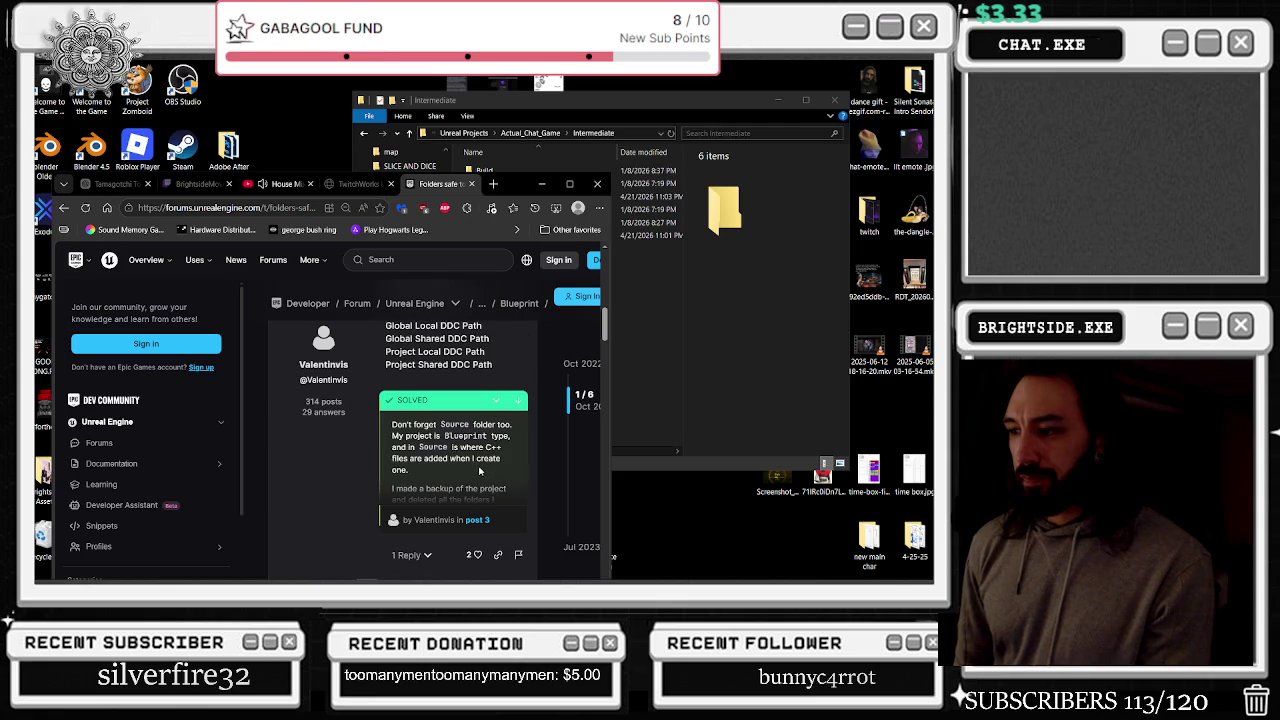
scroll(479, 471, down, 5)
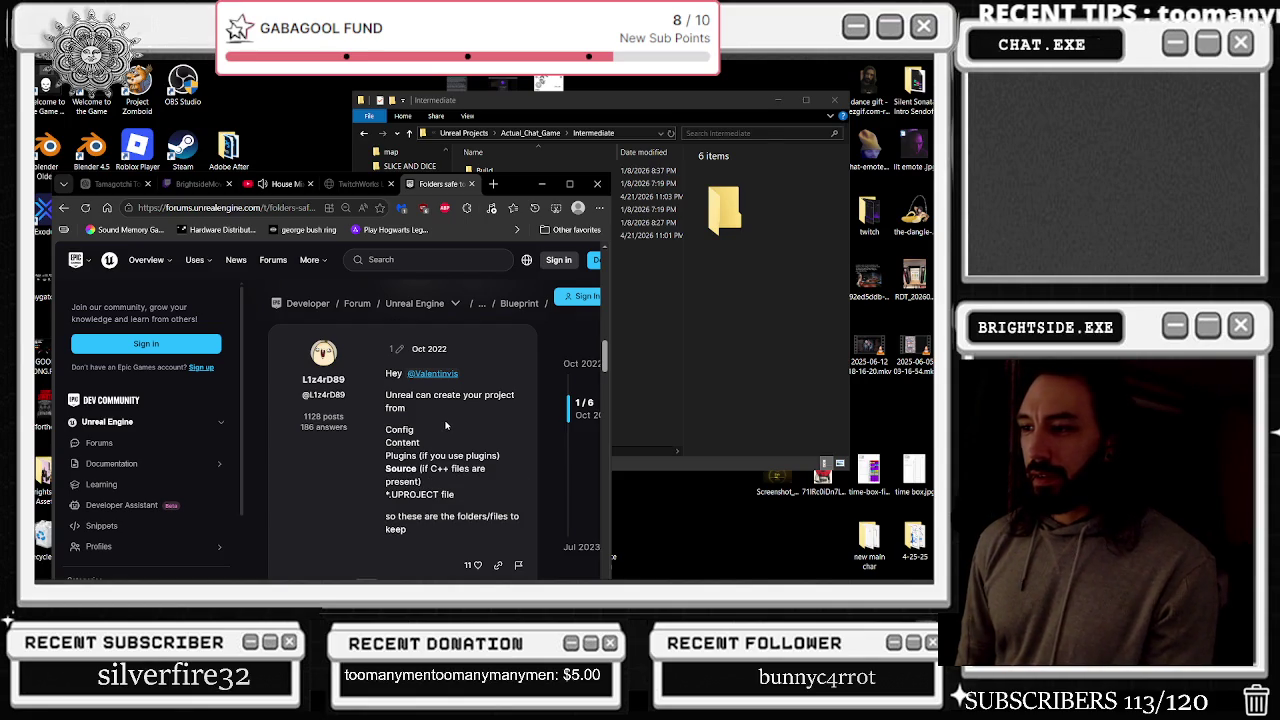
scroll(444, 425, down, 3)
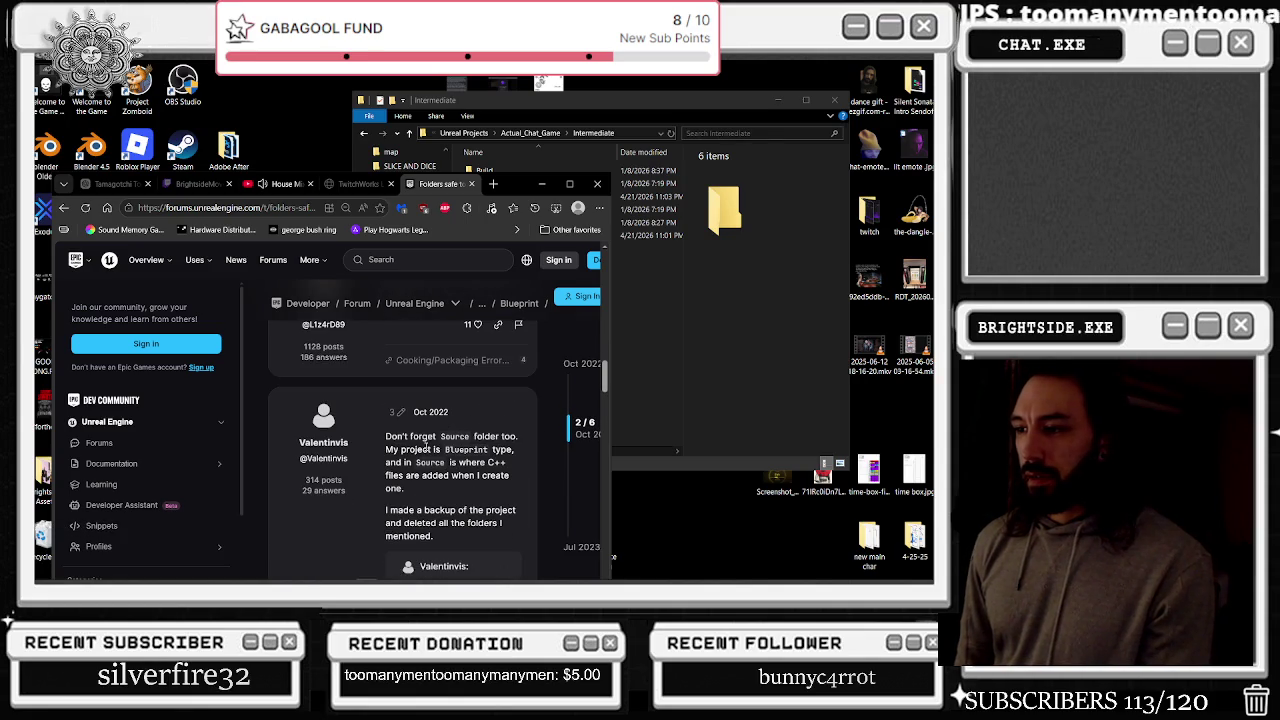
mouse_move(443, 450)
mouse_down()
mouse_move(500, 476)
mouse_move(470, 476)
mouse_up()
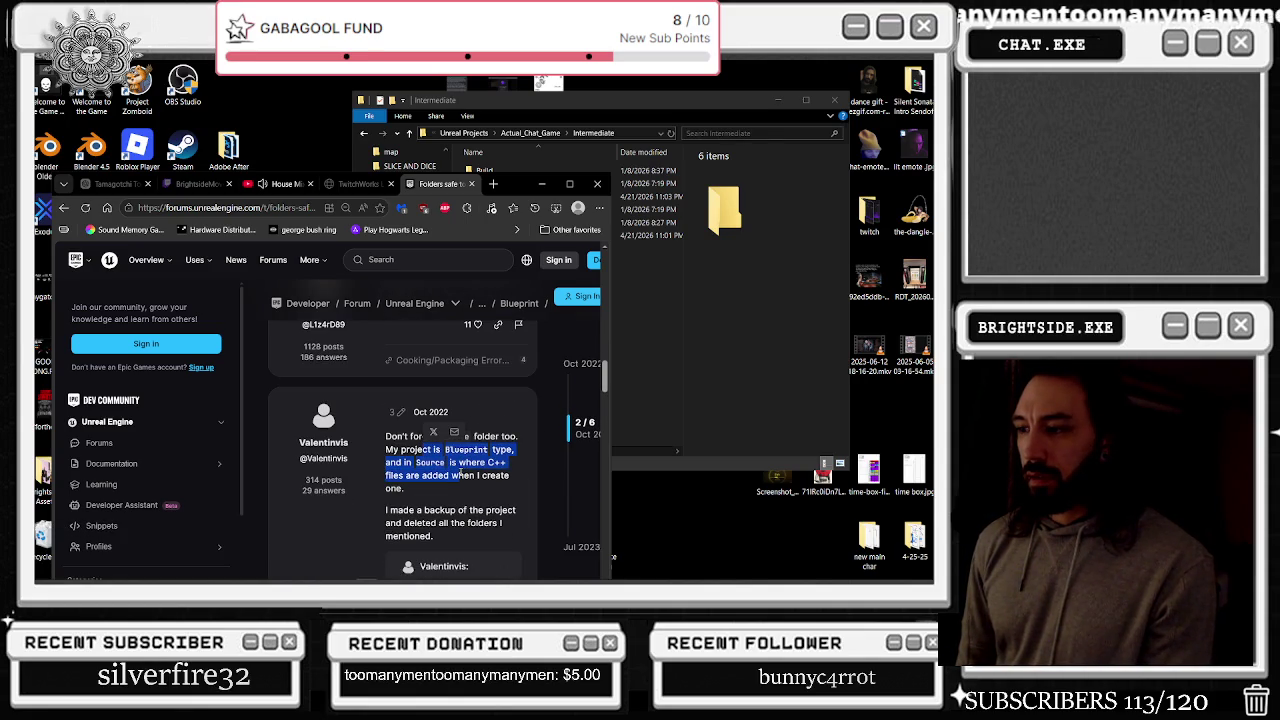
click(437, 510)
Zoom the thread to 80%, read the remaining replies, and return to the Google results
key(ctrl+minus)
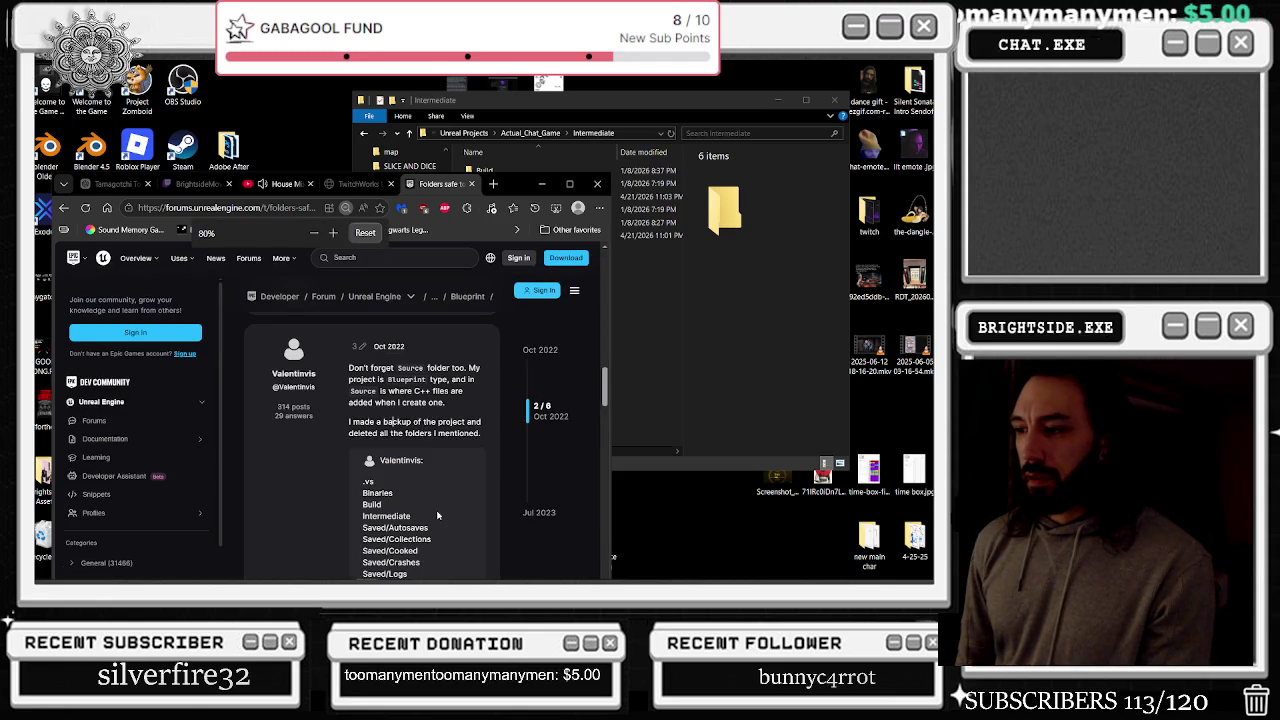
scroll(437, 515, down, 2)
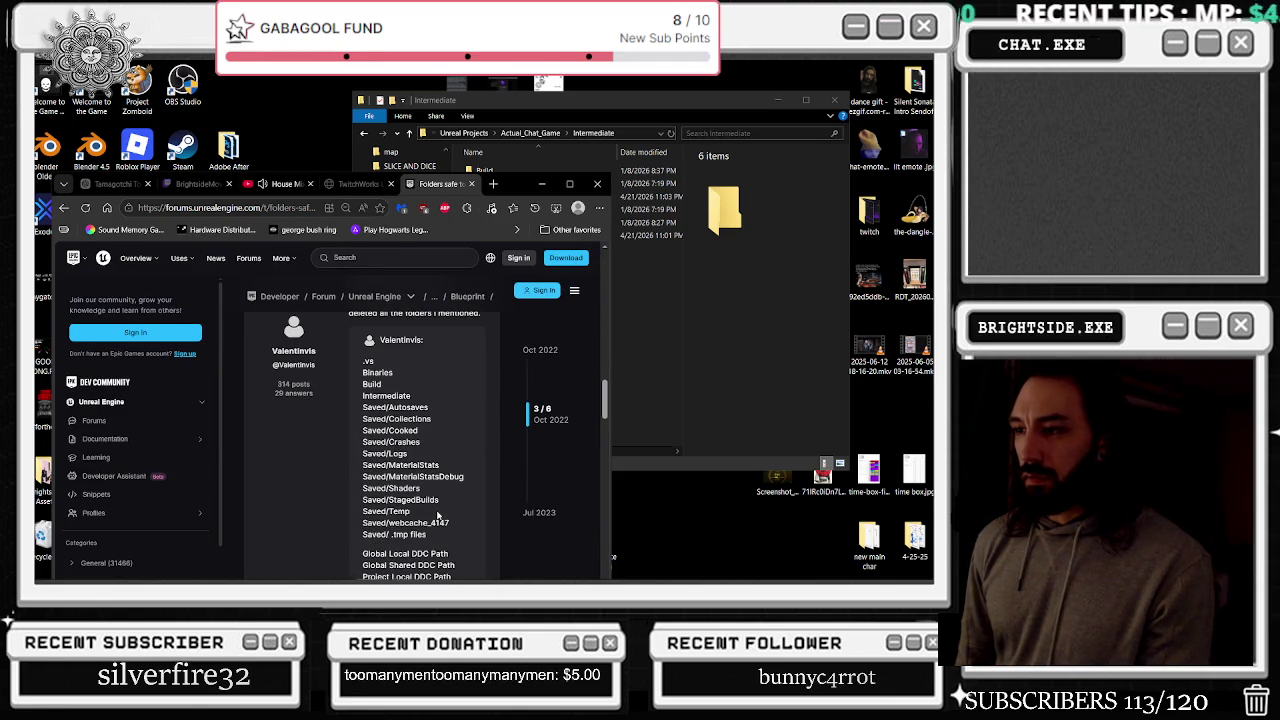
key(ctrl+0)
scroll(437, 515, down, 1)
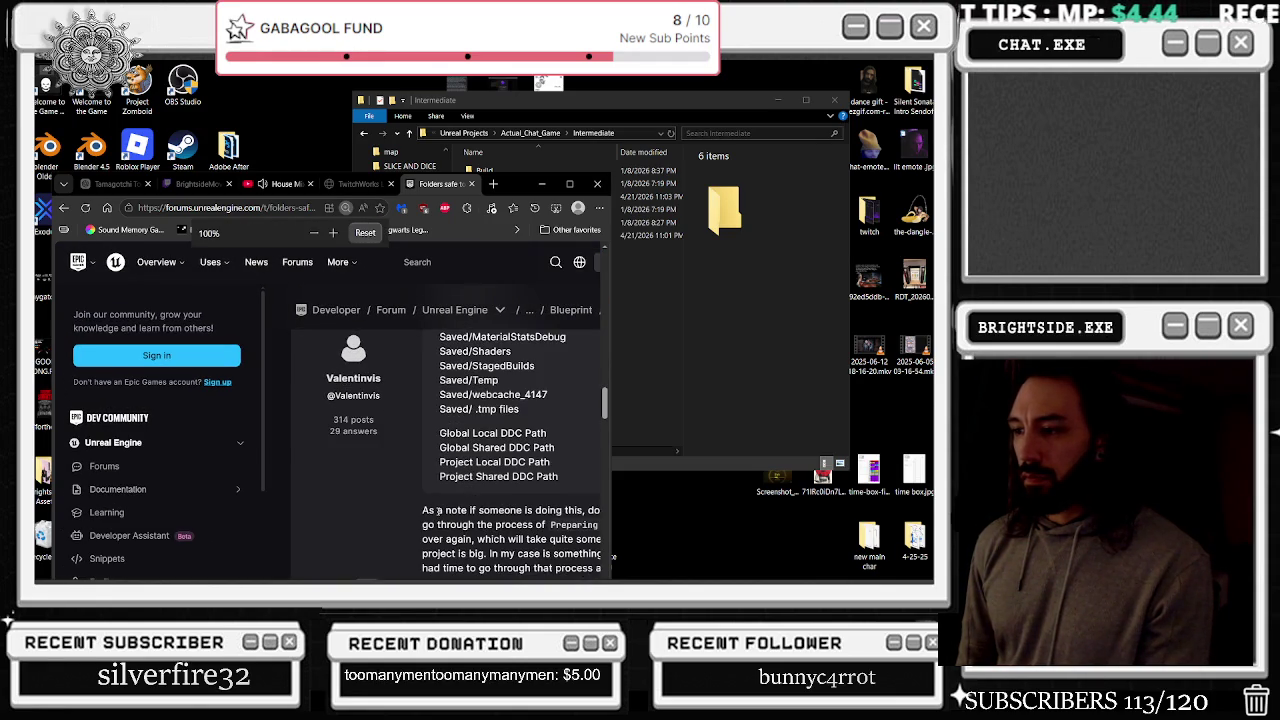
key(ctrl+minus)
key(ctrl+minus)
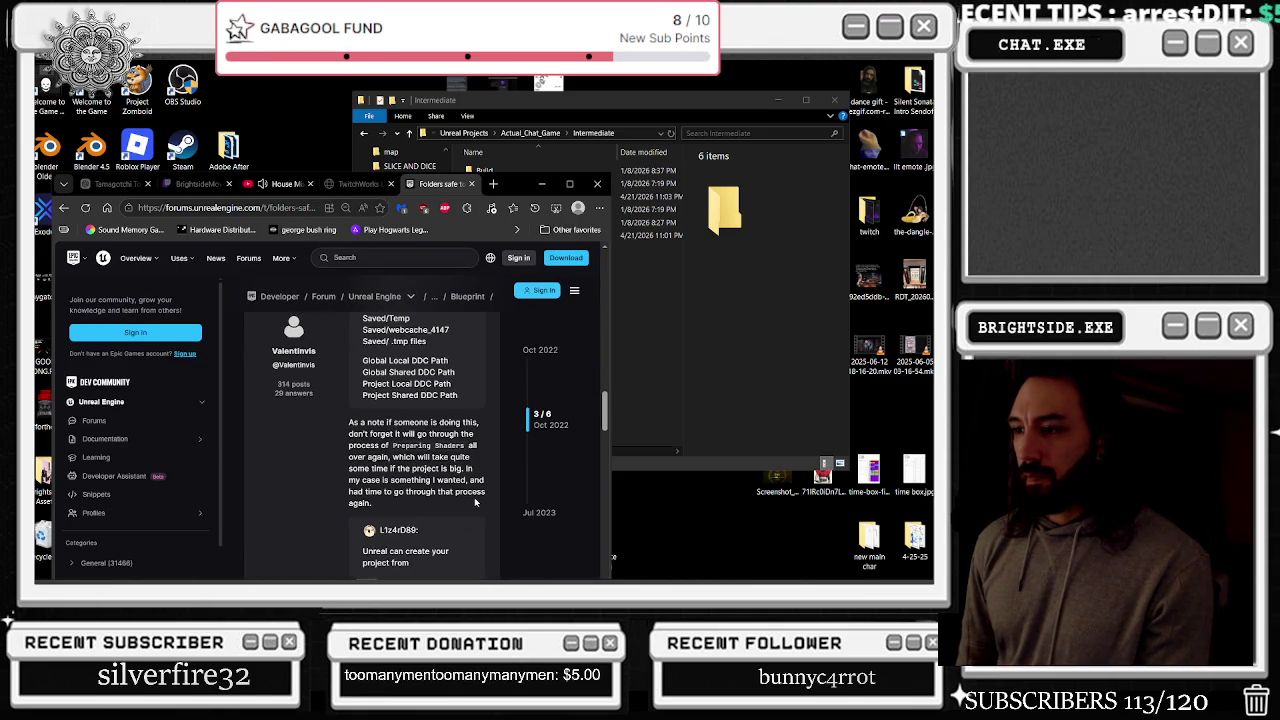
scroll(475, 502, down, 5)
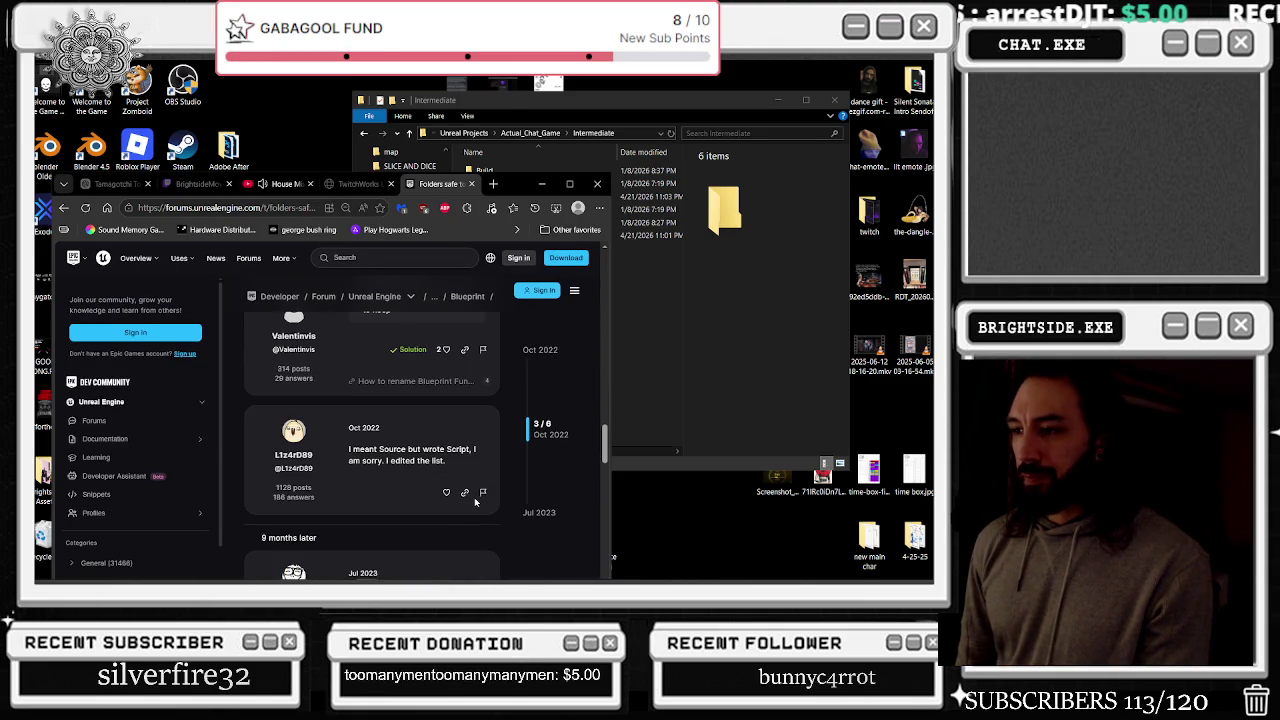
scroll(457, 472, down, 3)
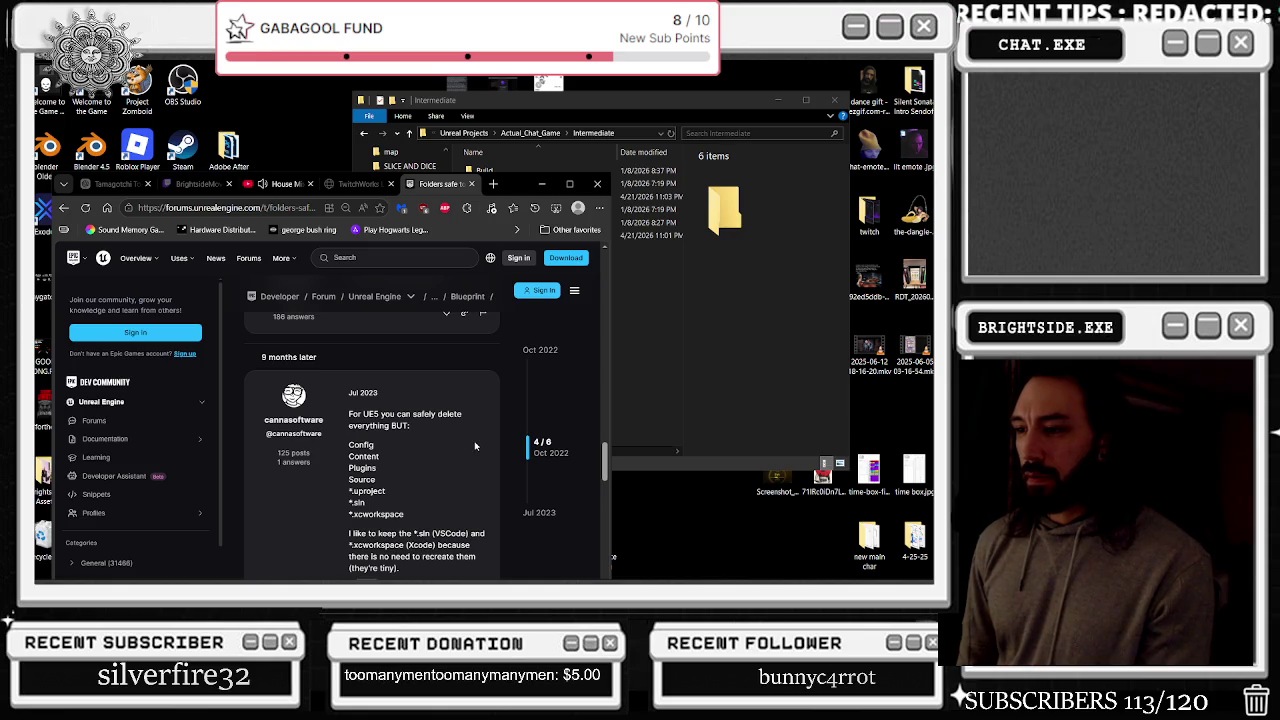
scroll(475, 446, down, 4)
scroll(478, 447, up, 2)
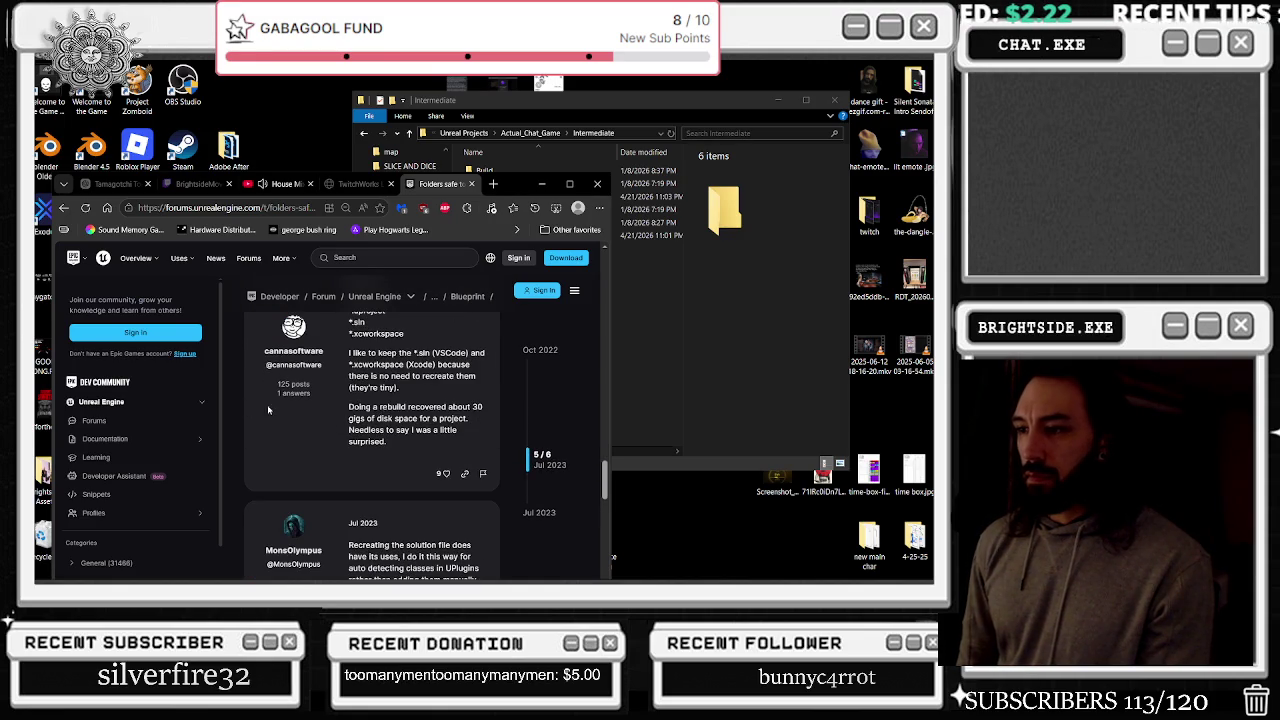
click(63, 207)
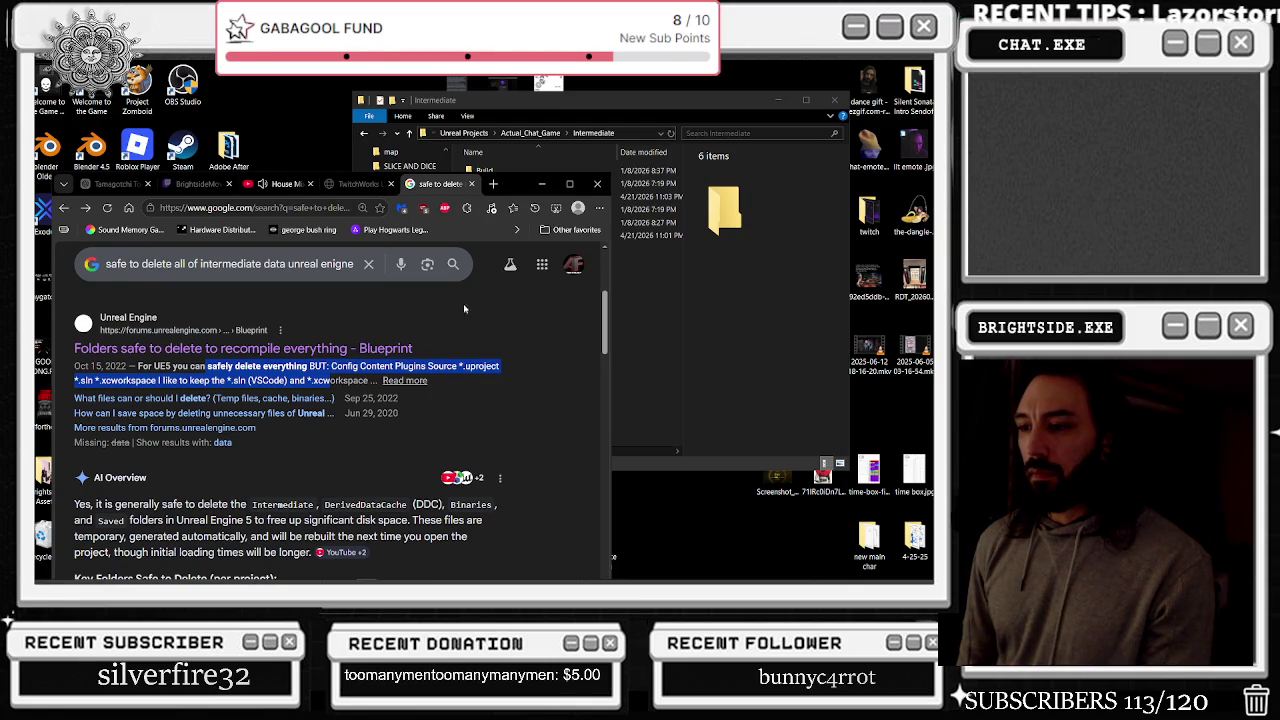
Read the full AI overview on deletable folders, then go up to Actual_Chat_Game in File Explorer
scroll(396, 395, down, 1)
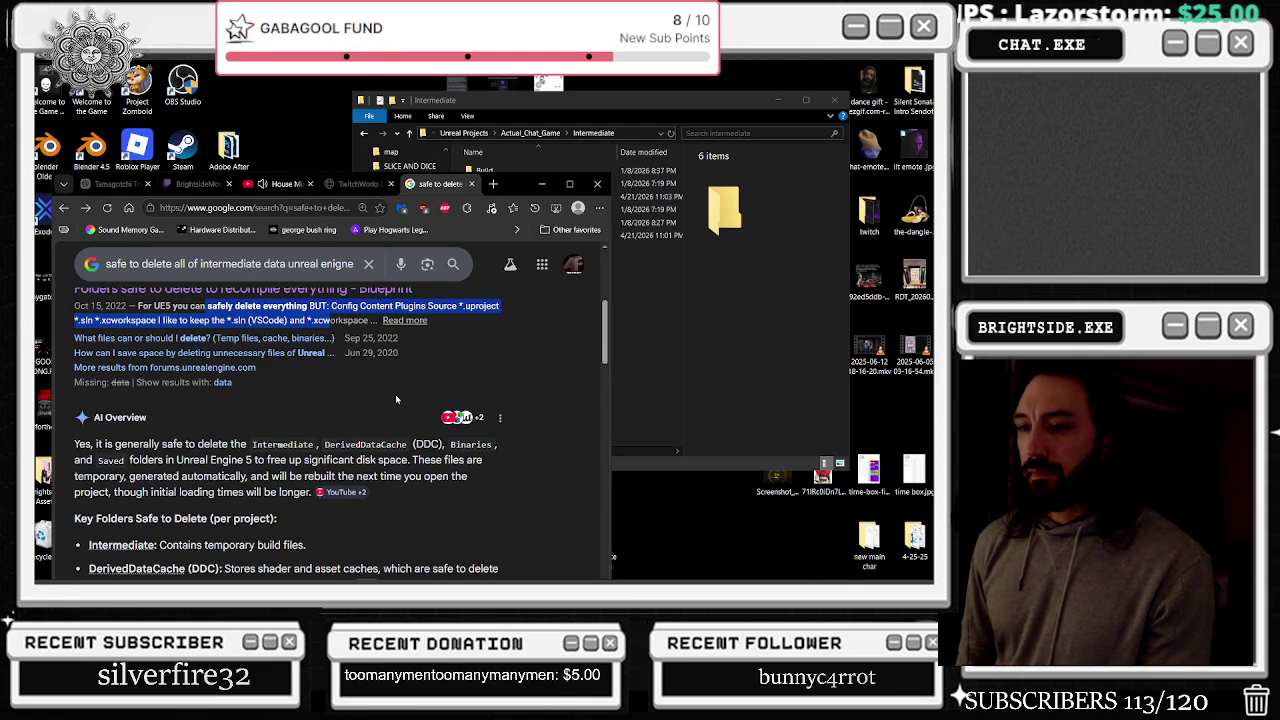
scroll(396, 399, down, 1)
scroll(275, 530, down, 1)
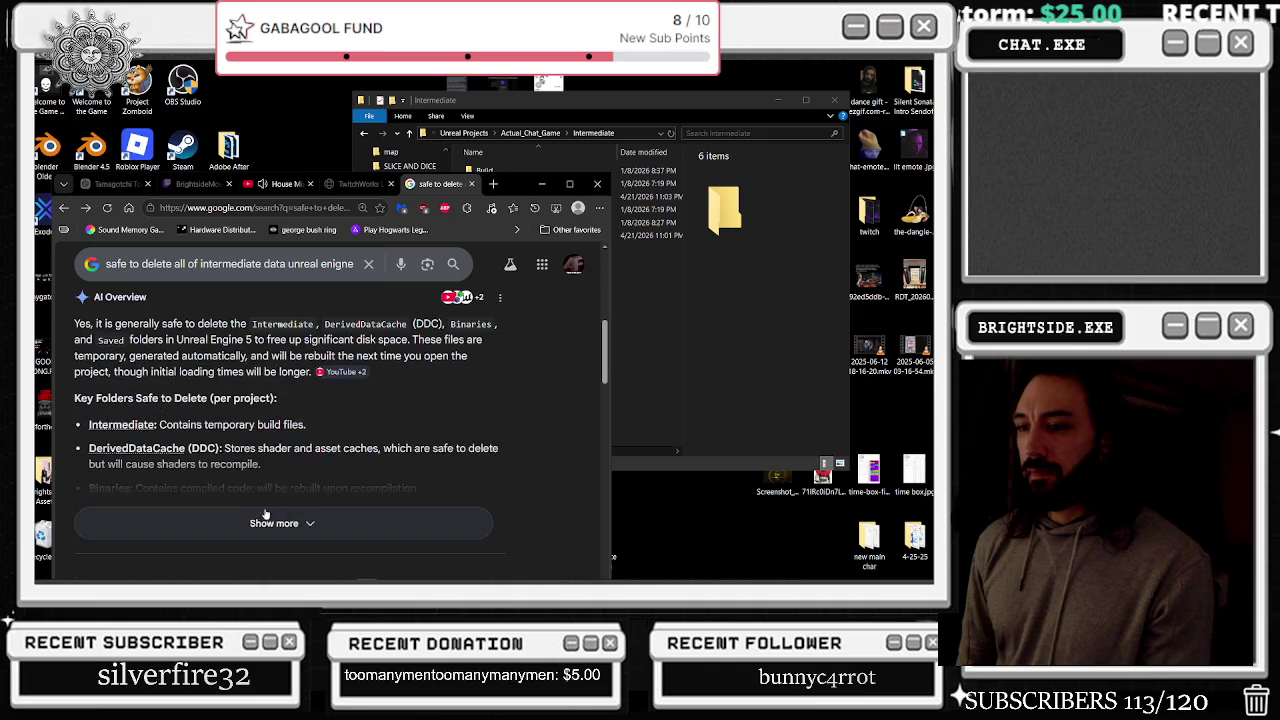
click(266, 516)
scroll(418, 432, down, 2)
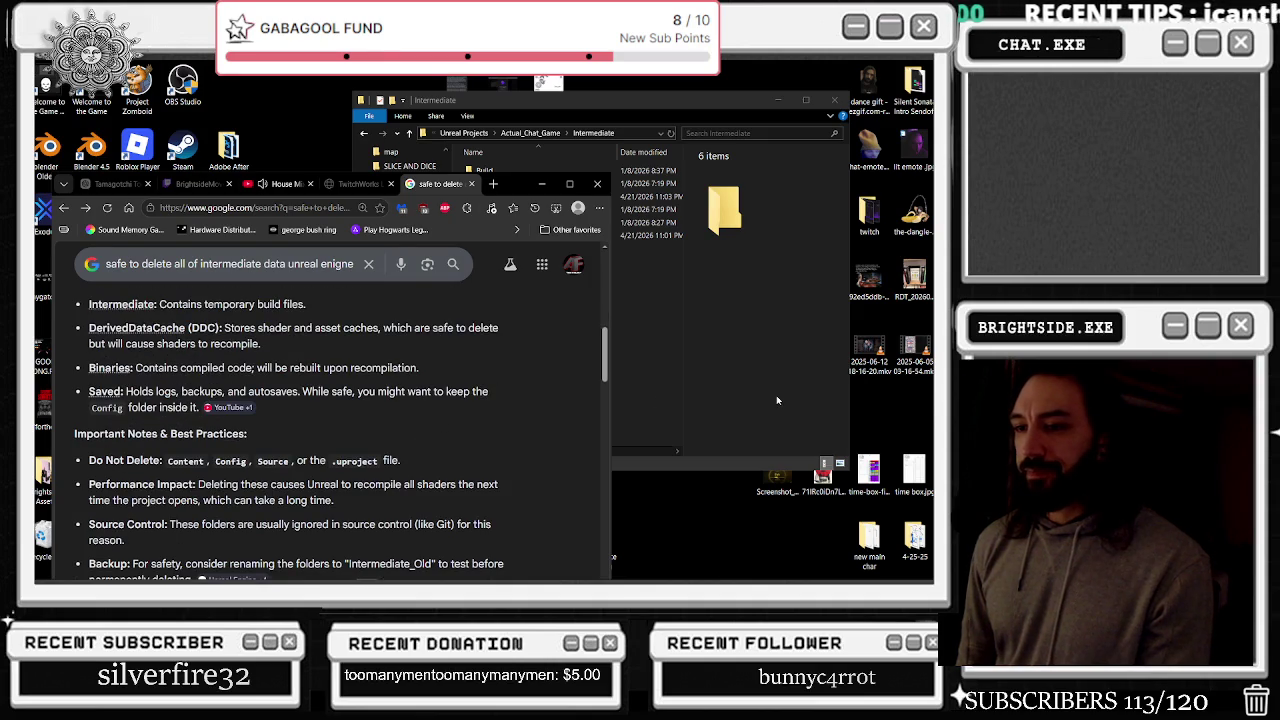
click(777, 400)
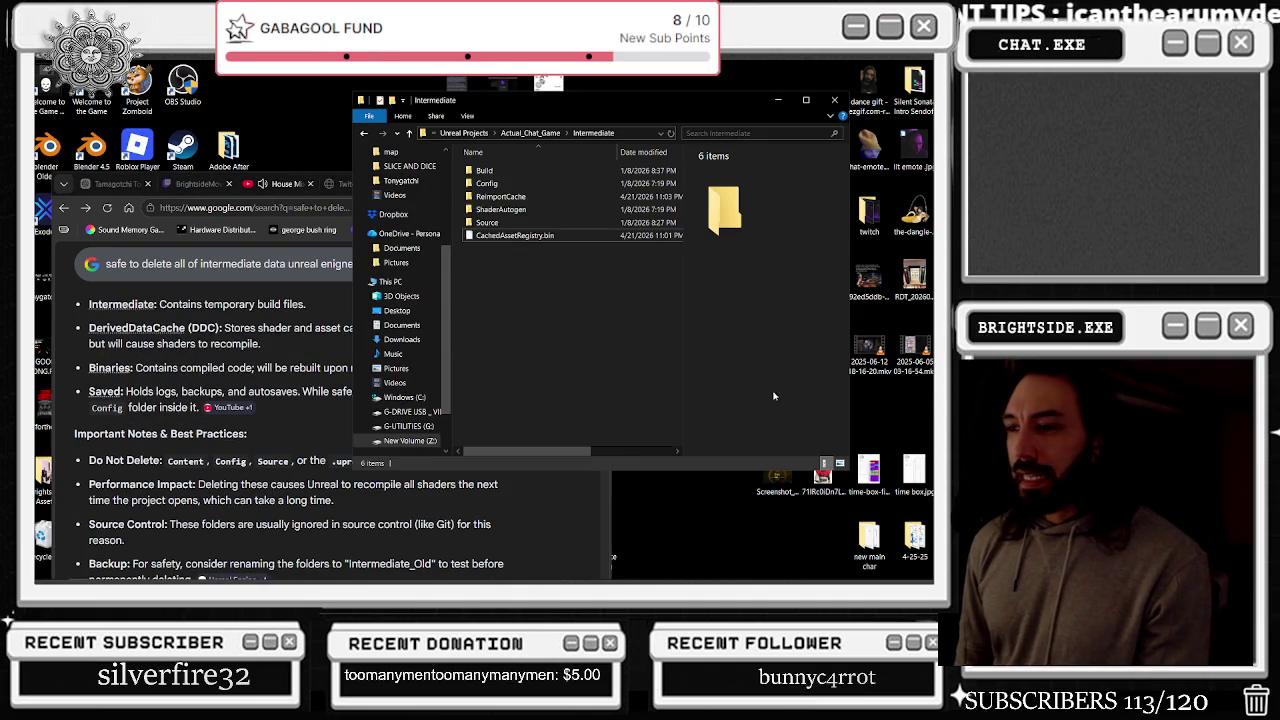
click(364, 135)
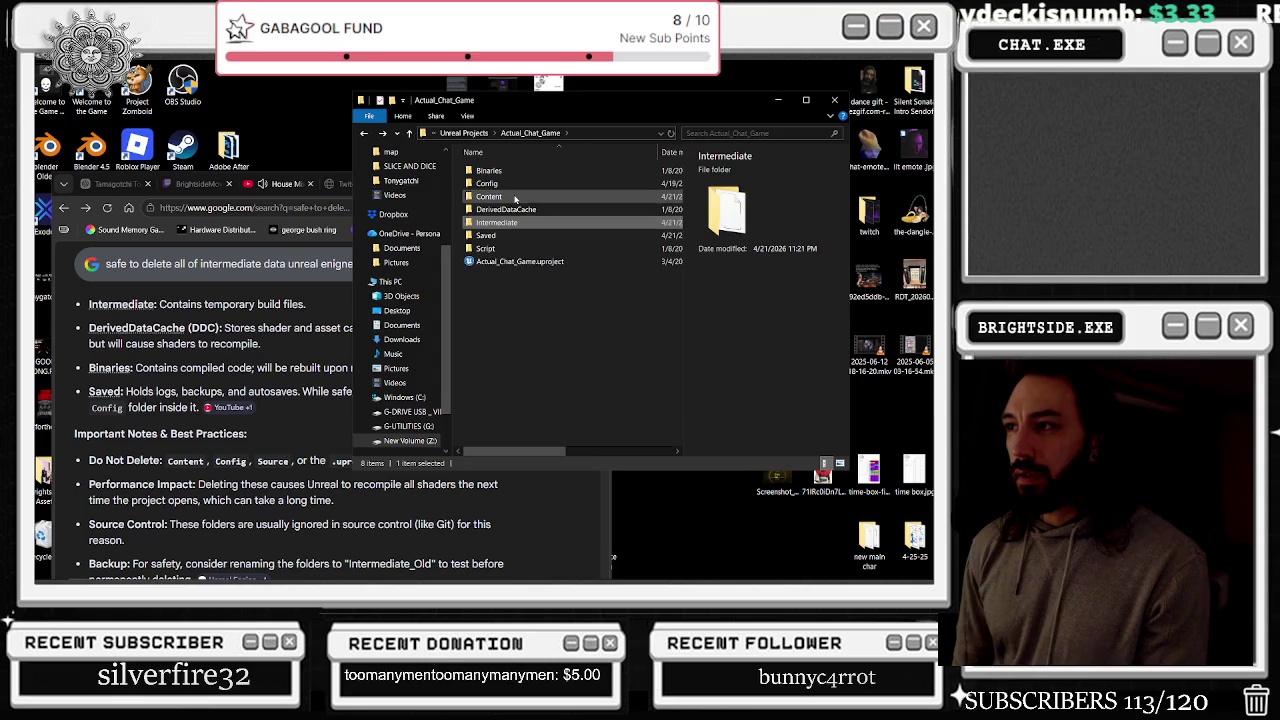
Check the contents of the Content, Config and Binaries folders
double_click(515, 197)
click(364, 133)
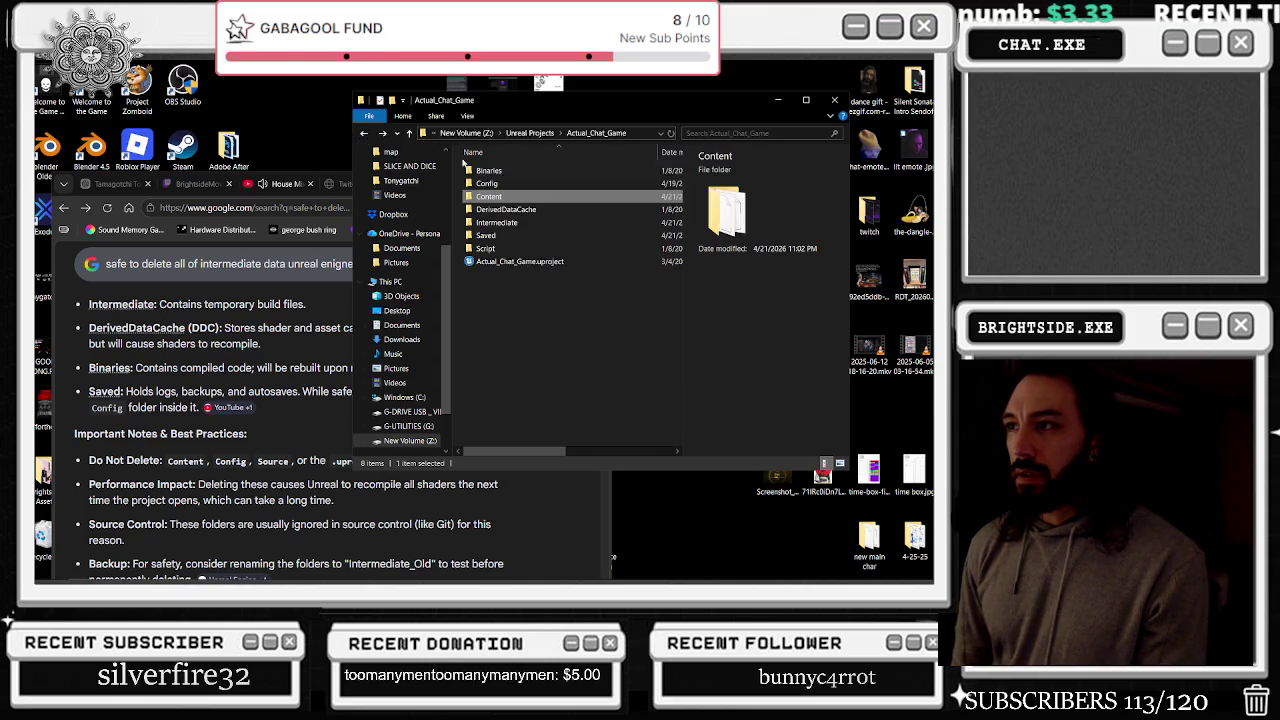
double_click(513, 183)
click(364, 133)
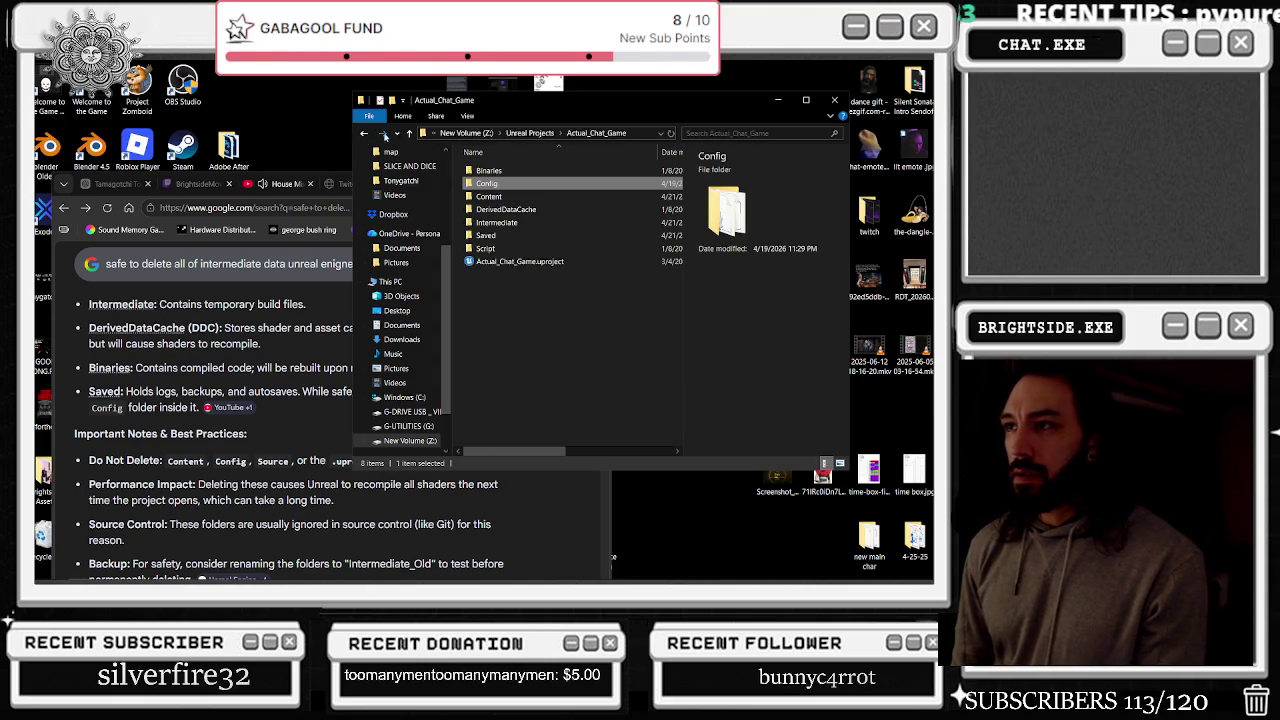
double_click(515, 173)
click(364, 133)
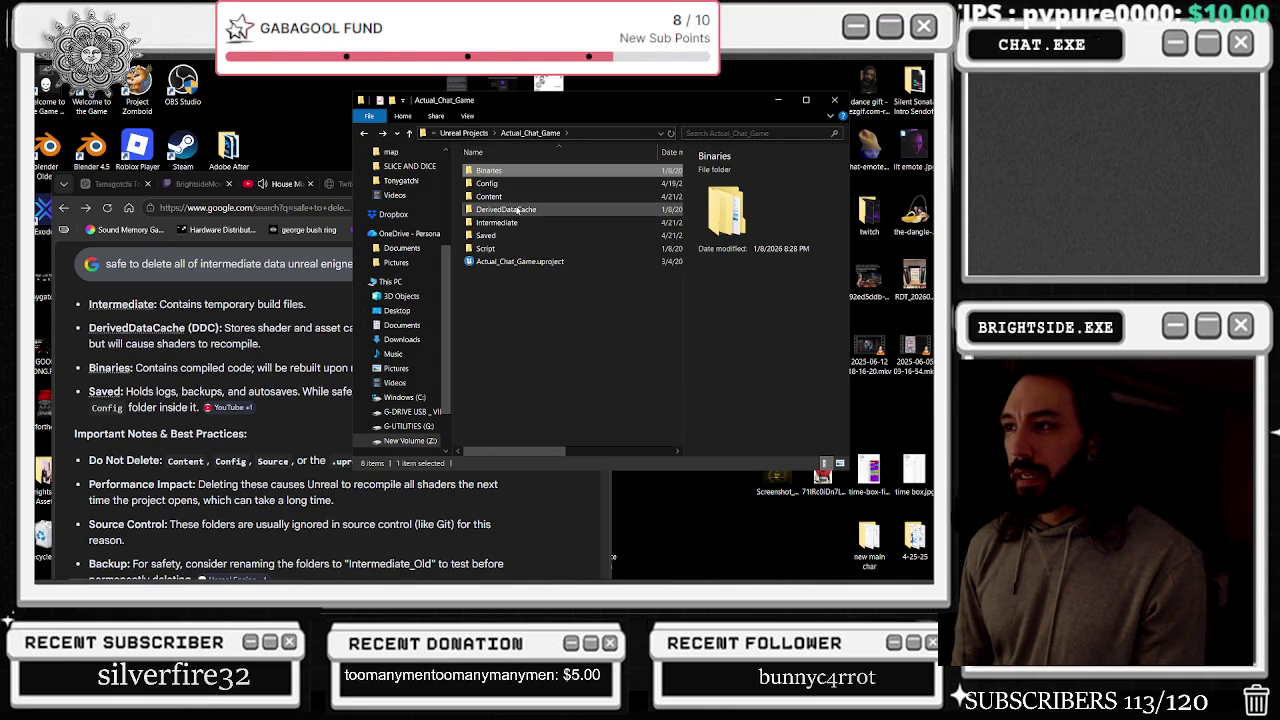
Check DerivedDataCache and Saved (52 items), then reopen the Intermediate folder
double_click(517, 210)
click(364, 134)
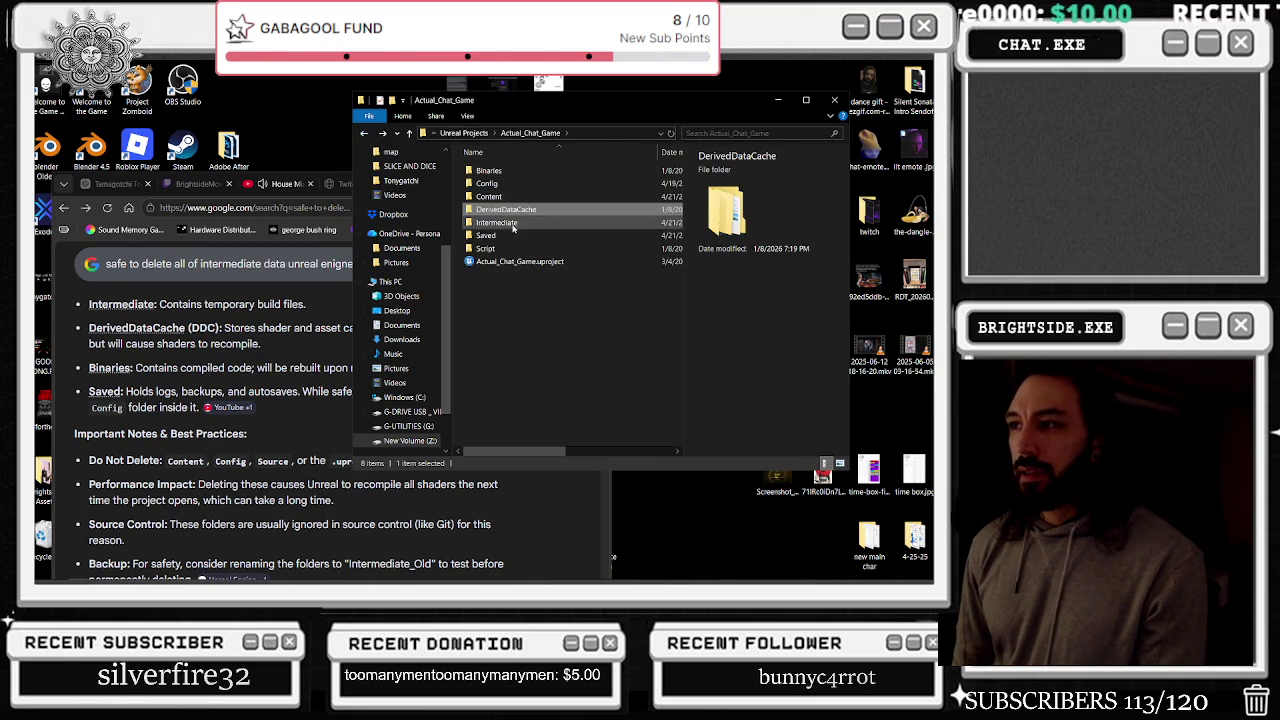
click(510, 224)
double_click(486, 235)
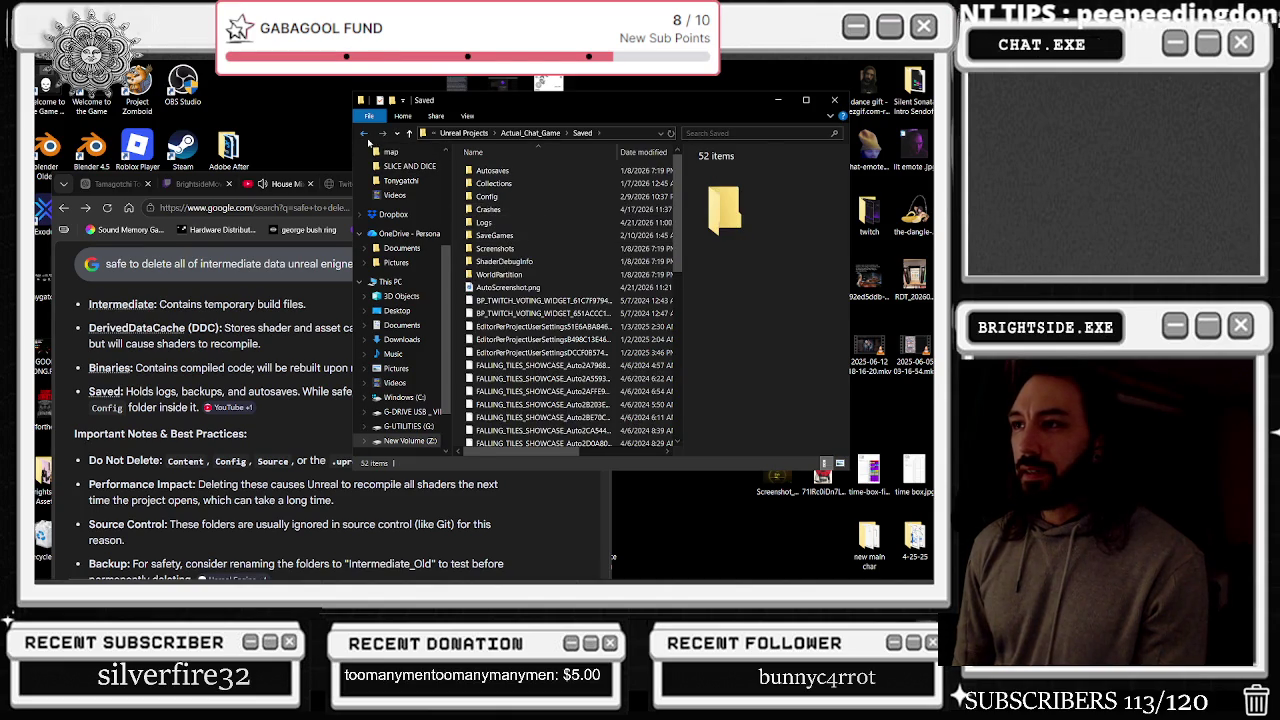
click(364, 133)
double_click(497, 223)
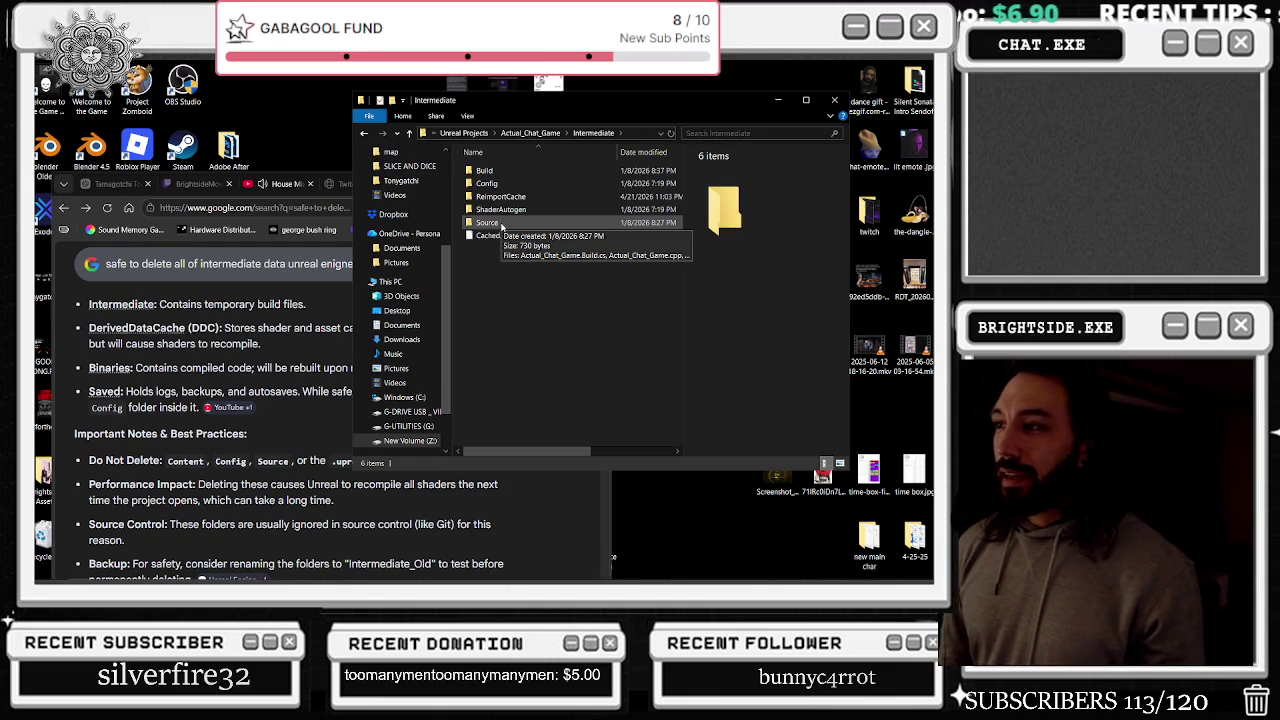
scroll(135, 483, down, 1)
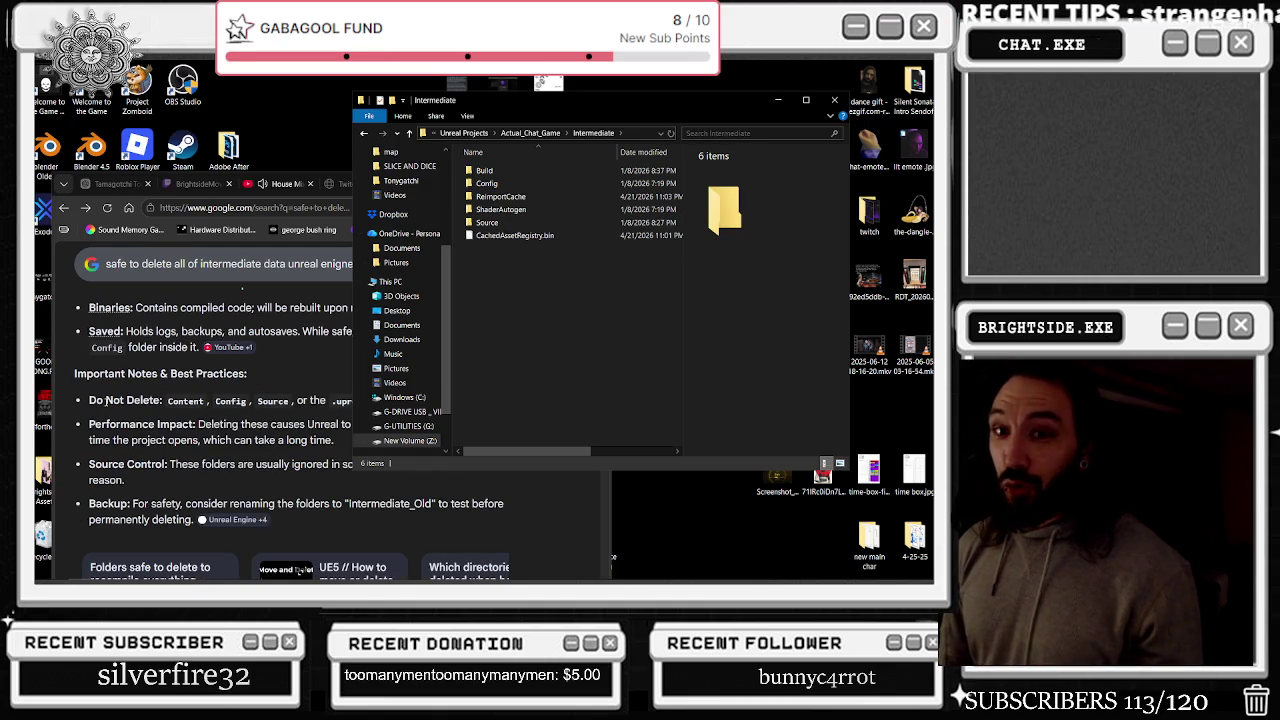
Scroll the Google results past the AI Overview to the YouTube Unreal Engine maintenance video
scroll(175, 387, up, 1)
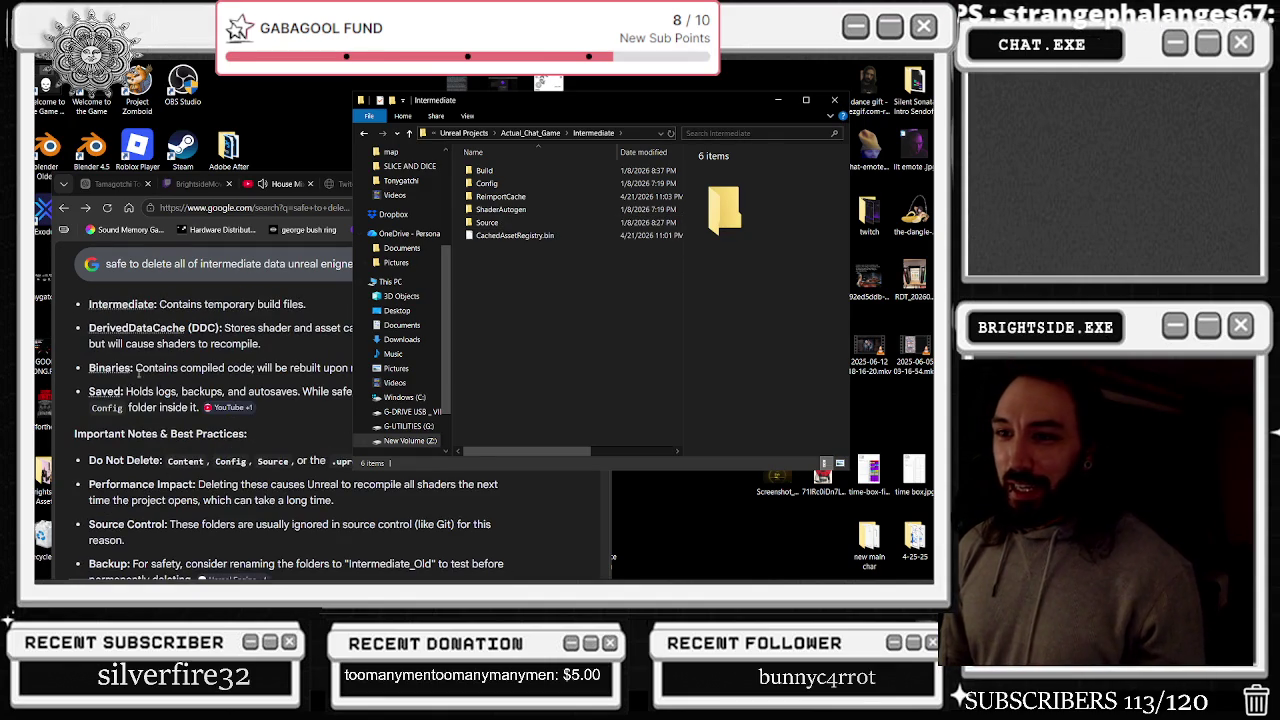
scroll(171, 360, up, 1)
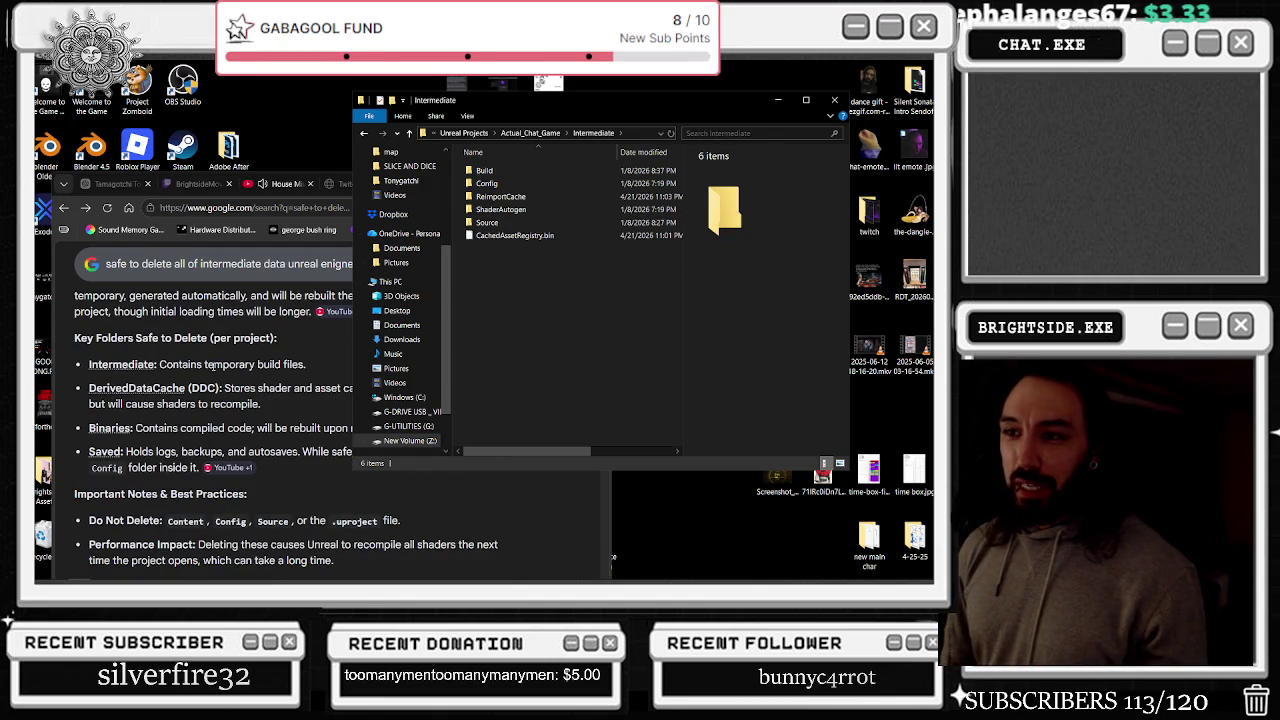
scroll(264, 412, down, 2)
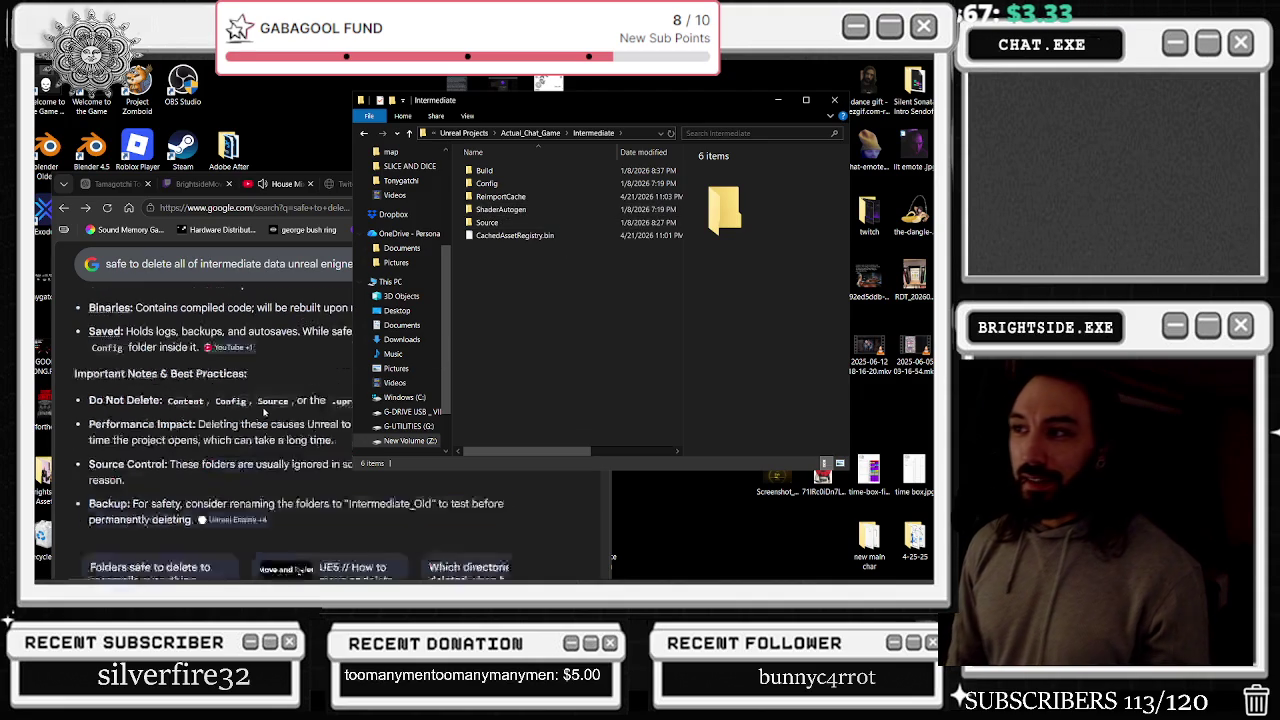
scroll(264, 412, down, 1)
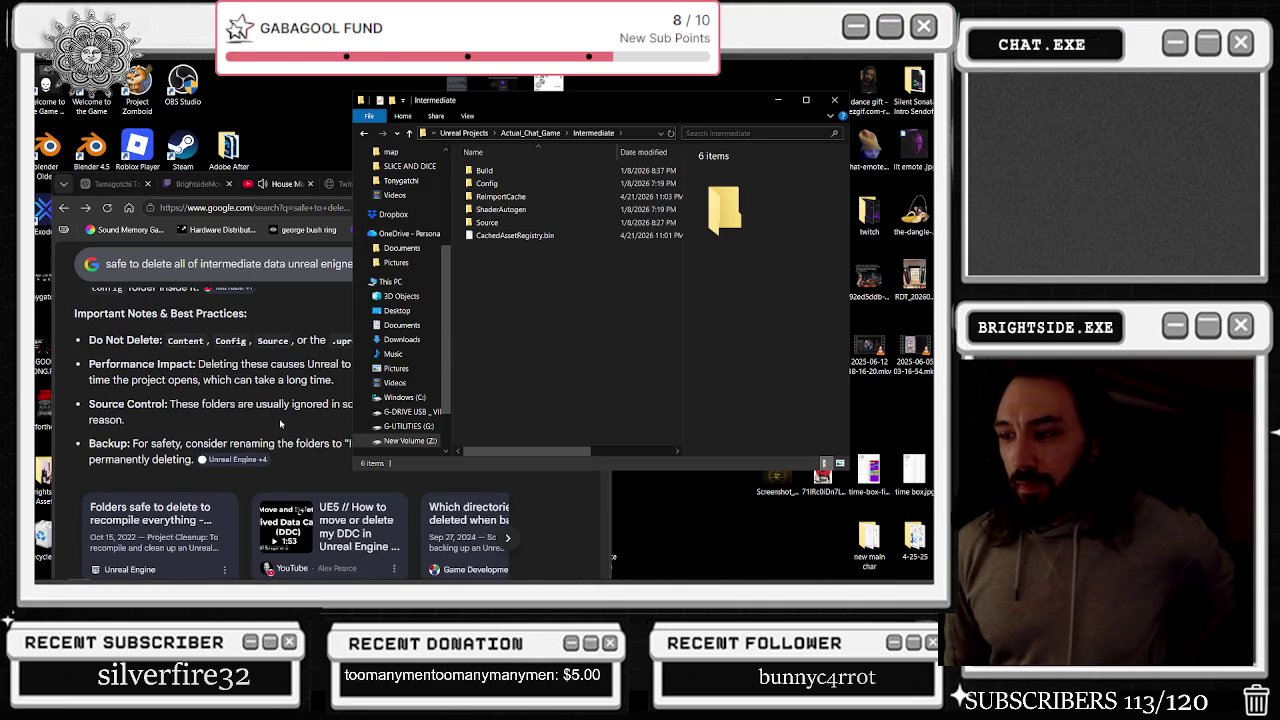
scroll(268, 418, down, 1)
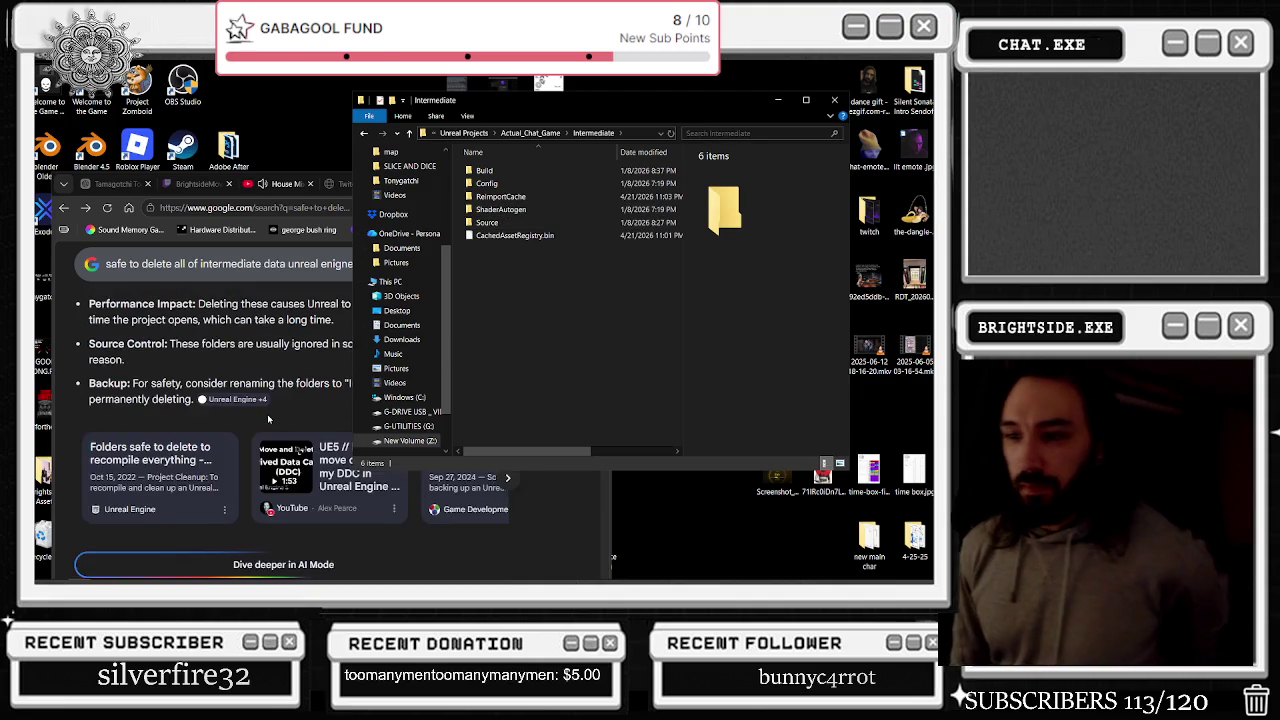
scroll(267, 414, down, 3)
scroll(266, 412, down, 2)
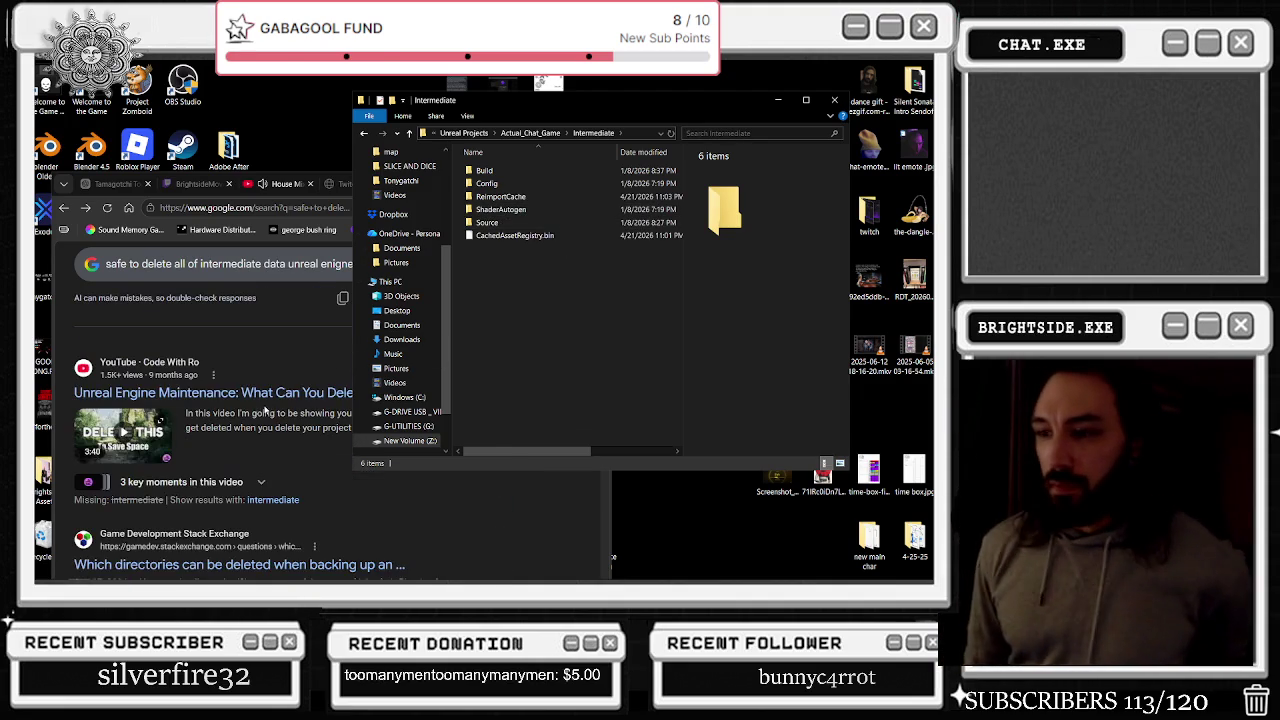
Play the Unreal Engine maintenance video from 0:29 at 720p60 quality
click(240, 414)
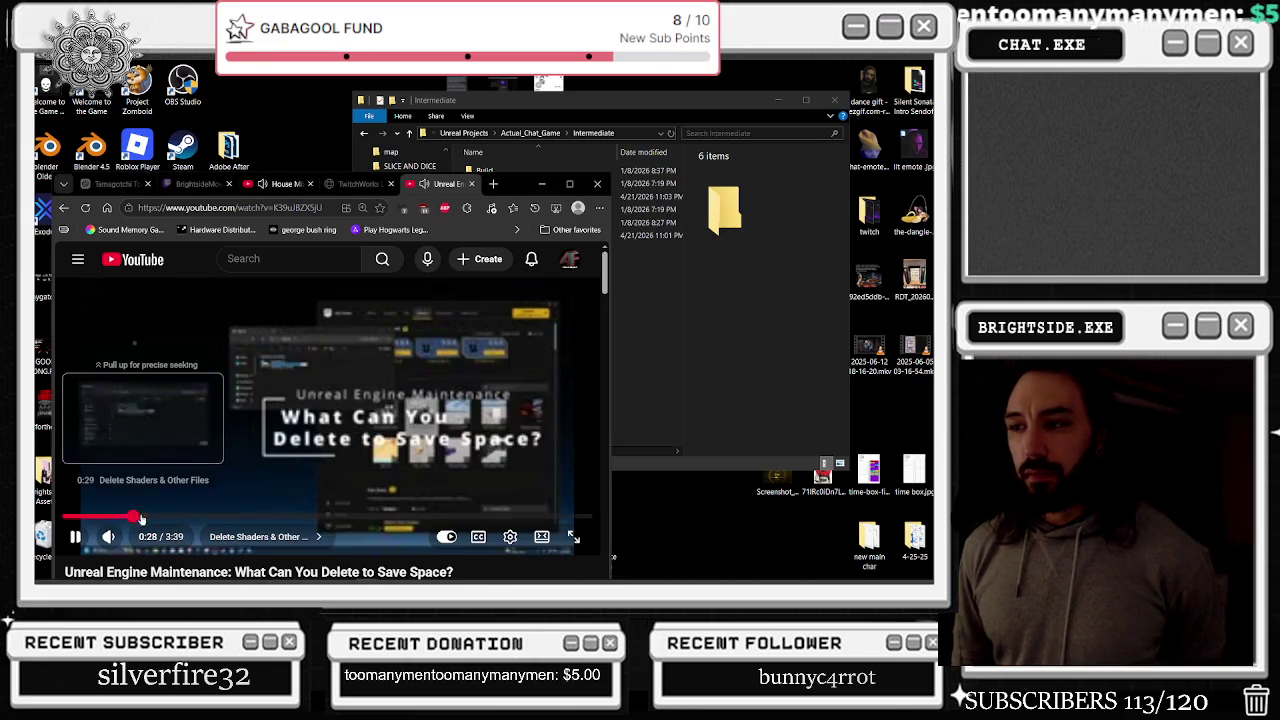
click(136, 517)
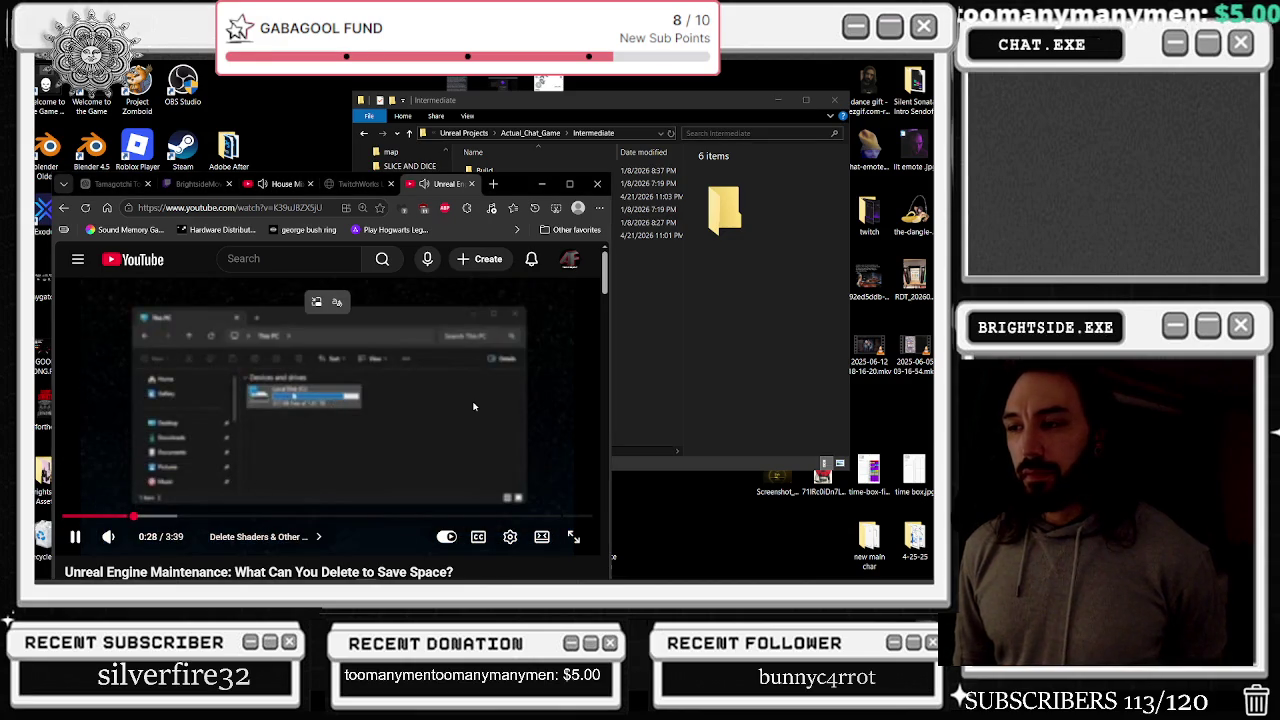
click(510, 536)
scroll(525, 445, down, 1)
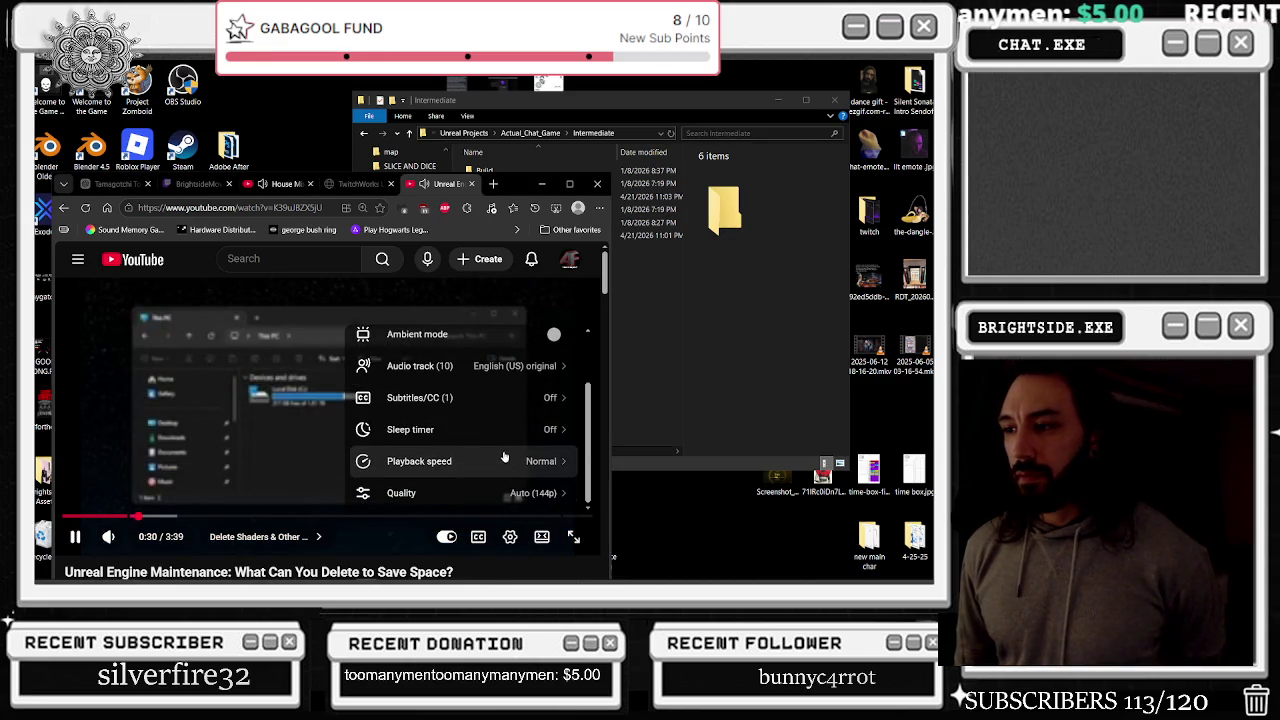
click(505, 458)
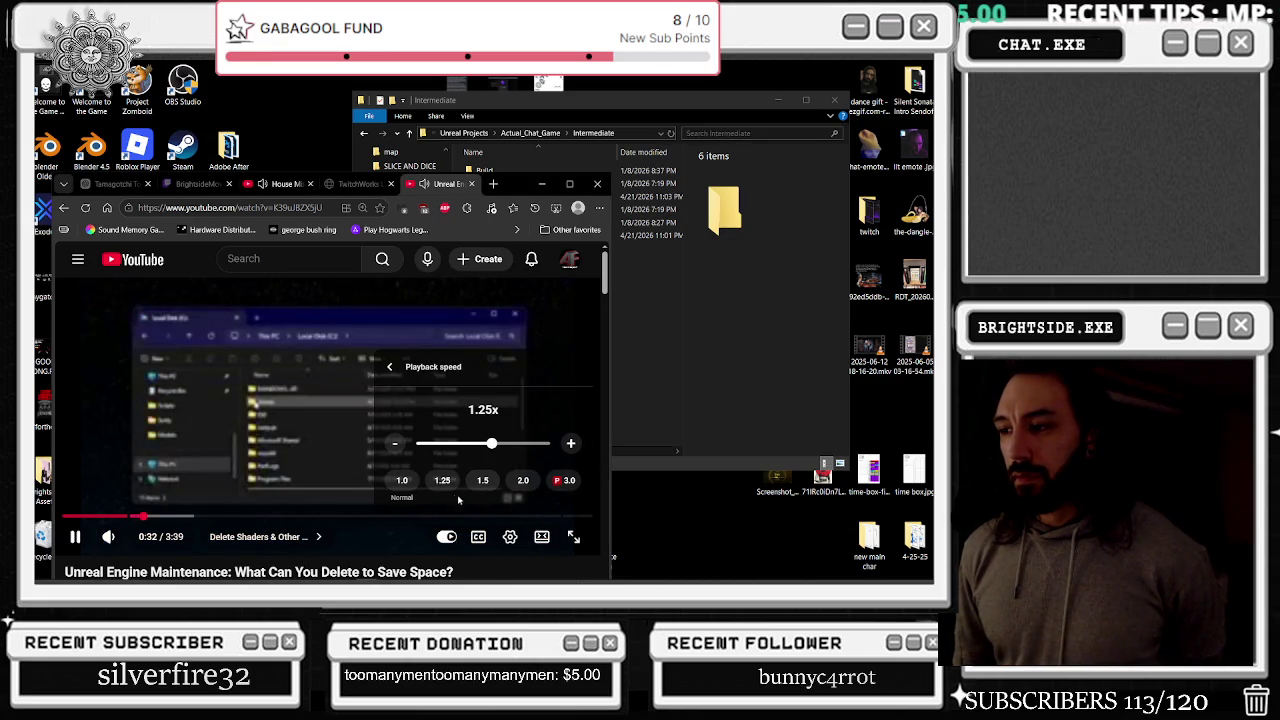
click(510, 536)
click(510, 536)
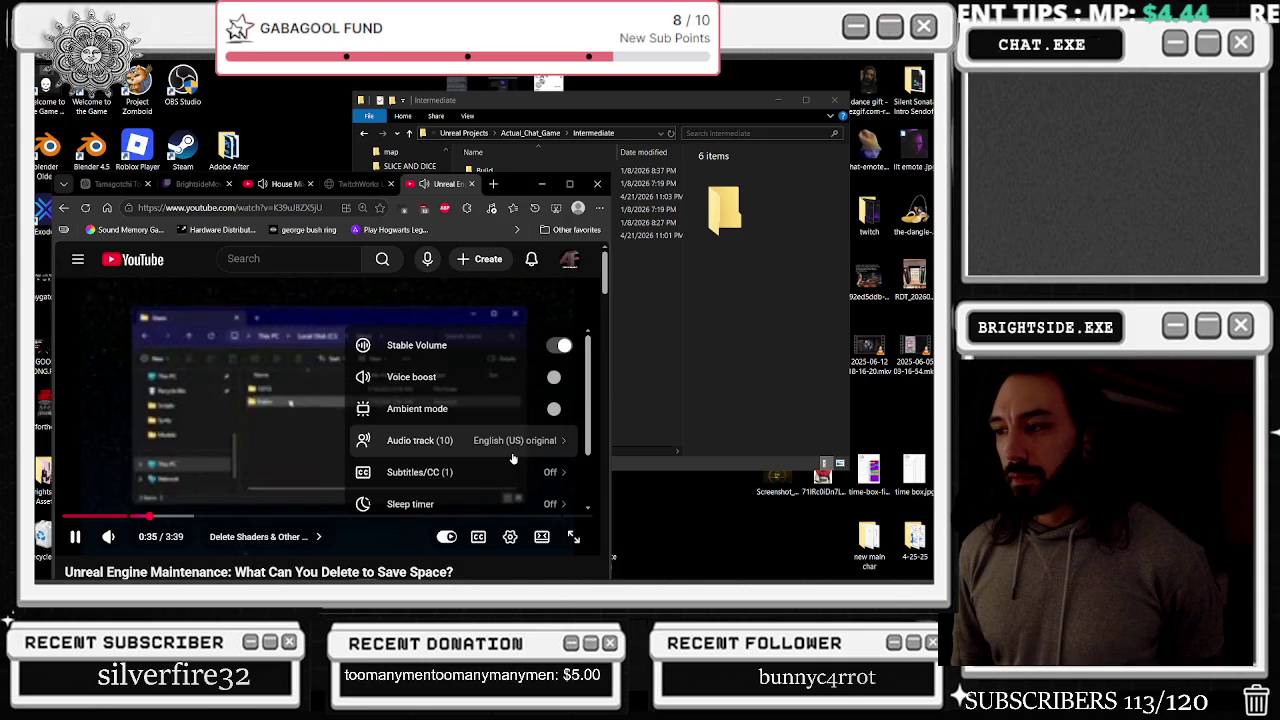
scroll(513, 458, down, 1)
click(496, 484)
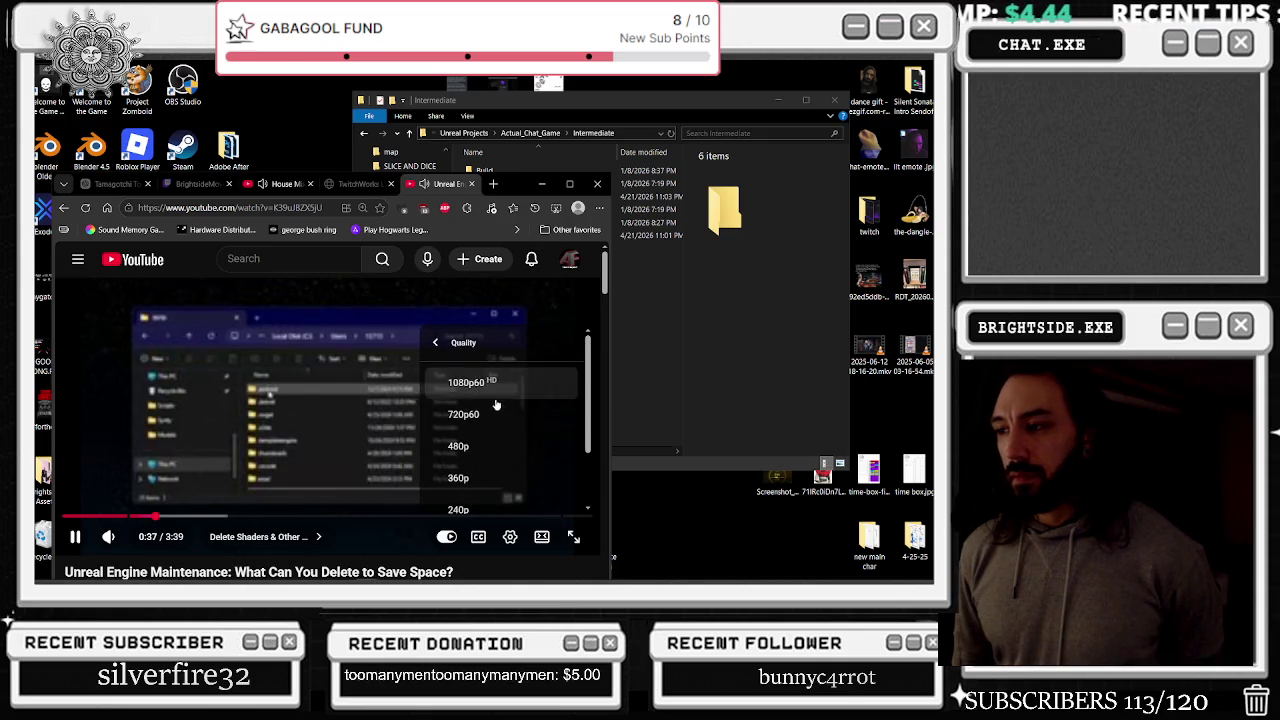
click(492, 412)
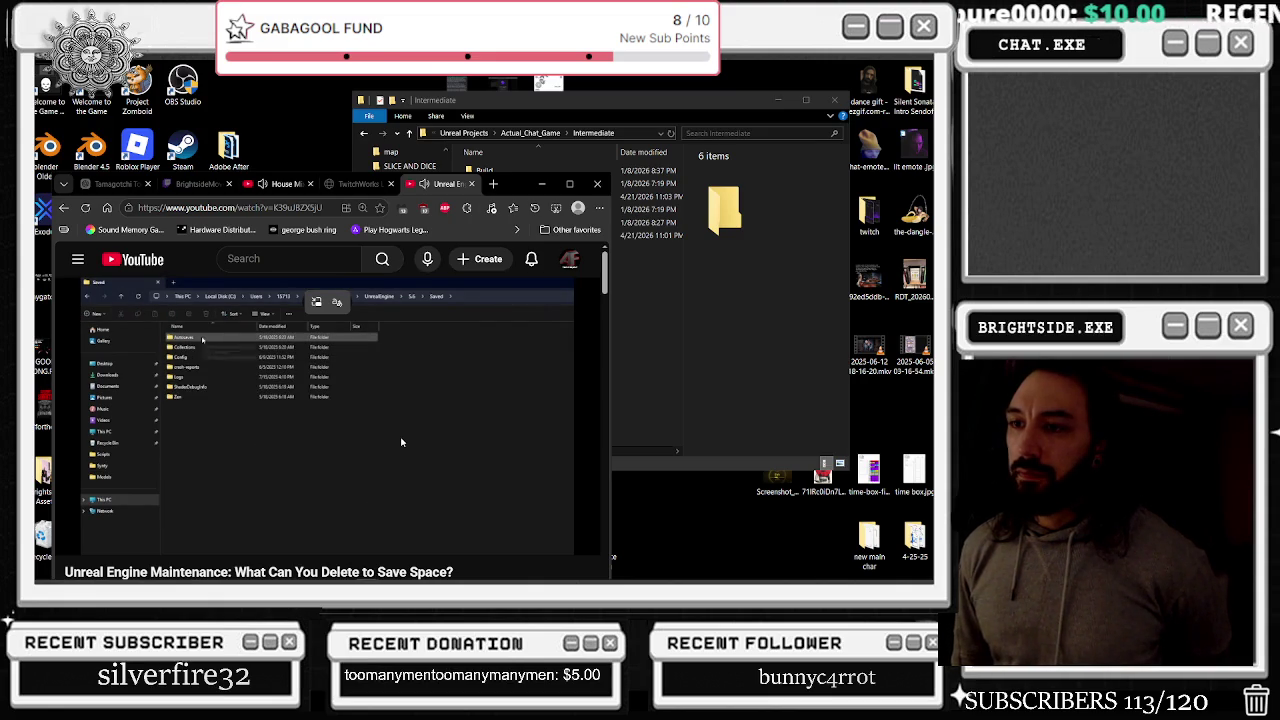
Skim the video from about 1:32 to 3:02, then return to the Google results
mouse_move(396, 477)
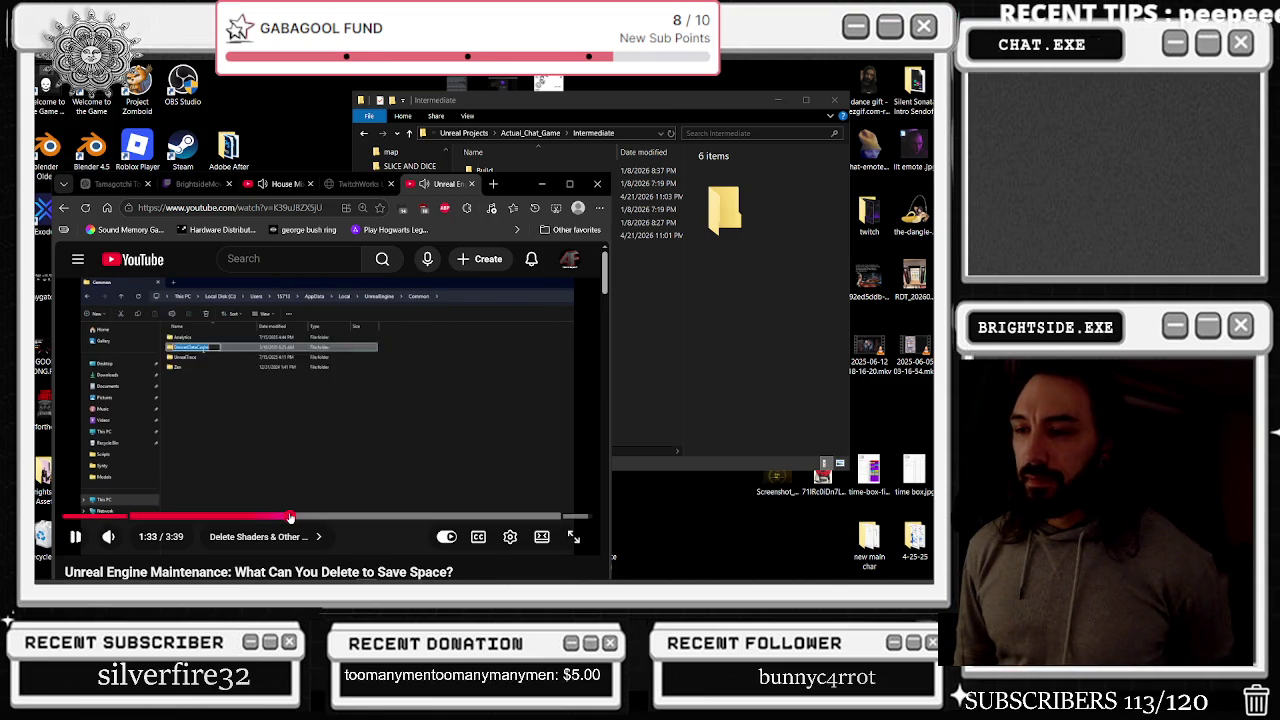
drag(292, 516, 284, 516)
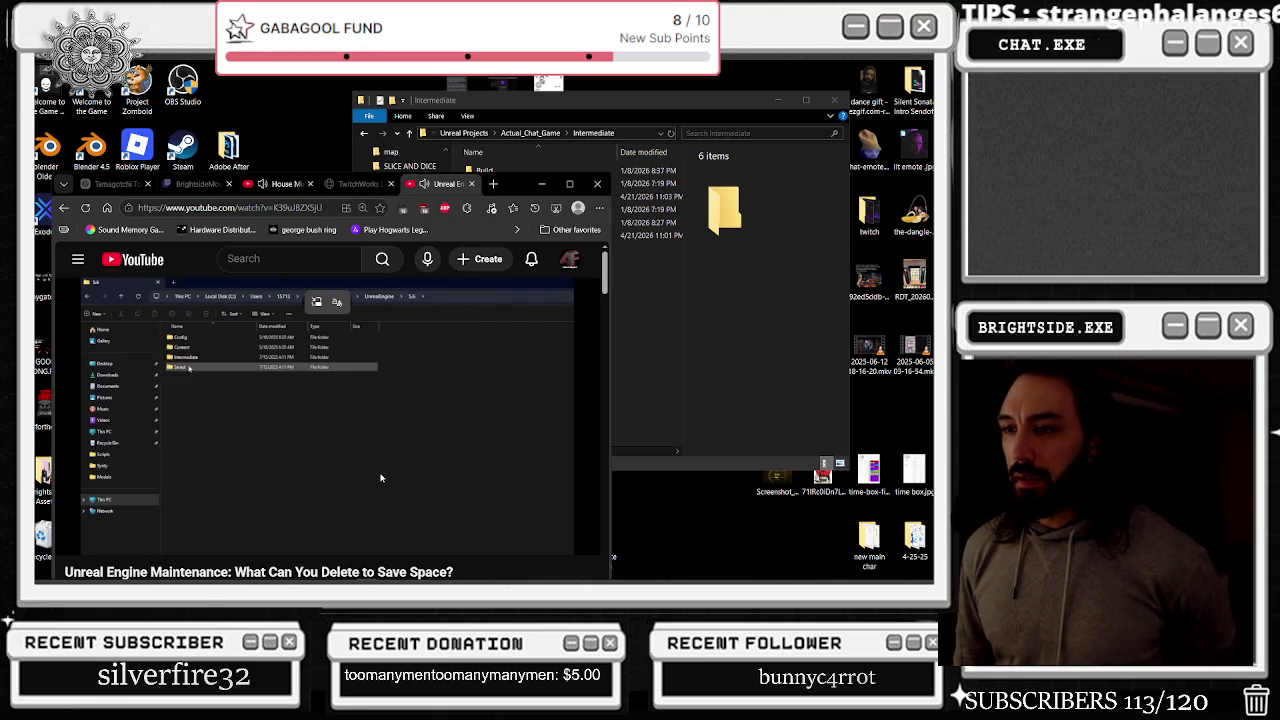
drag(443, 512, 503, 514)
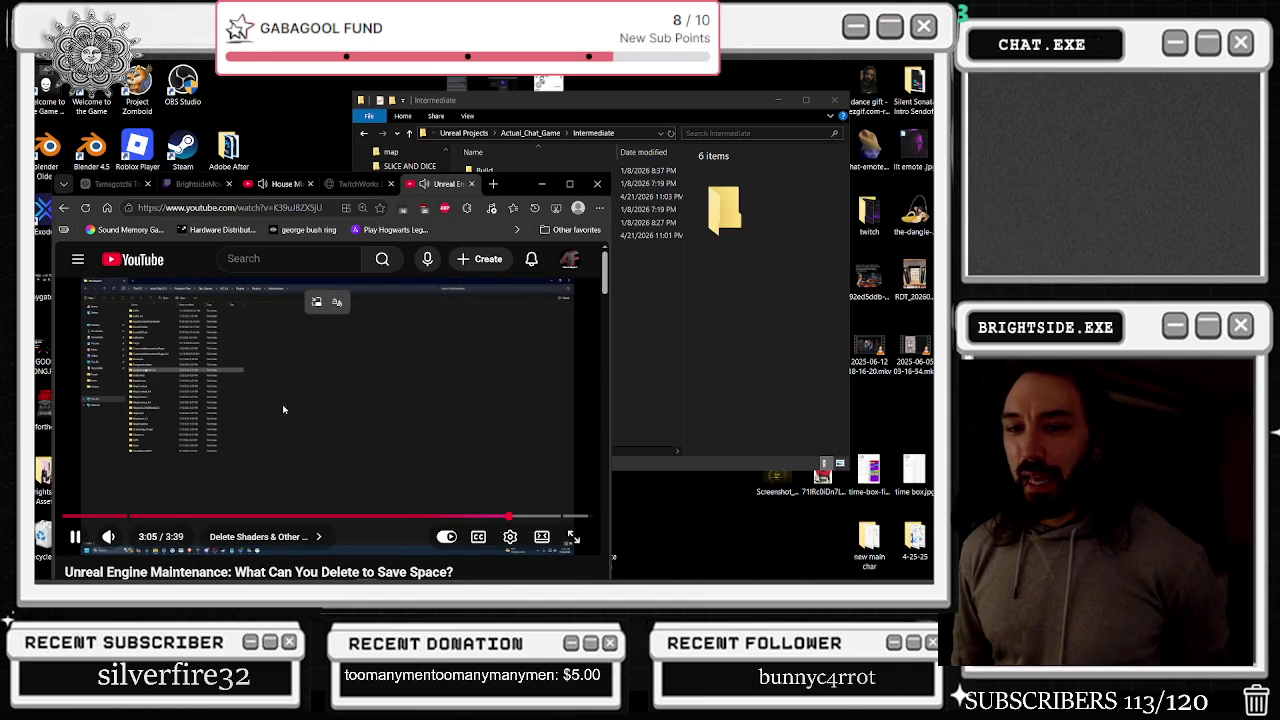
click(63, 208)
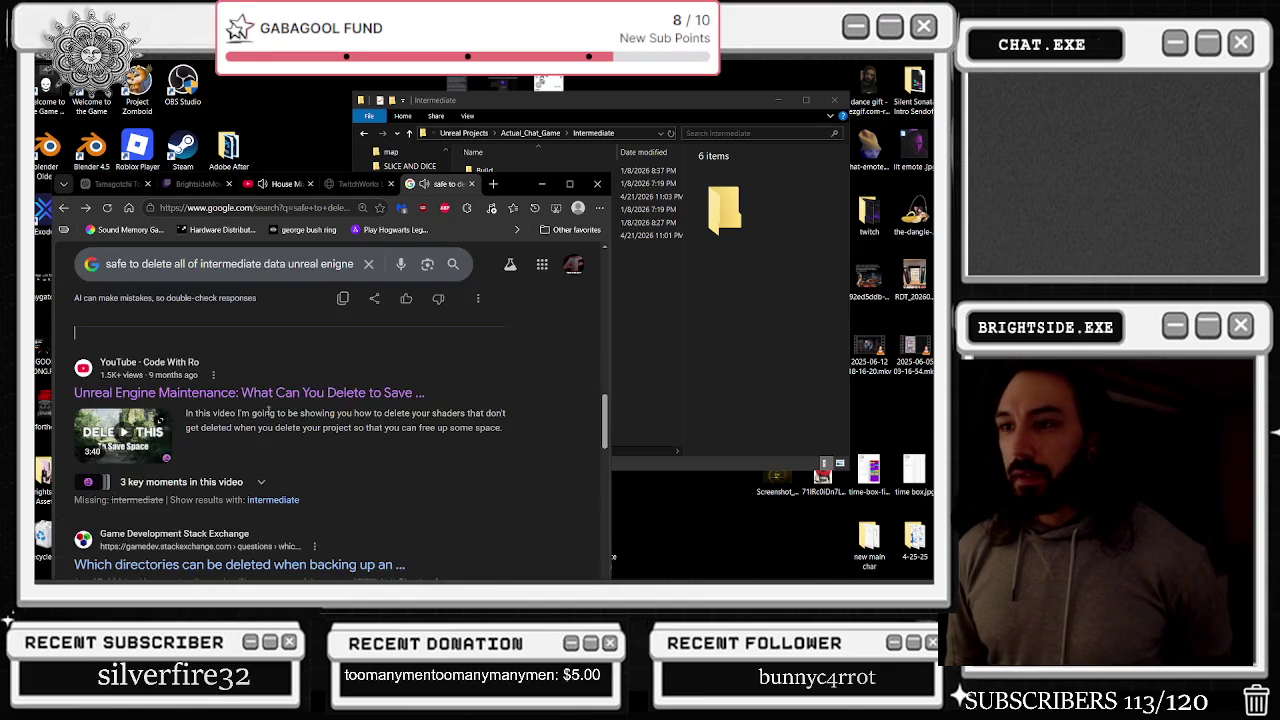
Scan the lower Google results on deleting Unreal folders, then bring the Intermediate folder forward
scroll(309, 458, down, 3)
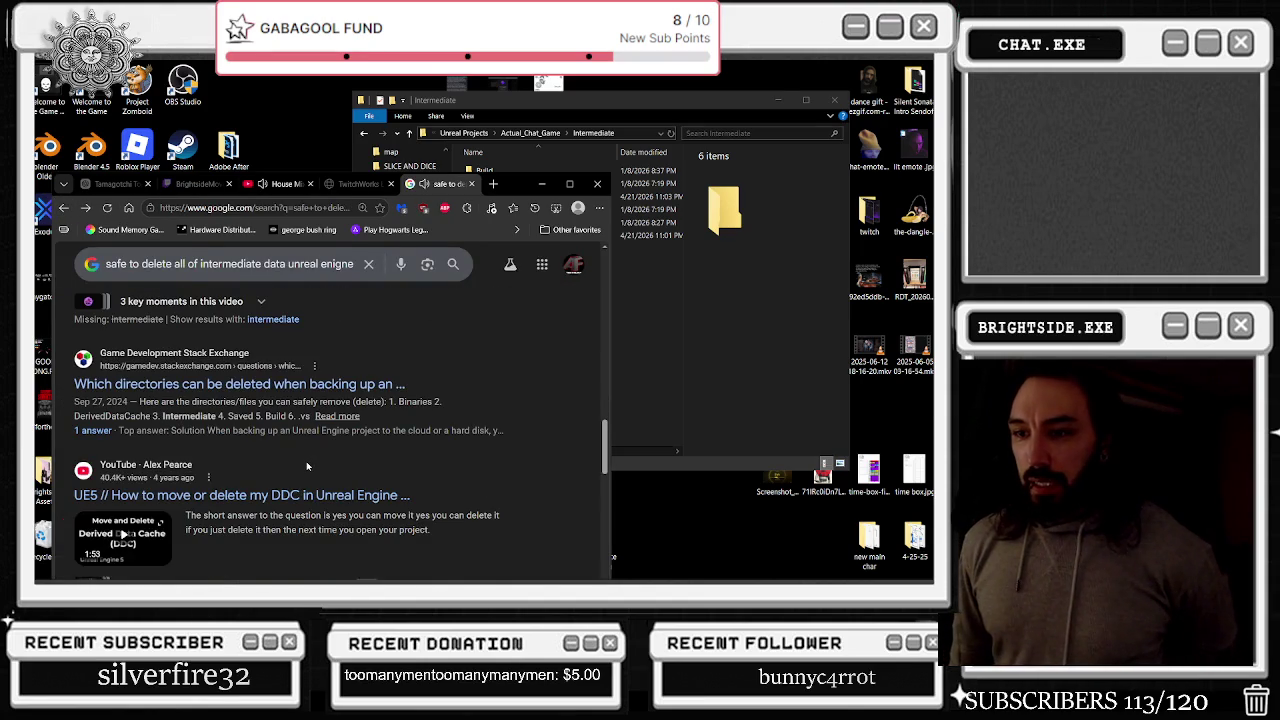
scroll(307, 466, down, 3)
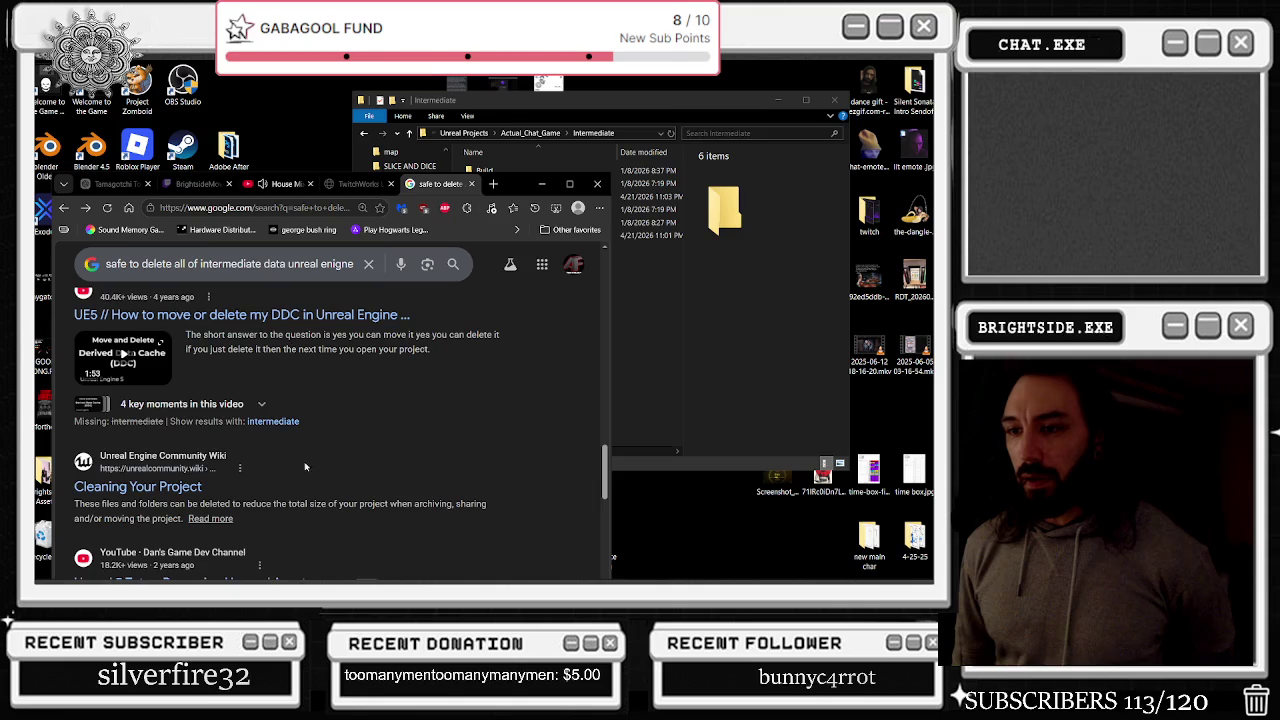
scroll(262, 448, down, 2)
scroll(281, 443, down, 2)
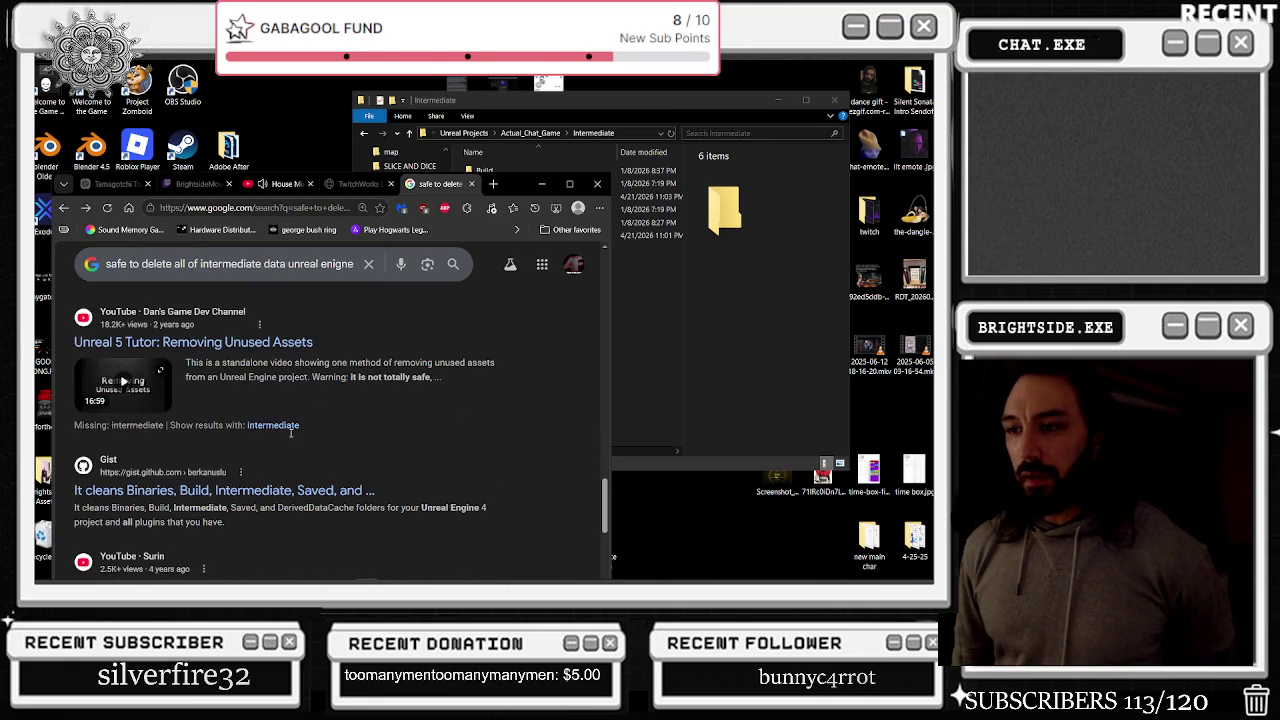
scroll(291, 437, down, 2)
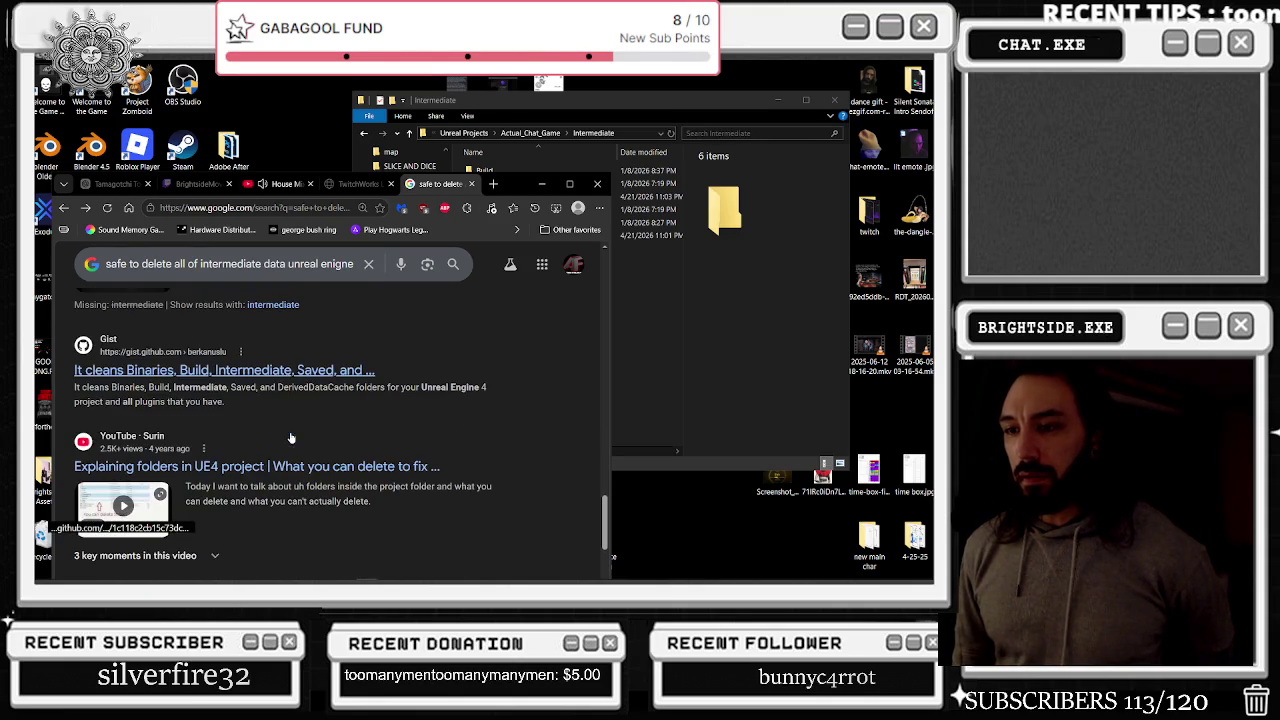
click(732, 362)
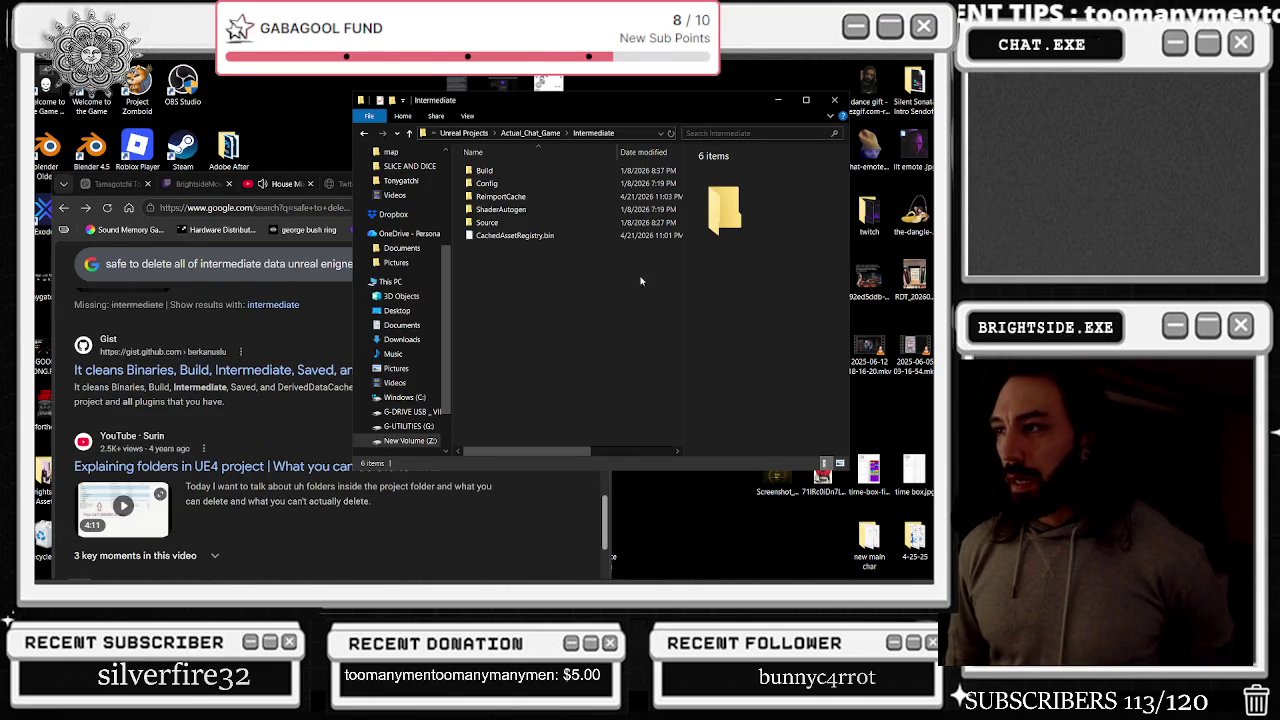
Look inside Intermediate's Source folder, go up to Actual_Chat_Game, and move the window up-right
double_click(488, 222)
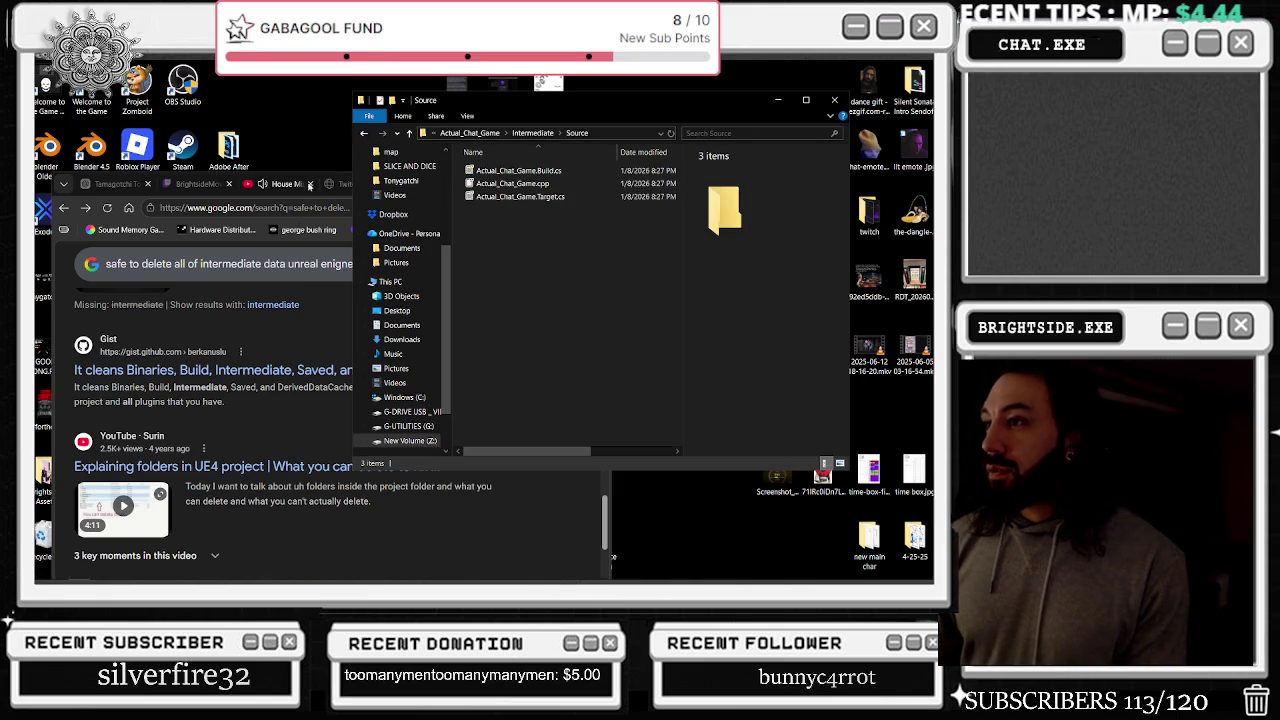
click(372, 133)
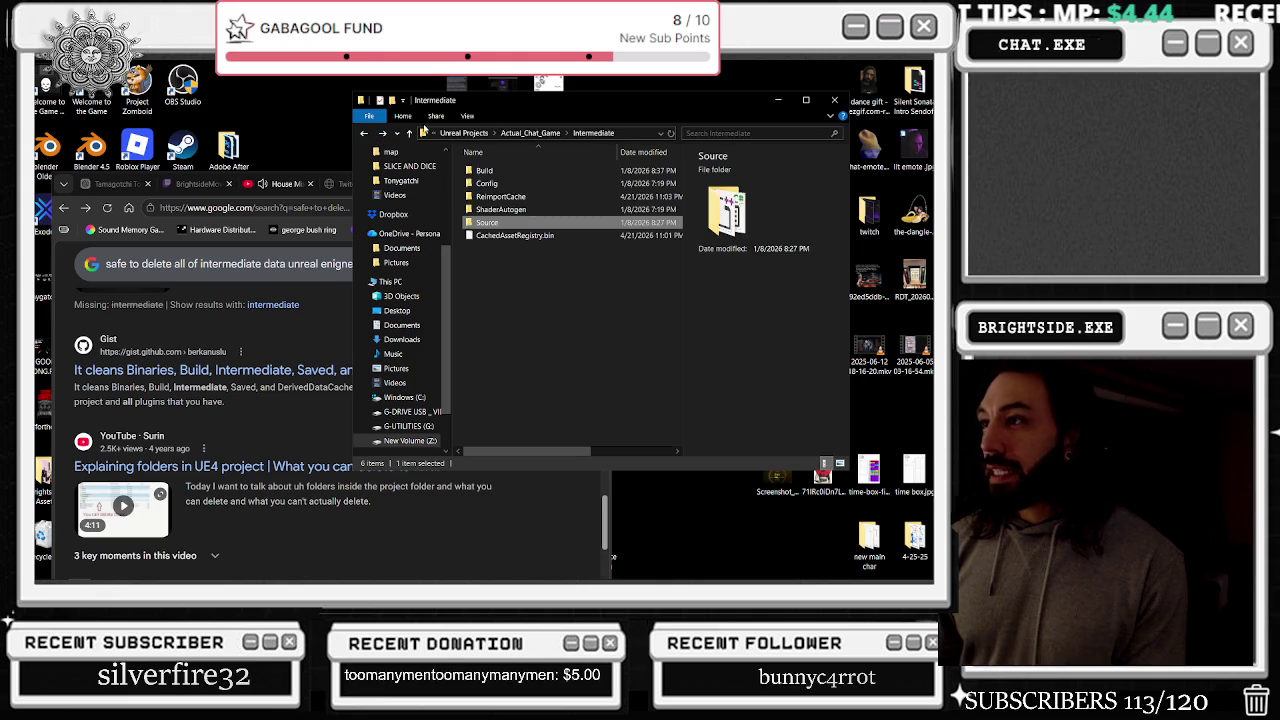
click(530, 133)
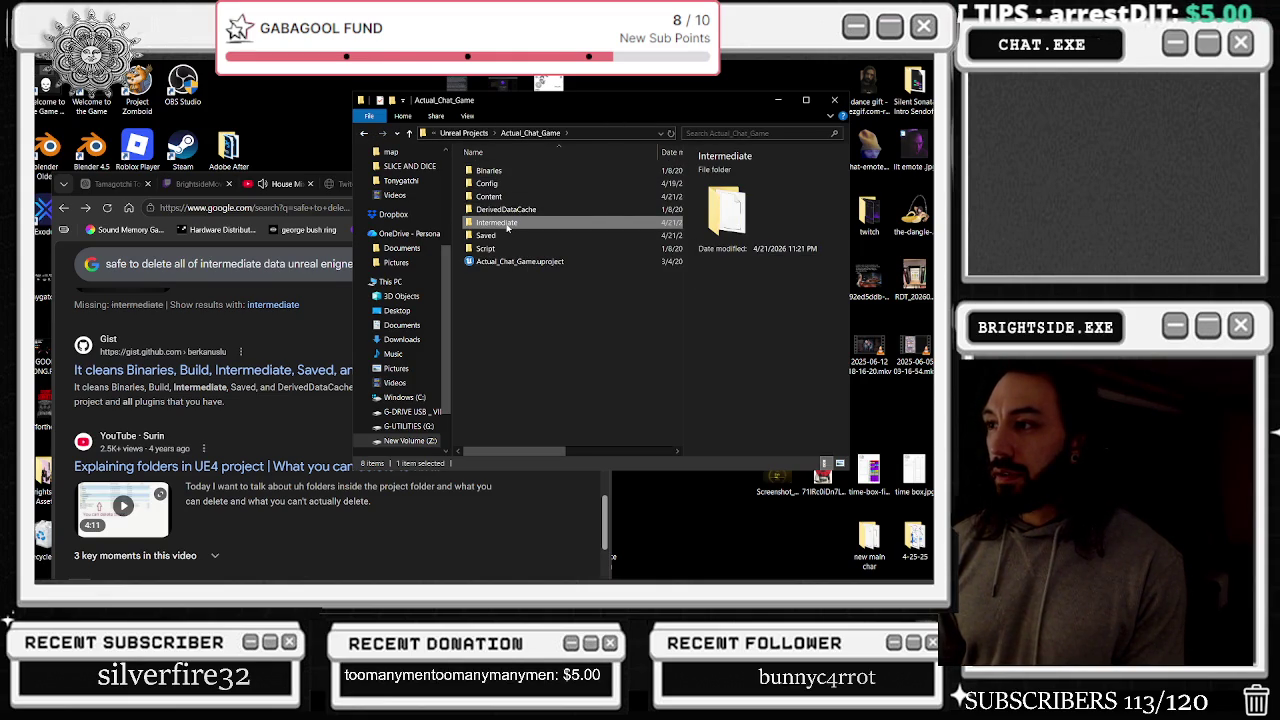
mouse_move(507, 228)
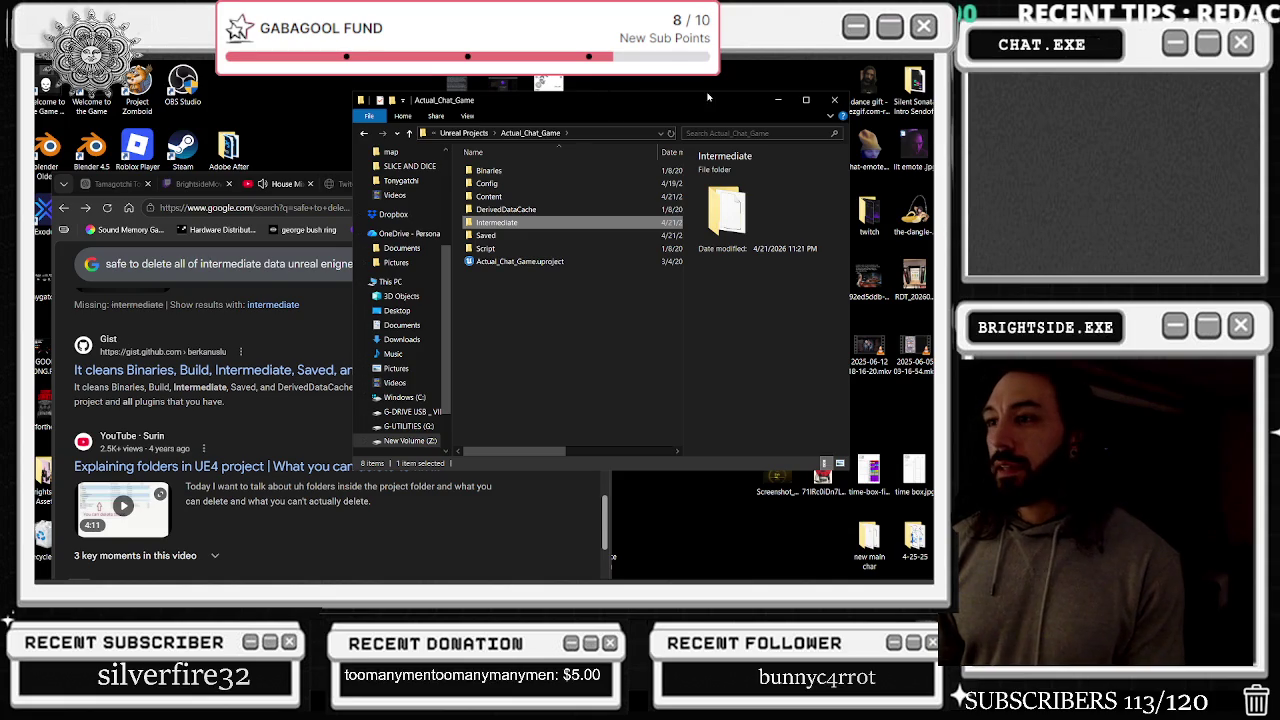
drag(581, 111, 660, 77)
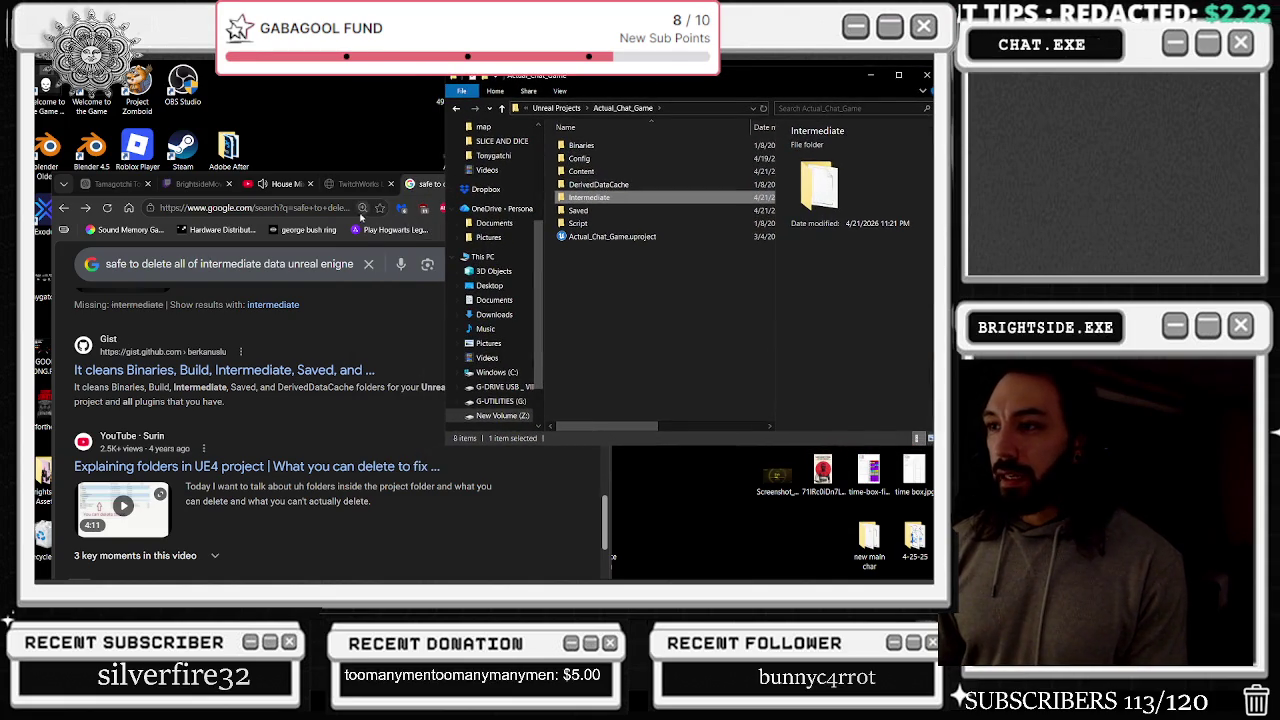
Recheck the Intermediate and Source folders, finishing on the six-item Intermediate listing
double_click(590, 199)
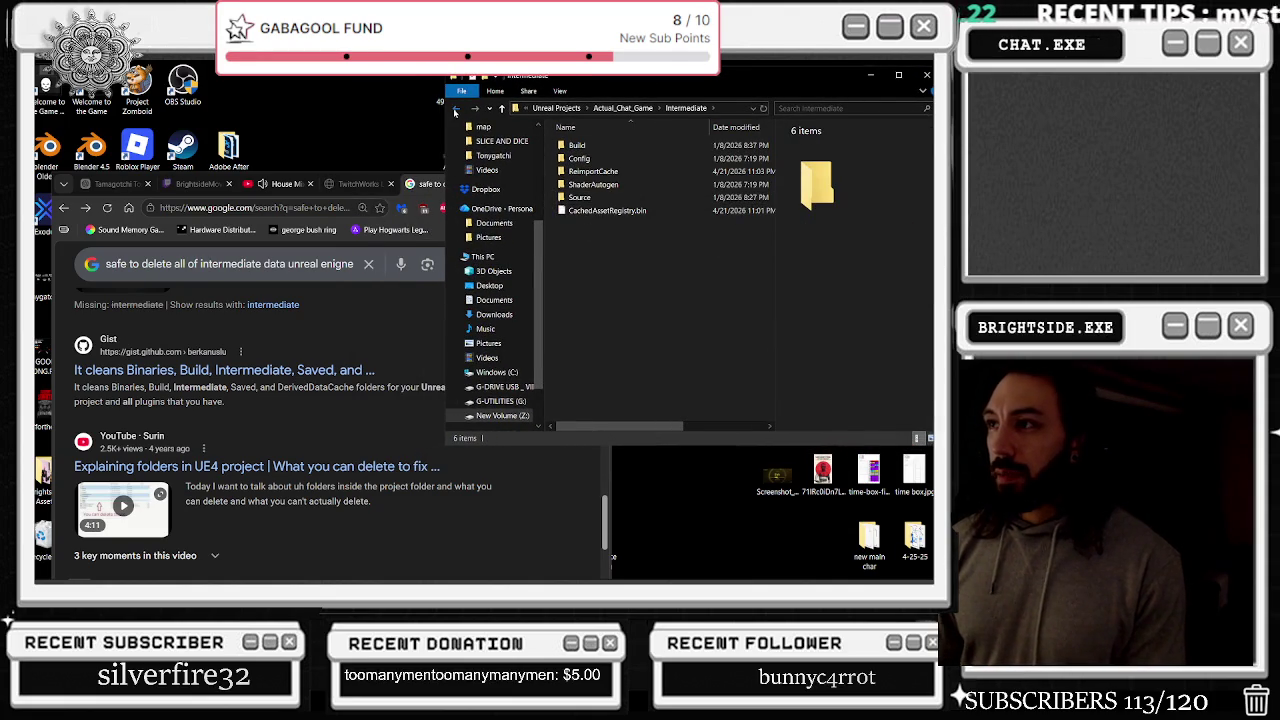
key(alt+Left)
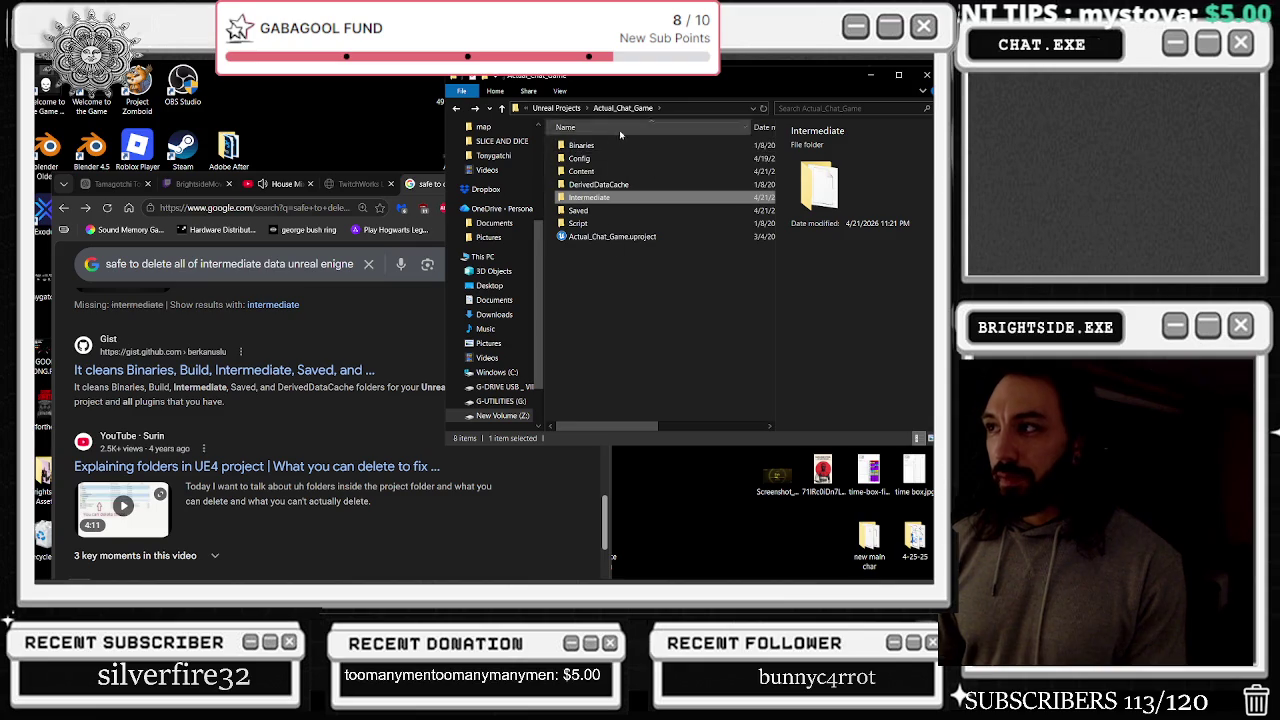
mouse_move(637, 215)
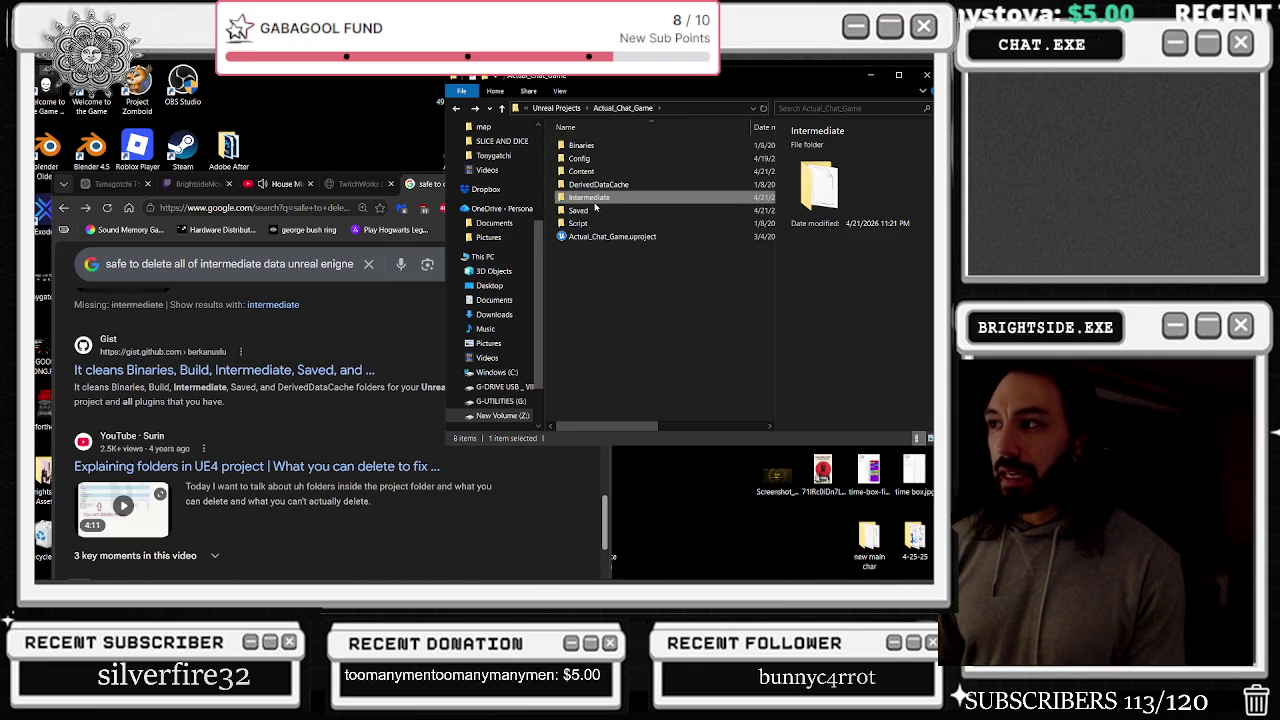
double_click(594, 200)
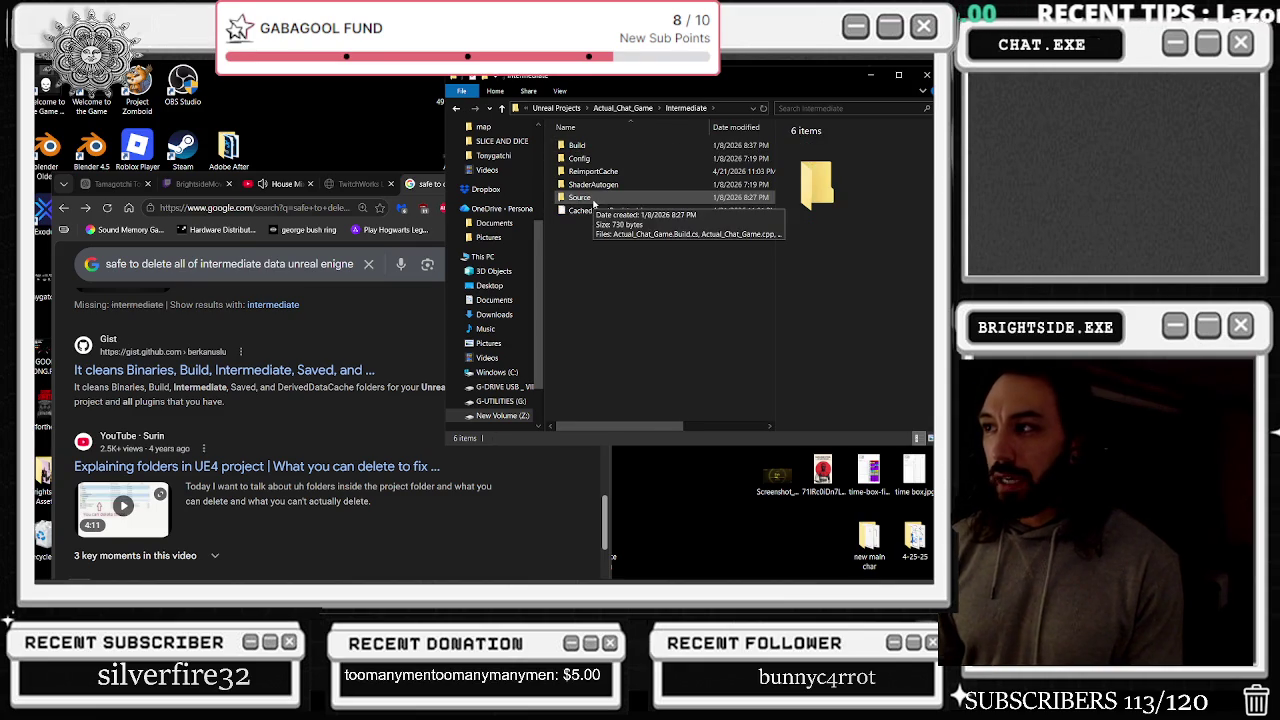
double_click(594, 199)
click(455, 106)
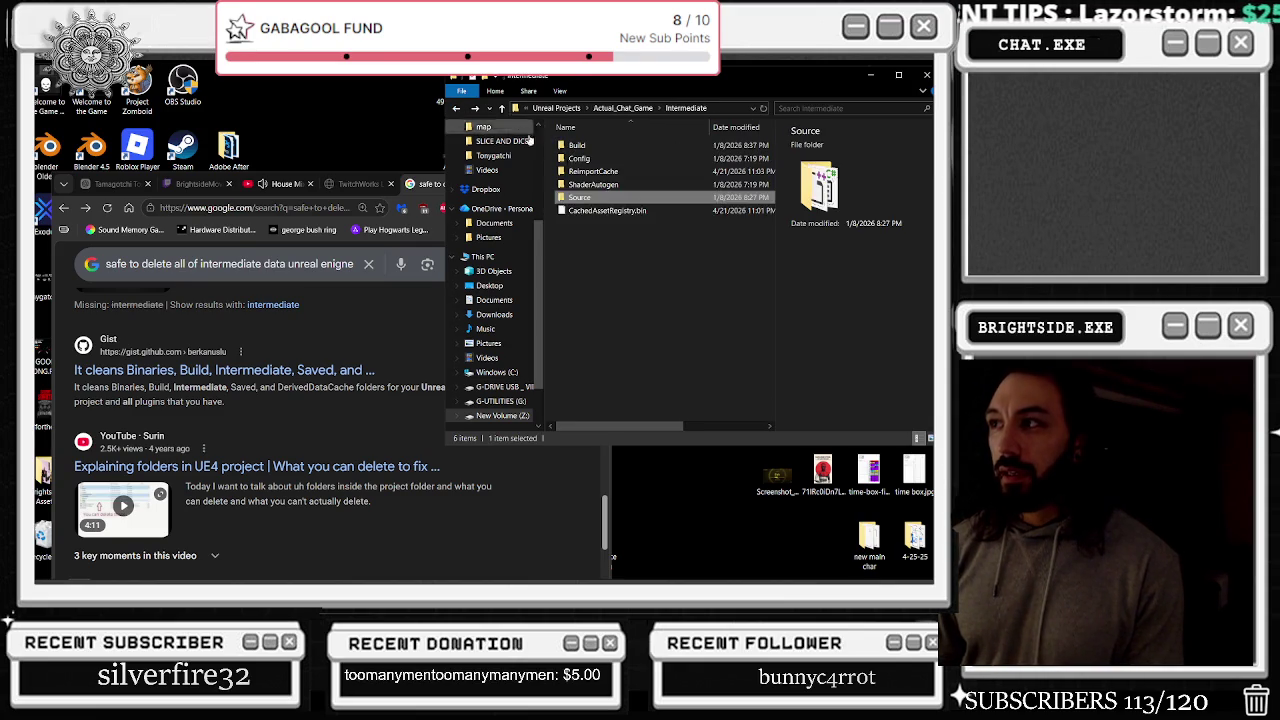
scroll(320, 320, down, 5)
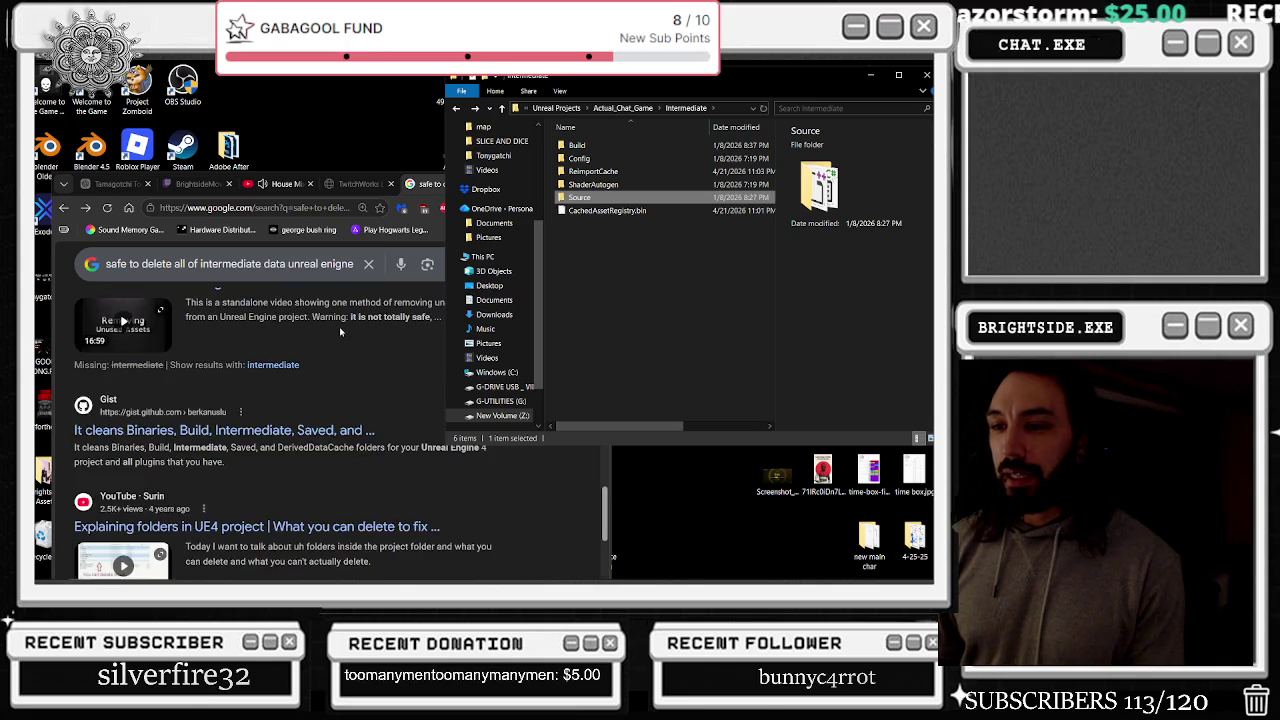
Read the AI overview, then open the Reddit thread 'Does it help if you delete the intermediate folder?'
scroll(349, 330, up, 5)
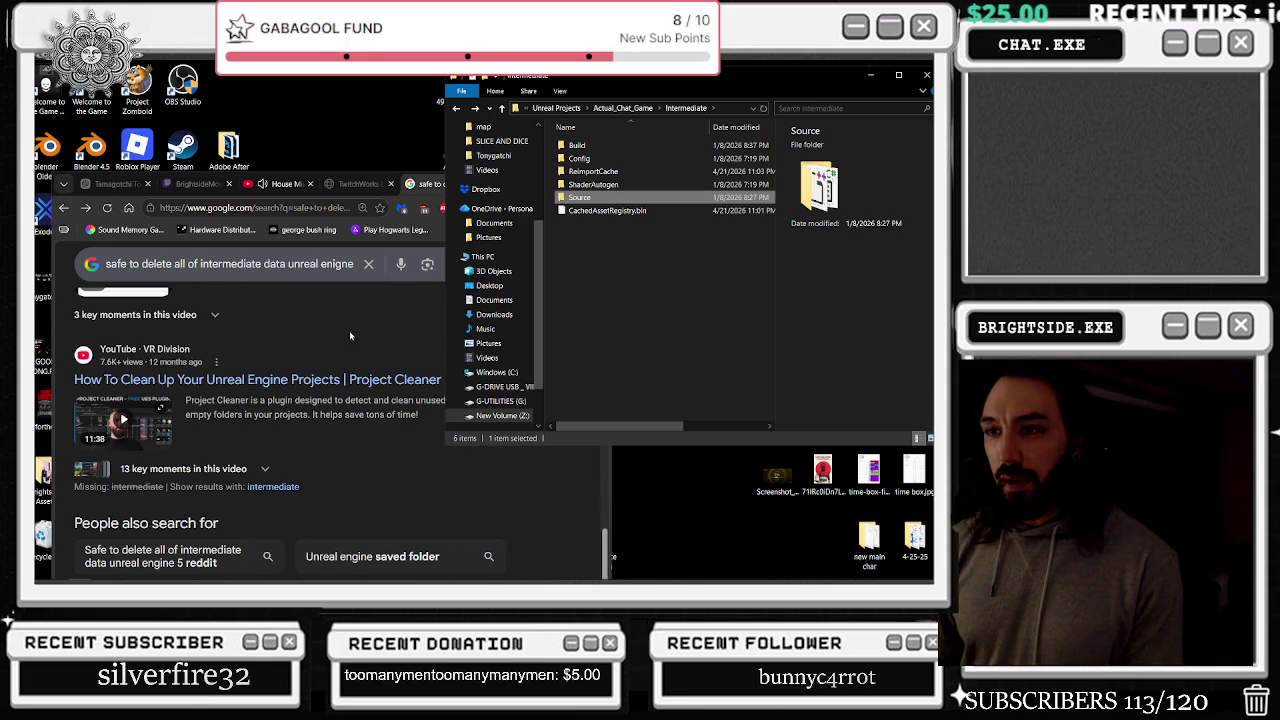
scroll(355, 345, up, 10)
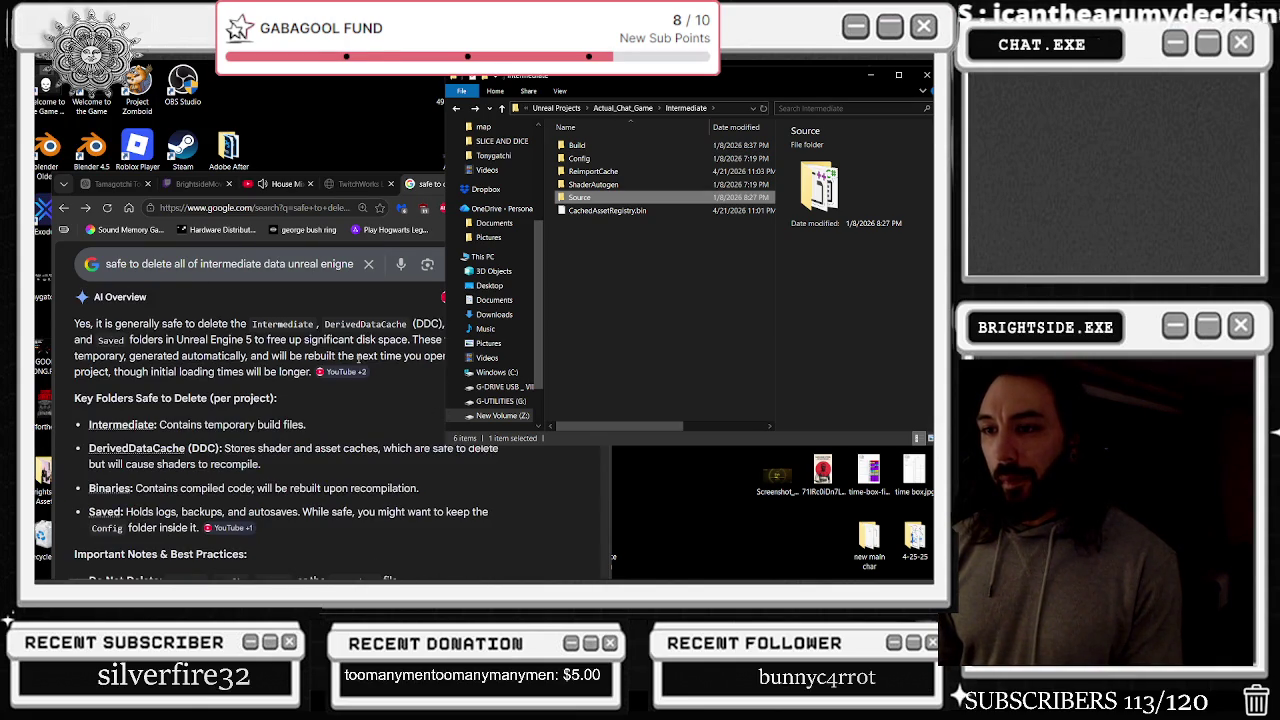
scroll(355, 356, down, 5)
scroll(202, 328, up, 2)
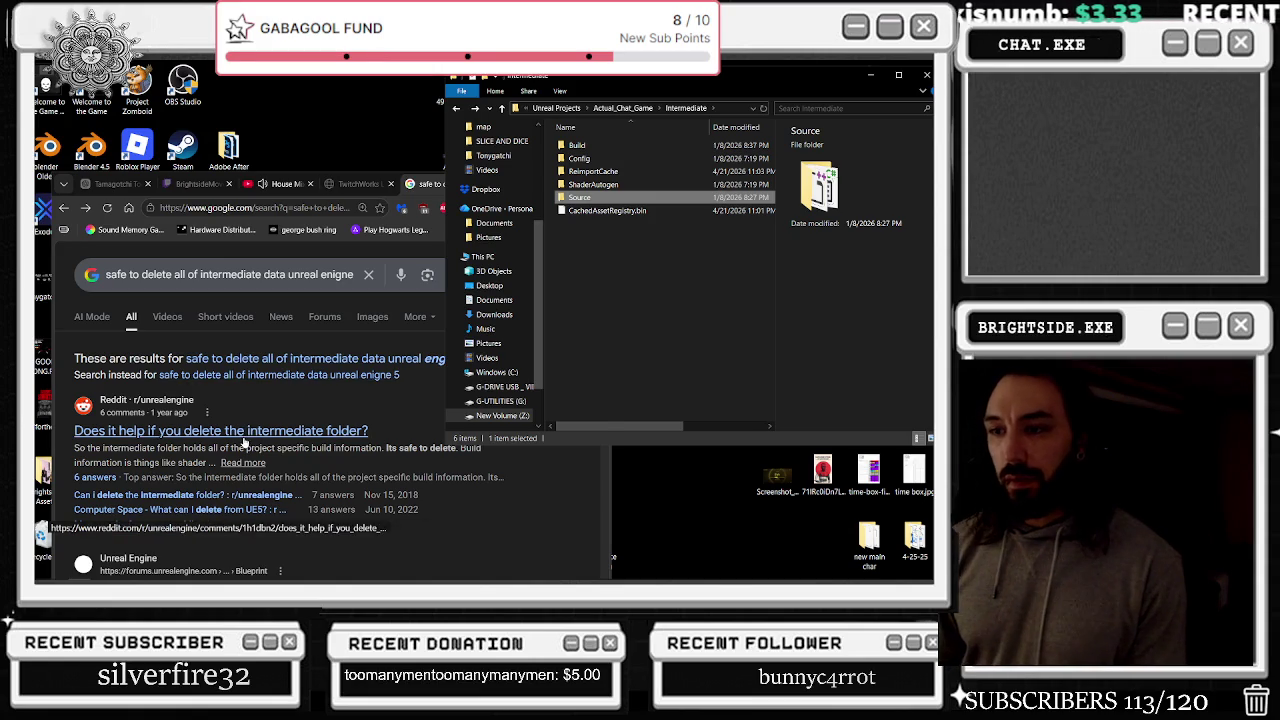
click(350, 431)
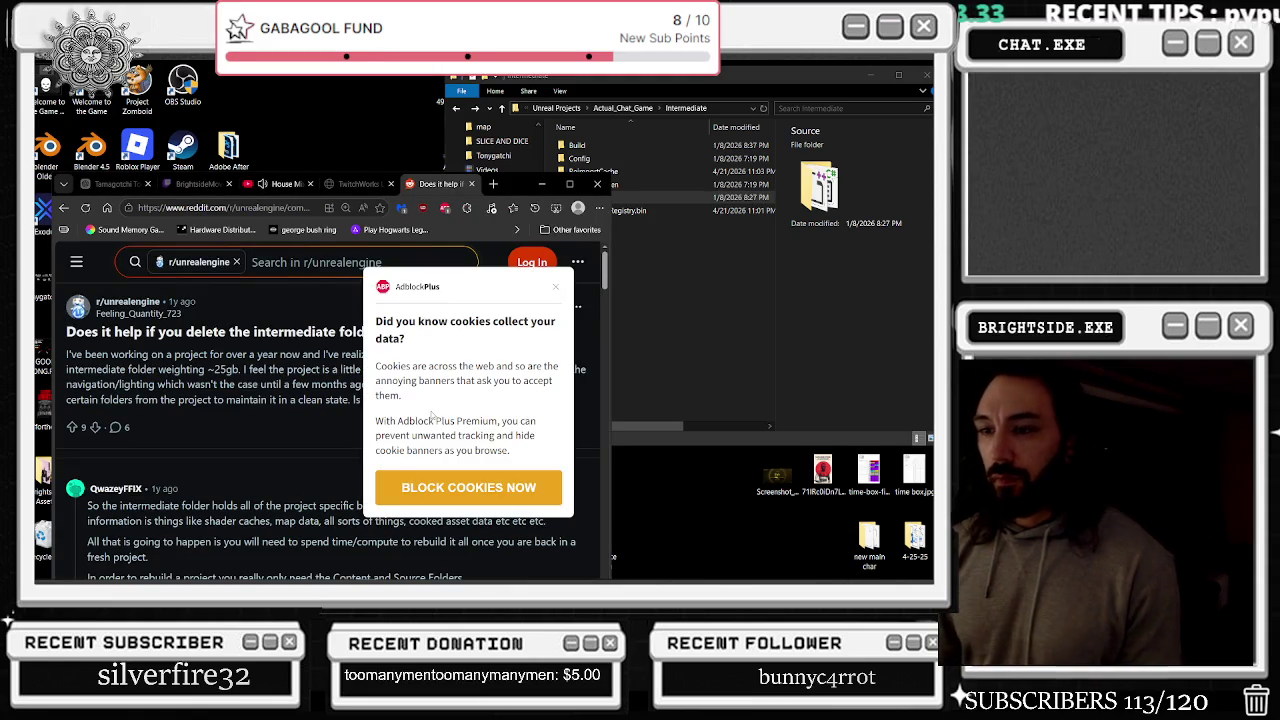
Dismiss the cookie notice and read replies calling Intermediate and Saved safe to delete
scroll(594, 336, down, 1)
click(556, 286)
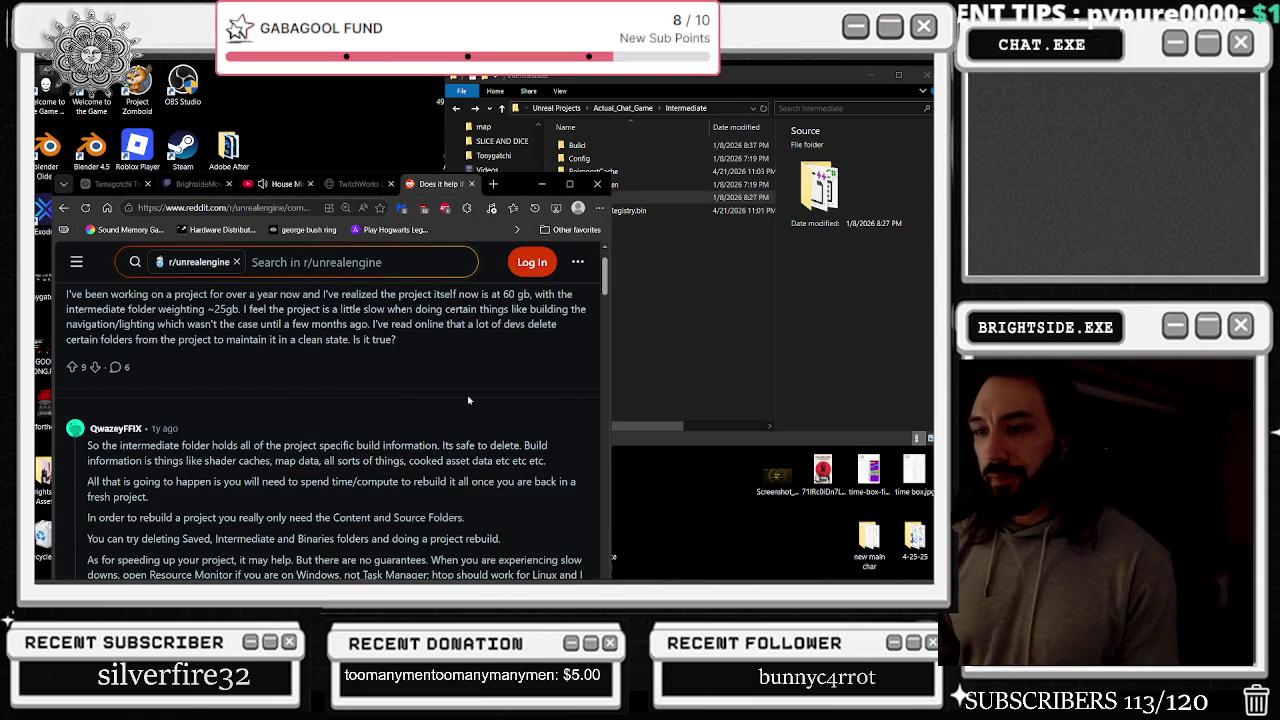
scroll(407, 447, down, 1)
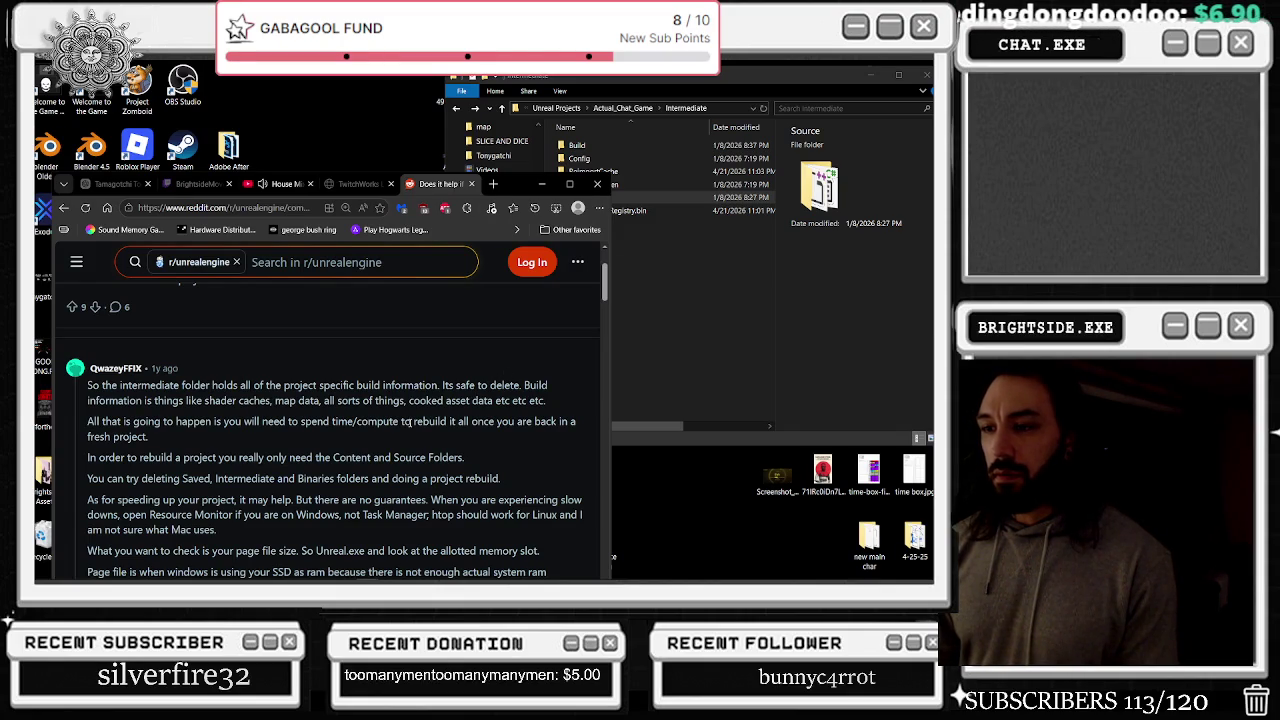
scroll(408, 422, down, 2)
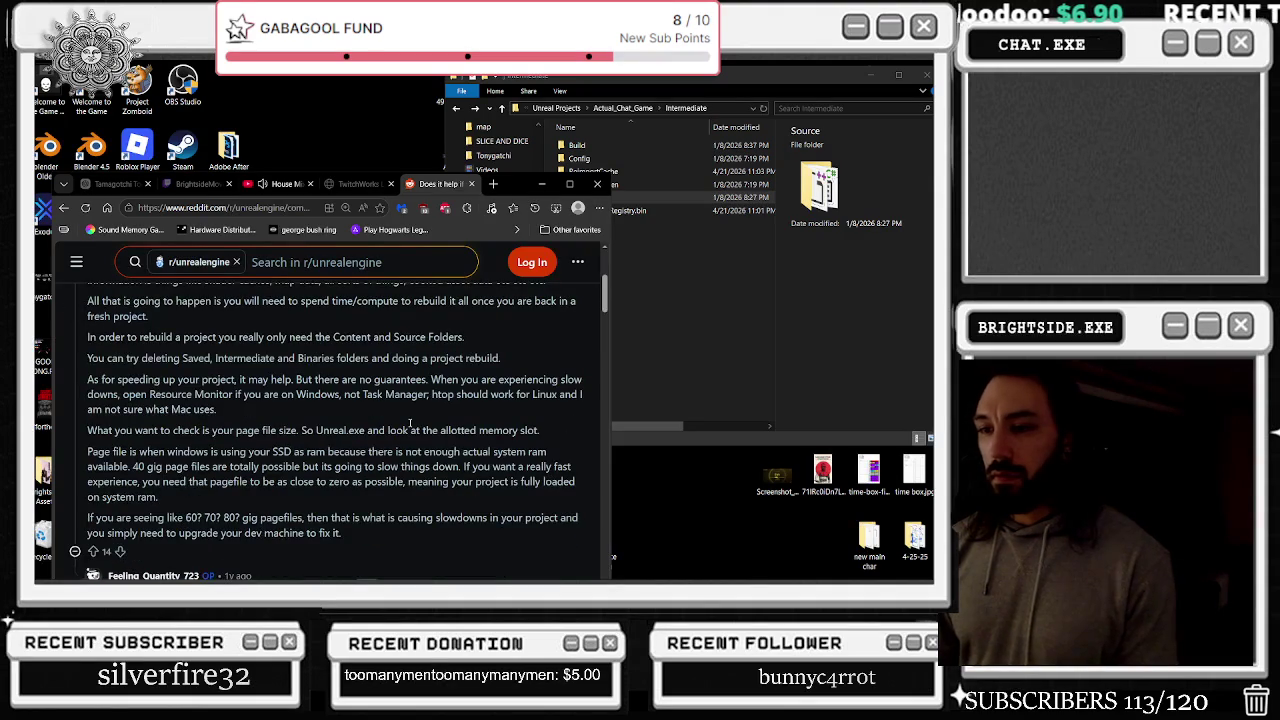
scroll(409, 424, down, 2)
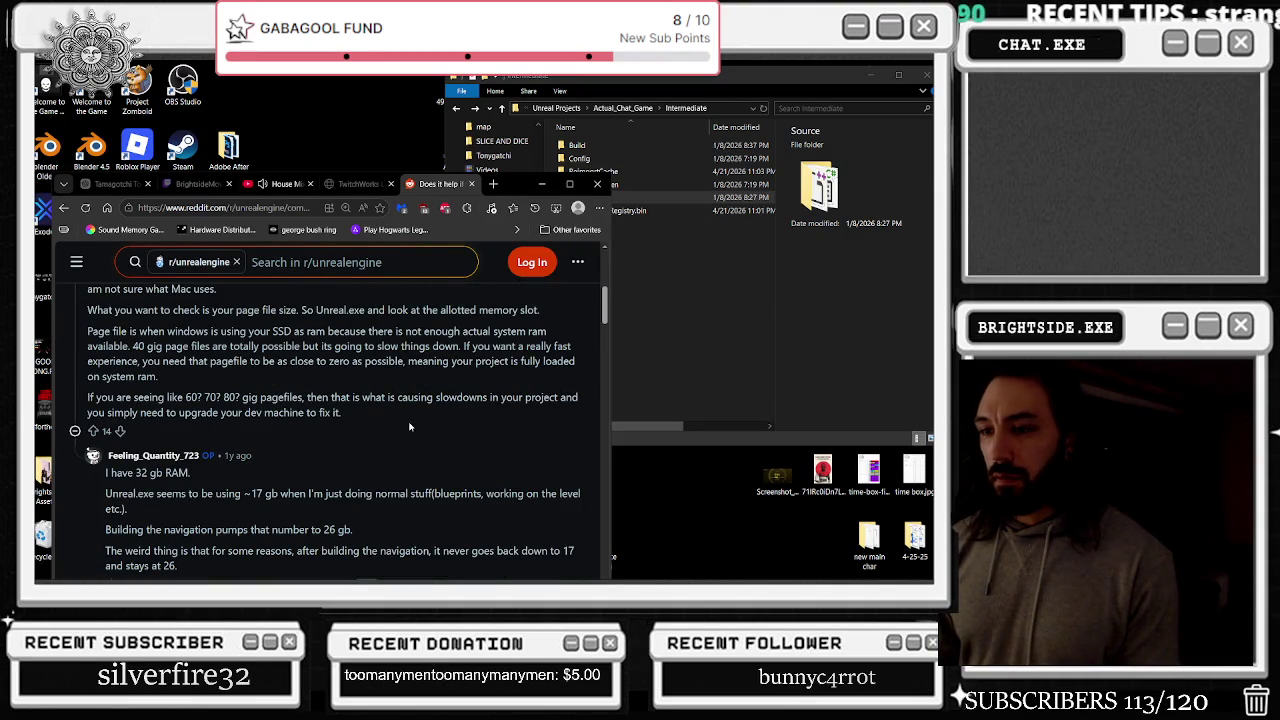
scroll(409, 427, down, 2)
scroll(408, 440, down, 2)
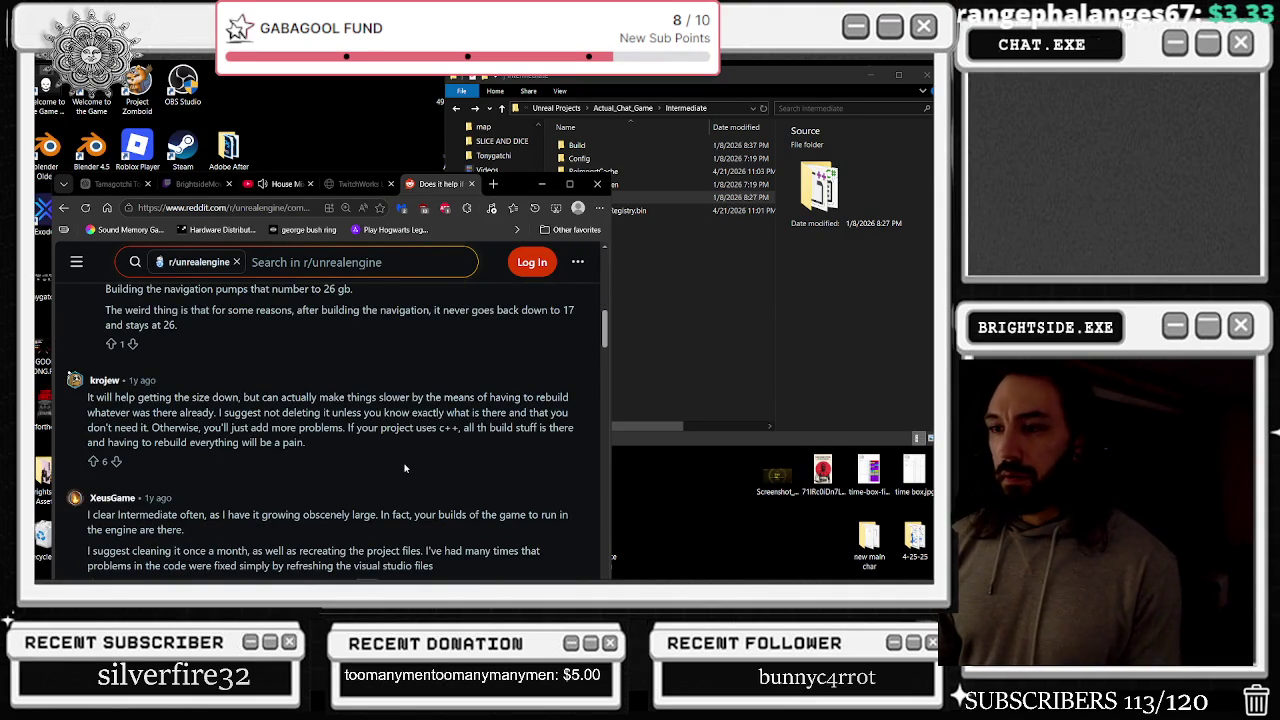
scroll(404, 468, down, 2)
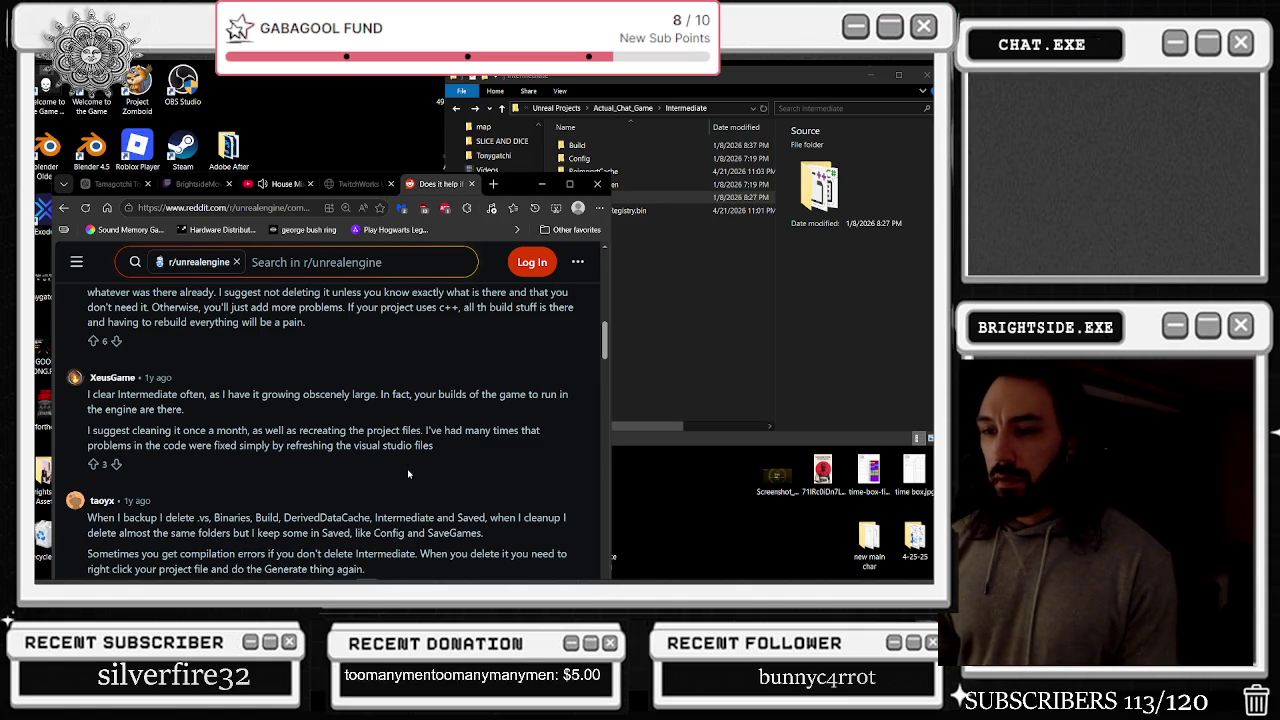
scroll(408, 474, down, 2)
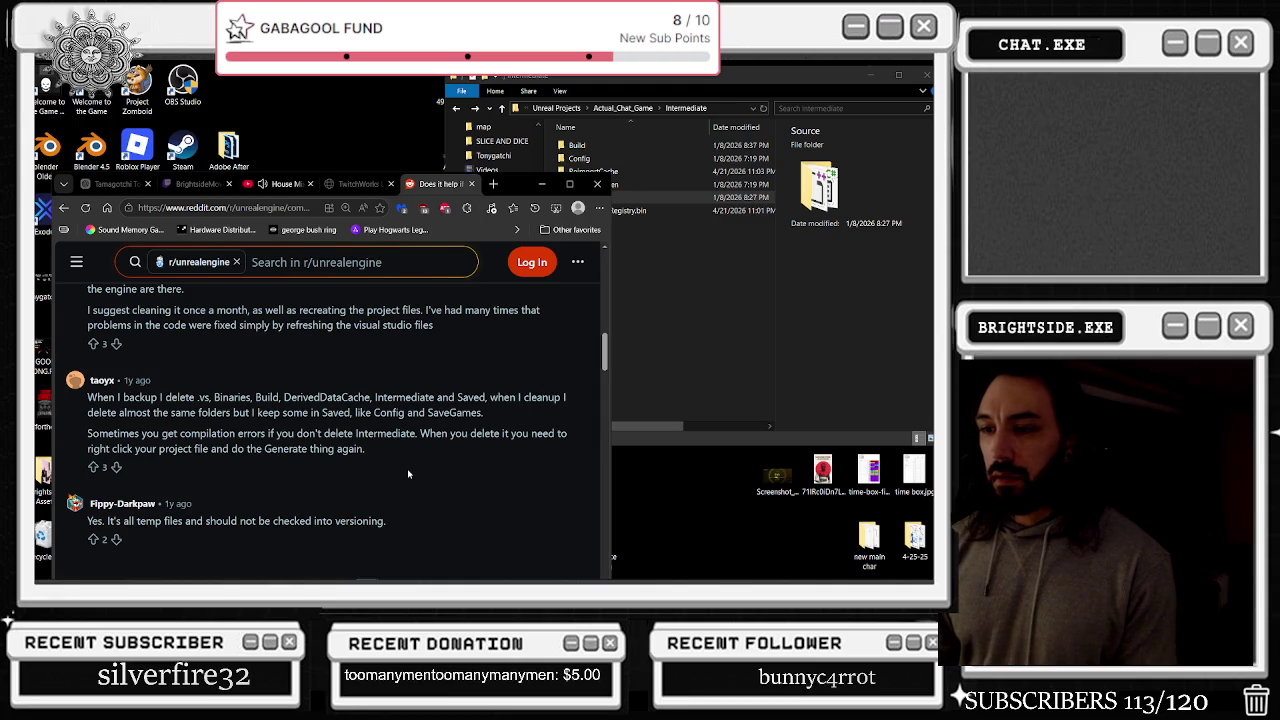
Delete folders Build through Source and CachedAssetRegistry.bin from Intermediate, then close the window
click(640, 197)
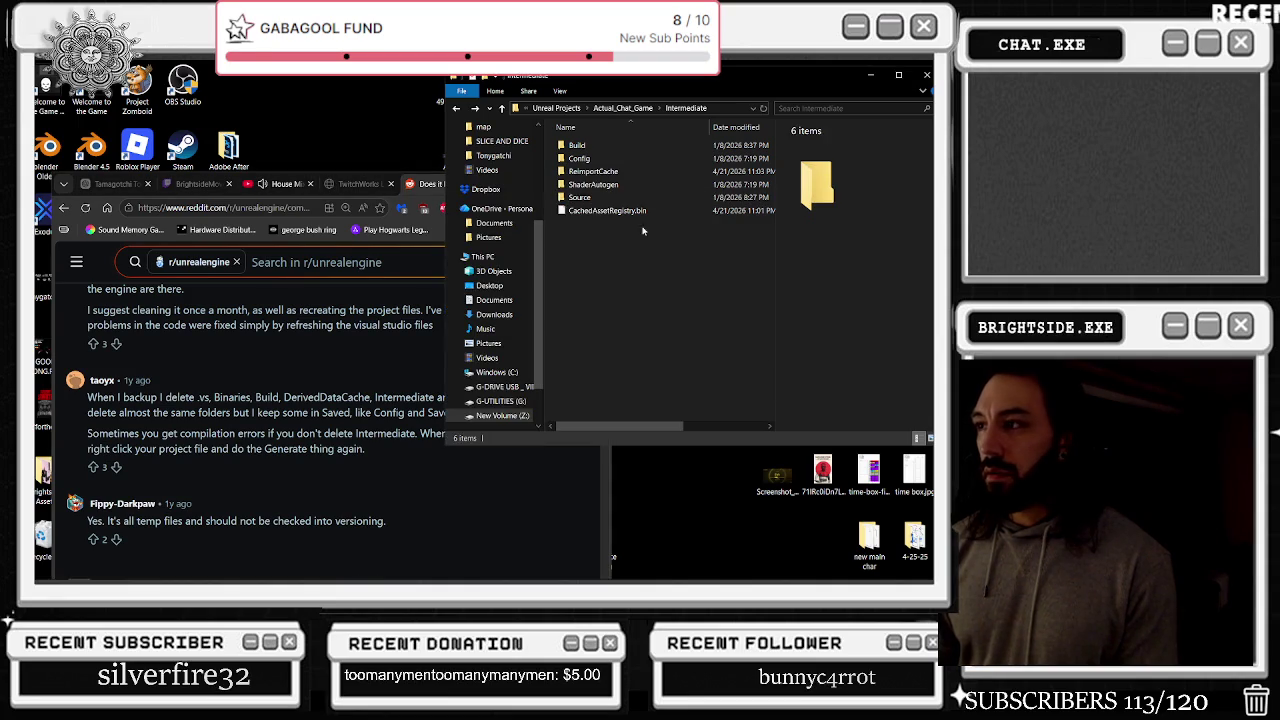
shift+click(612, 145)
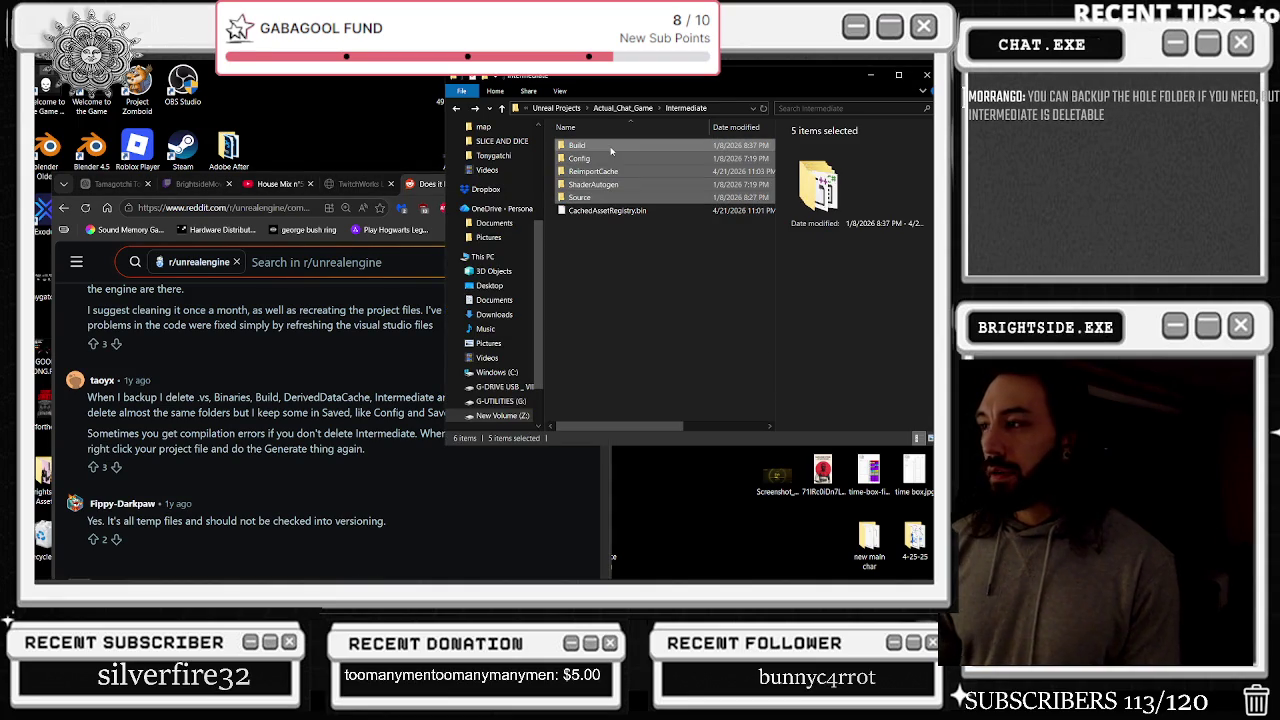
key(Delete)
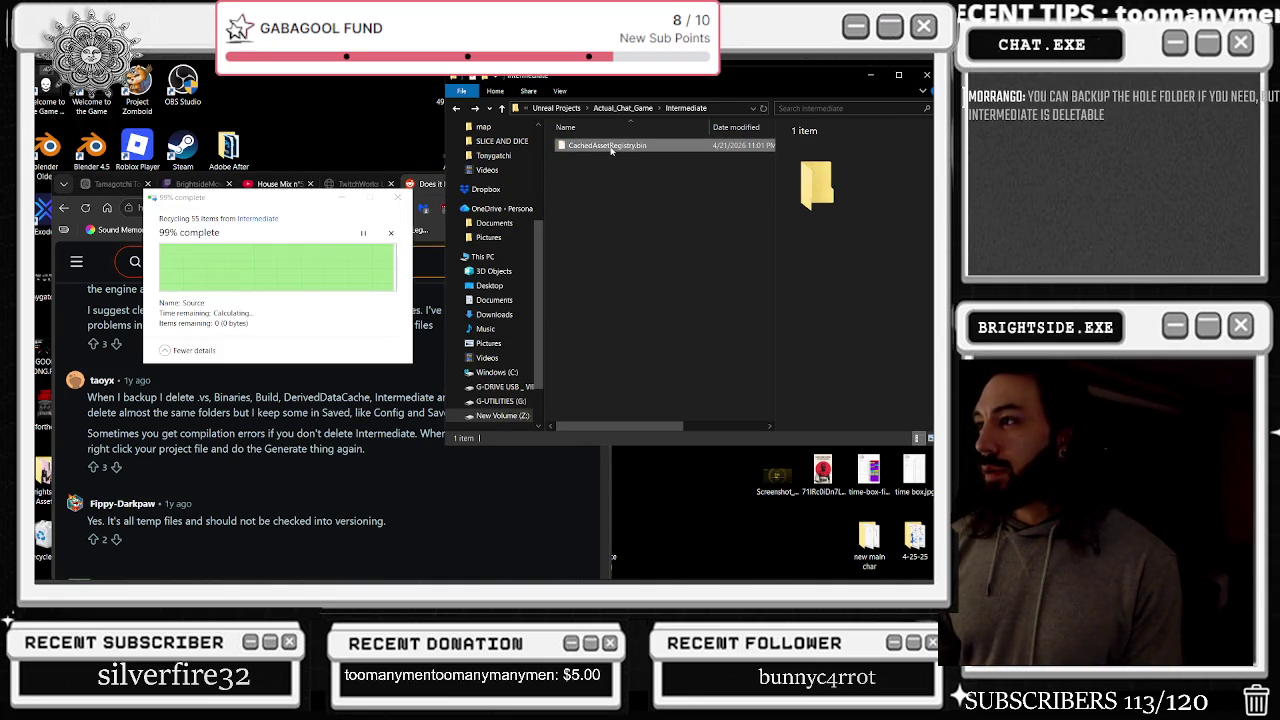
key(Delete)
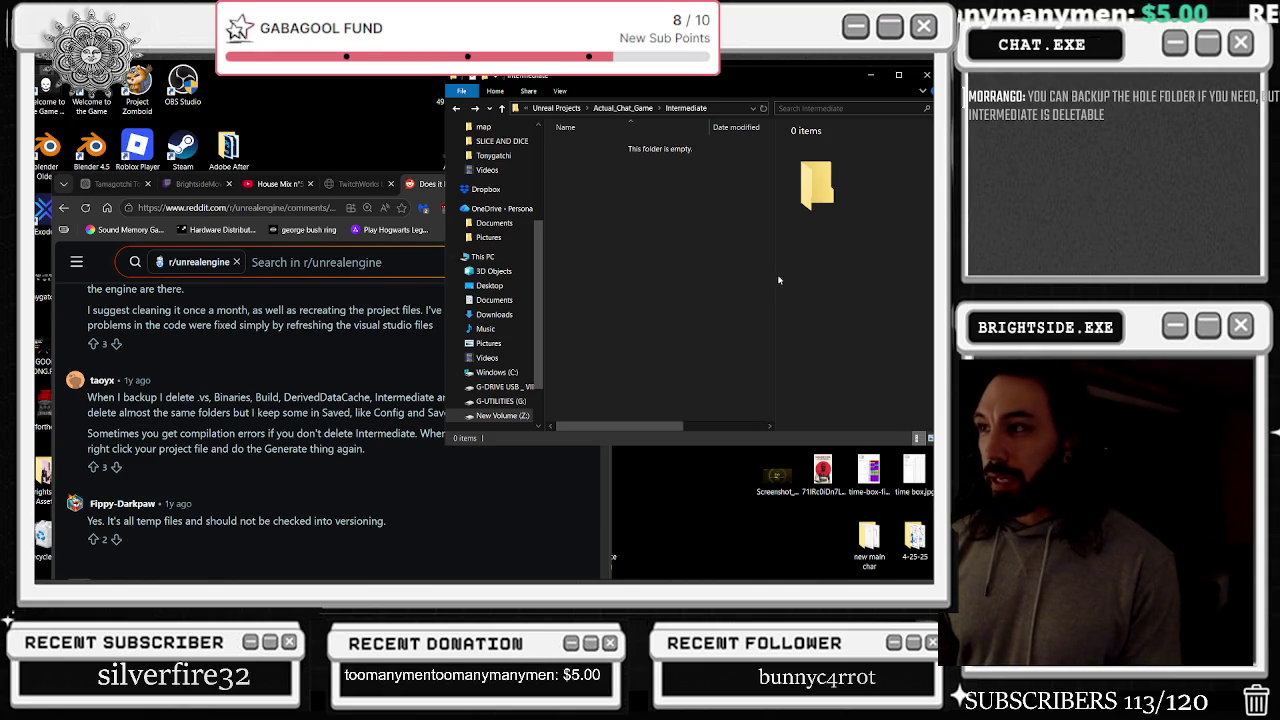
click(926, 75)
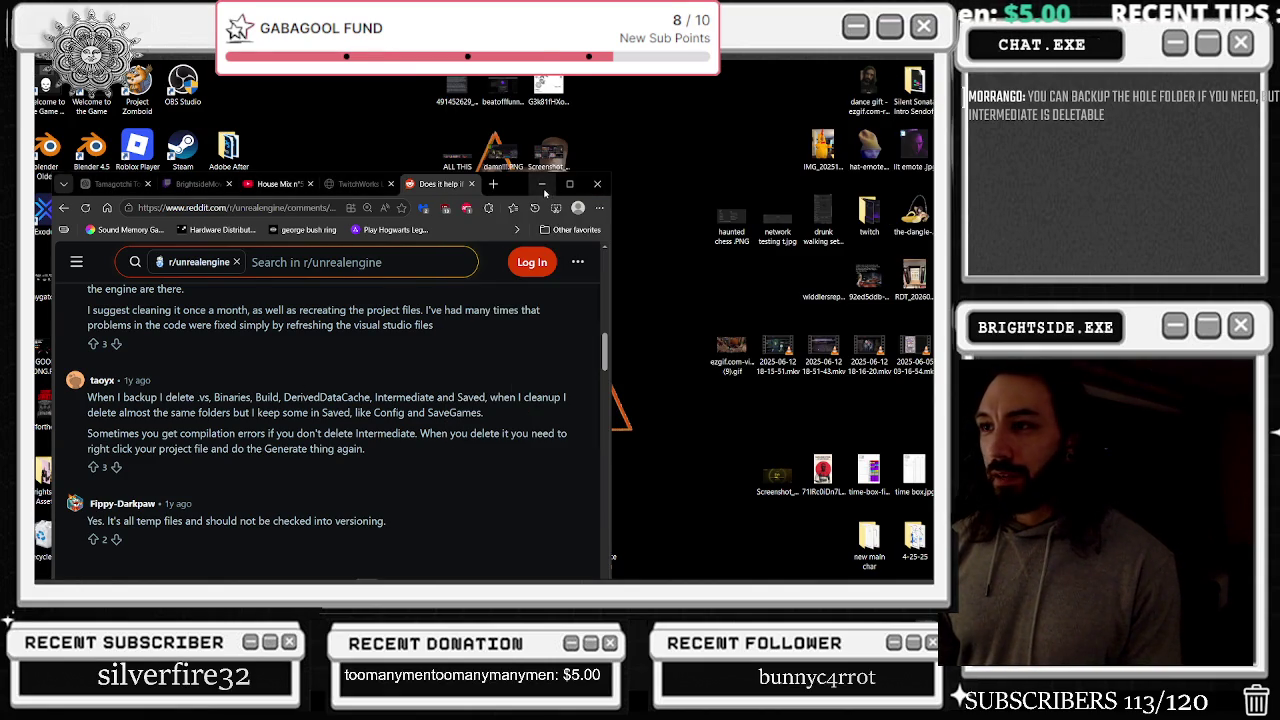
Minimize the browser and launch Actual_Chat_Game.uproject from a new File Explorer window
click(542, 188)
mouse_move(473, 582)
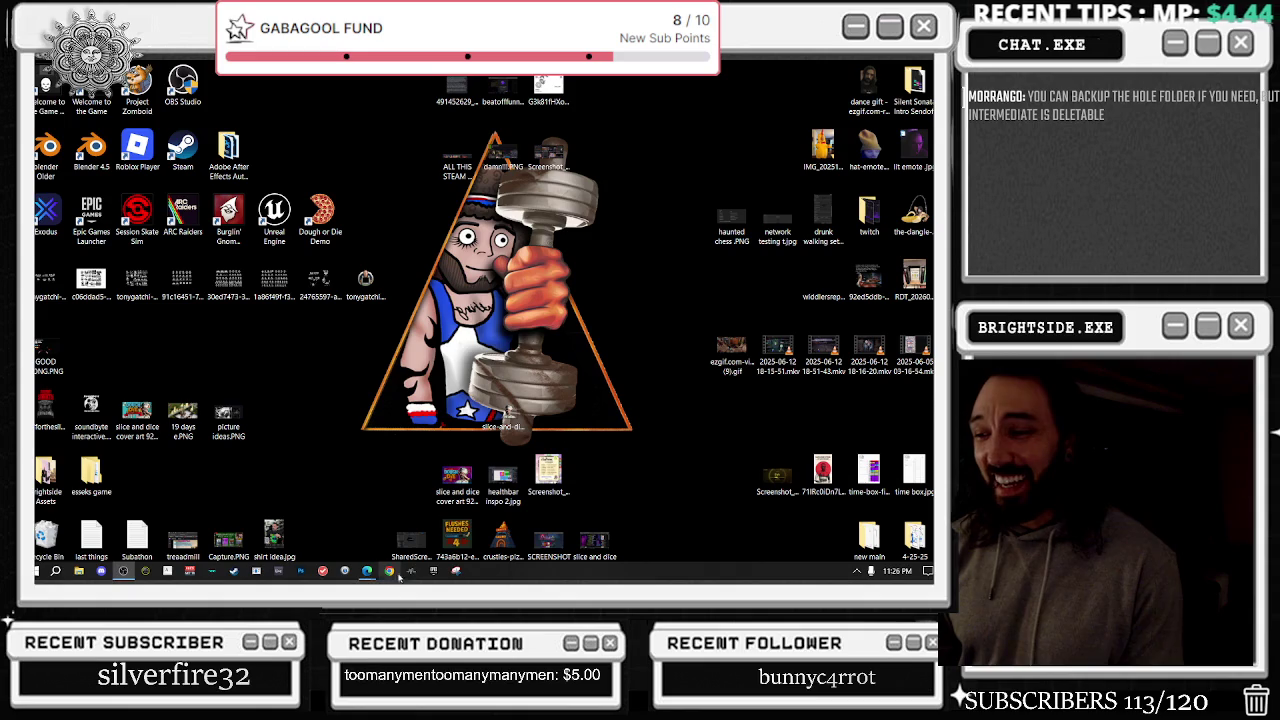
click(78, 571)
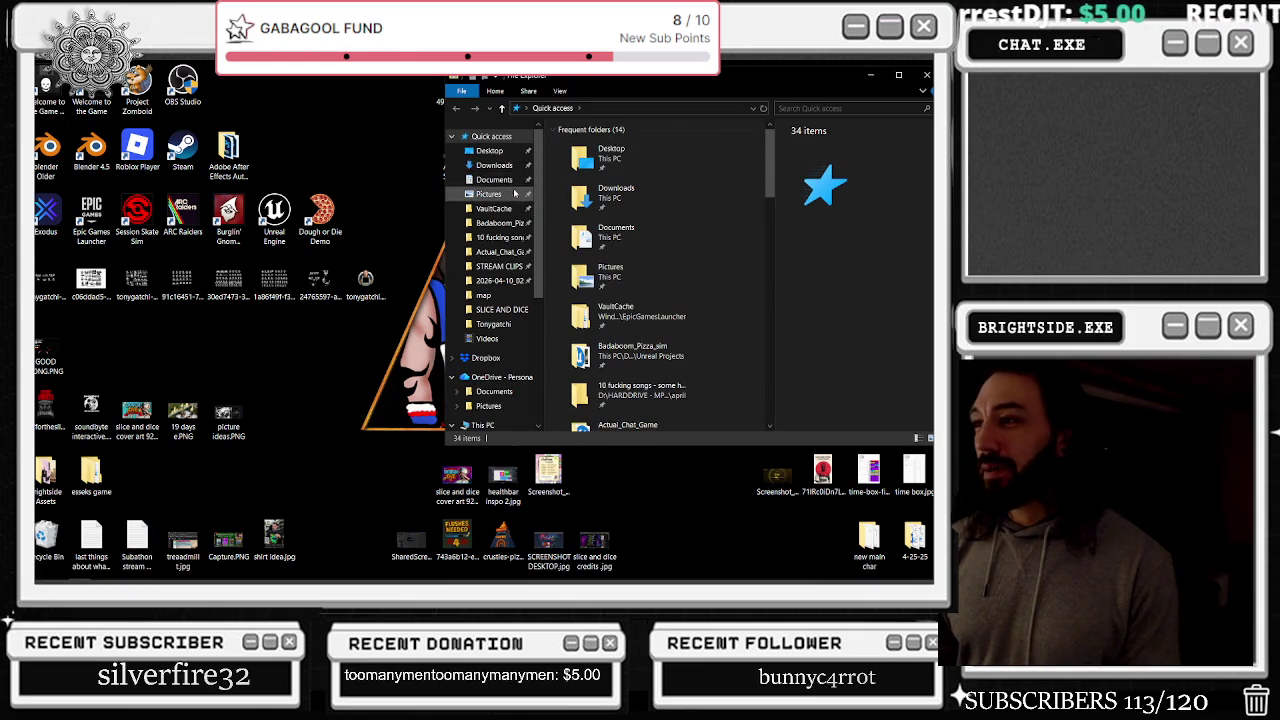
click(490, 151)
click(497, 166)
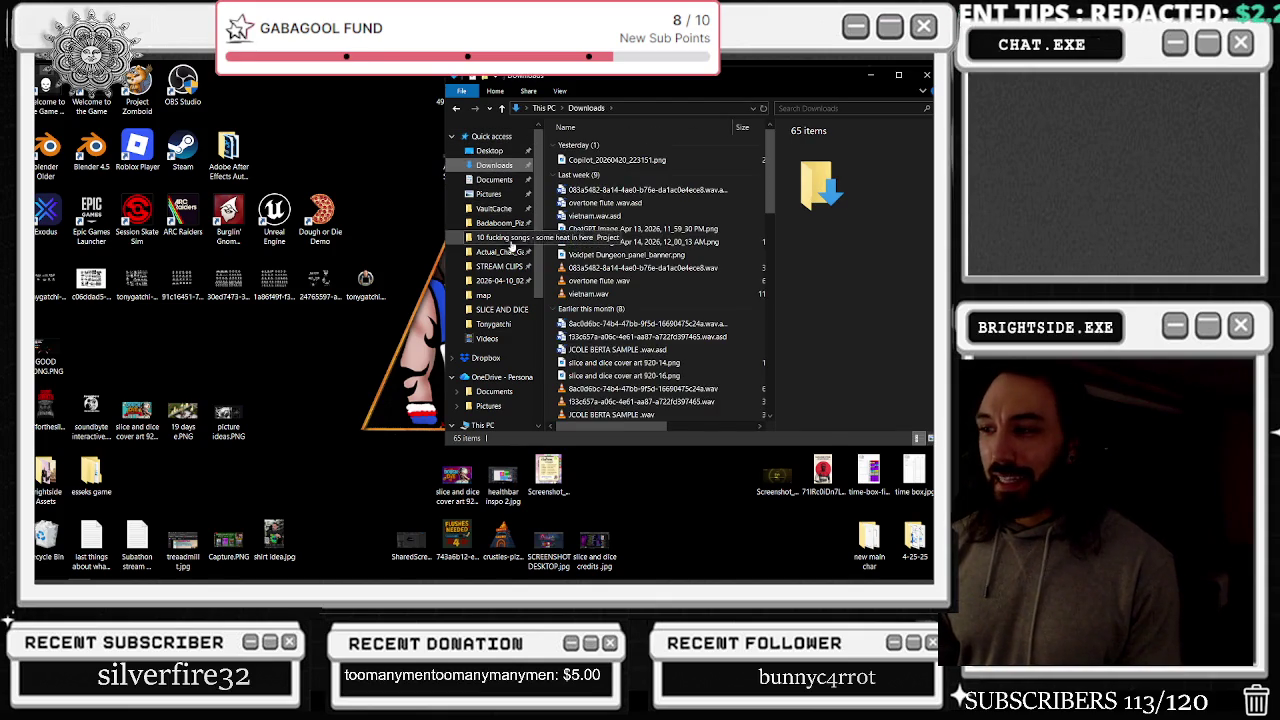
click(515, 252)
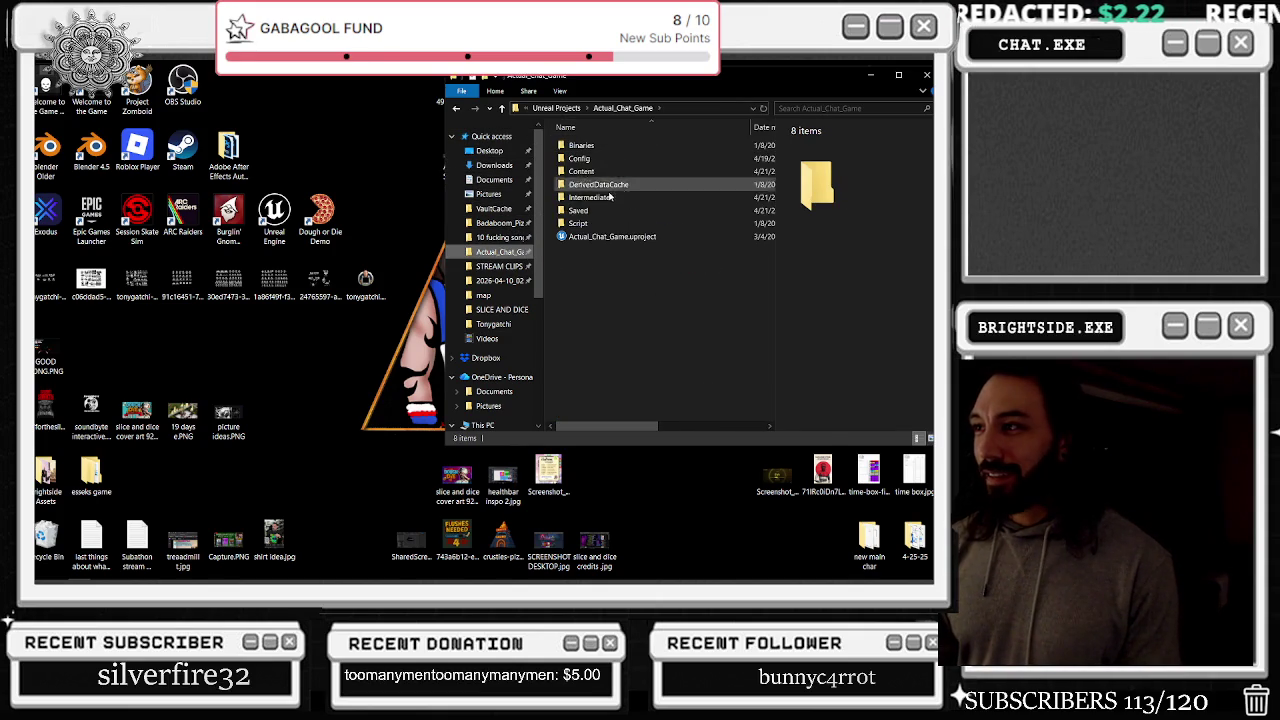
click(607, 237)
double_click(607, 237)
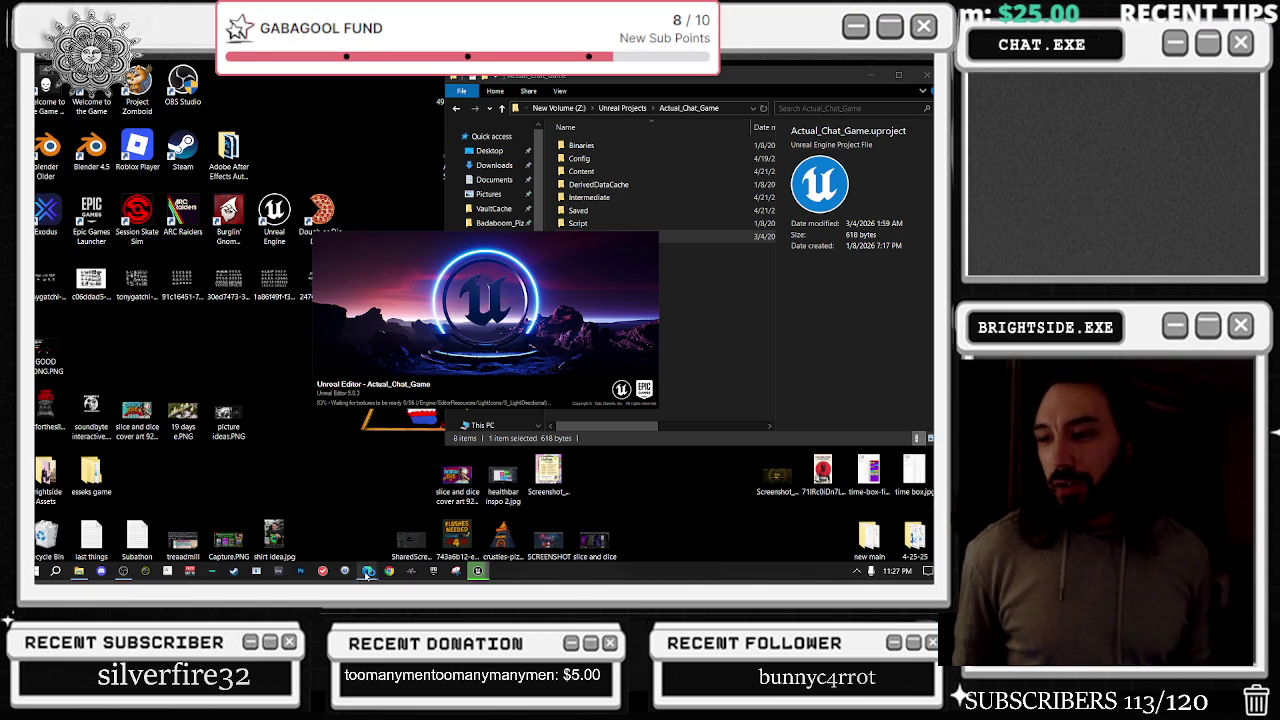
Bring Chrome back to the House Mix n°5 YouTube page and browse its recommendations
mouse_move(367, 573)
click(322, 512)
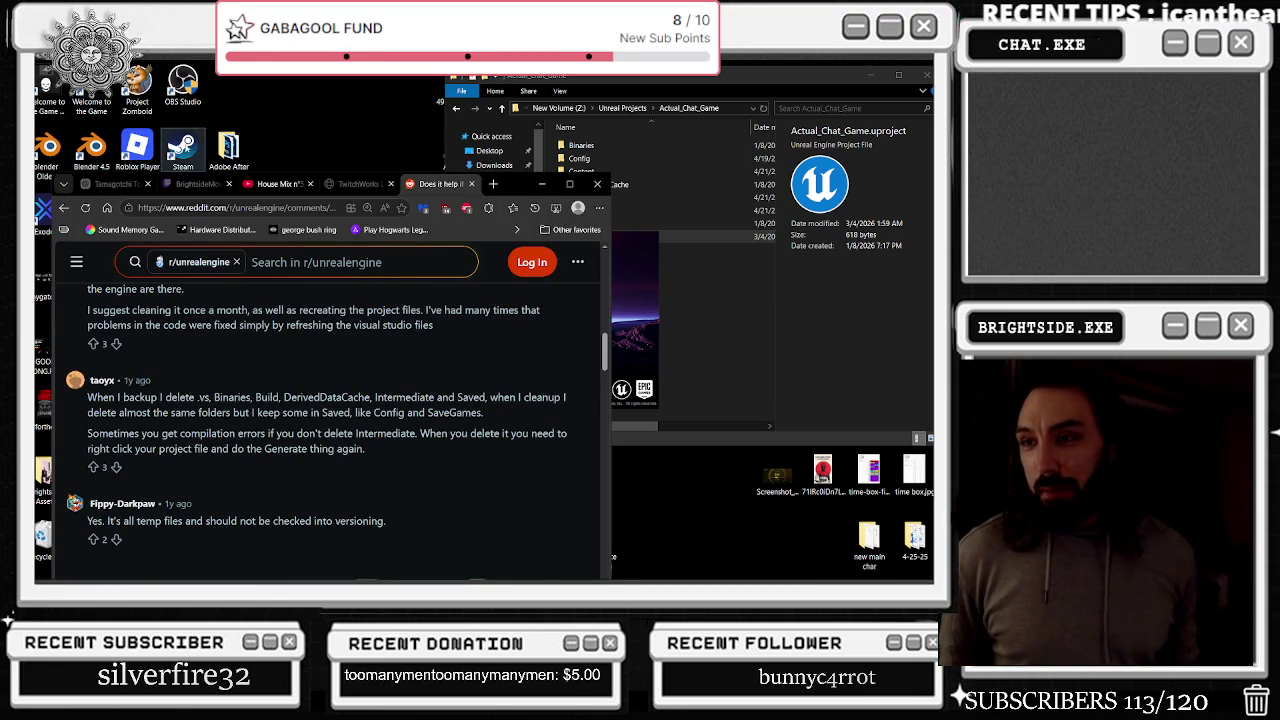
click(256, 188)
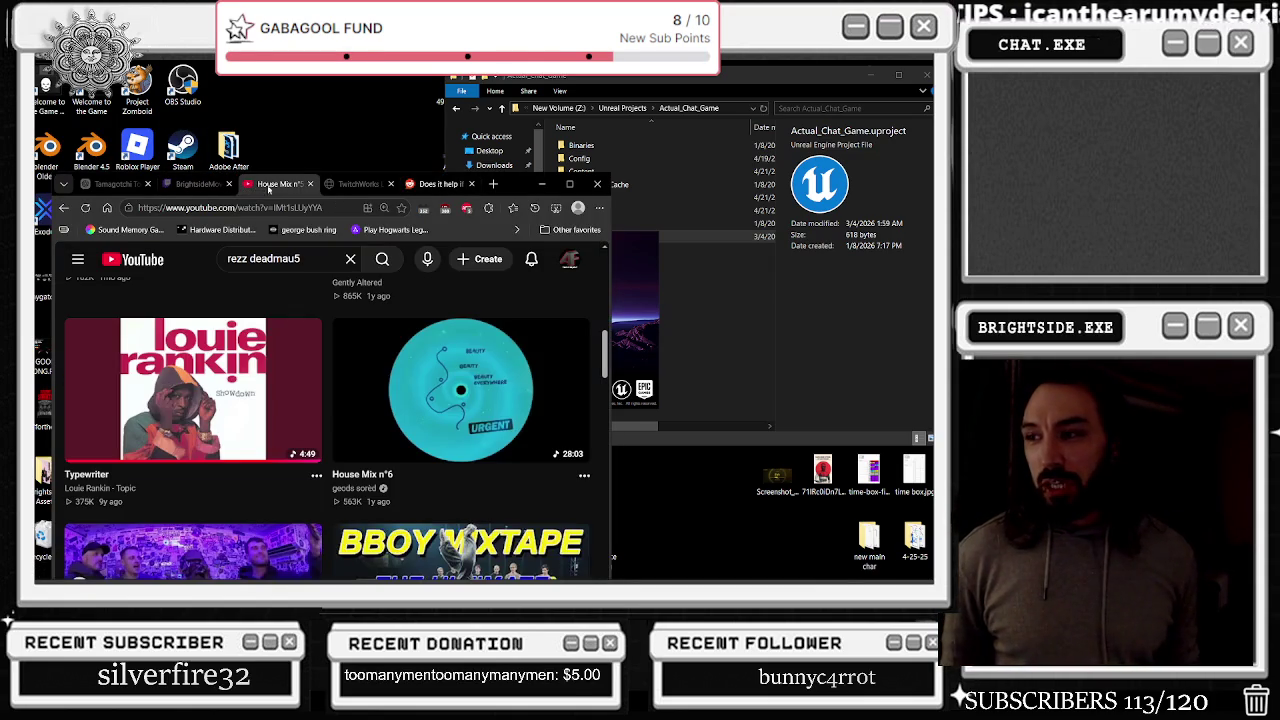
scroll(363, 272, down, 2)
scroll(288, 431, down, 1)
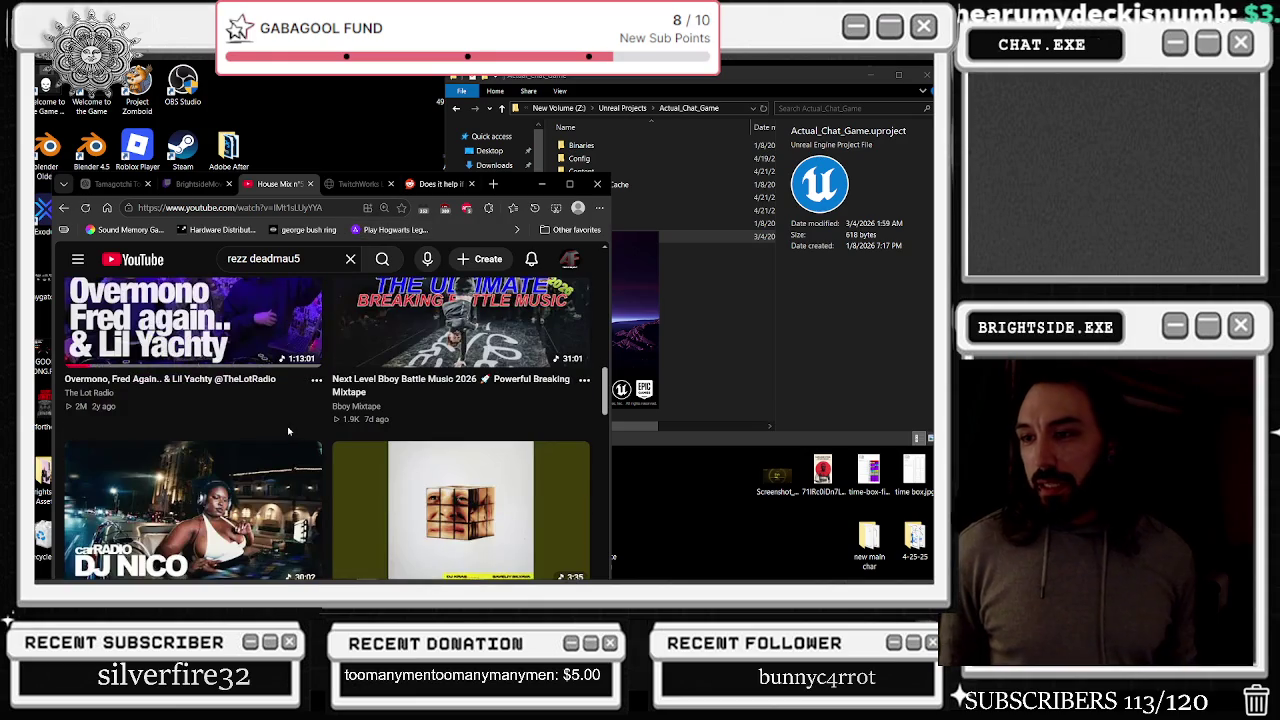
scroll(288, 431, down, 3)
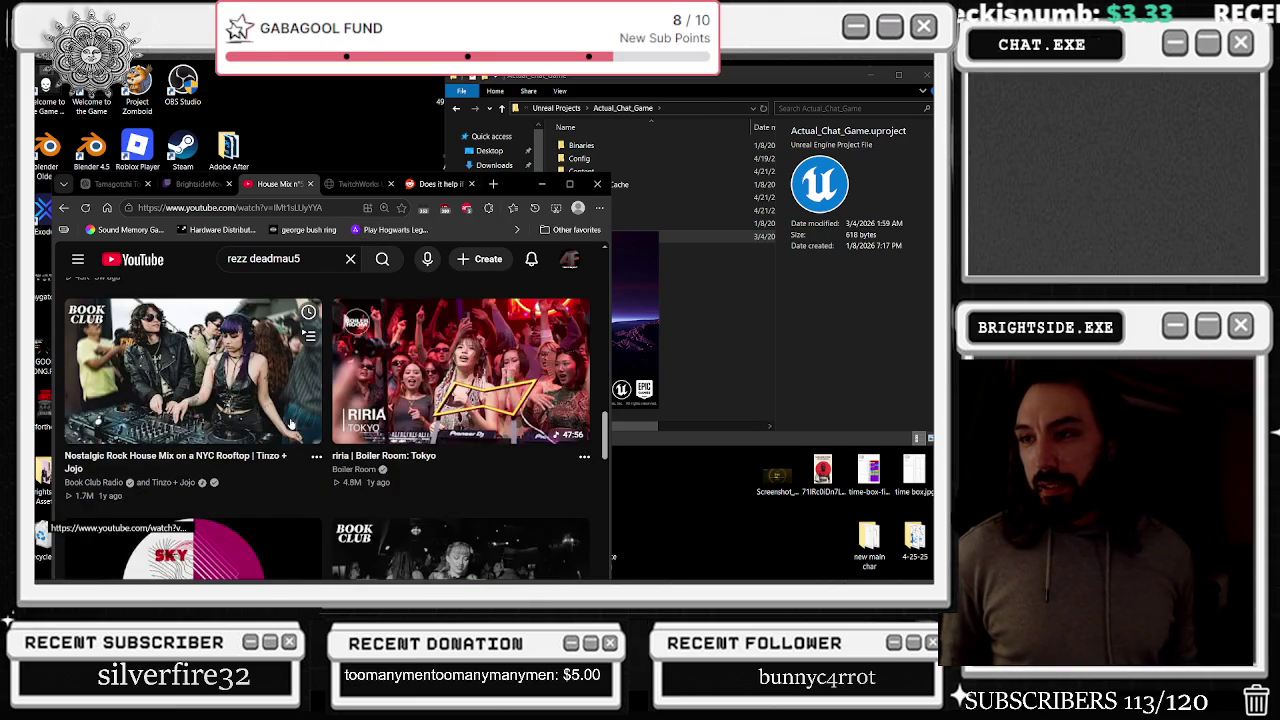
scroll(290, 425, down, 3)
scroll(288, 422, down, 6)
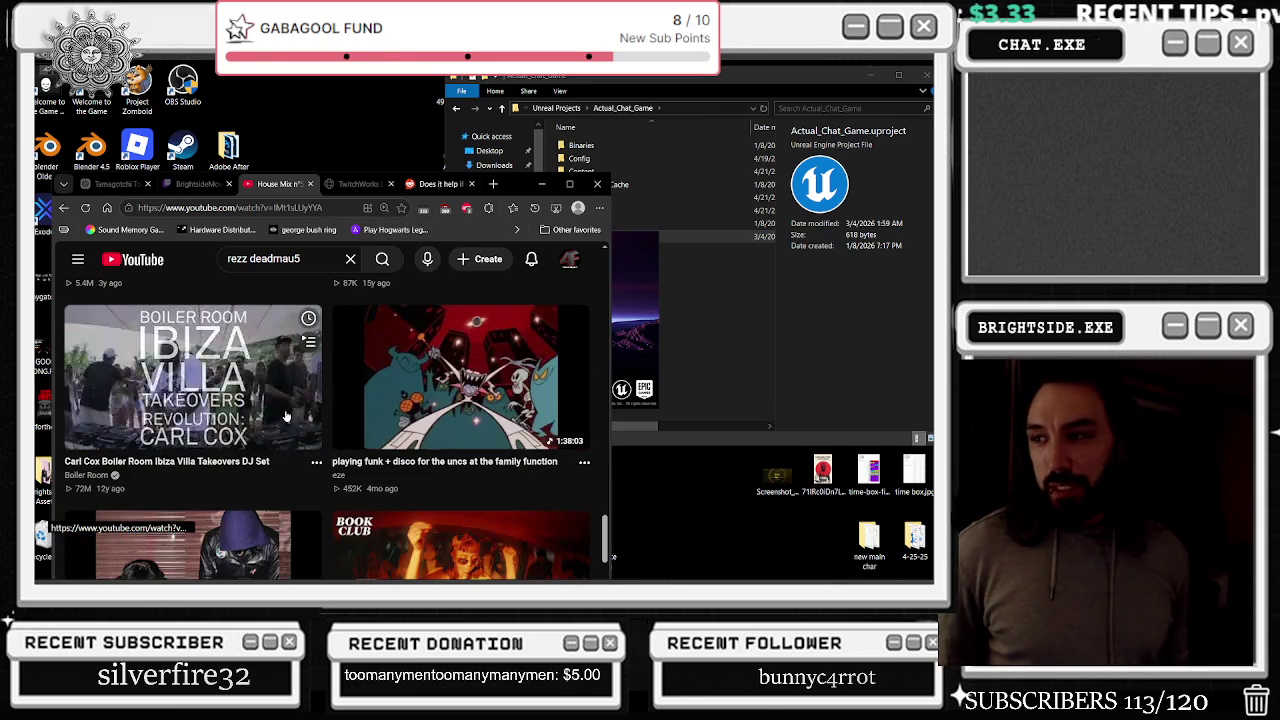
scroll(291, 414, up, 1)
scroll(292, 408, down, 5)
Glance at the loaded Unreal Editor, then return to YouTube and select the search query
key(alt+Tab)
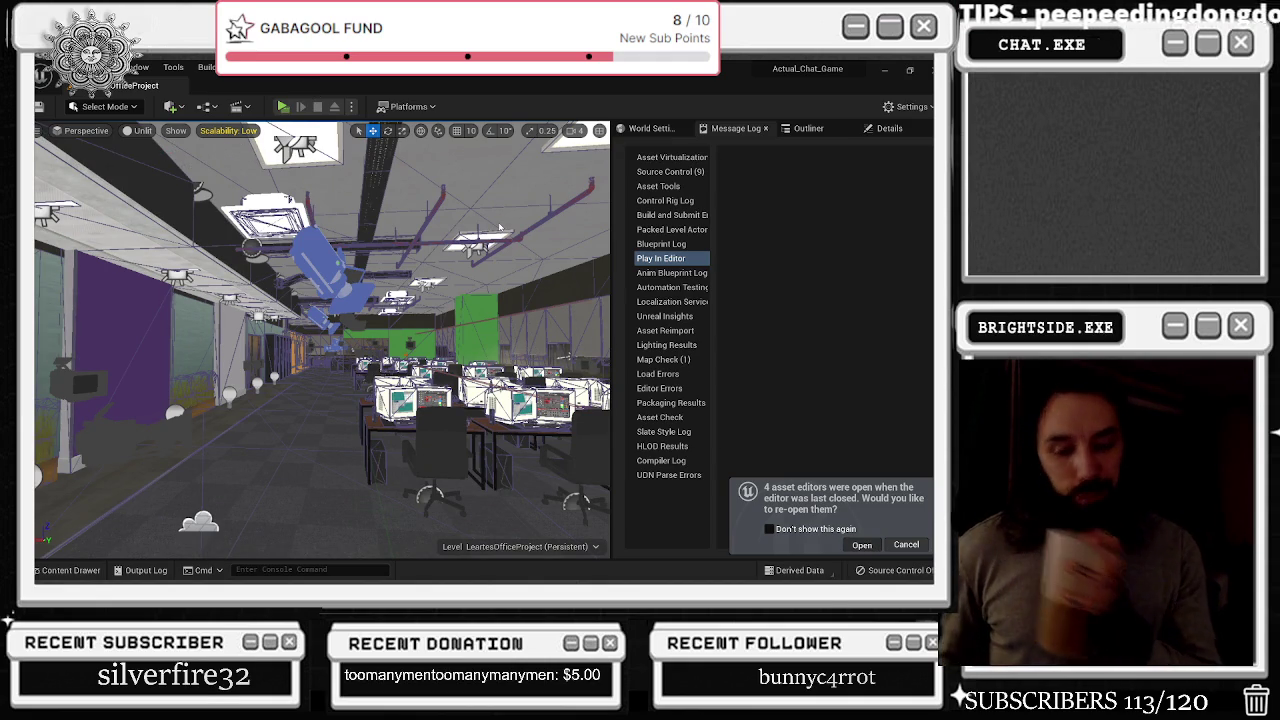
key(alt+Tab)
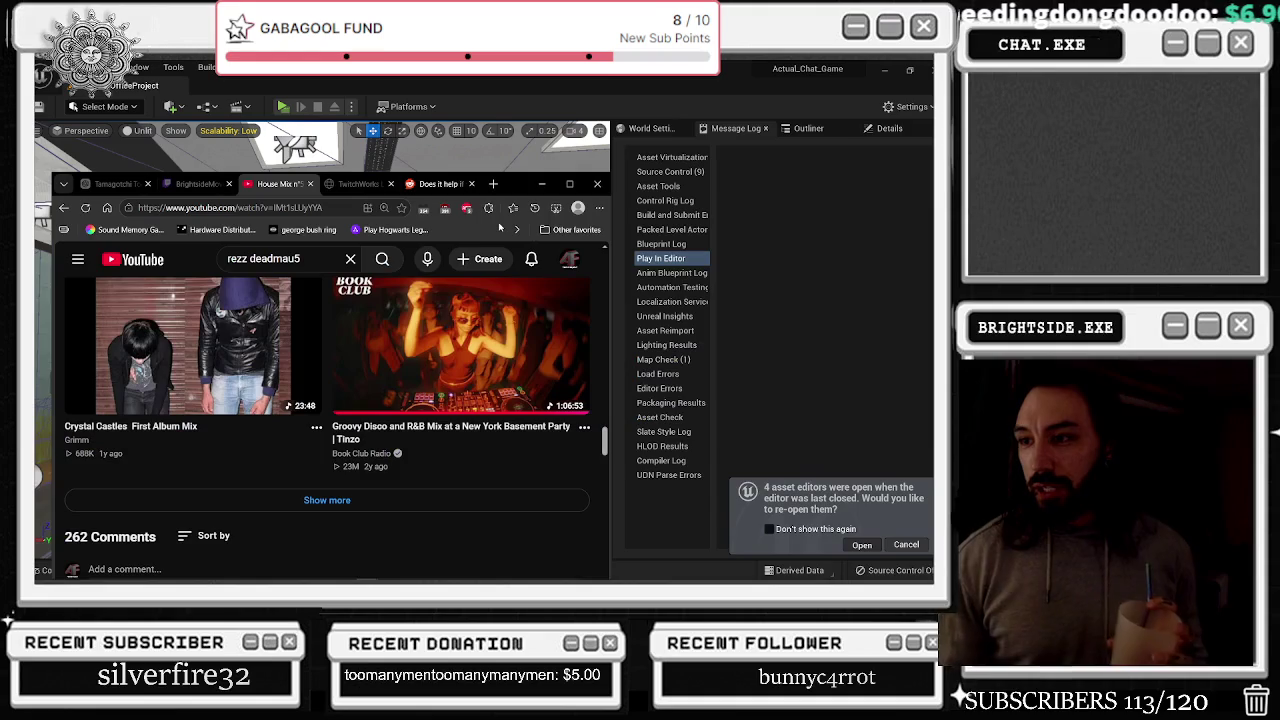
drag(300, 258, 242, 268)
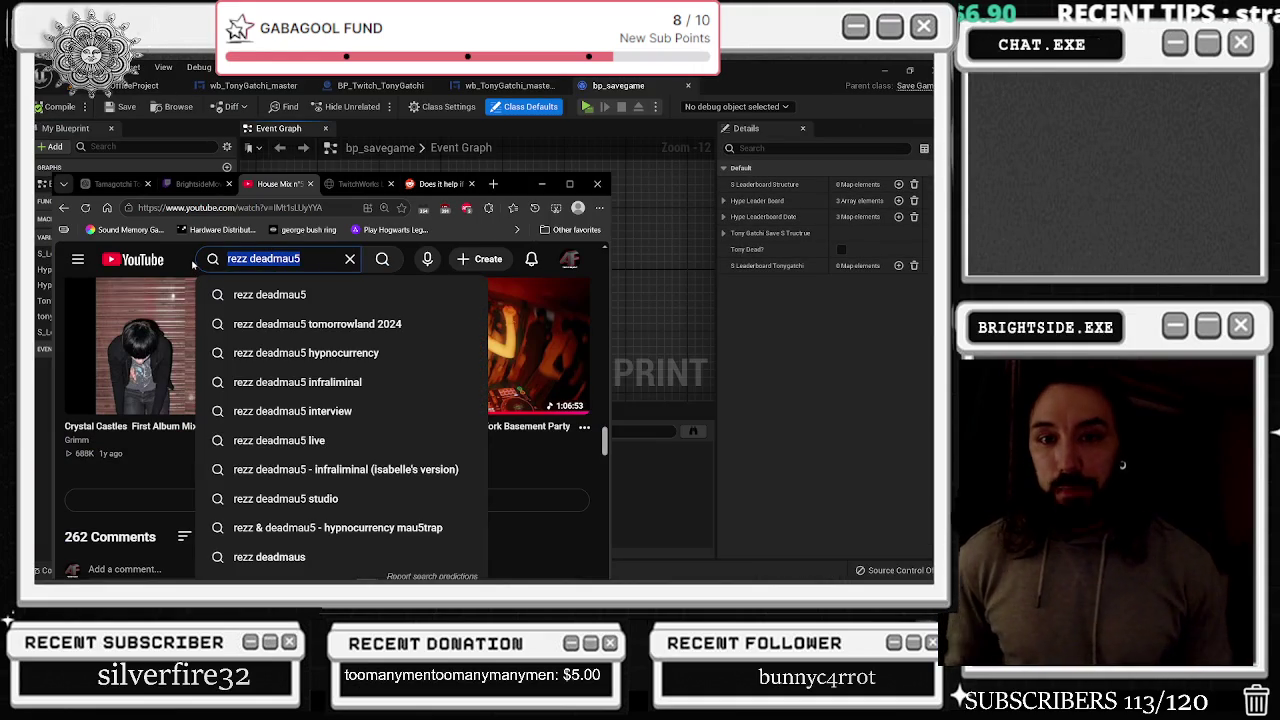
text(matrixc)
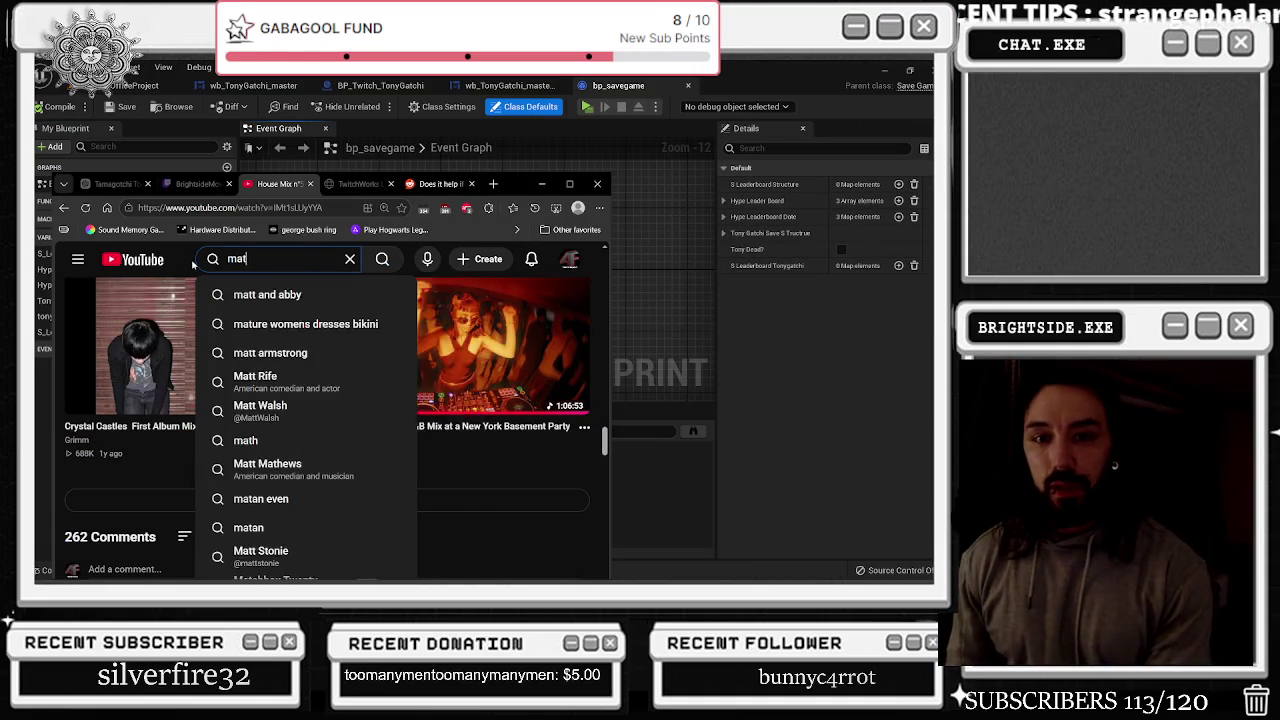
key(BackSpace)
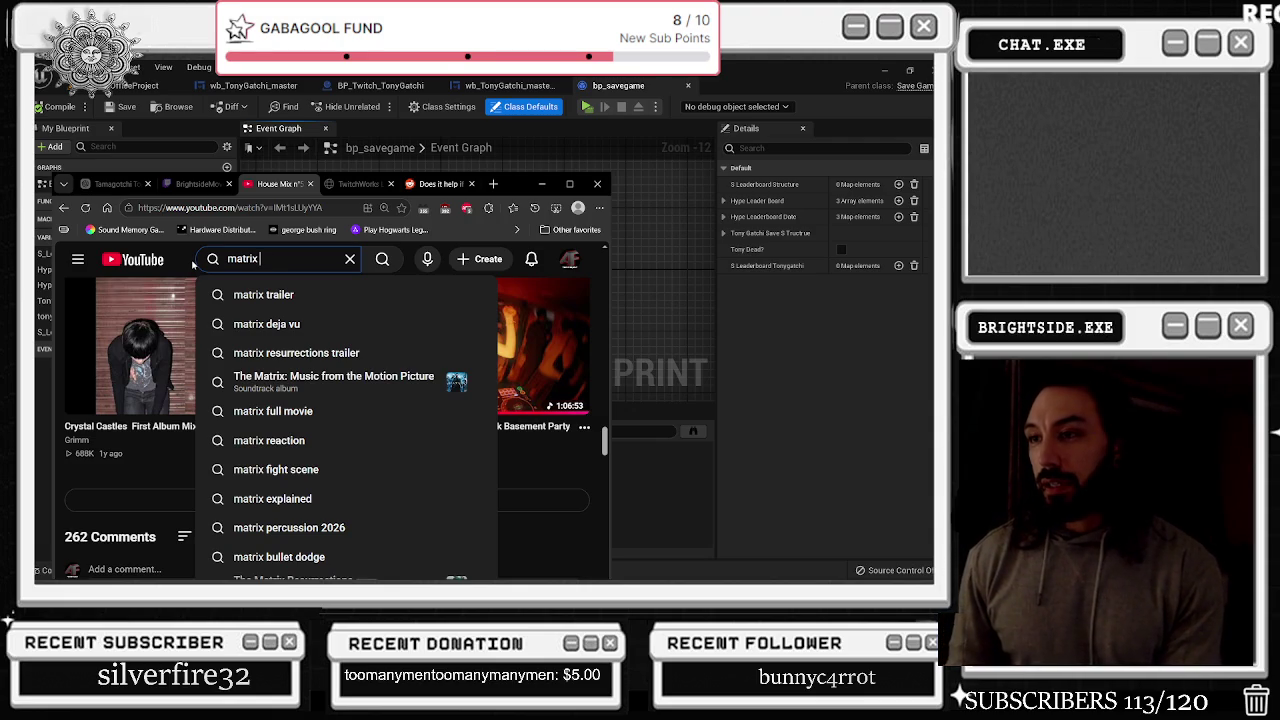
text(main song)
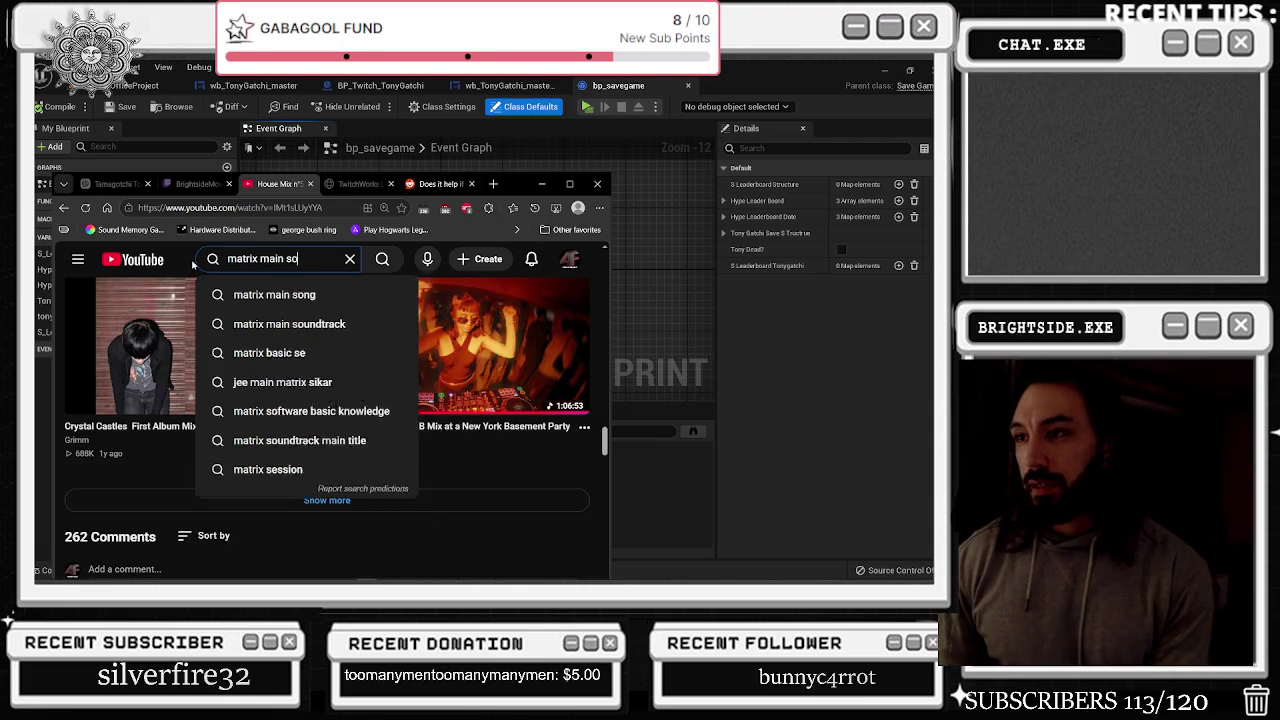
key(Return)
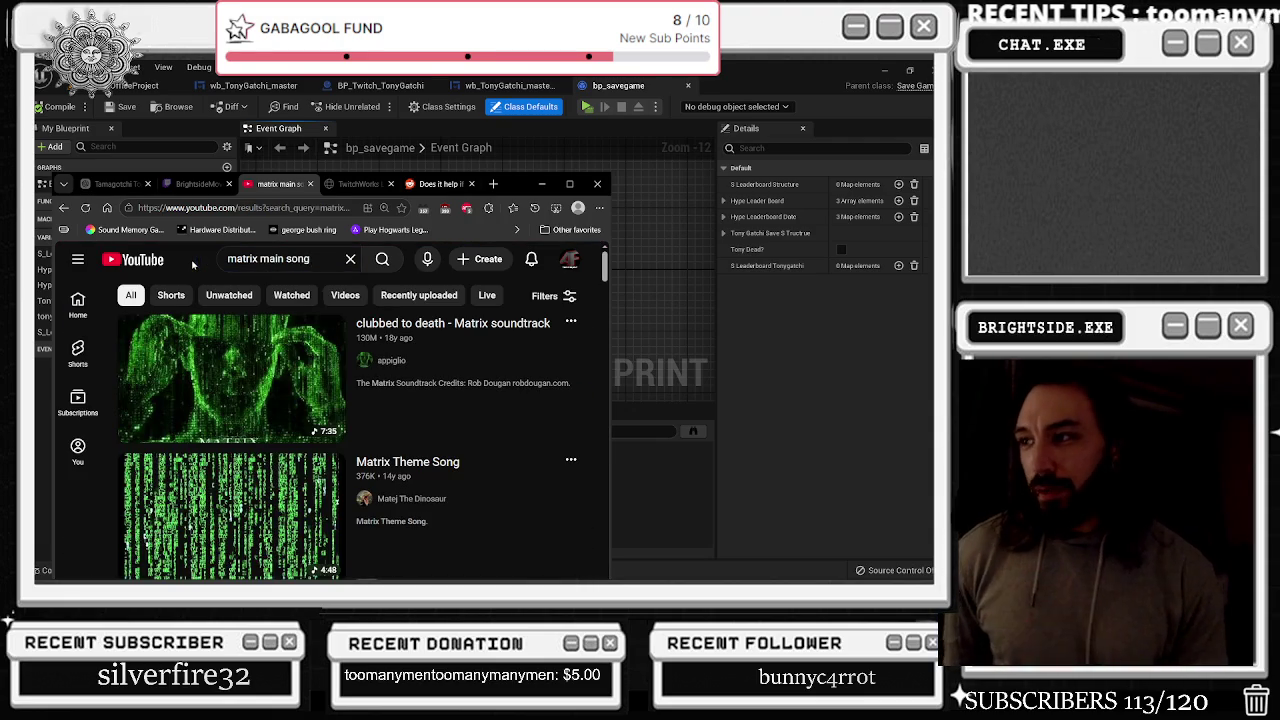
click(233, 400)
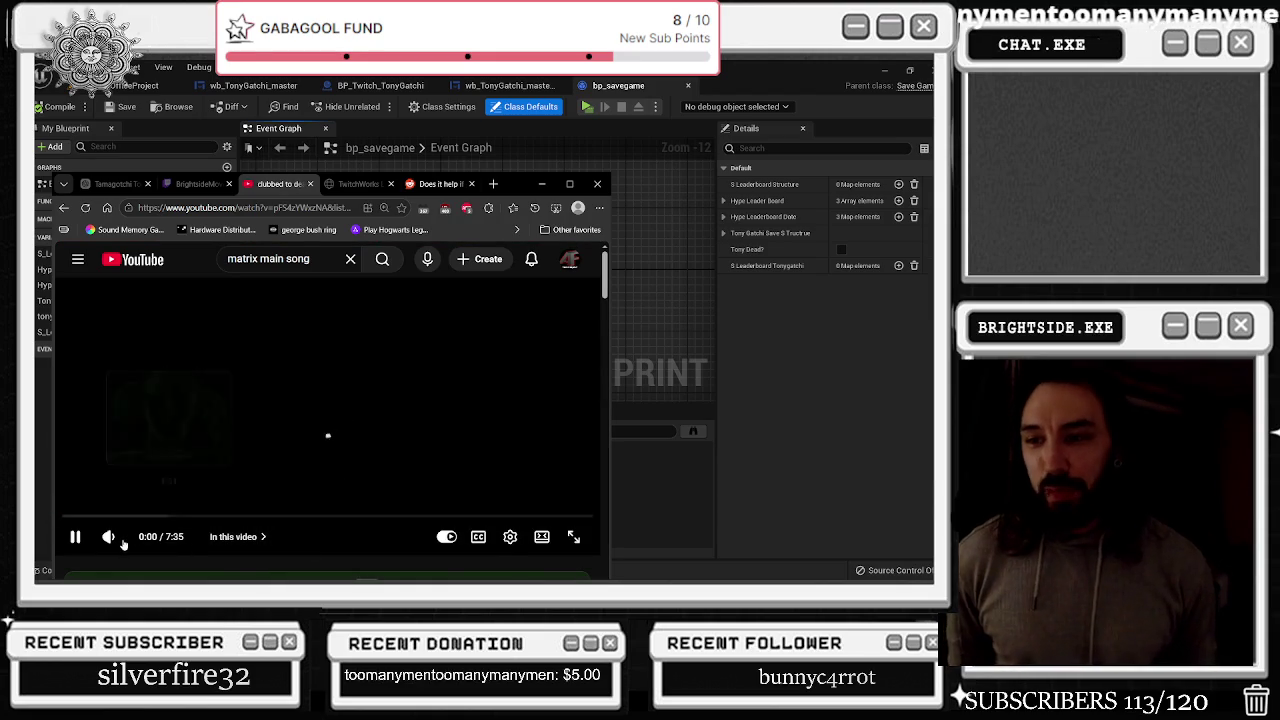
drag(131, 537, 158, 537)
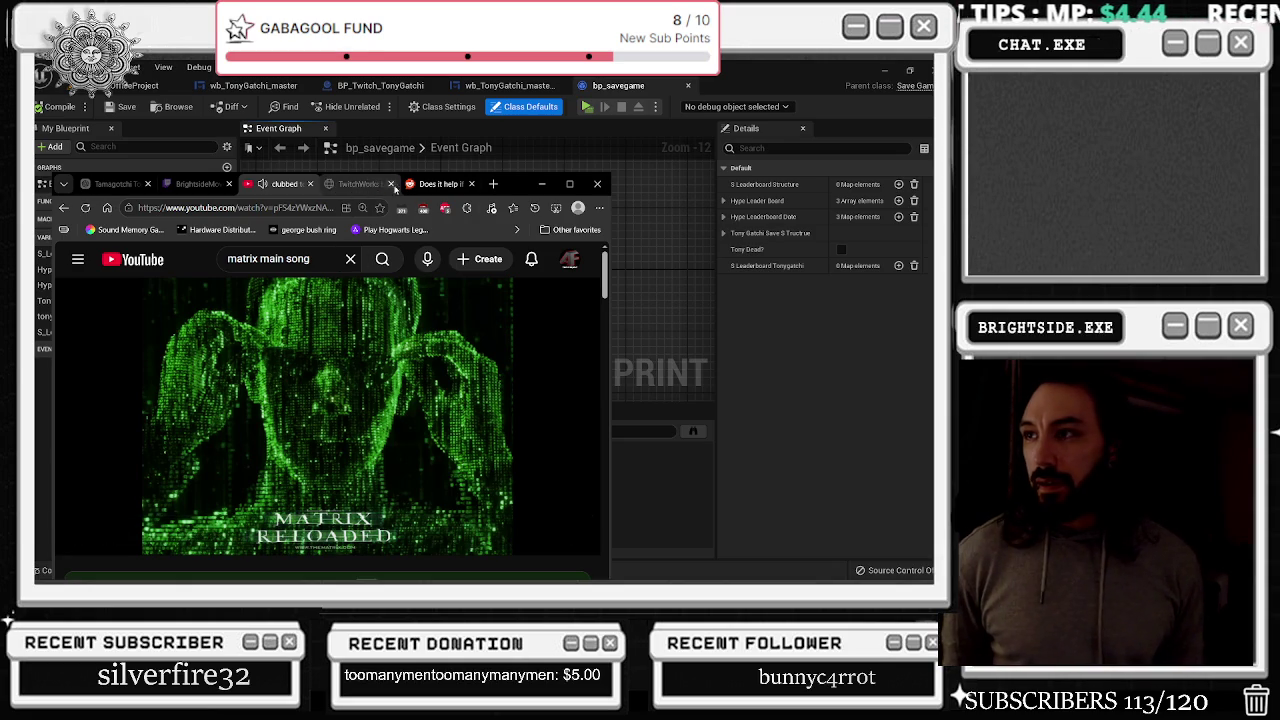
key(alt+Tab)
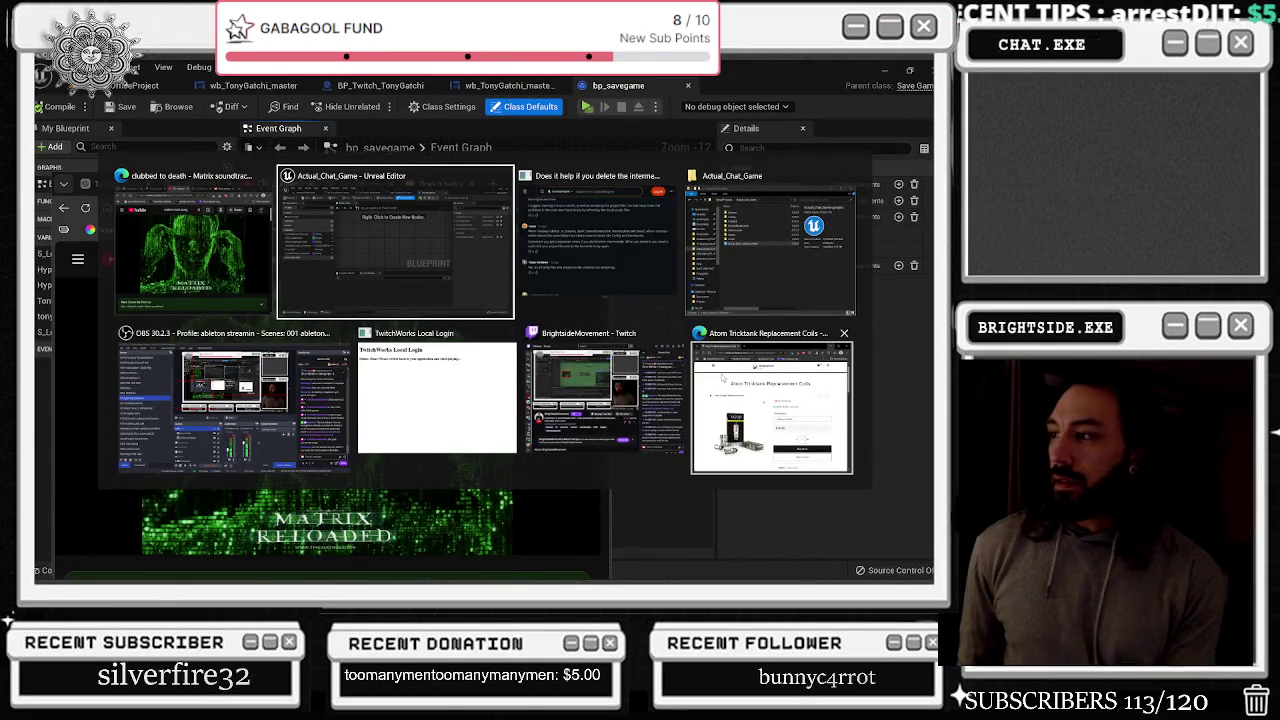
key(Escape)
Read the Twitch Stream Chat, then minimize the browser to show the bp_savegame Event Graph
click(196, 183)
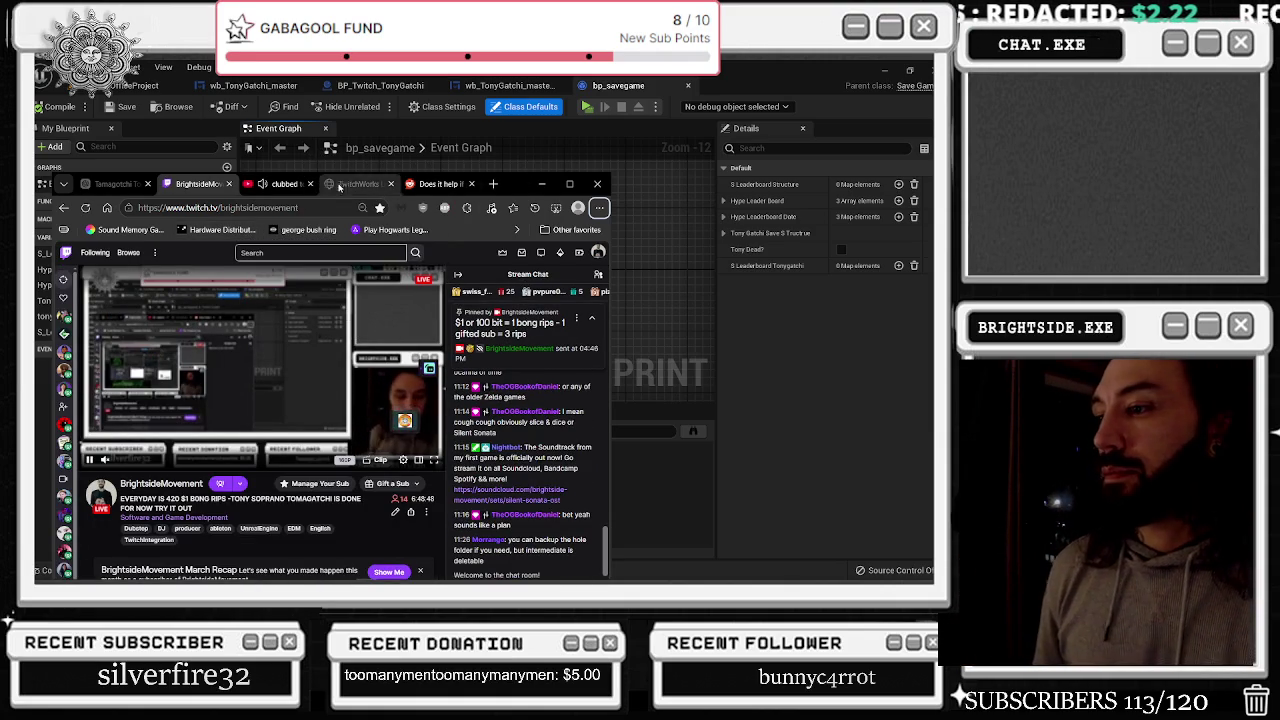
click(541, 184)
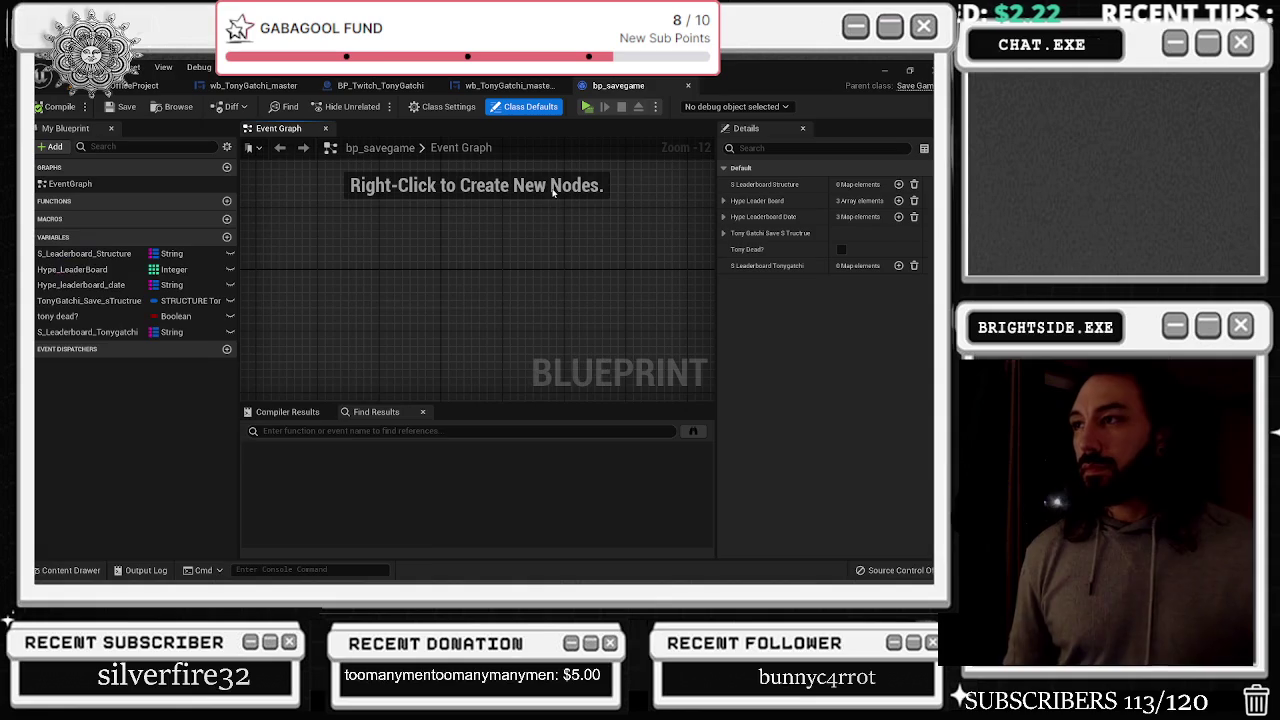
Open wb_TonyGatchi_master's Graph view and scan its Compiler Results errors
click(480, 86)
click(405, 87)
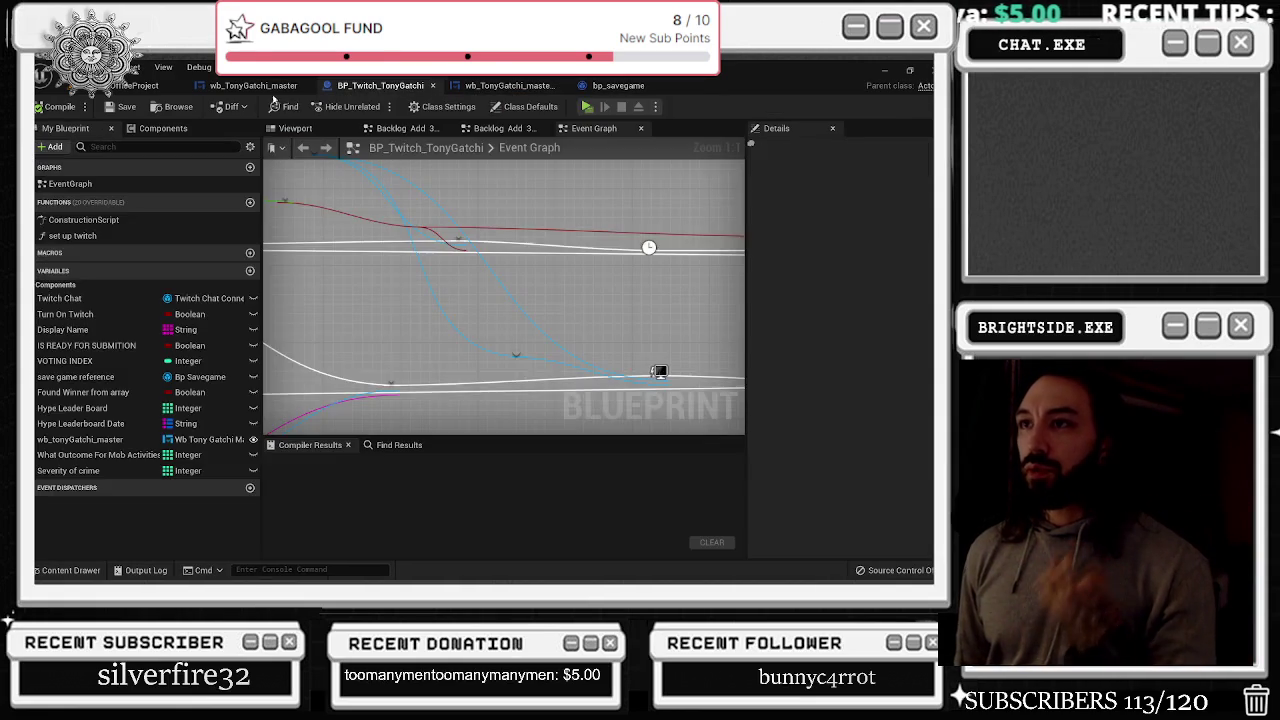
click(268, 87)
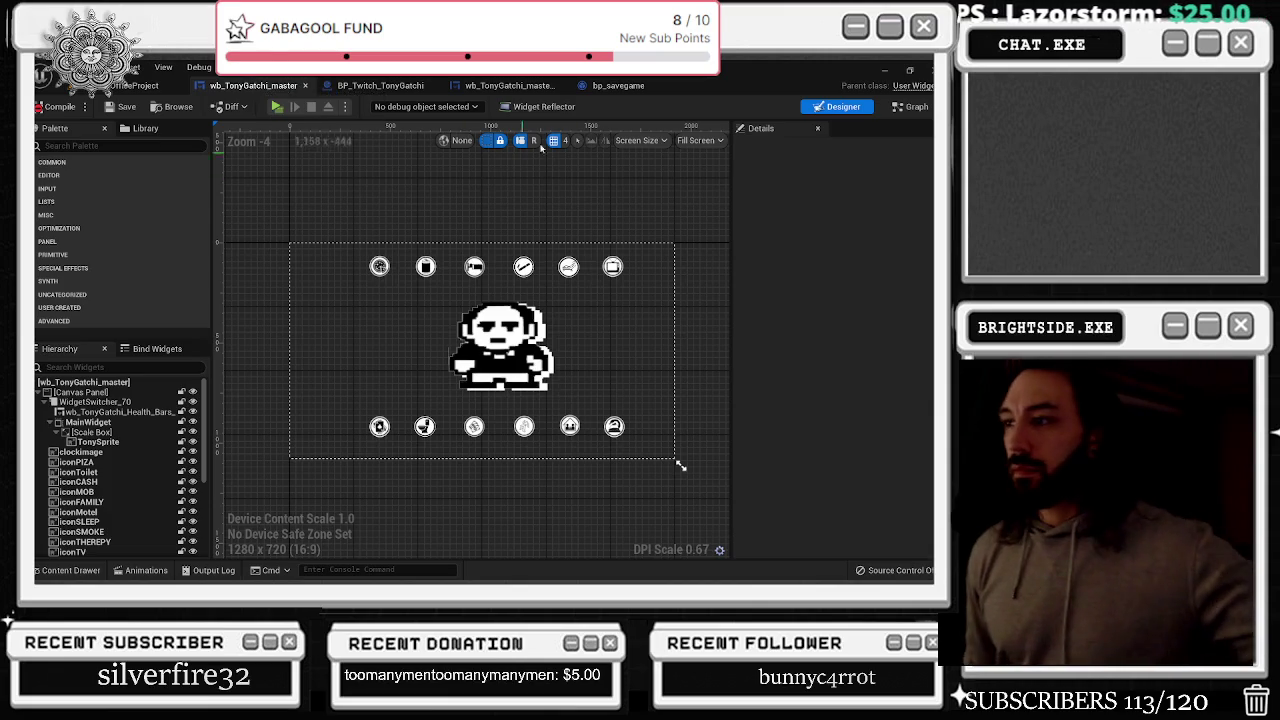
click(905, 106)
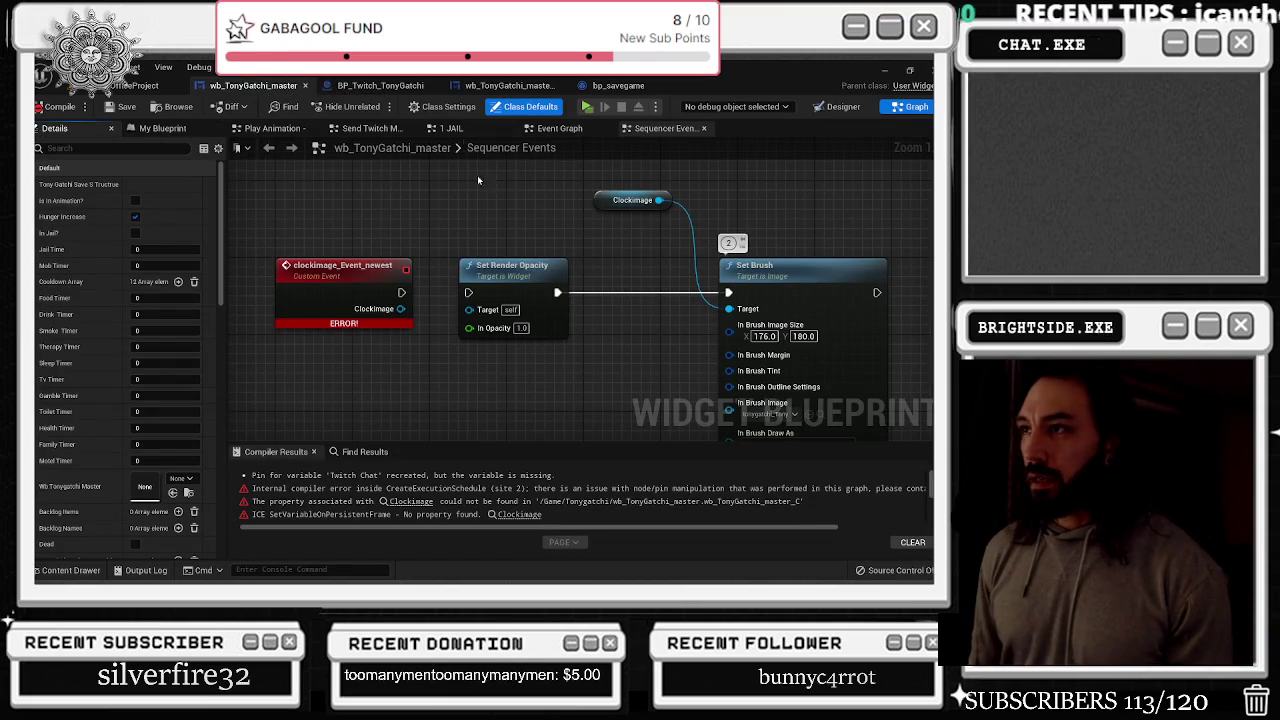
scroll(477, 178, down, 6)
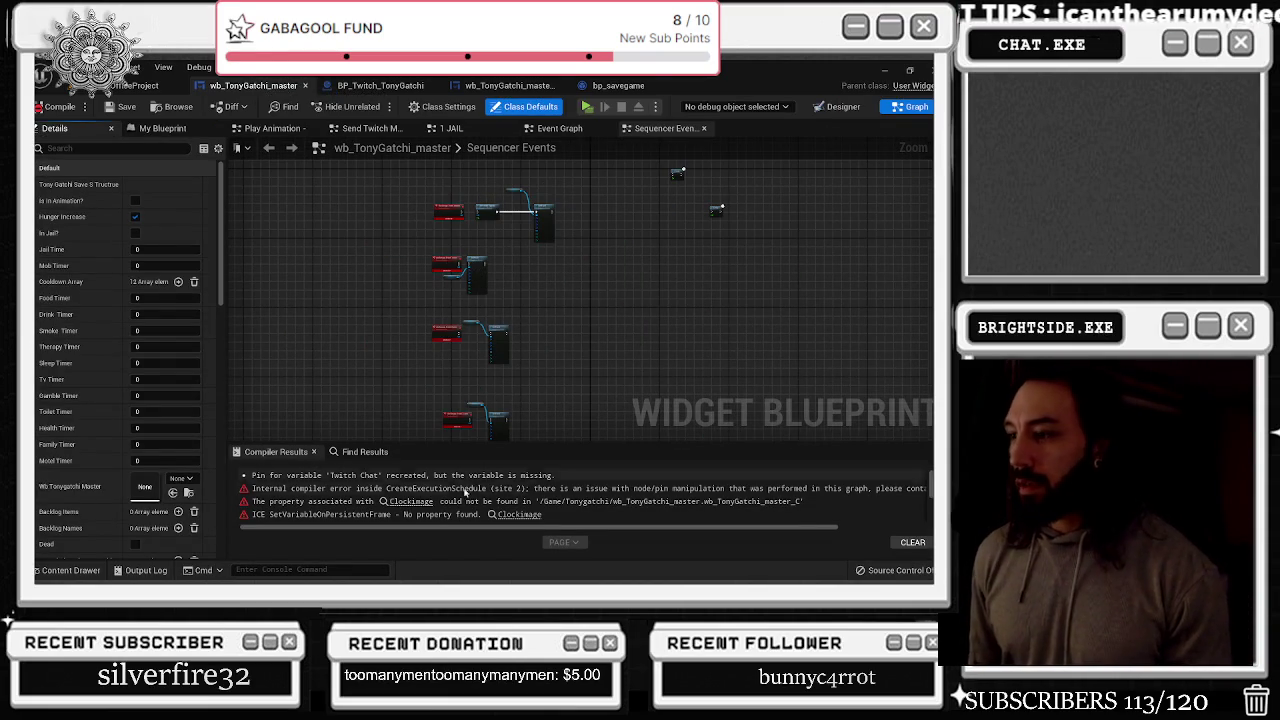
scroll(400, 486, down, 10)
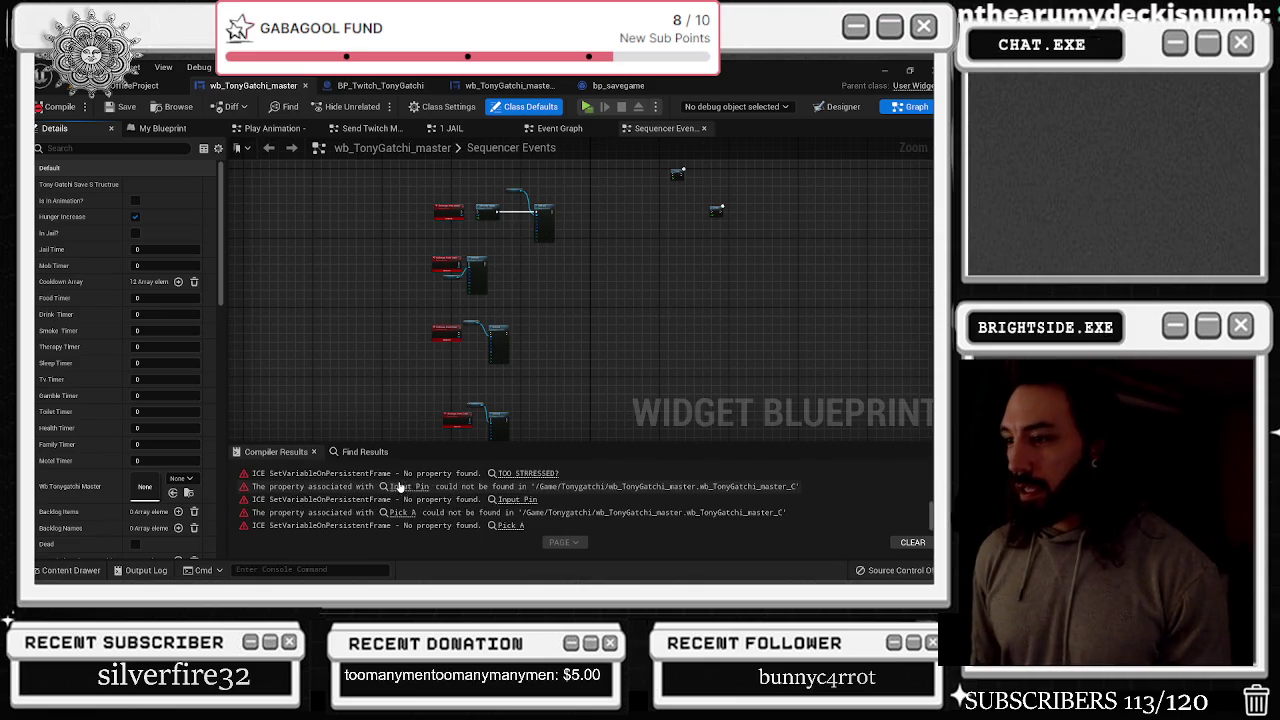
scroll(407, 500, up, 1)
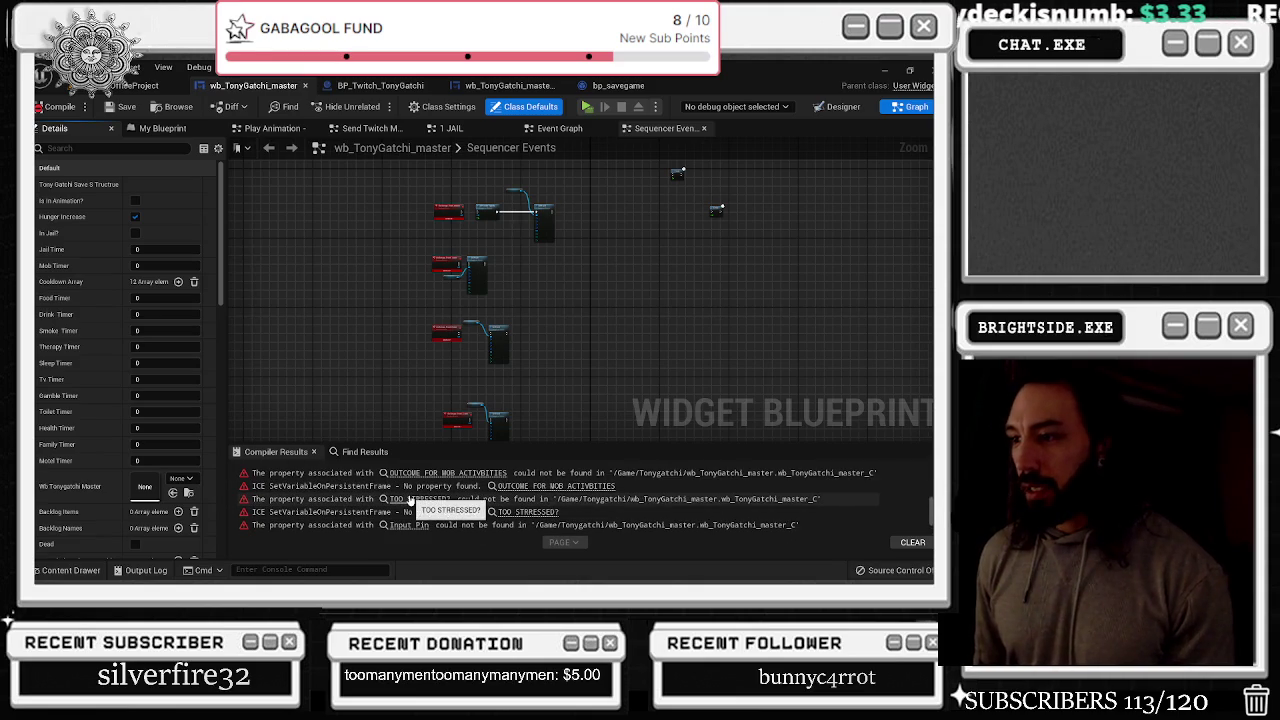
Inspect the Toilet node behind TOO STRRESSED? and move the Motel node behind the Input Pin error
click(407, 500)
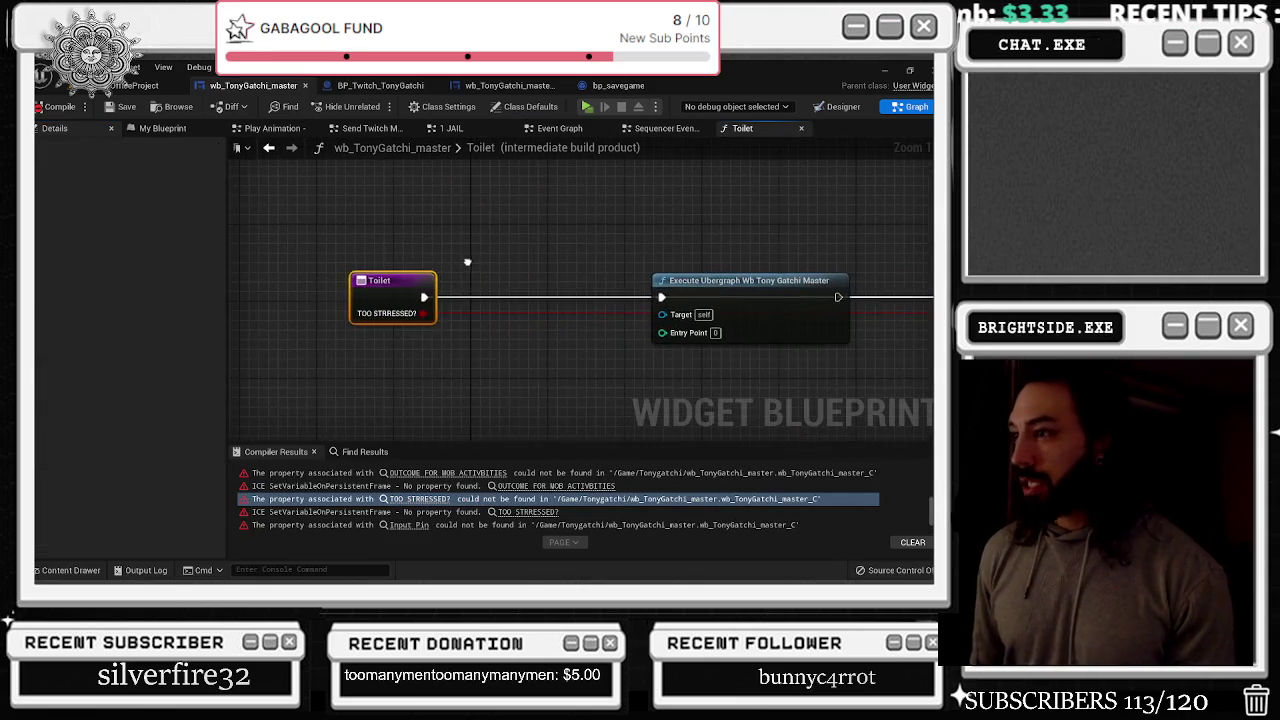
scroll(458, 285, down, 3)
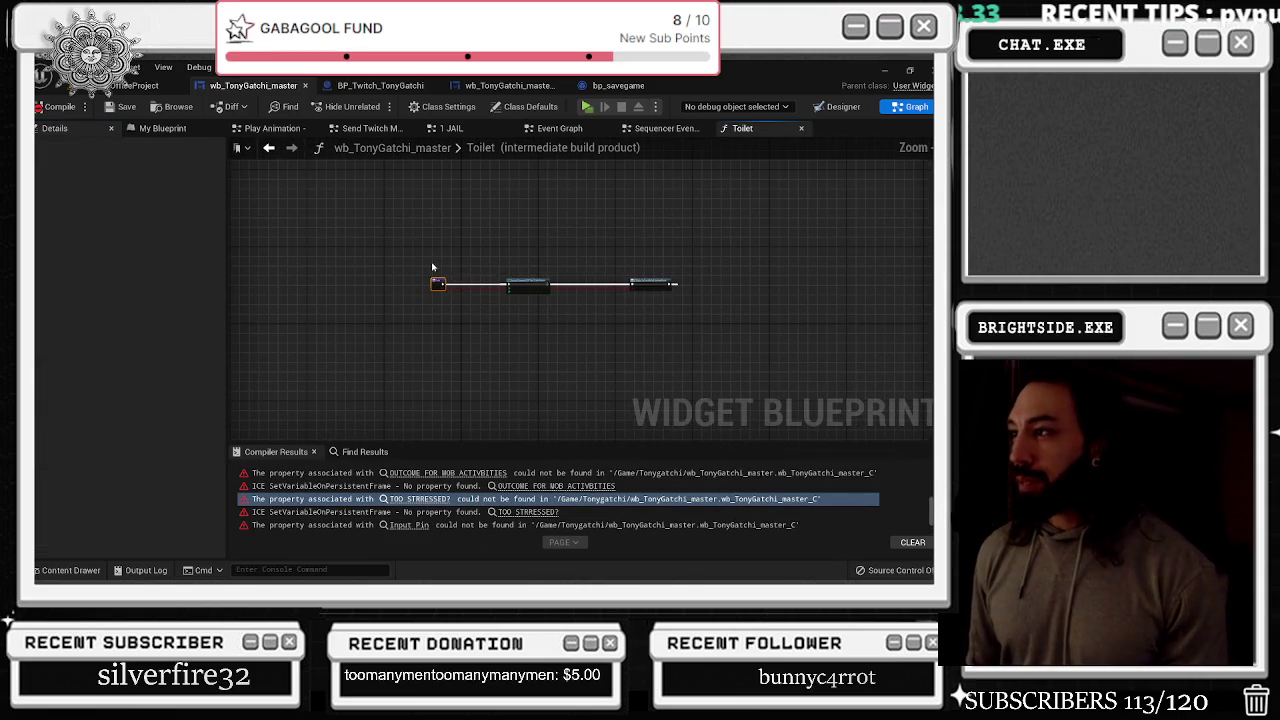
click(684, 315)
scroll(482, 272, up, 5)
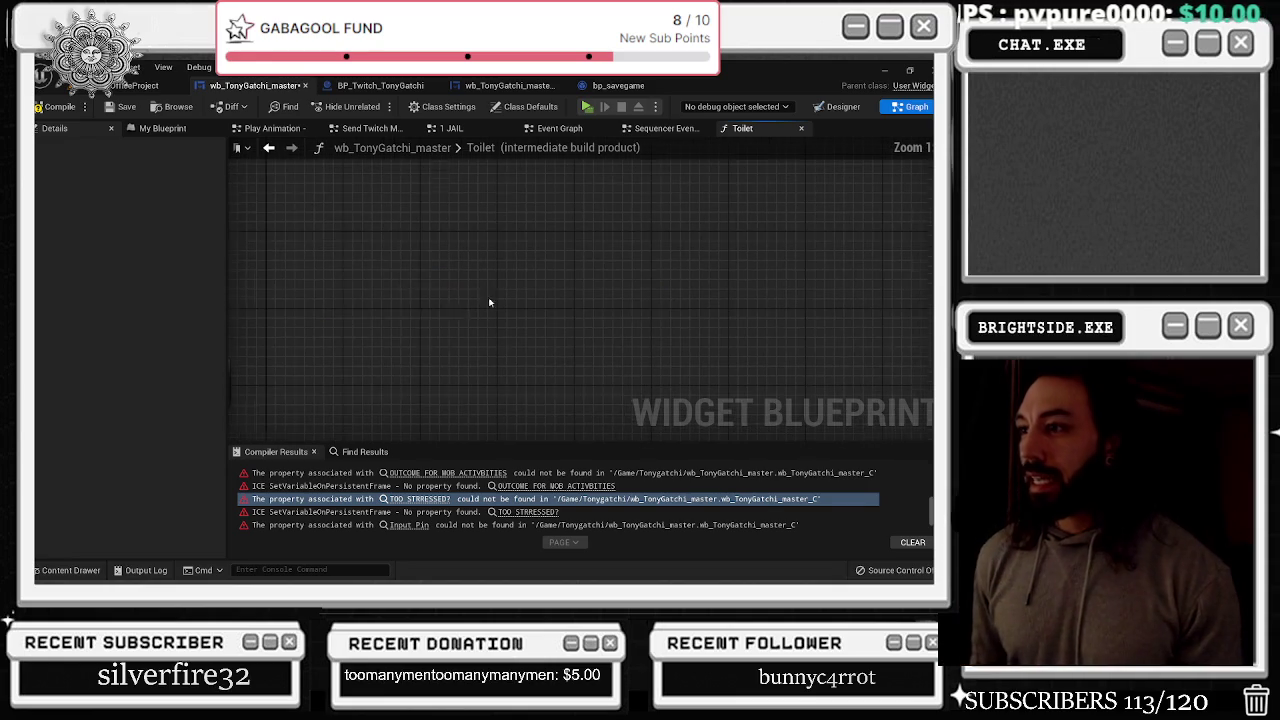
click(362, 328)
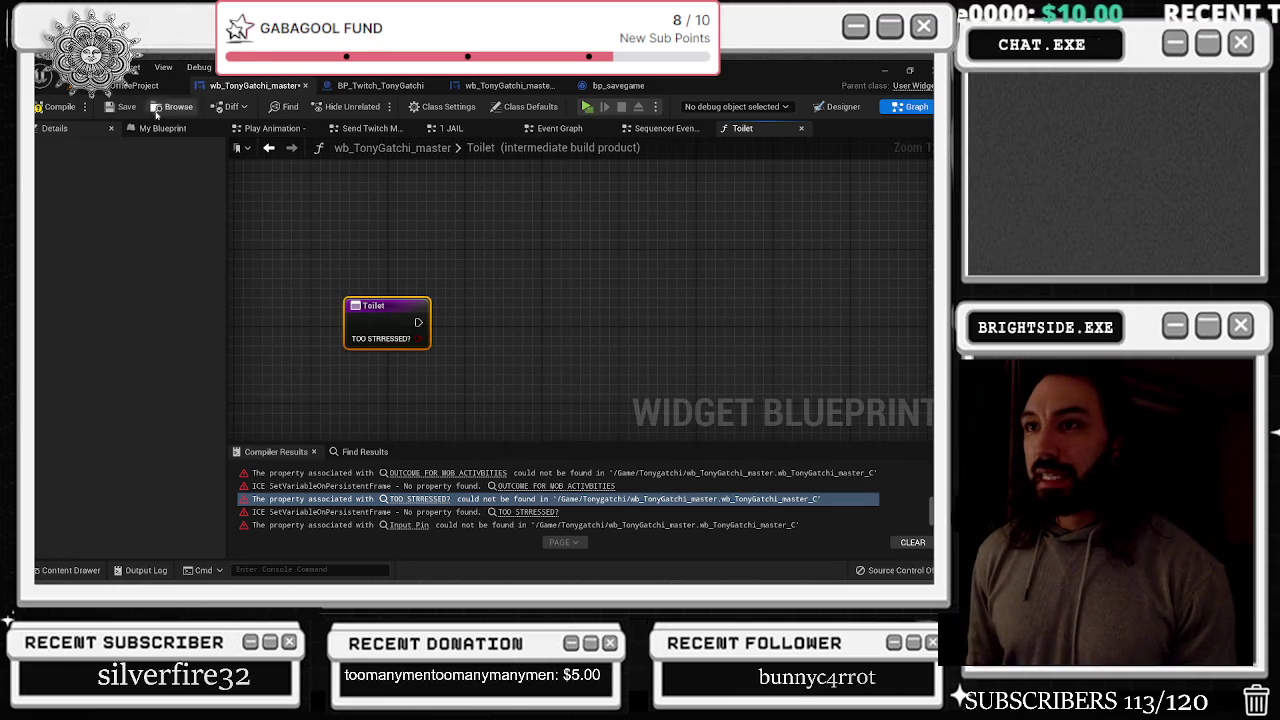
click(409, 525)
scroll(576, 330, down, 1)
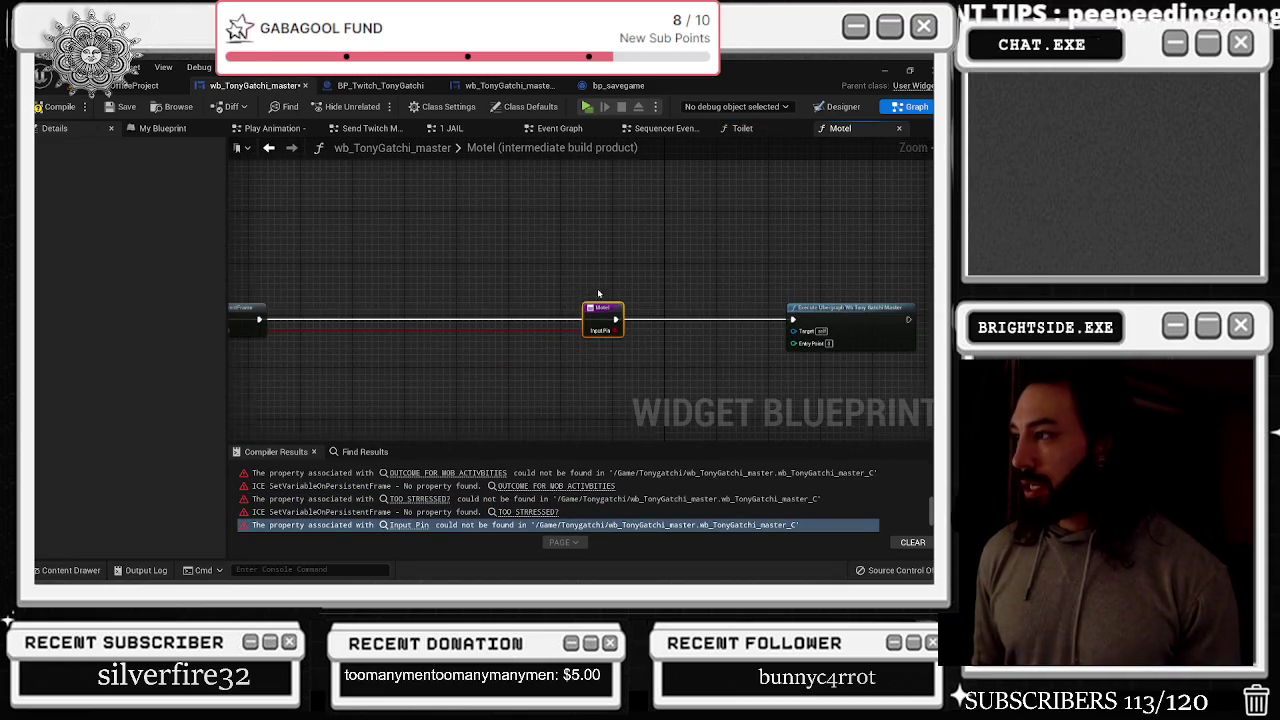
scroll(598, 293, down, 3)
drag(598, 297, 402, 300)
click(699, 351)
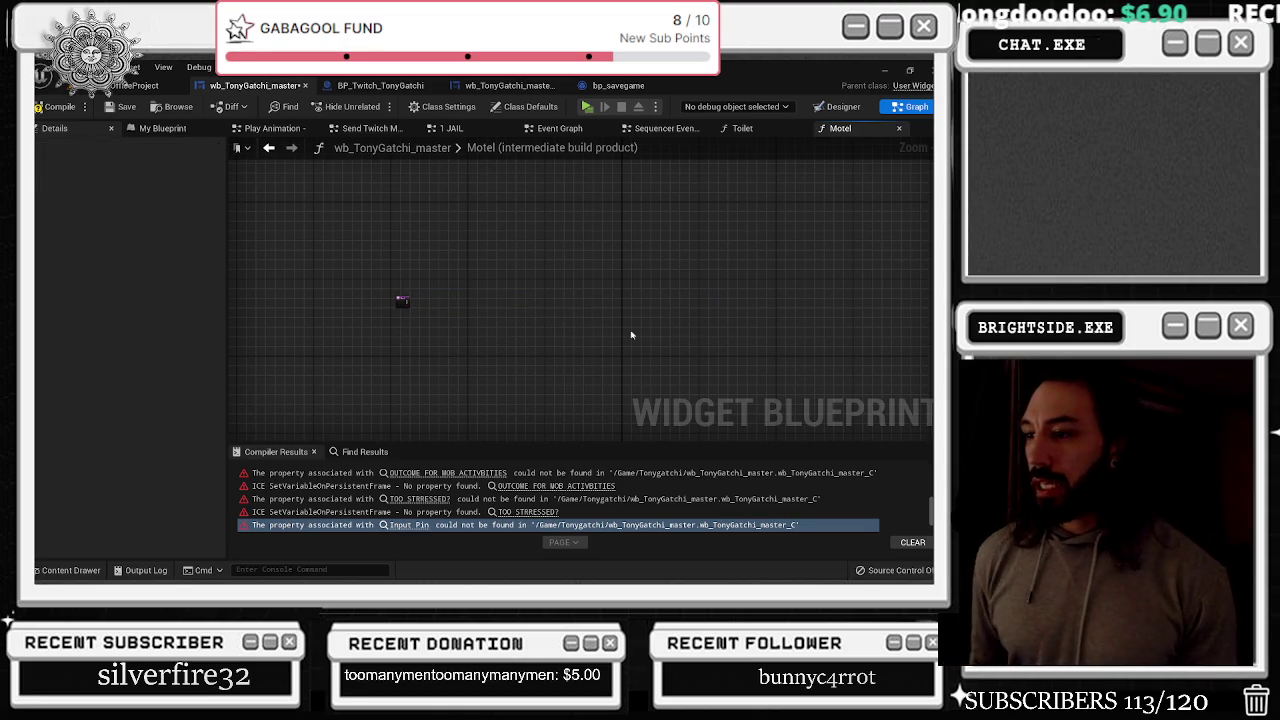
scroll(463, 497, down, 1)
Delete the two broken nodes after the Hunger Increase entry behind the Pick A error
click(398, 514)
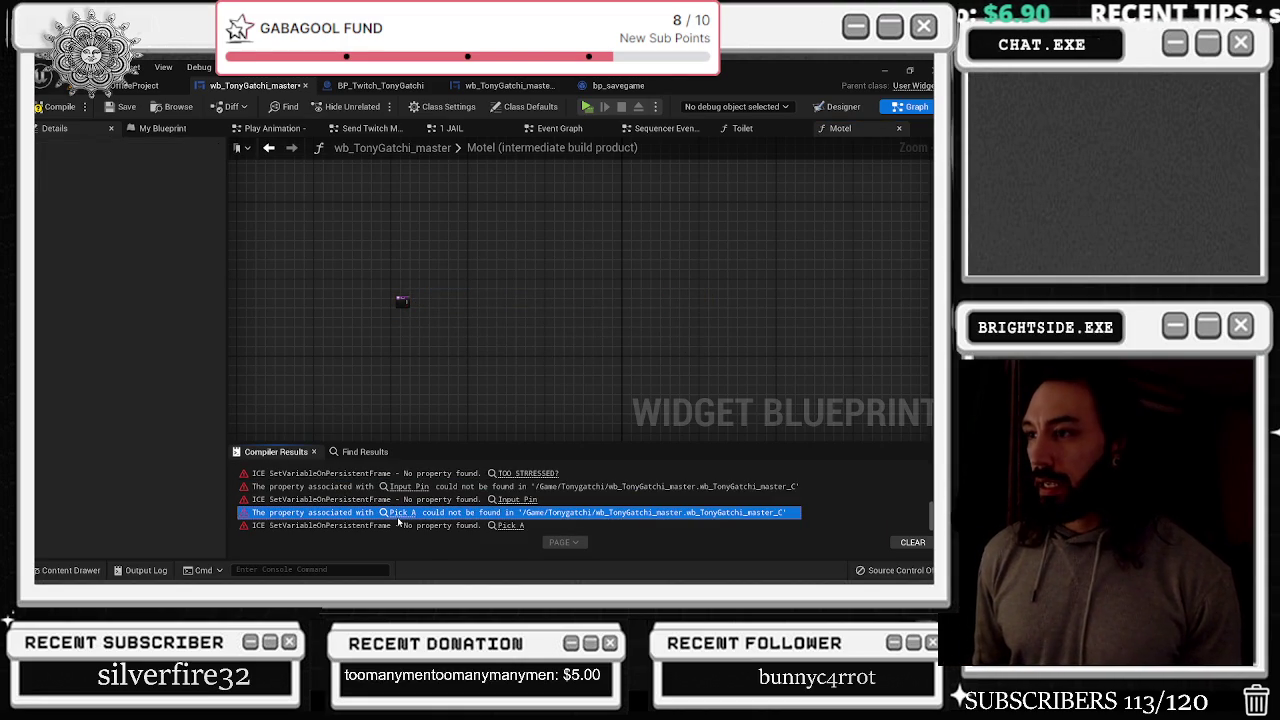
mouse_move(600, 250)
mouse_down()
mouse_move(940, 345)
mouse_move(765, 395)
mouse_up()
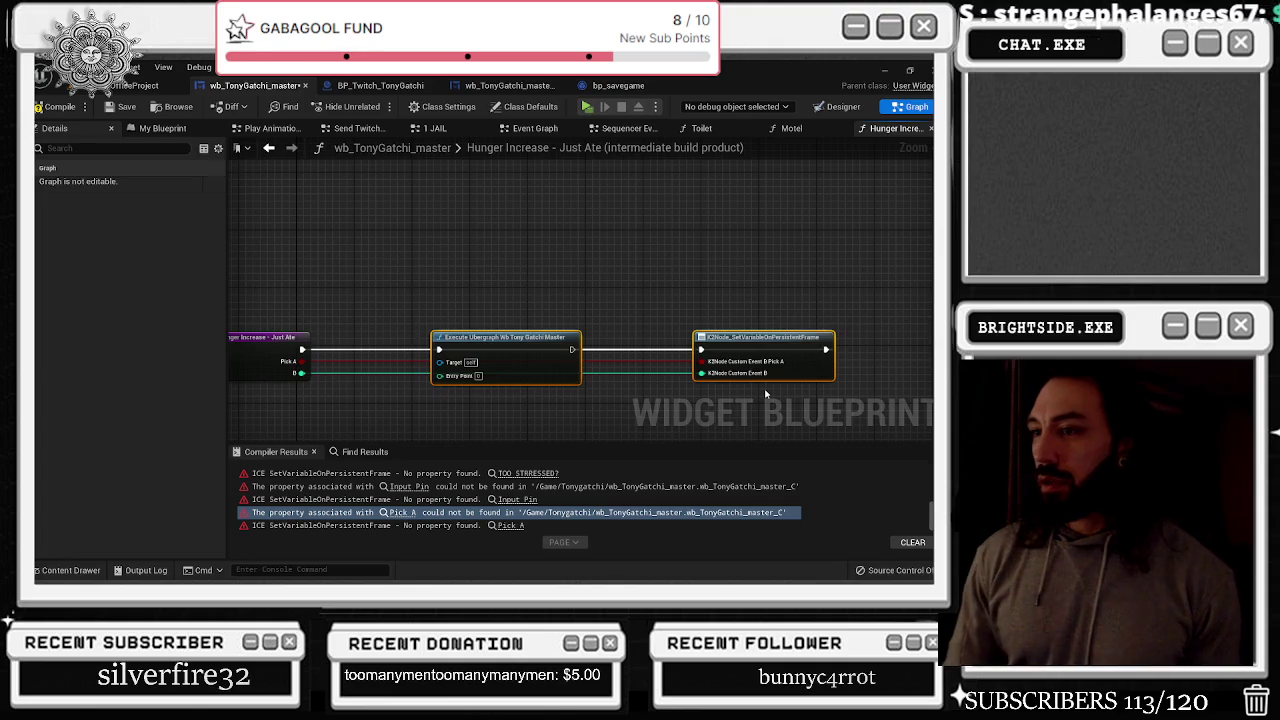
key(Delete)
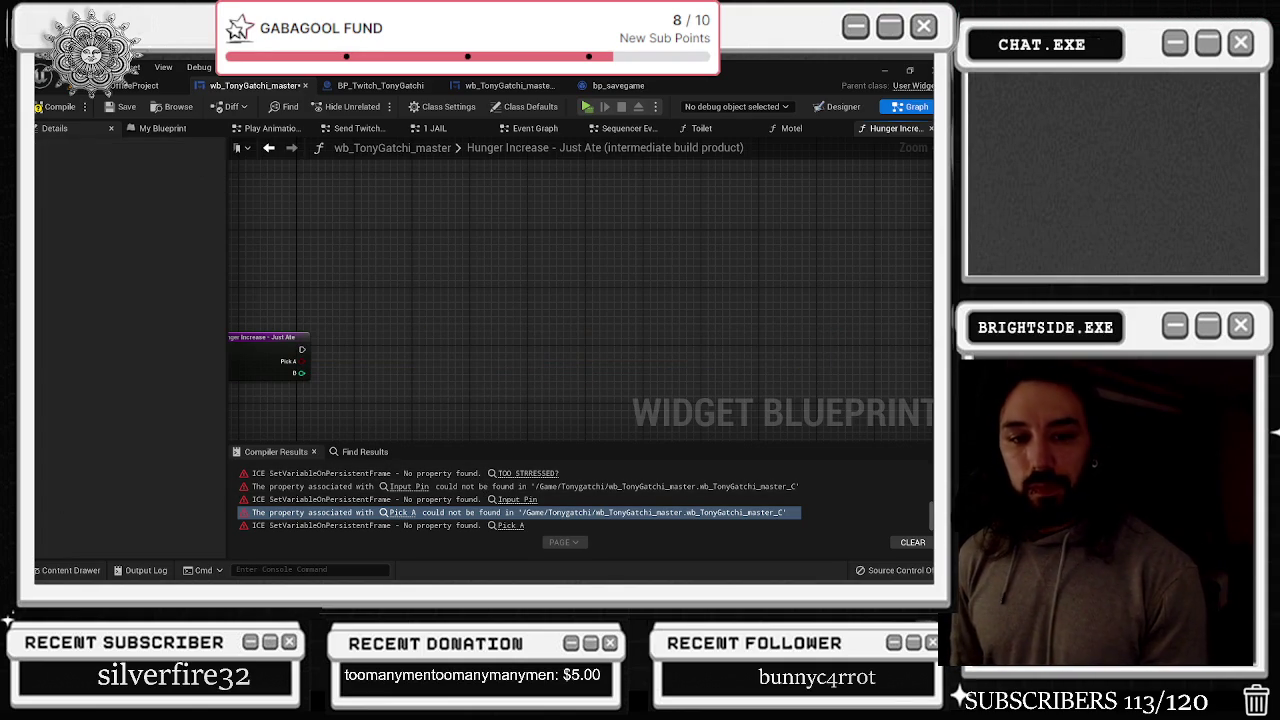
Revisit the Pick A, Motel, Toilet and OUTCOME FOR MOB ACTIVBITIES error nodes
click(510, 525)
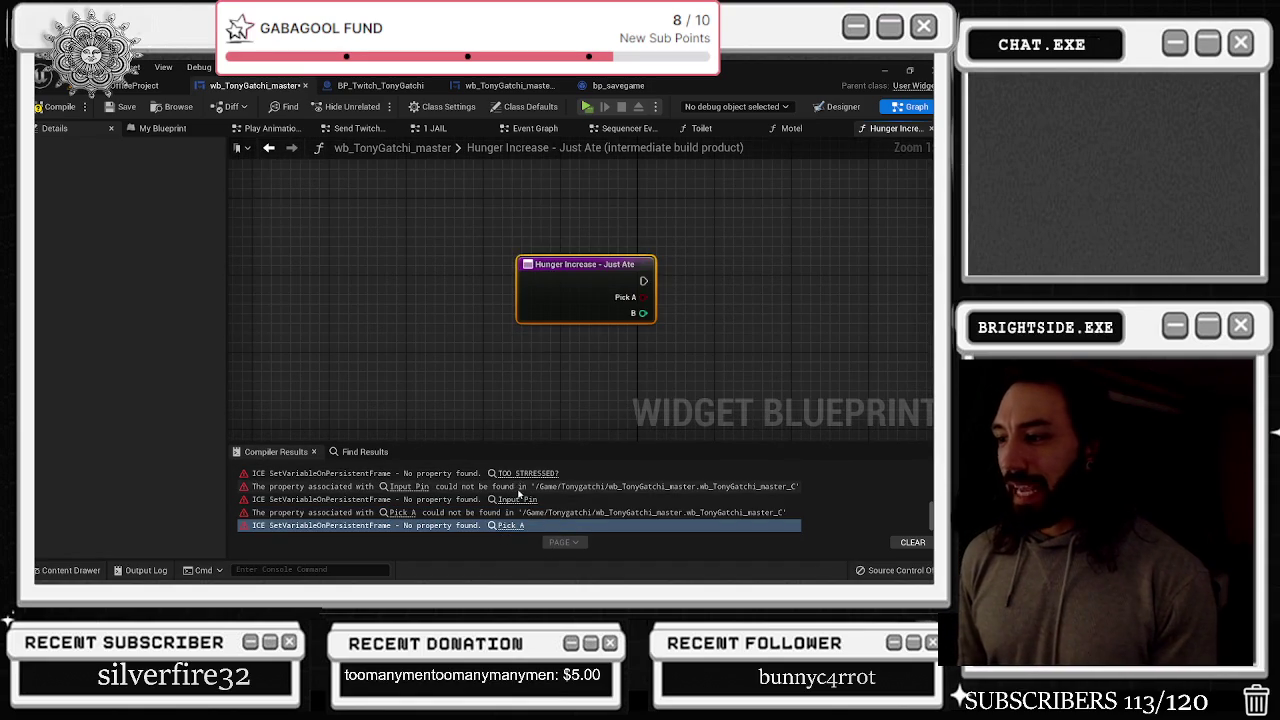
click(420, 487)
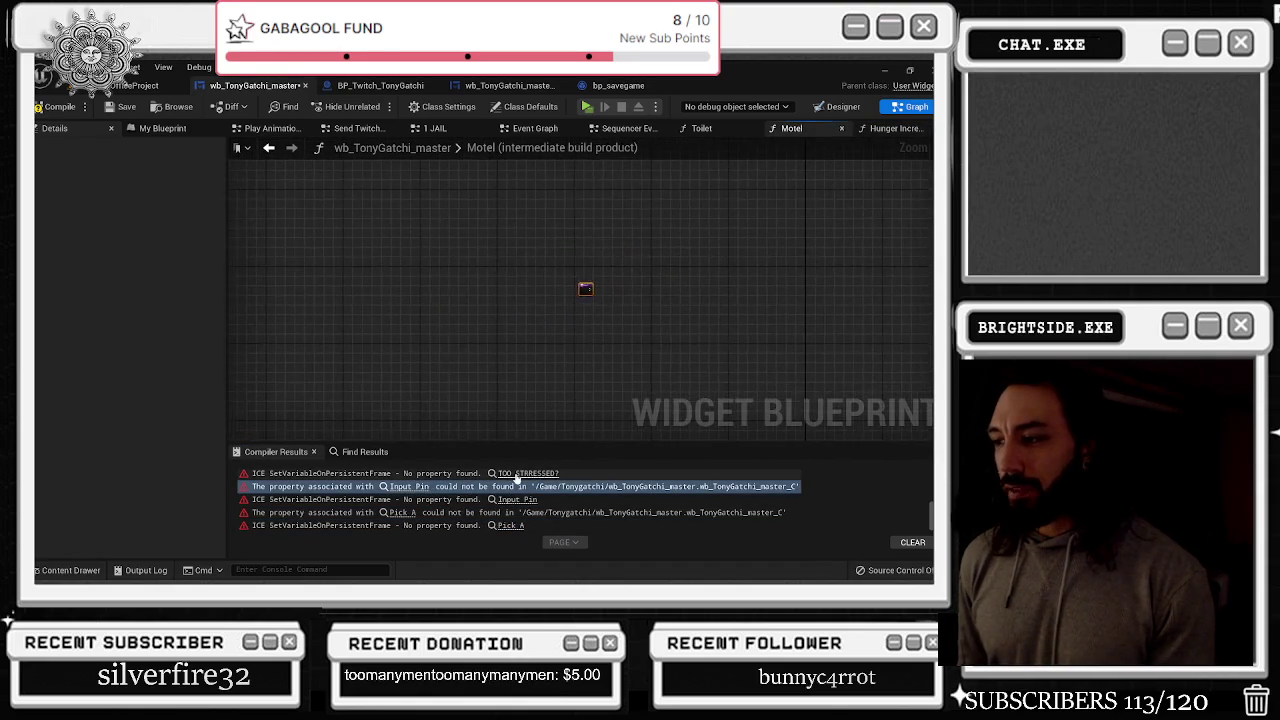
click(505, 473)
scroll(510, 486, up, 1)
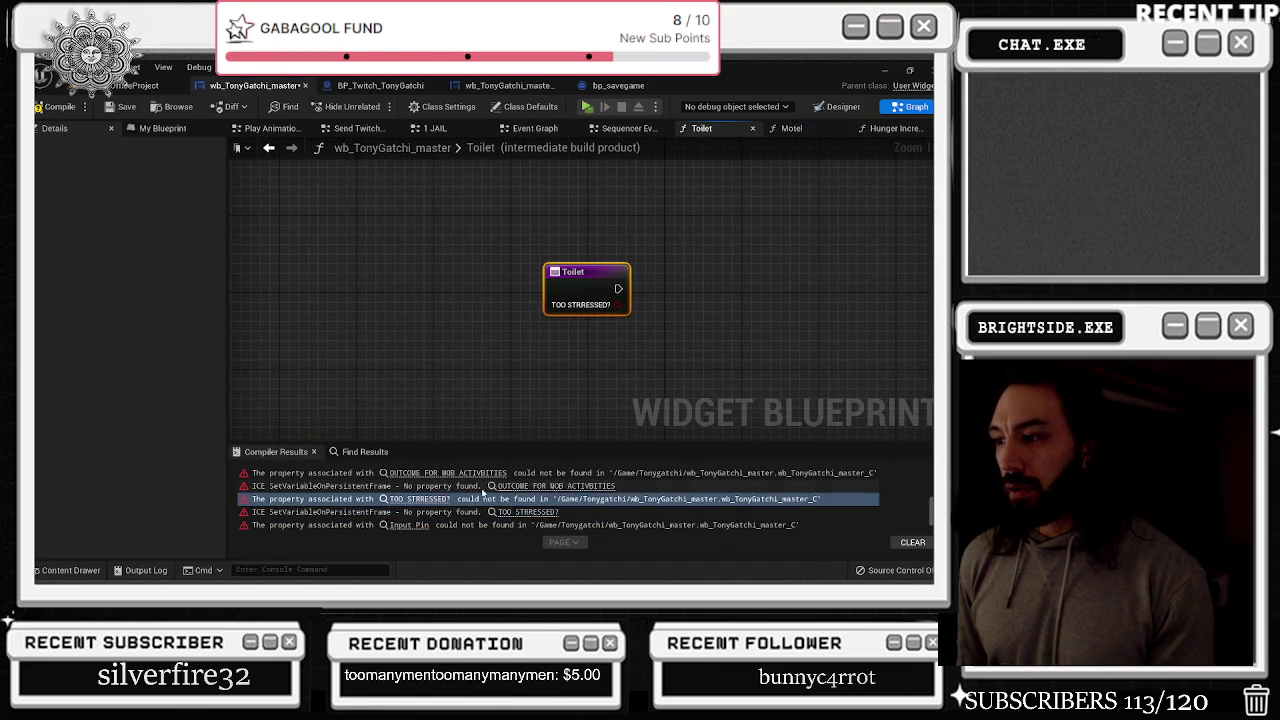
click(465, 474)
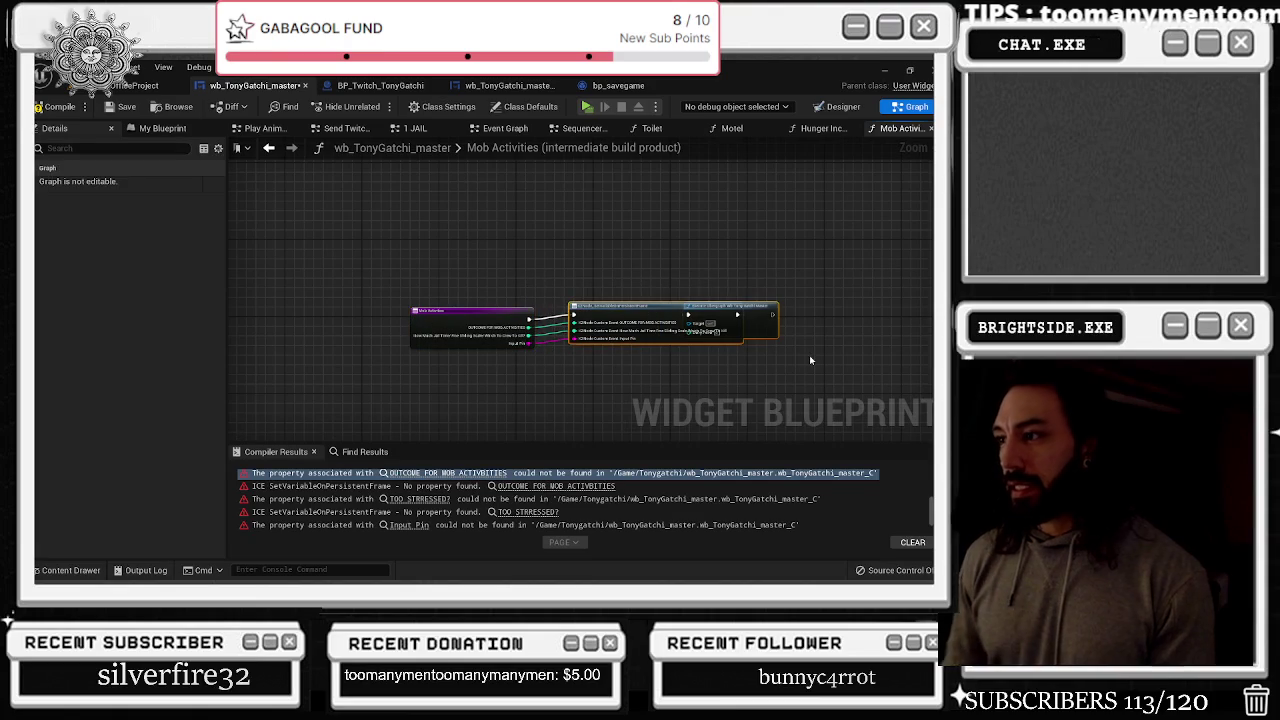
click(549, 487)
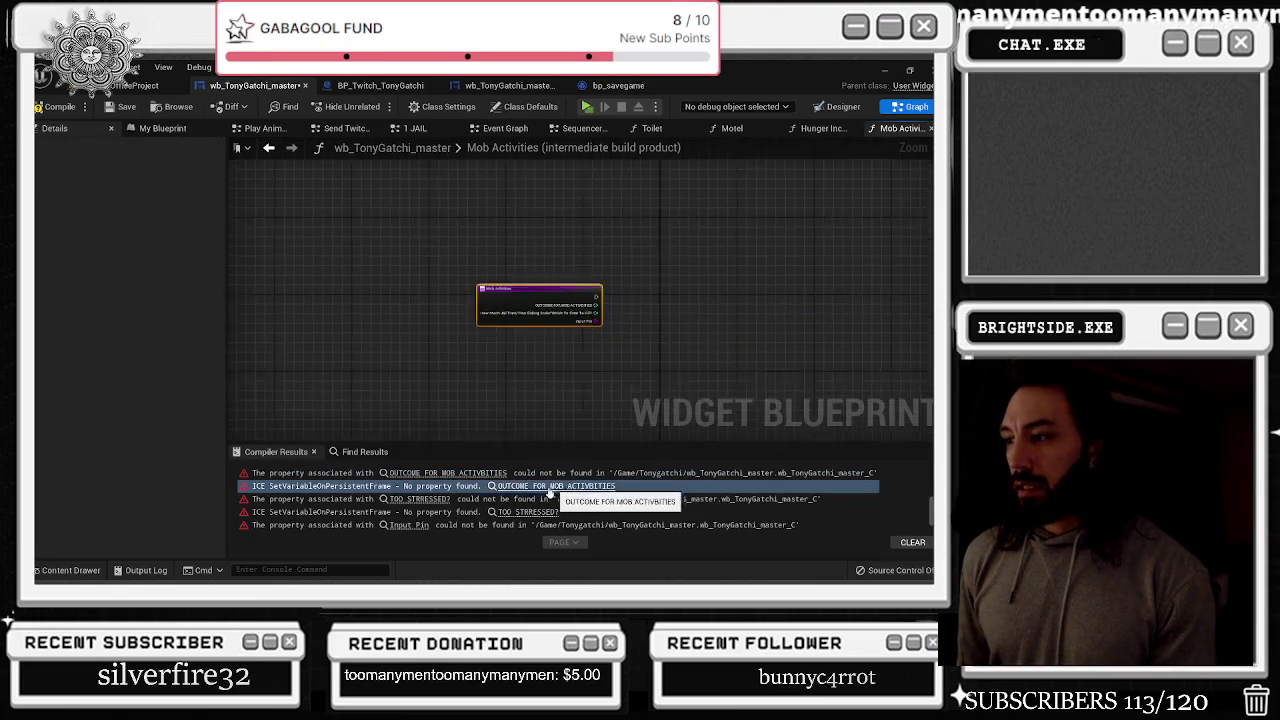
click(440, 499)
scroll(491, 507, down, 2)
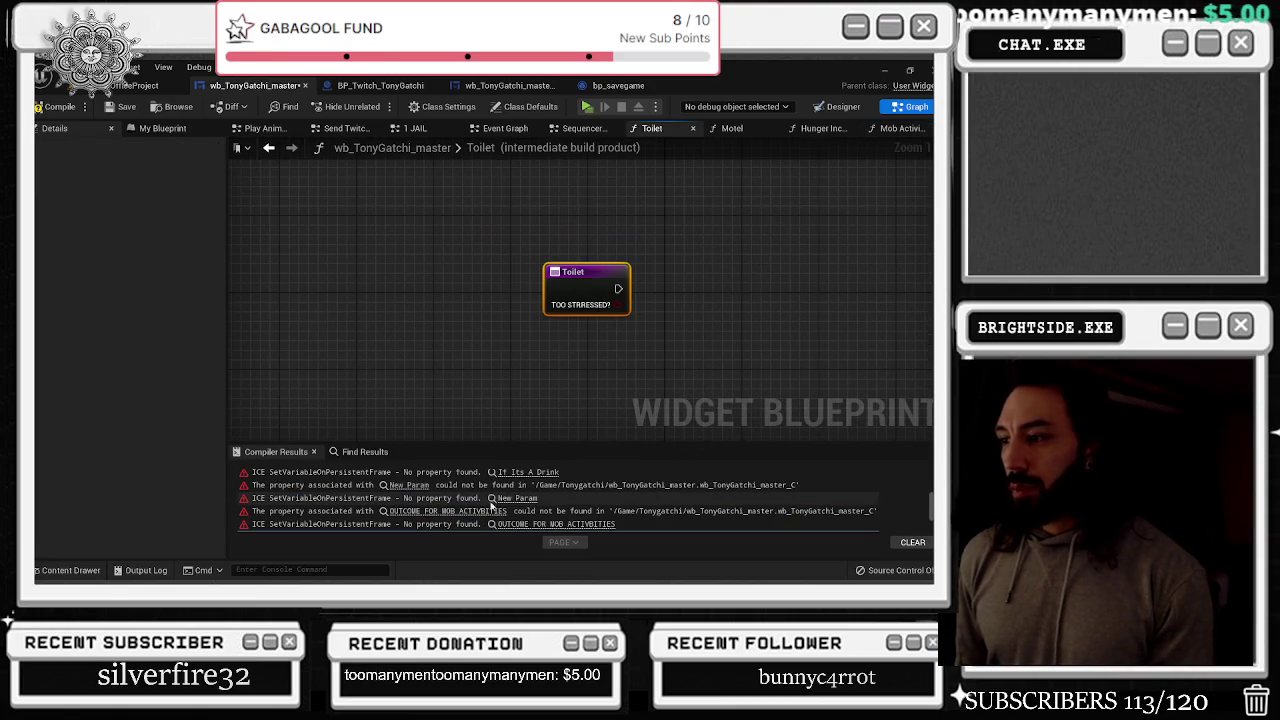
Delete the two broken Famility Activiteis nodes behind the New Param error
click(492, 498)
drag(587, 333, 320, 333)
drag(398, 308, 843, 383)
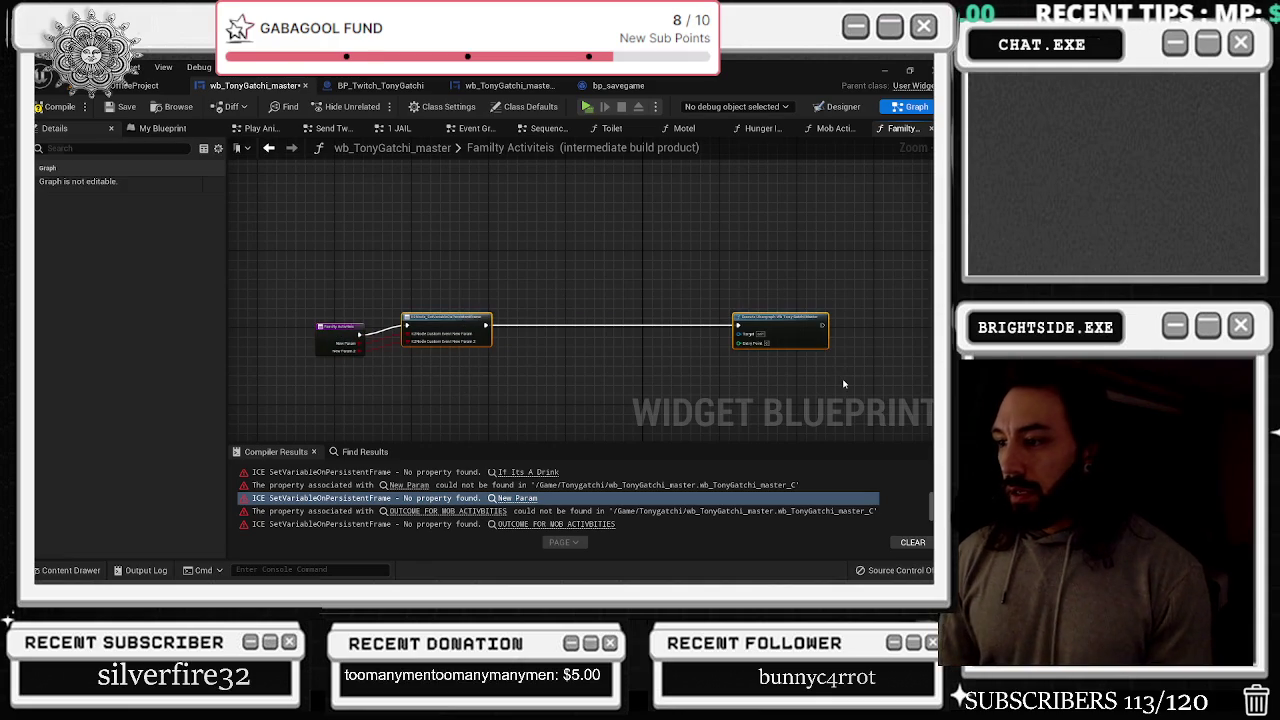
key(Delete)
click(409, 485)
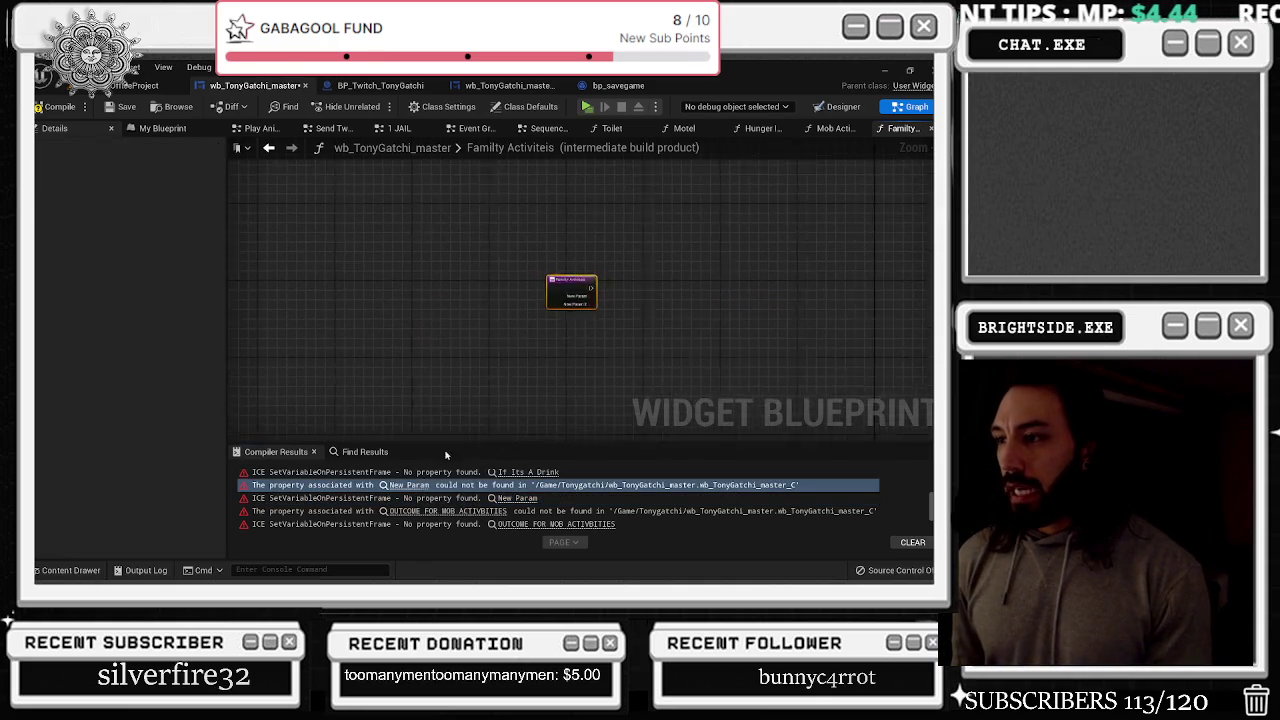
Delete the broken middle node in the Eating function behind the If Its A Drink error
click(503, 472)
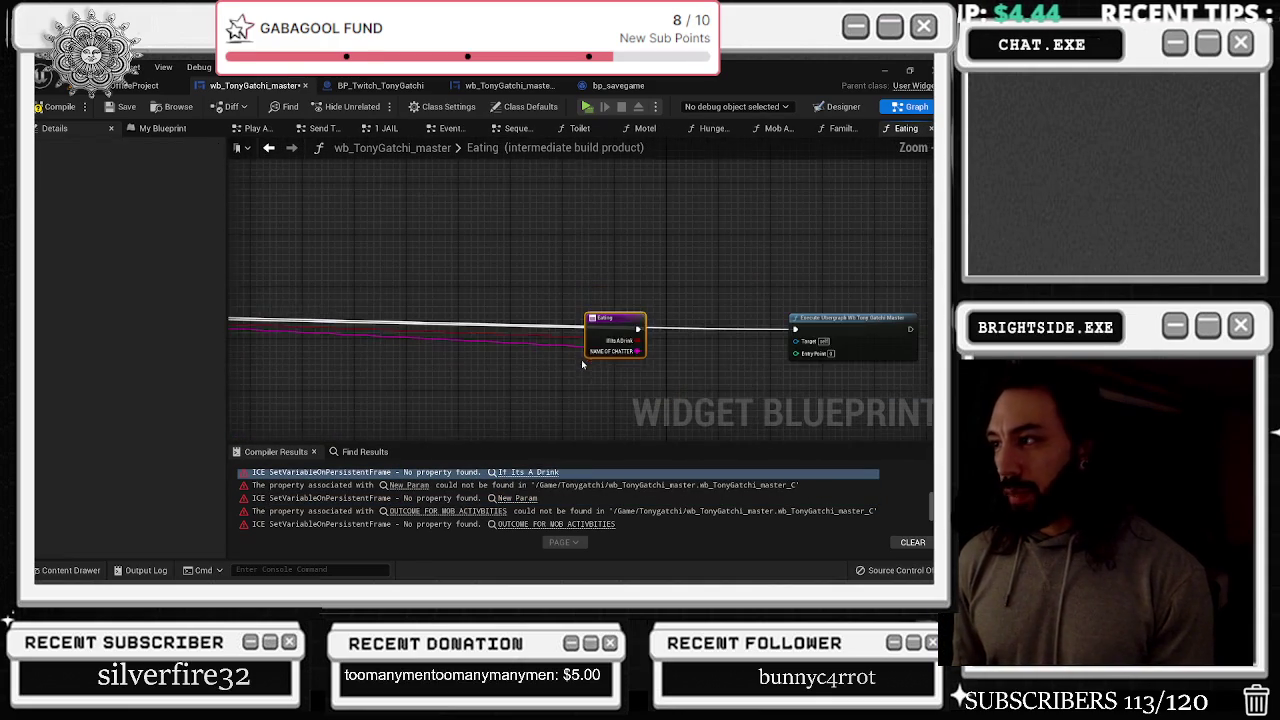
drag(593, 343, 296, 339)
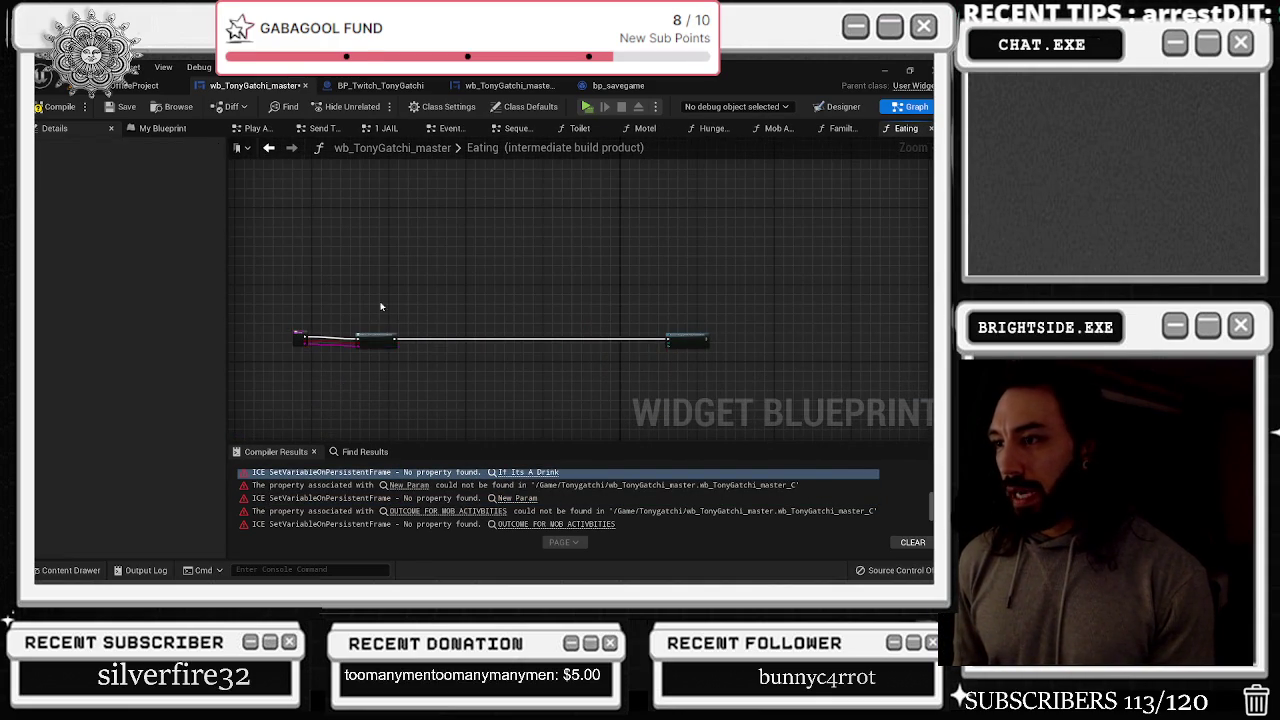
key(Delete)
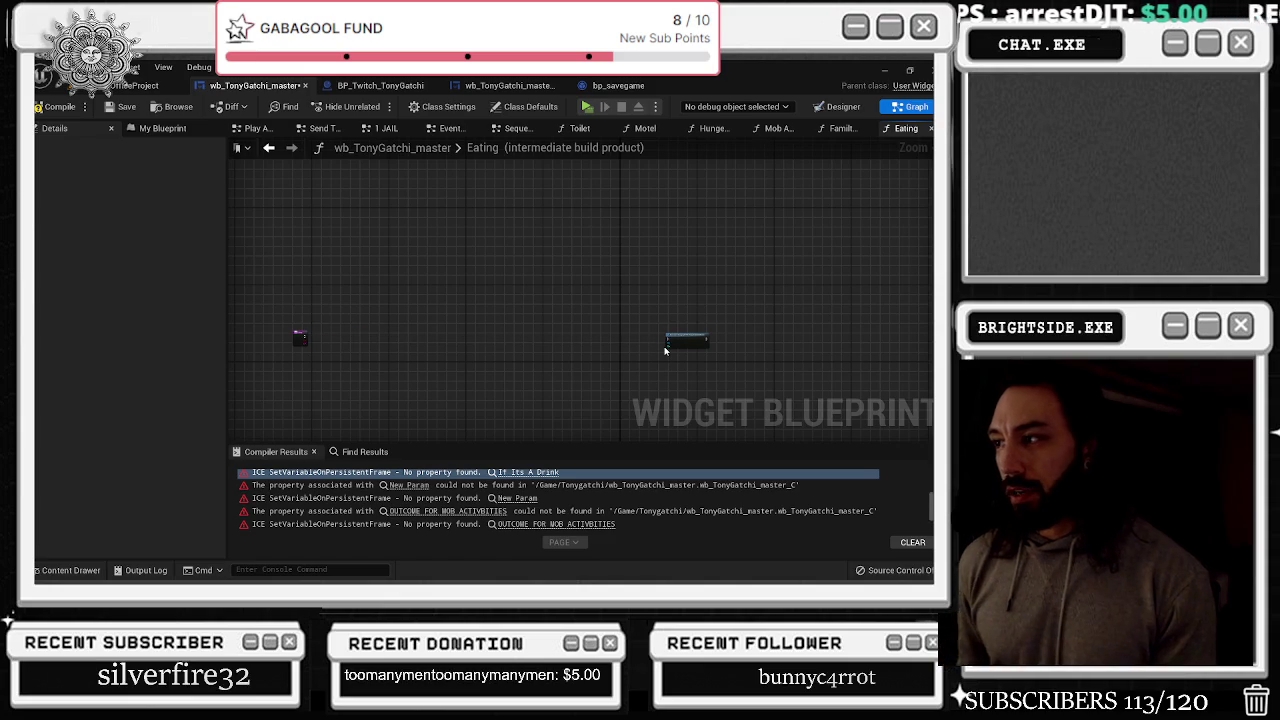
drag(694, 363, 696, 365)
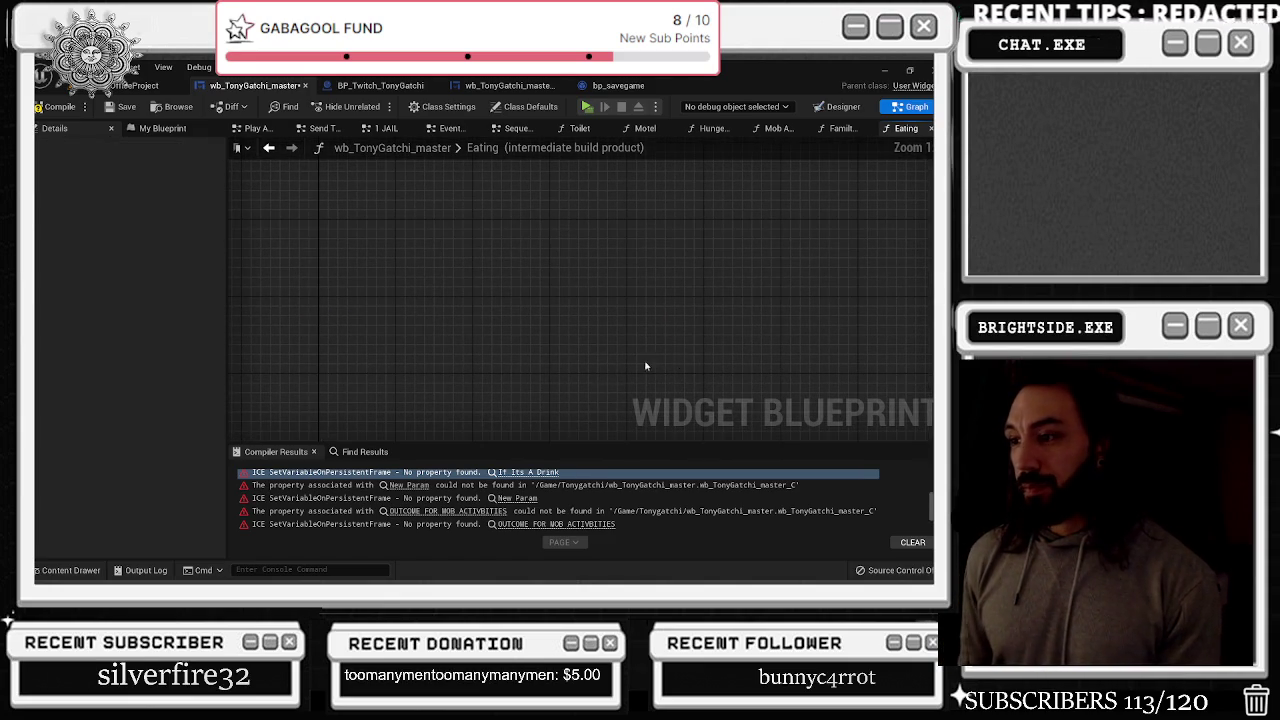
Step through the New Param and If Its A Drink errors to the Clockimage Event Ender New graph
click(409, 485)
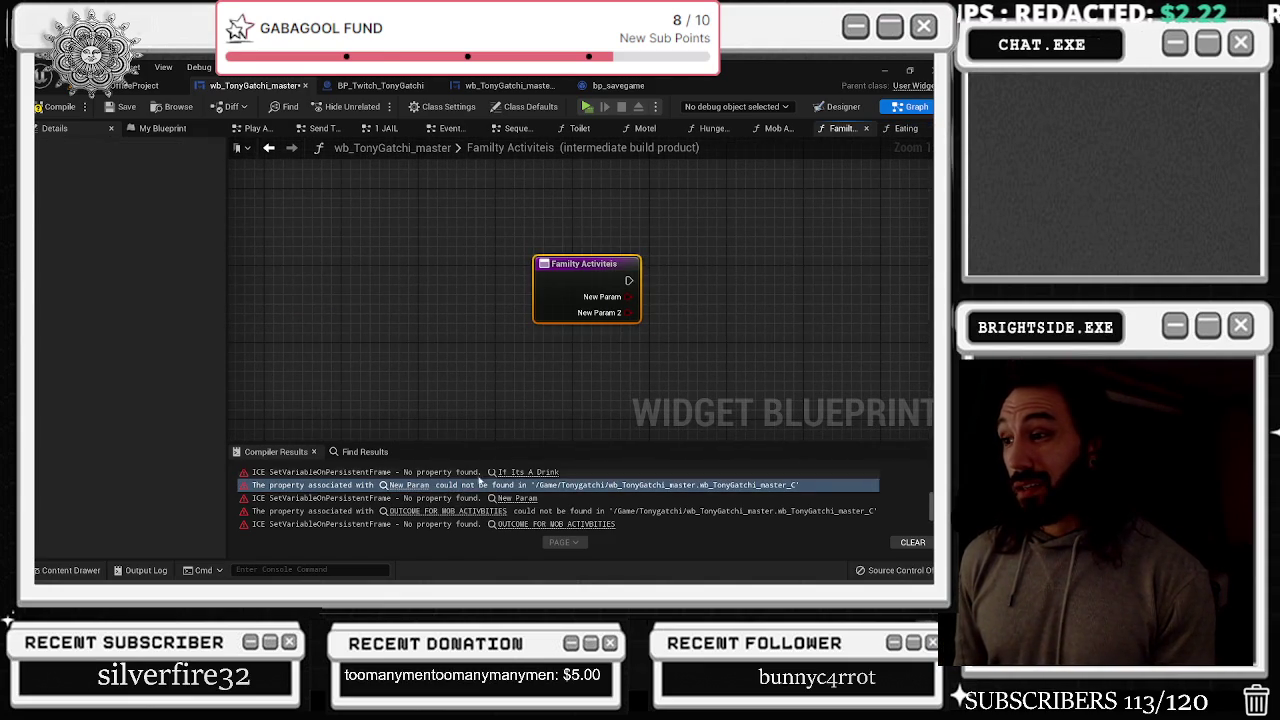
scroll(470, 493, up, 1)
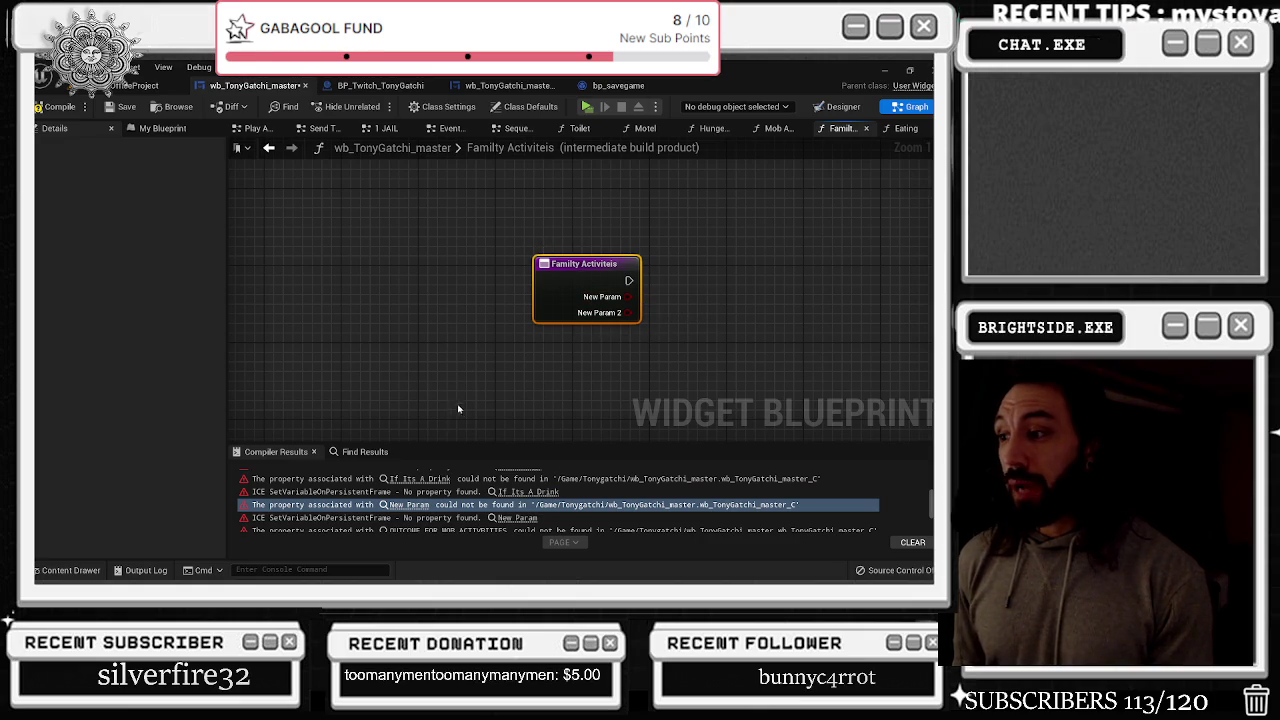
click(525, 491)
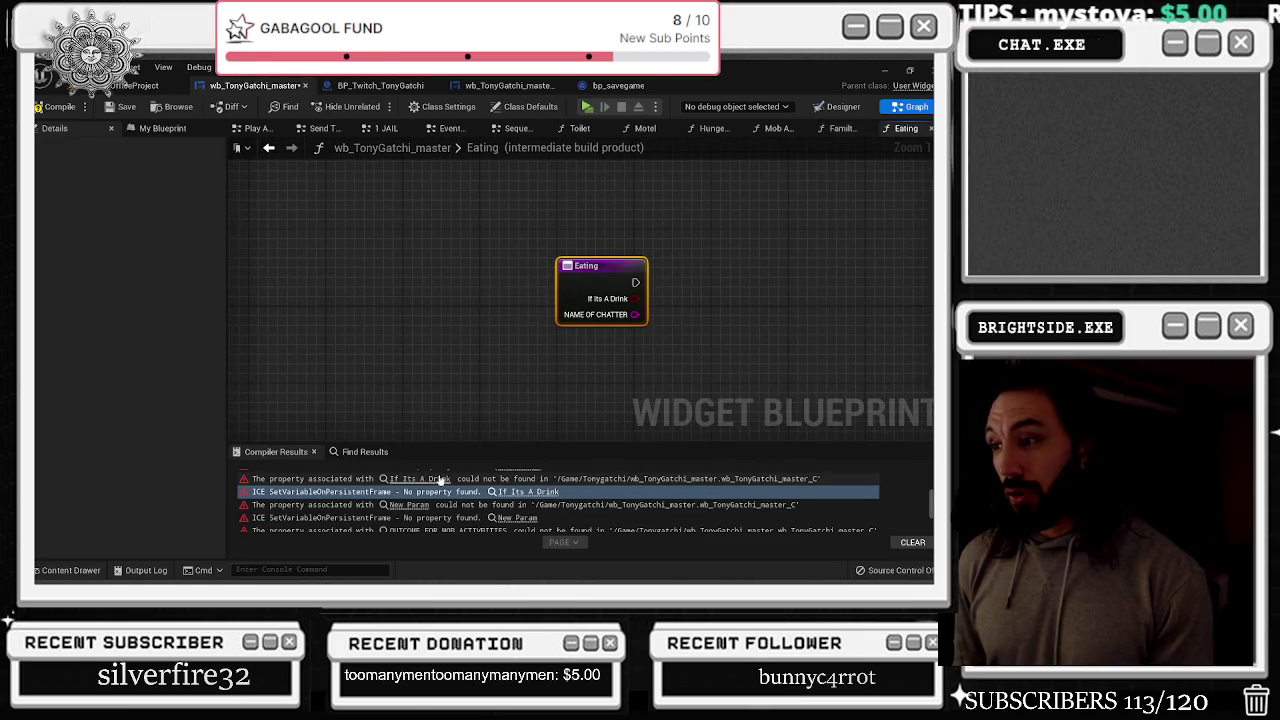
click(490, 478)
scroll(490, 500, up, 3)
click(490, 503)
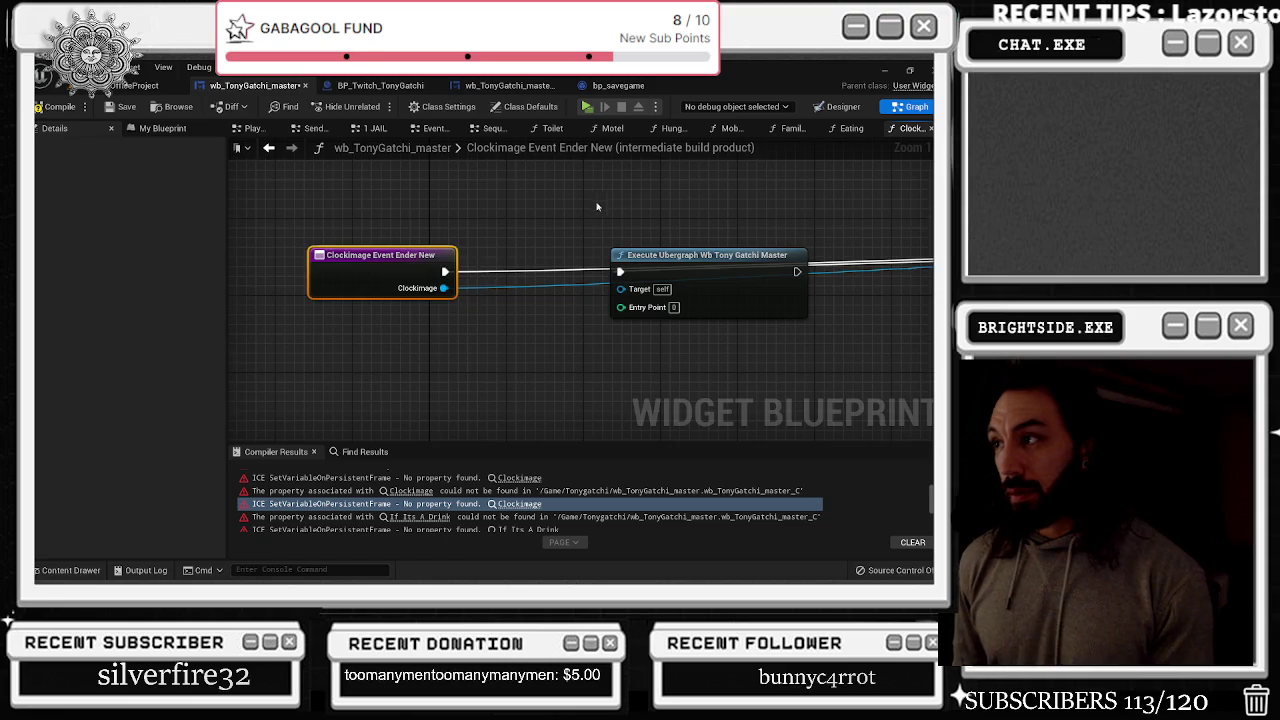
Step through the Clockimage Event Ender New, 2 New and 1 New errors
scroll(700, 240, down, 4)
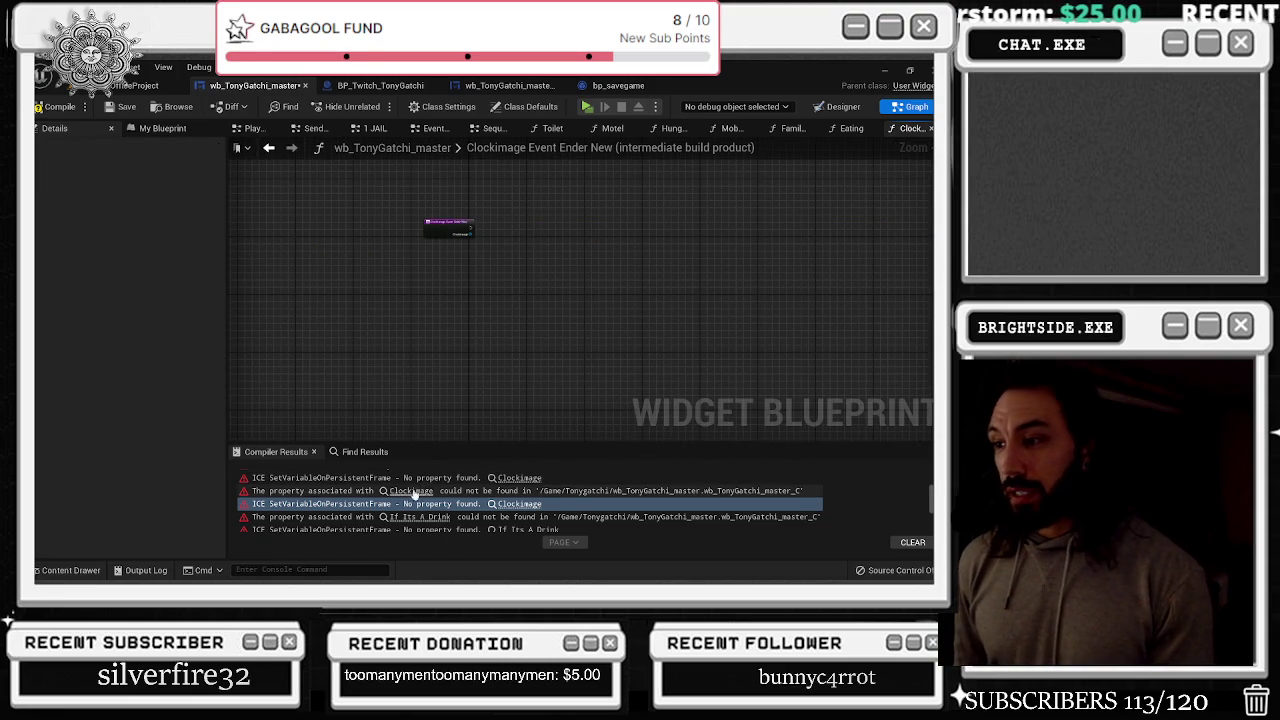
click(508, 490)
key(Down)
key(Down)
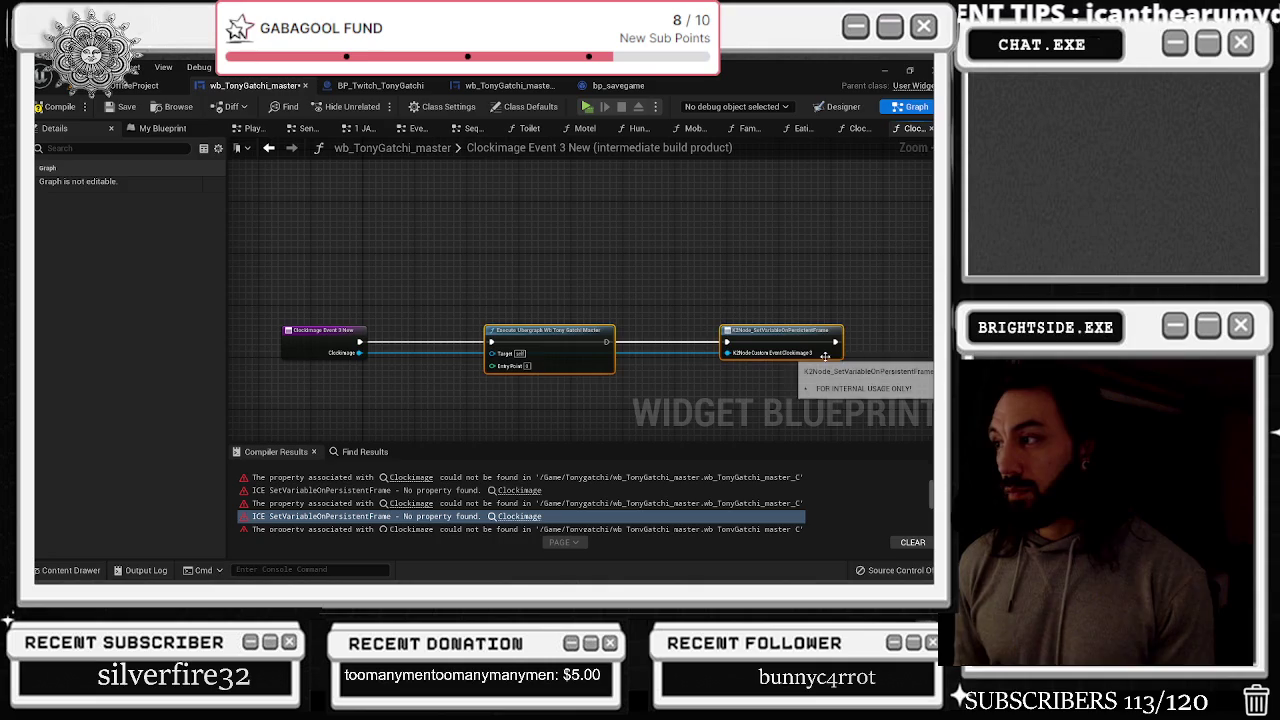
key(Up)
key(Up)
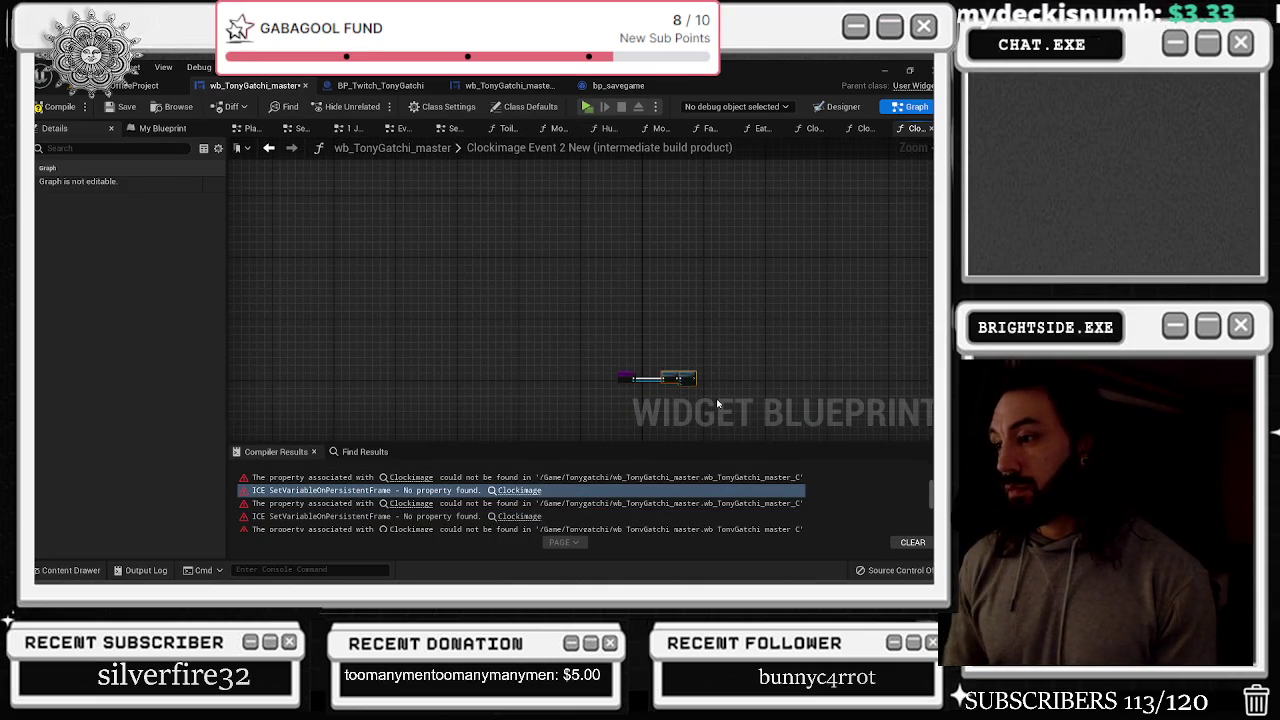
key(Up)
key(Up)
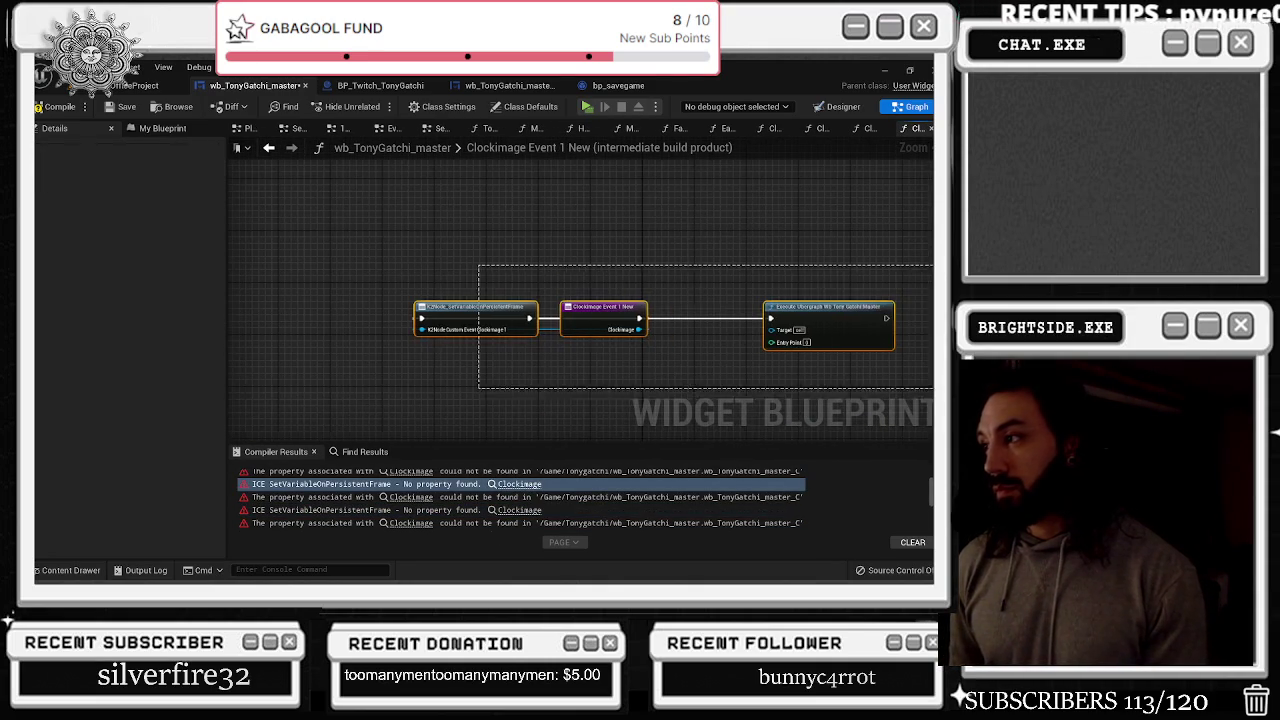
scroll(579, 504, up, 1)
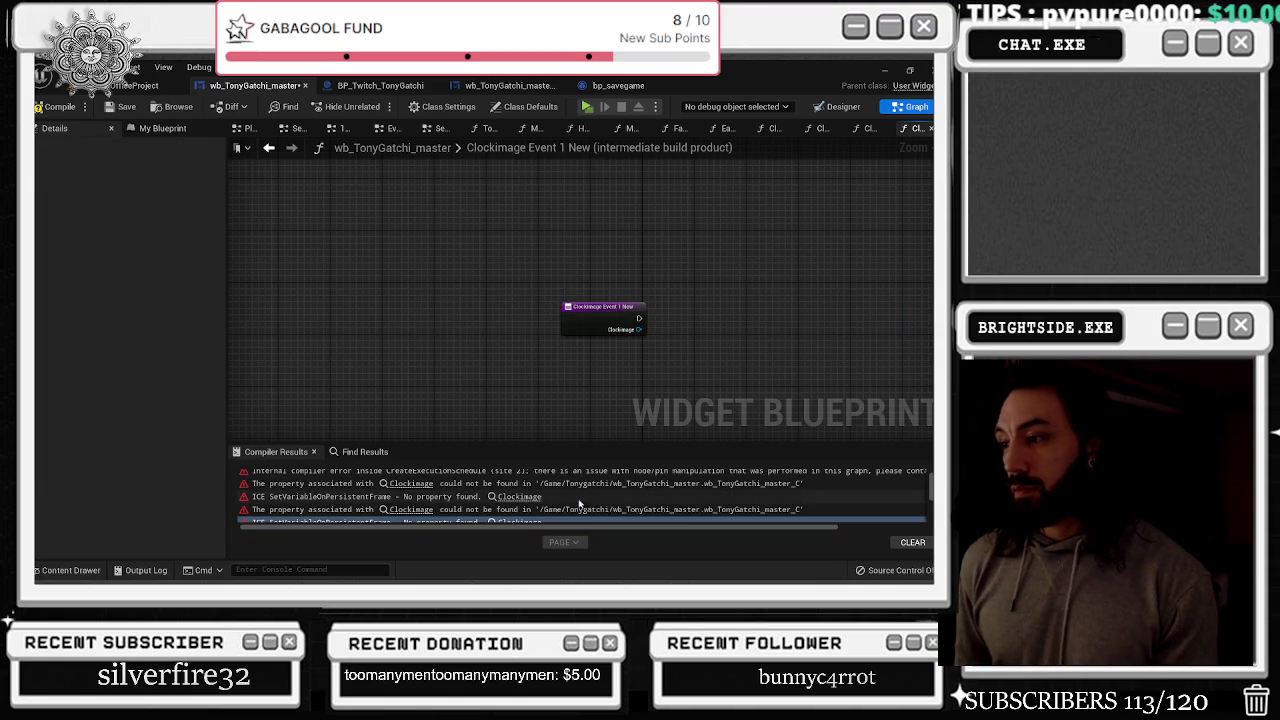
key(Up)
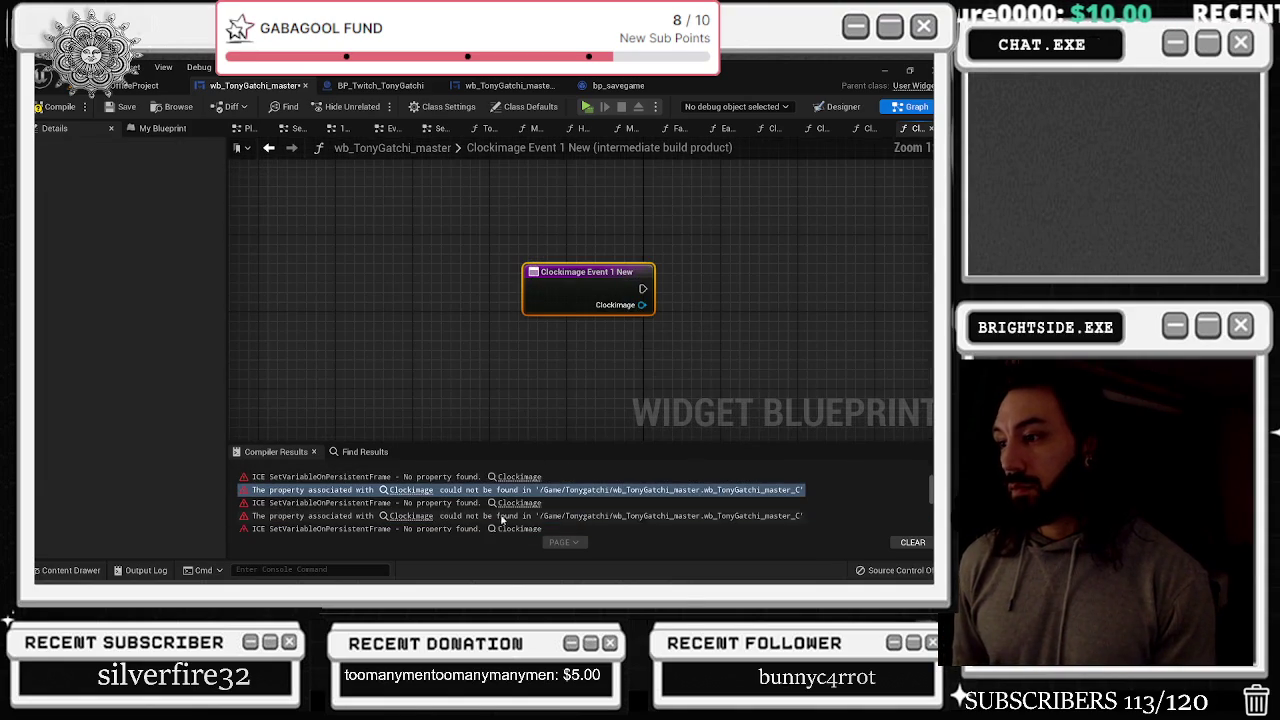
Delete the nodes around the event in Clockimage Event Newest and recompile
click(438, 485)
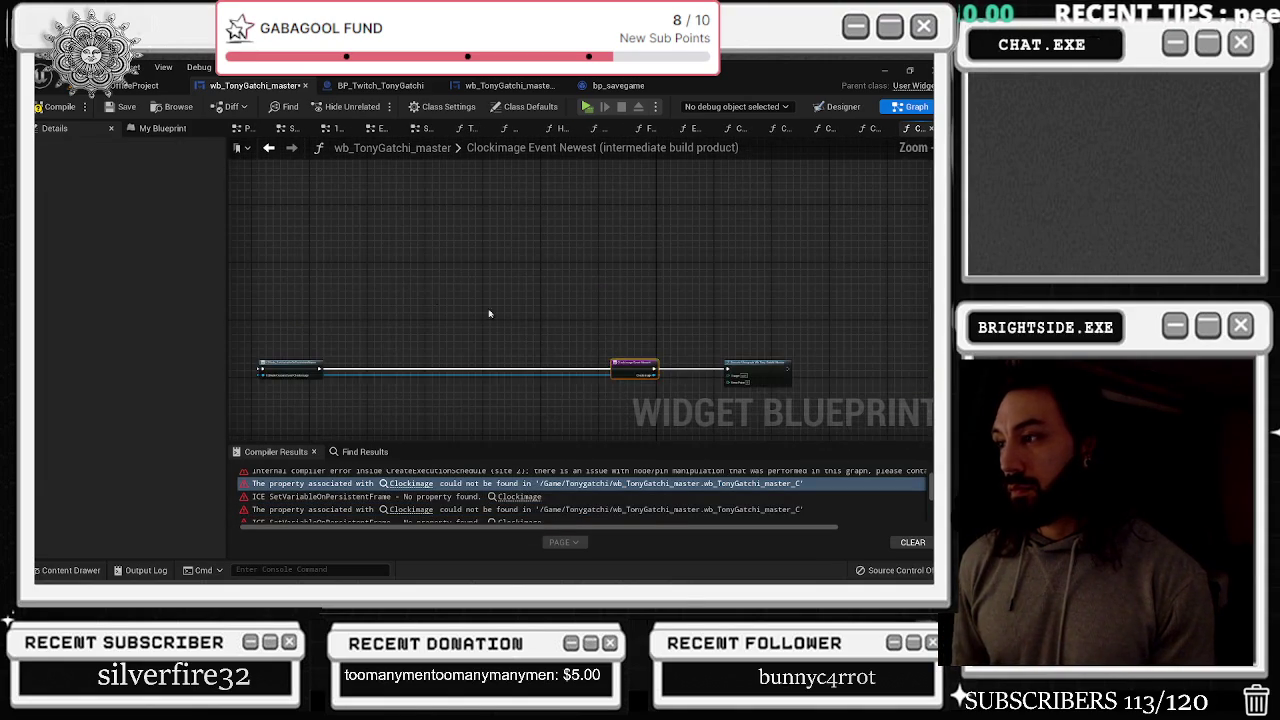
drag(670, 358, 752, 405)
key(Delete)
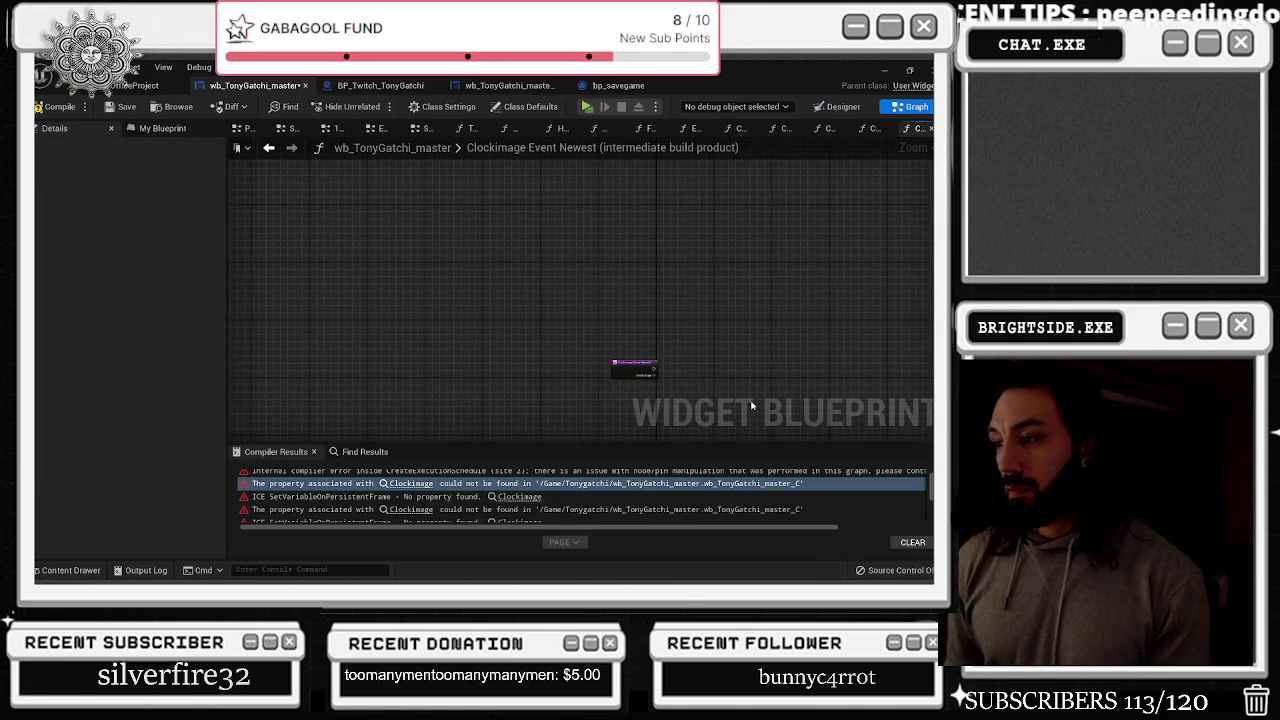
scroll(575, 491, up, 1)
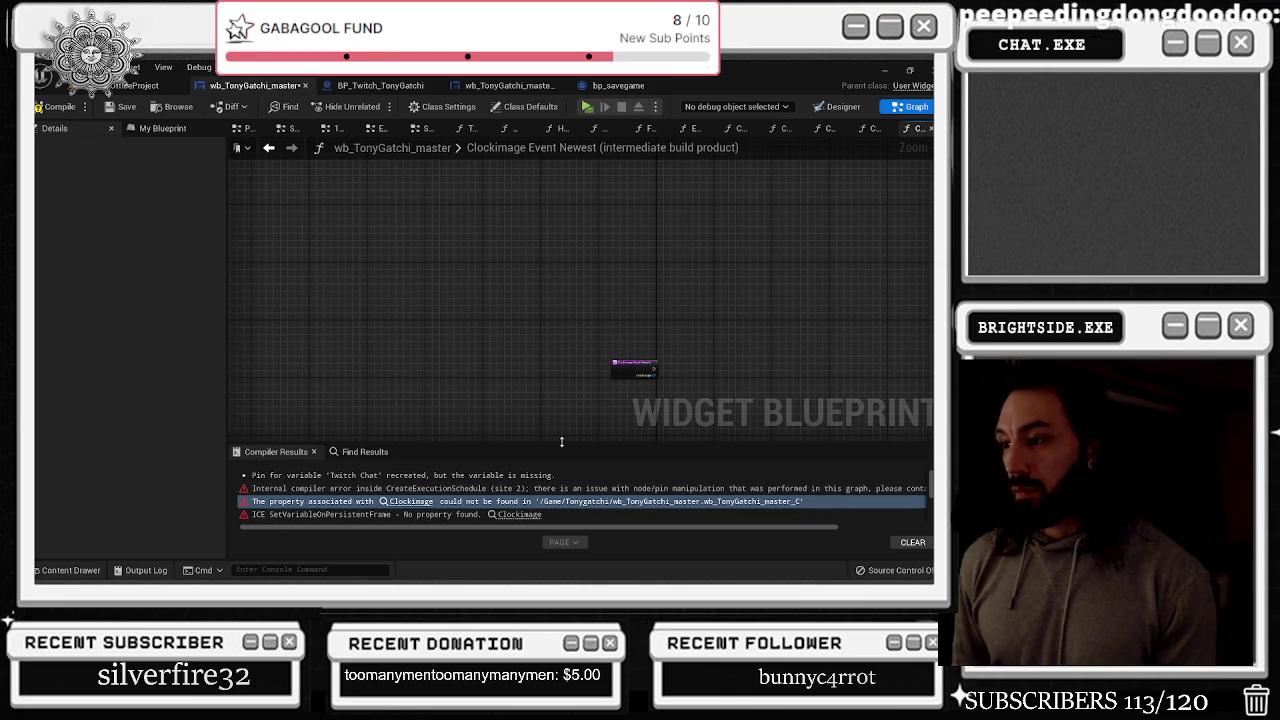
click(55, 107)
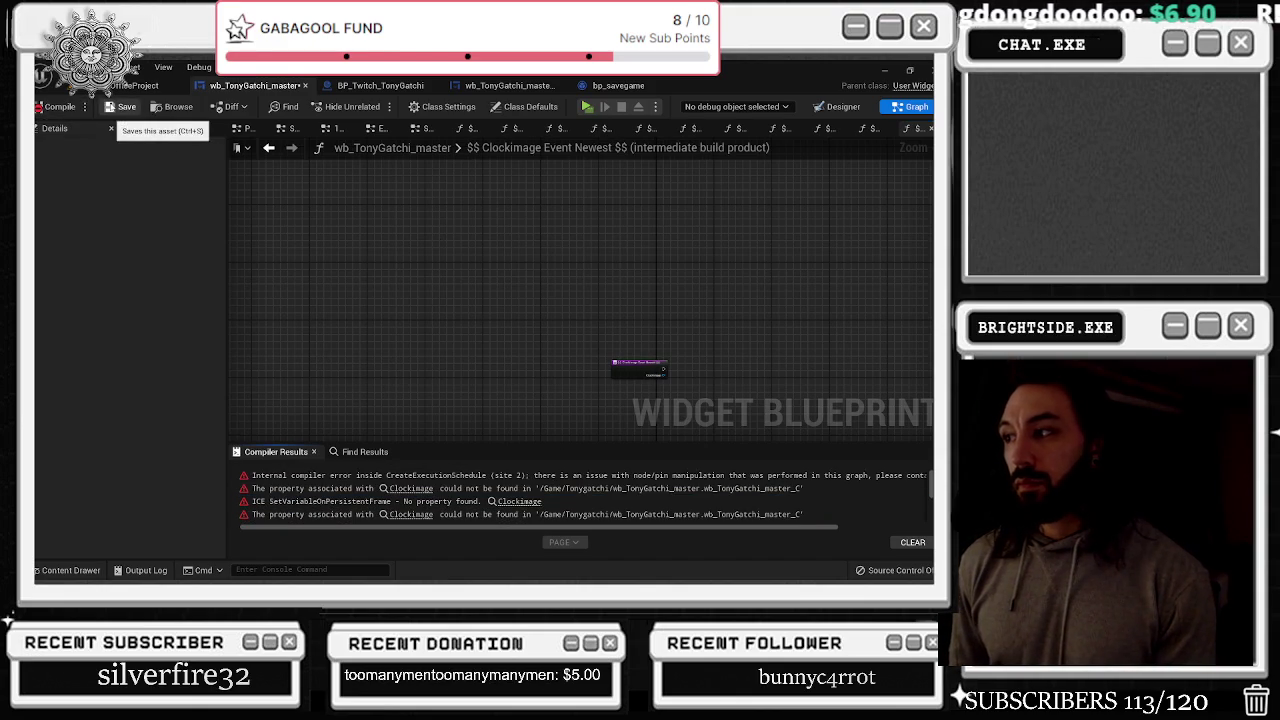
Move the Clockimage Event Newest node up-left and select two nodes in the Toilet graph
click(410, 488)
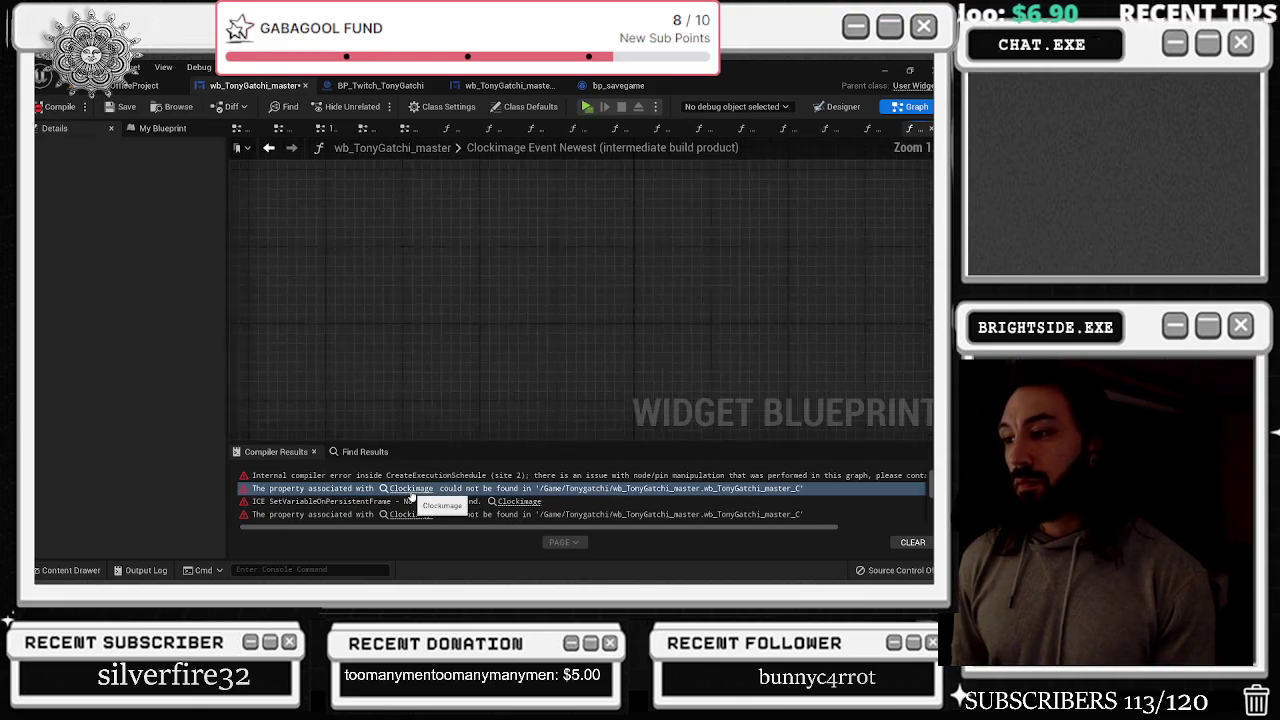
scroll(609, 388, down, 4)
drag(620, 352, 420, 285)
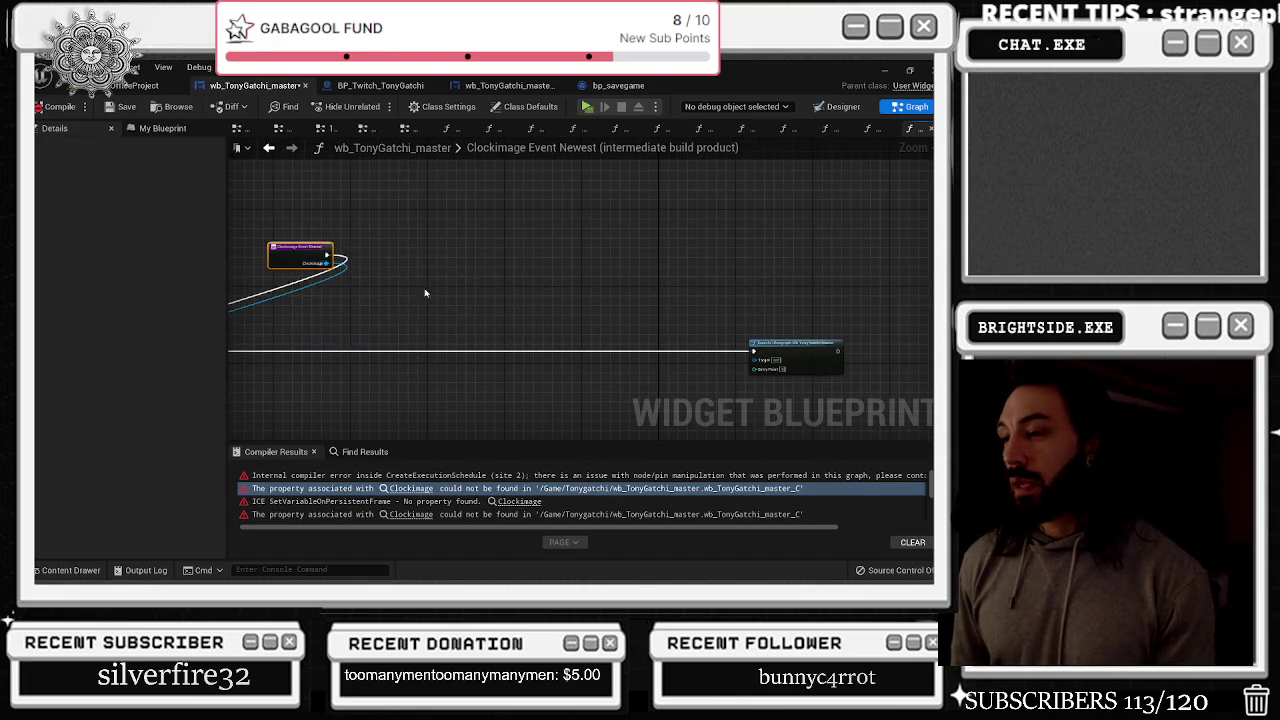
scroll(536, 330, down, 2)
scroll(486, 500, down, 10)
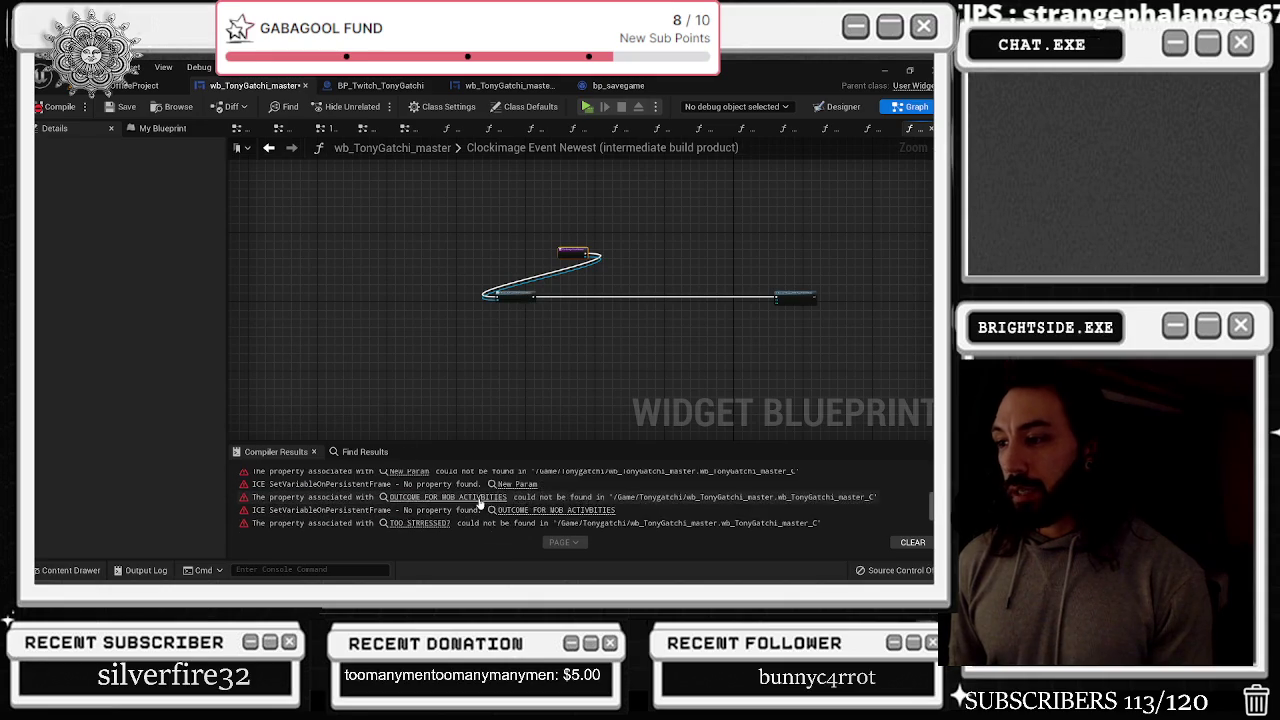
scroll(477, 503, up, 3)
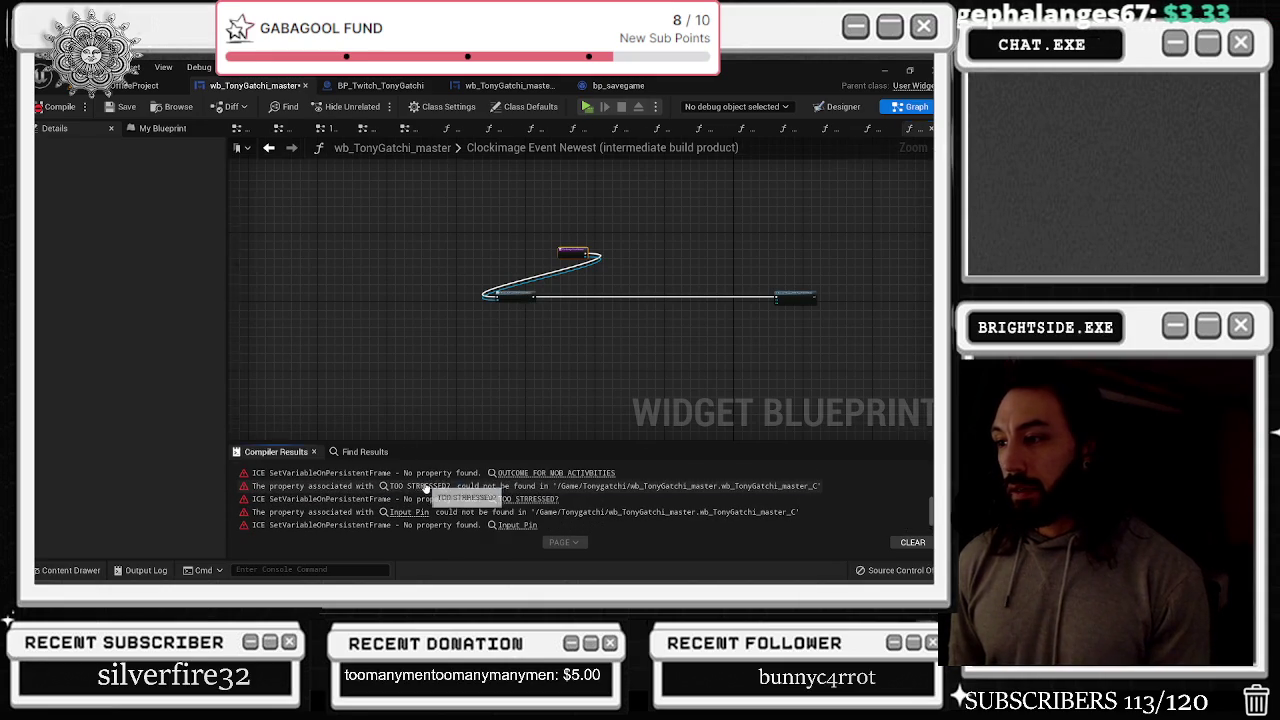
click(440, 486)
scroll(637, 297, down, 4)
drag(637, 259, 779, 316)
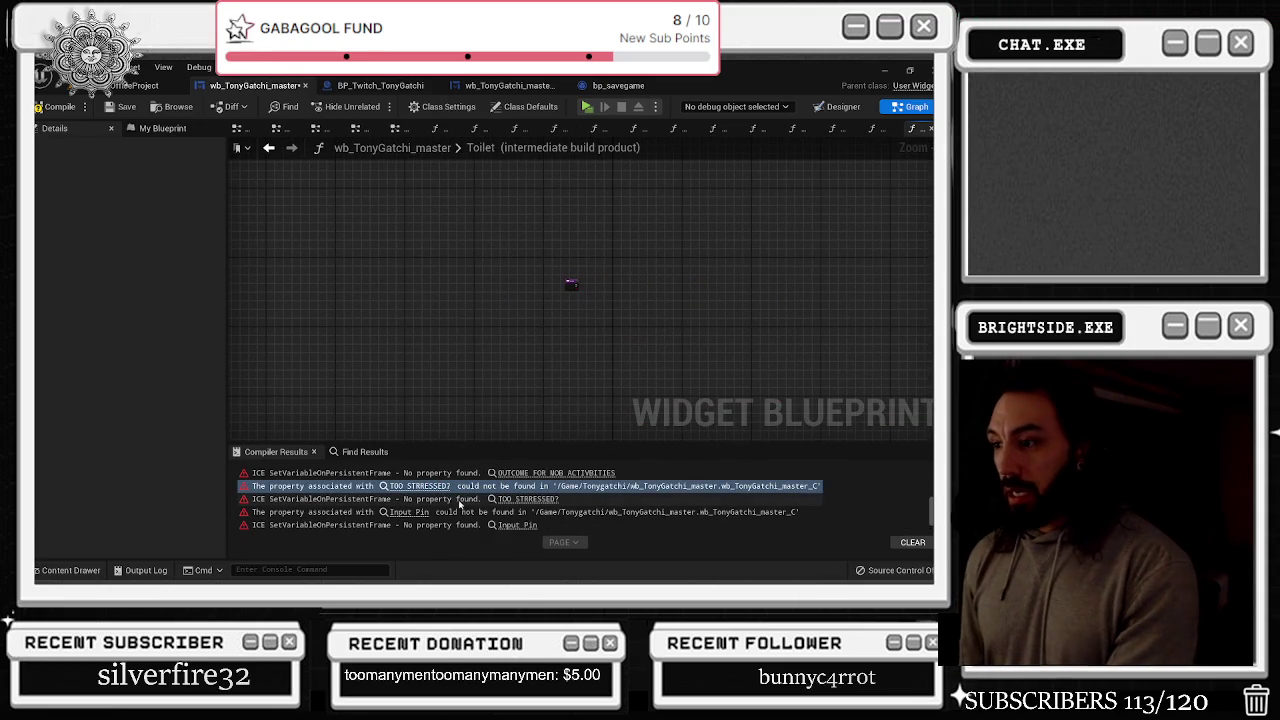
Delete the leftover wire and reroute nodes in the Motel graph behind the Input Pin error
click(424, 513)
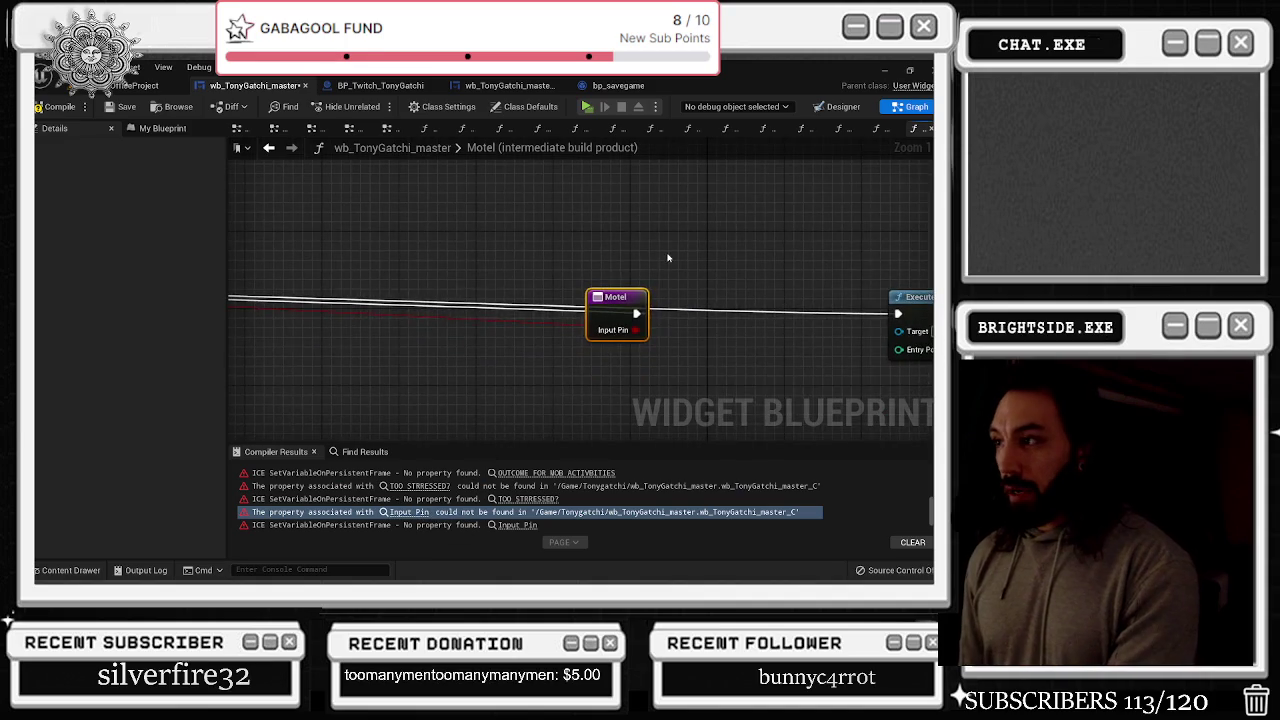
scroll(666, 257, down, 5)
drag(506, 262, 737, 302)
key(Delete)
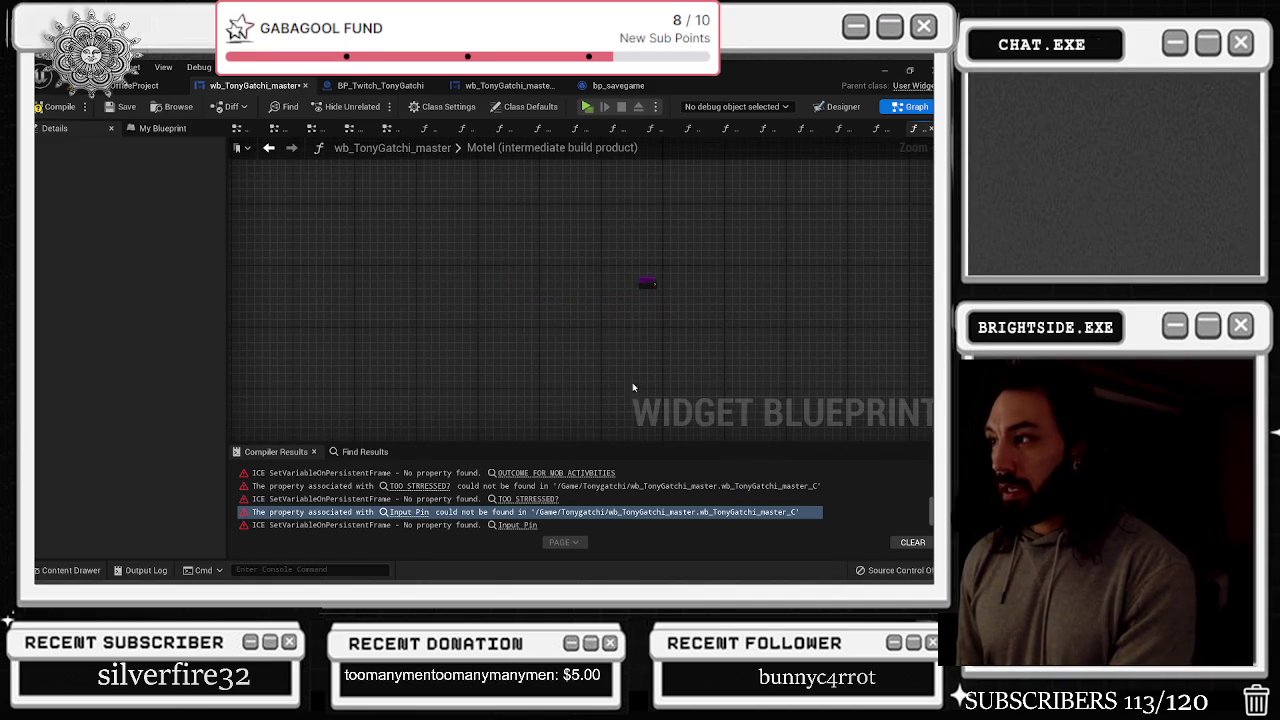
scroll(416, 510, down, 1)
Save wb_TonyGatchi_master and cycle through the Toilet and Ed Graph 282 function graphs
click(416, 519)
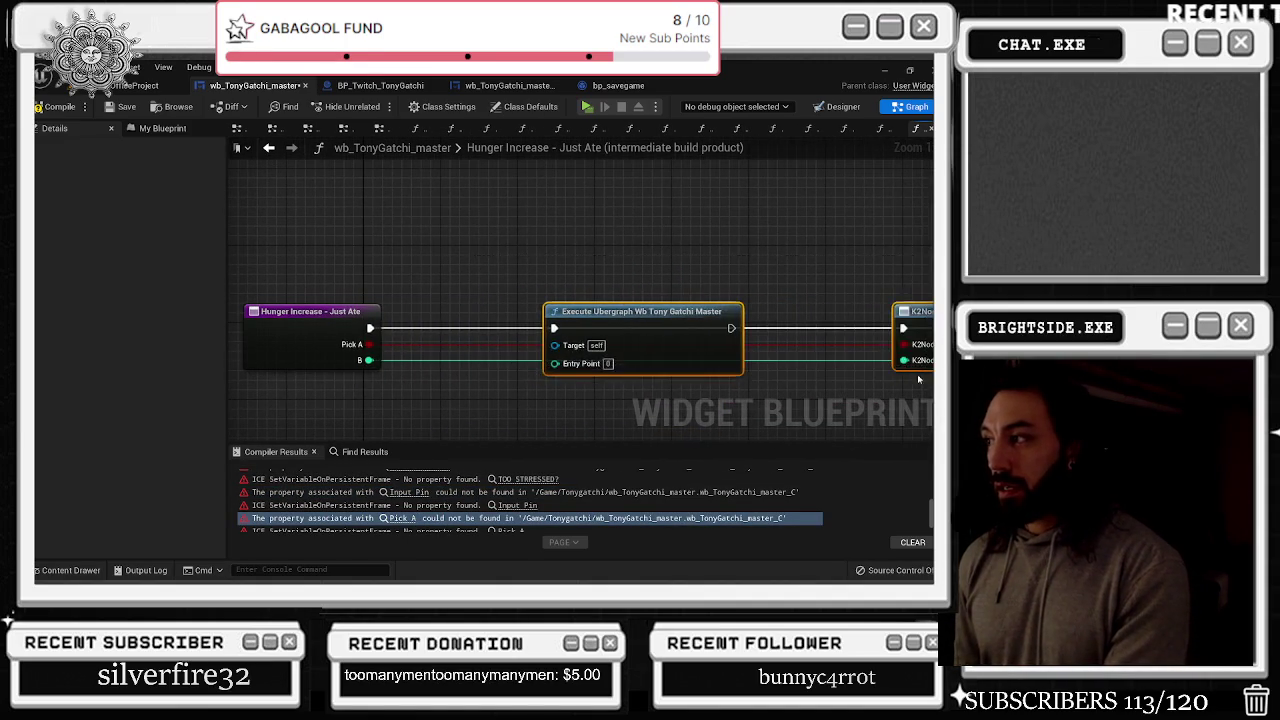
click(127, 106)
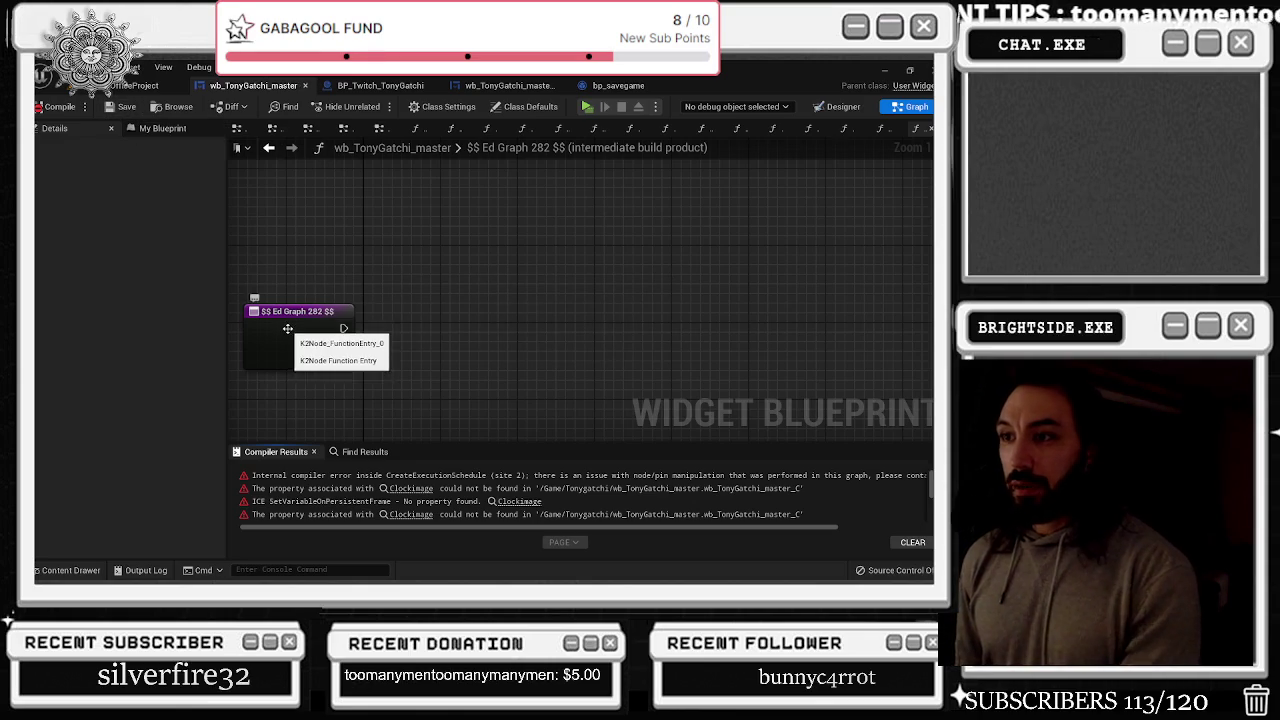
scroll(433, 515, down, 5)
scroll(433, 520, down, 10)
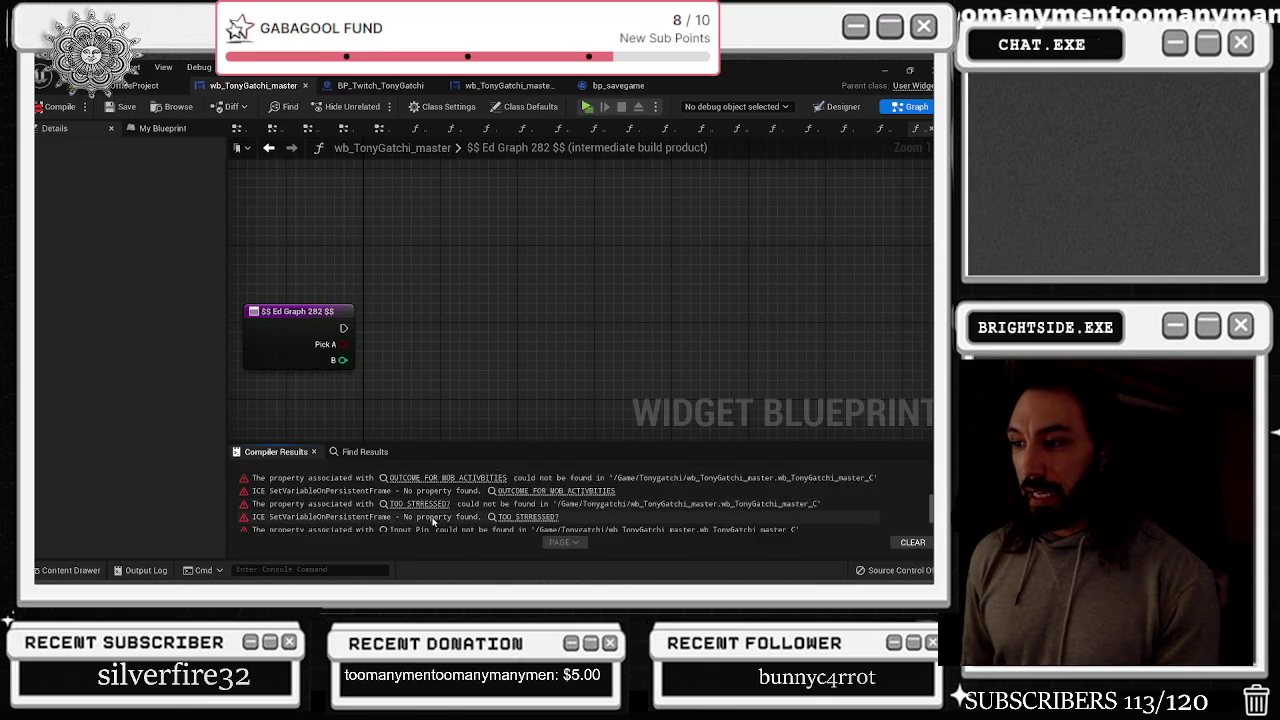
scroll(432, 521, up, 5)
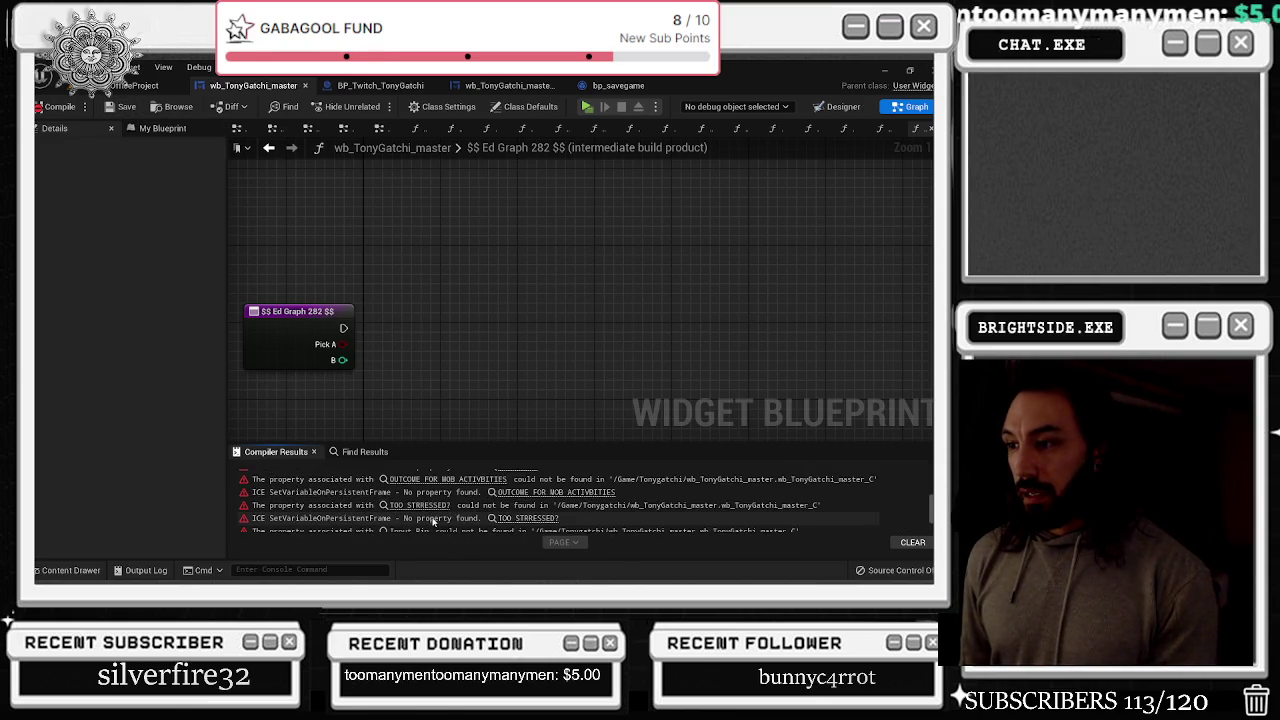
click(433, 522)
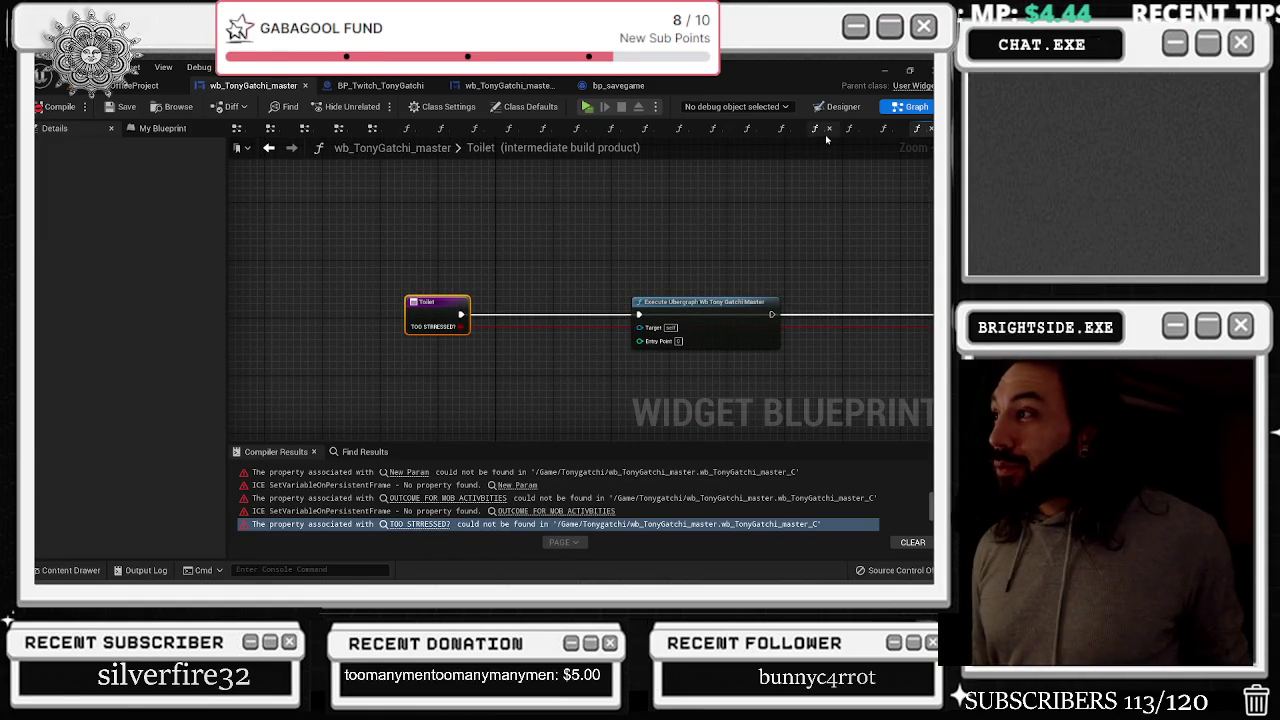
click(928, 130)
click(928, 130)
click(928, 130)
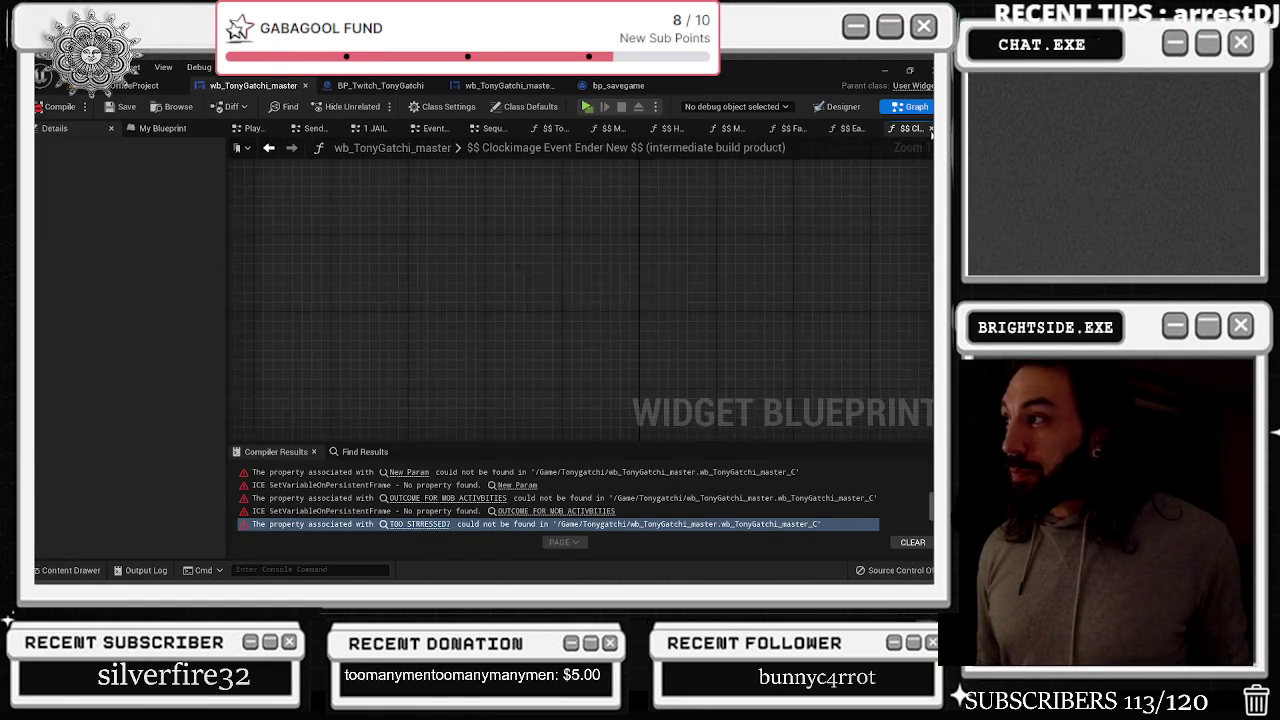
Minimize the Unreal editor and look through the project's Saved and Intermediate folders
click(928, 130)
click(928, 130)
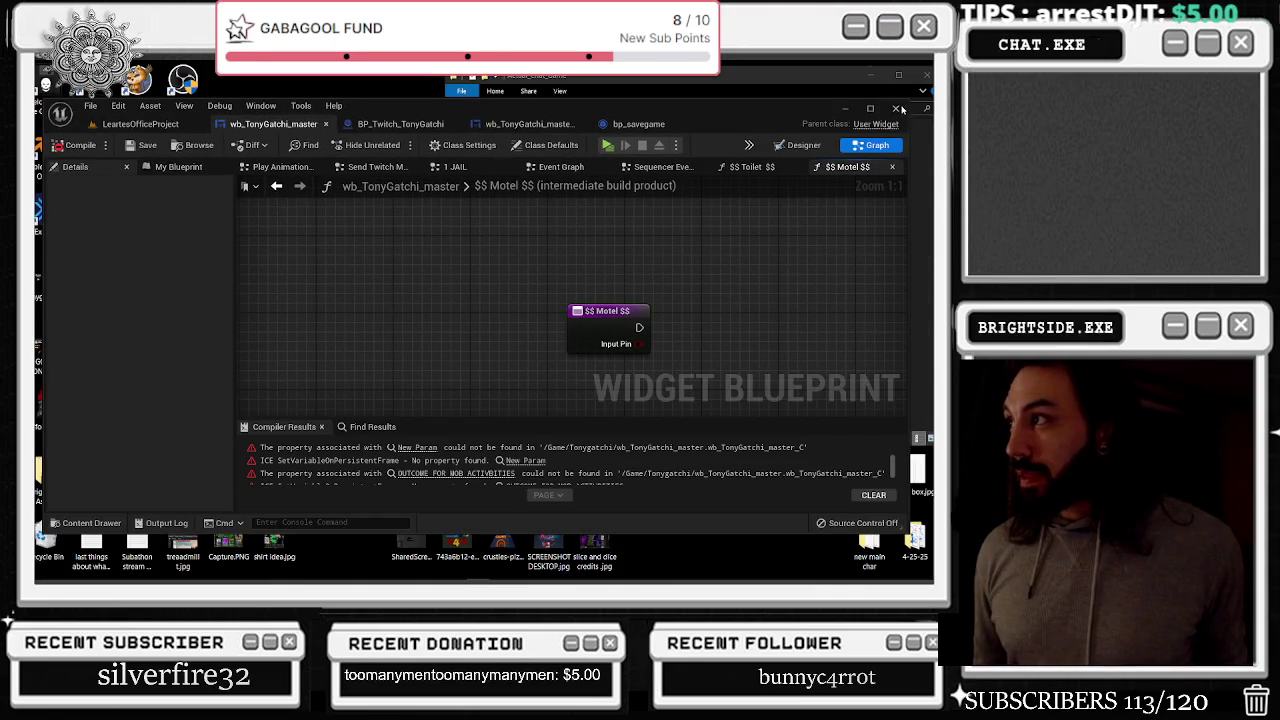
click(844, 108)
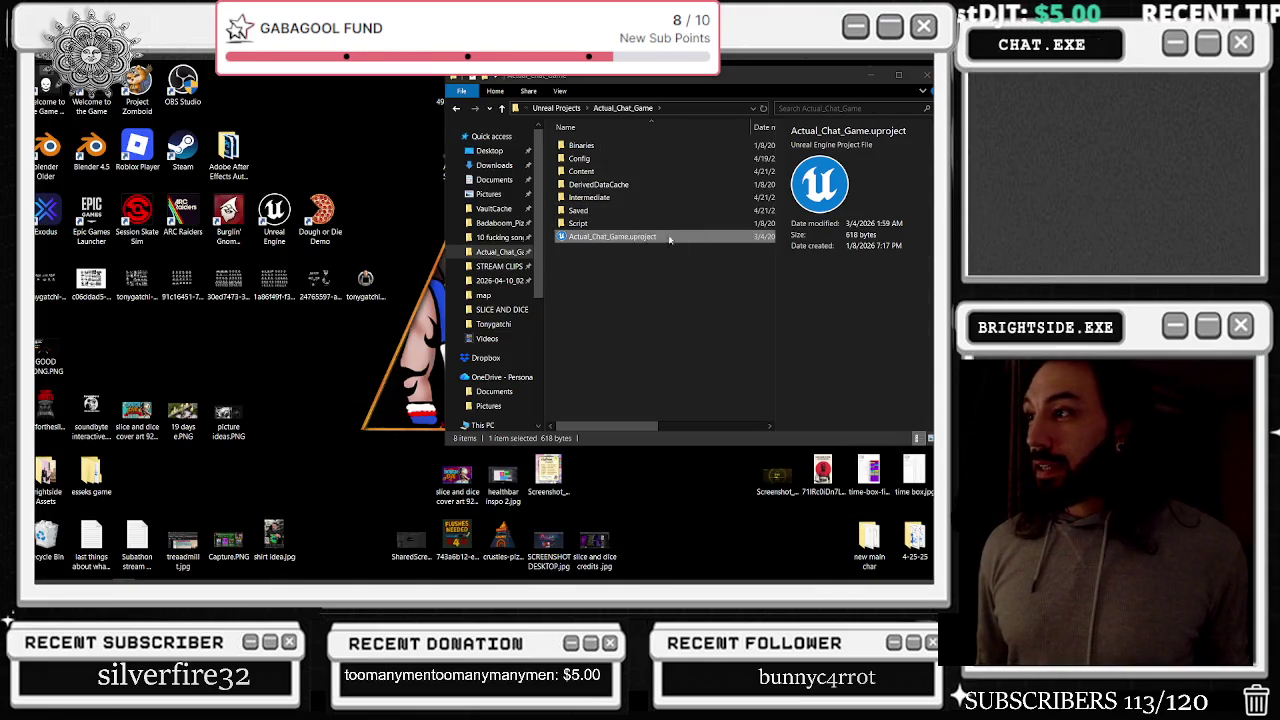
double_click(619, 210)
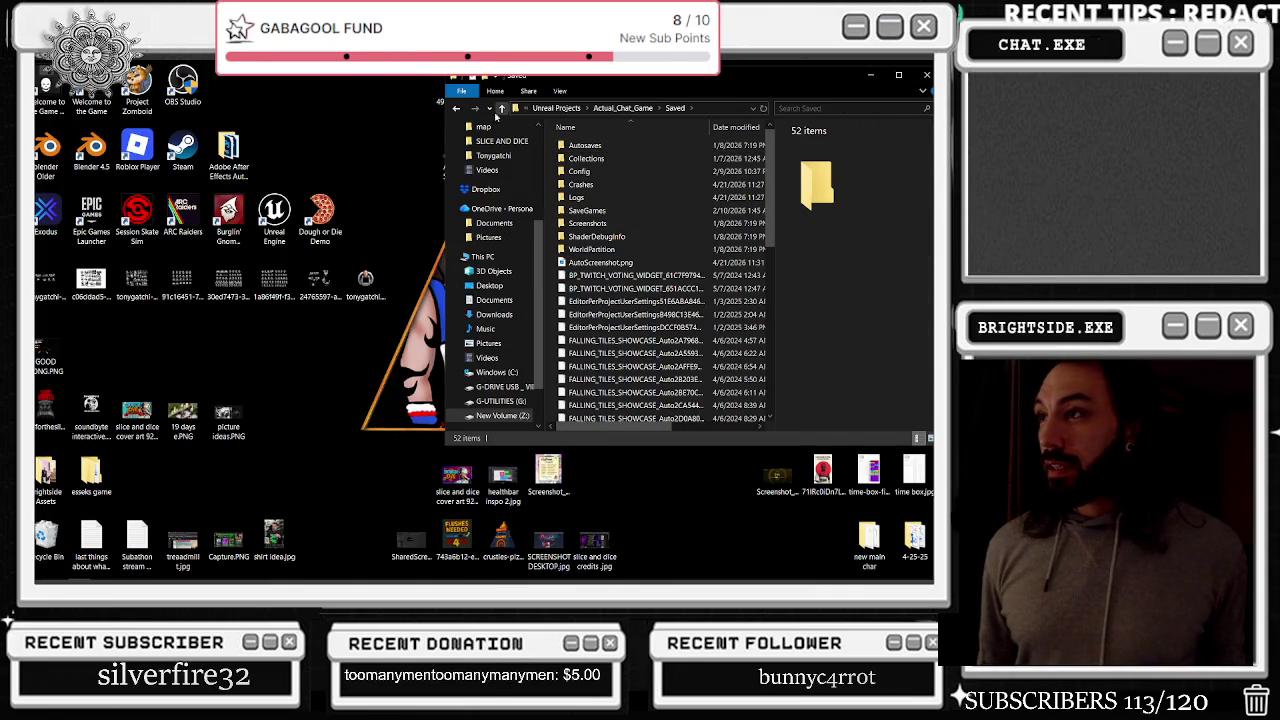
click(457, 110)
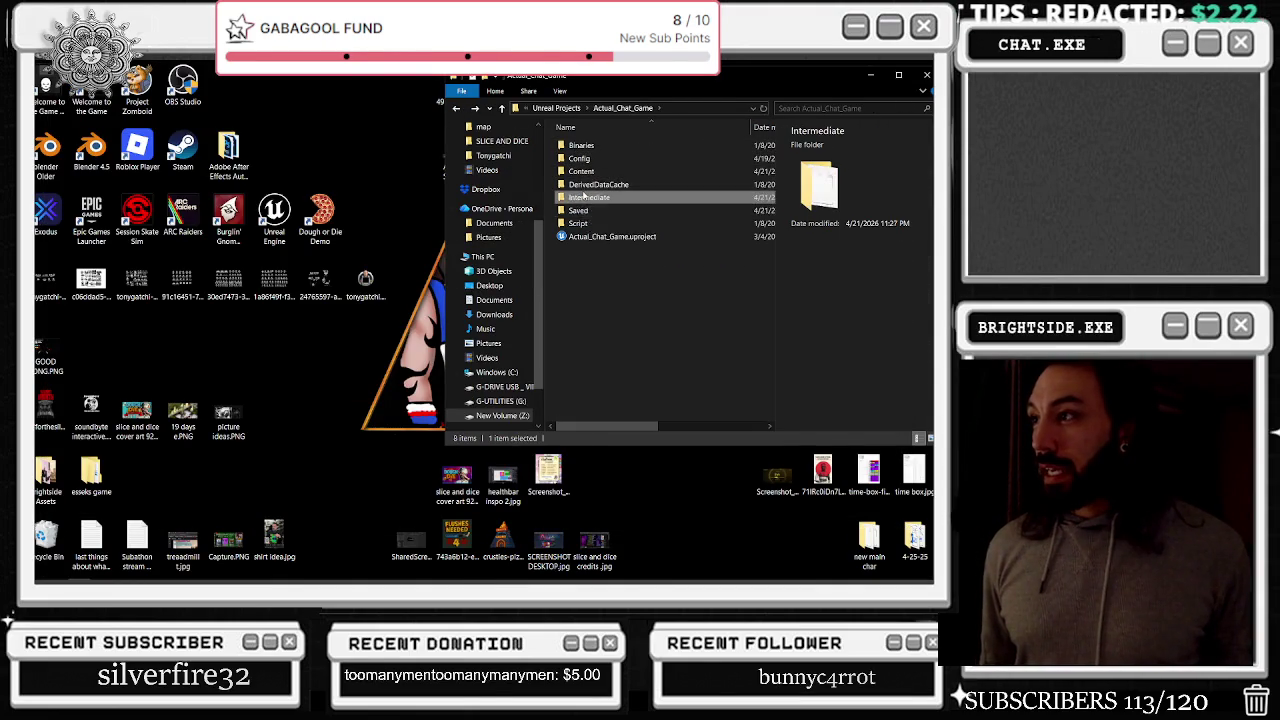
double_click(593, 184)
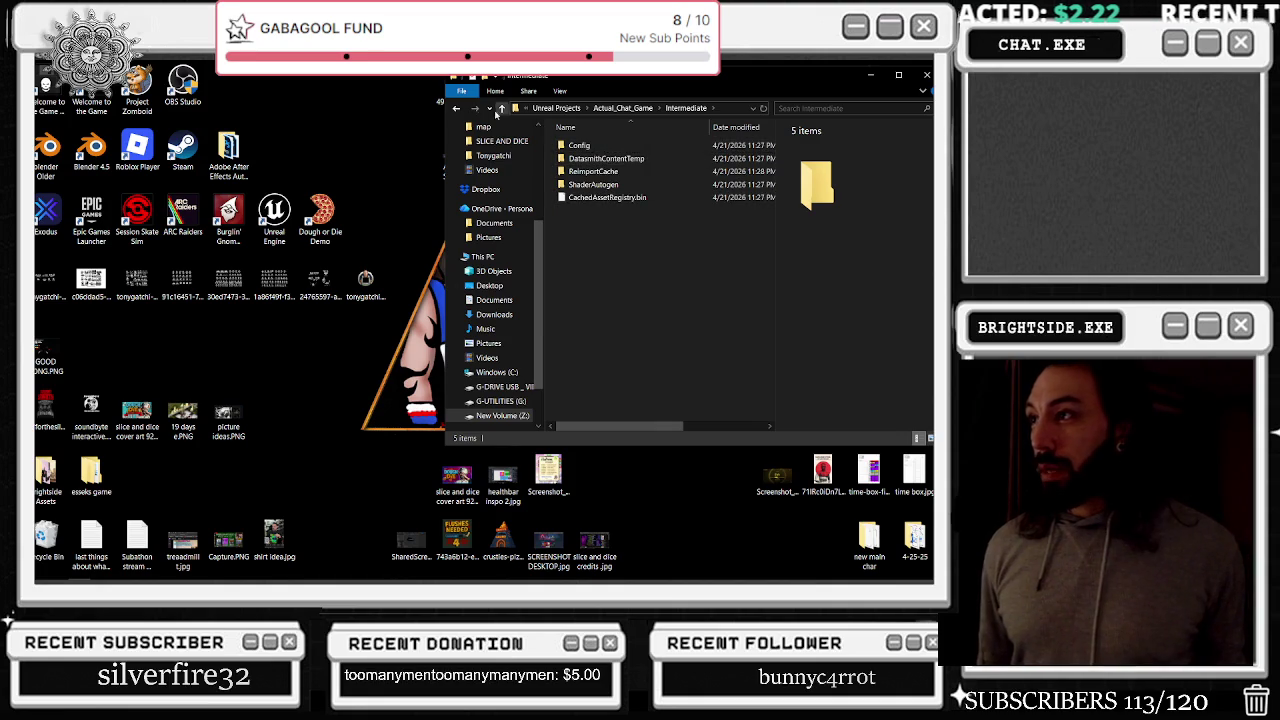
click(457, 109)
double_click(643, 205)
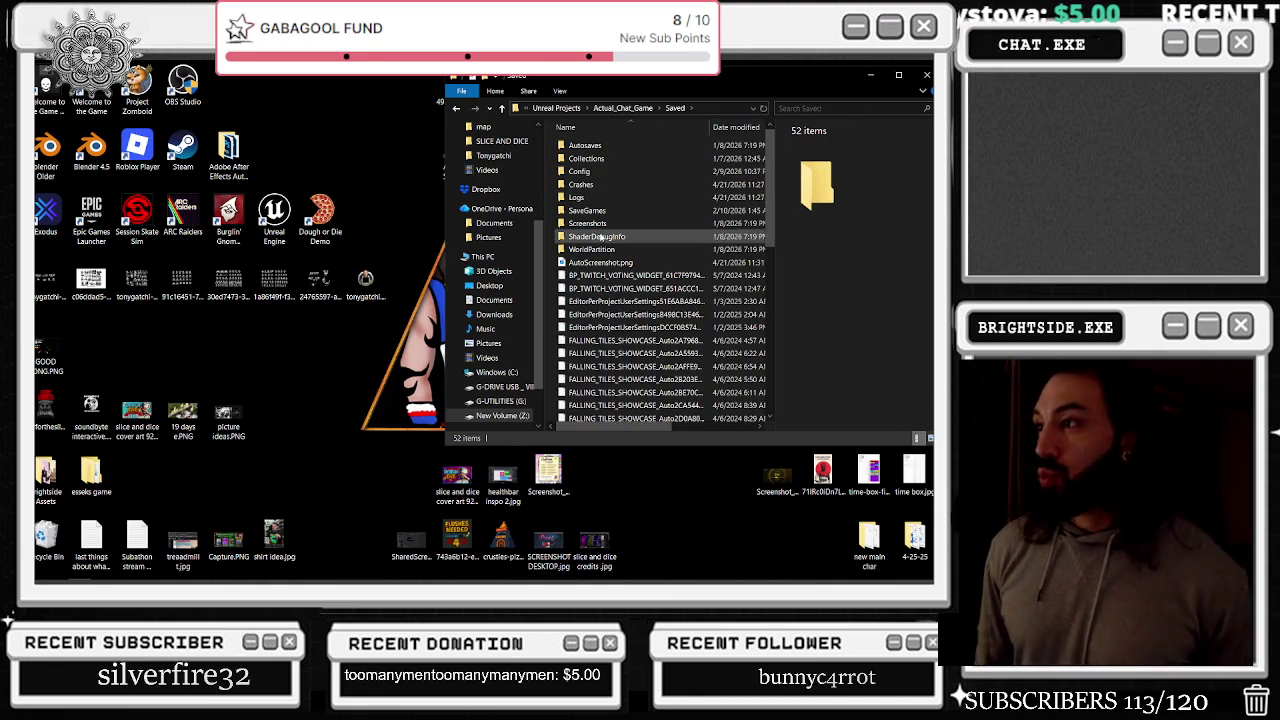
Delete the Game and WindowCapture2D folders from Saved\Autosaves
click(590, 185)
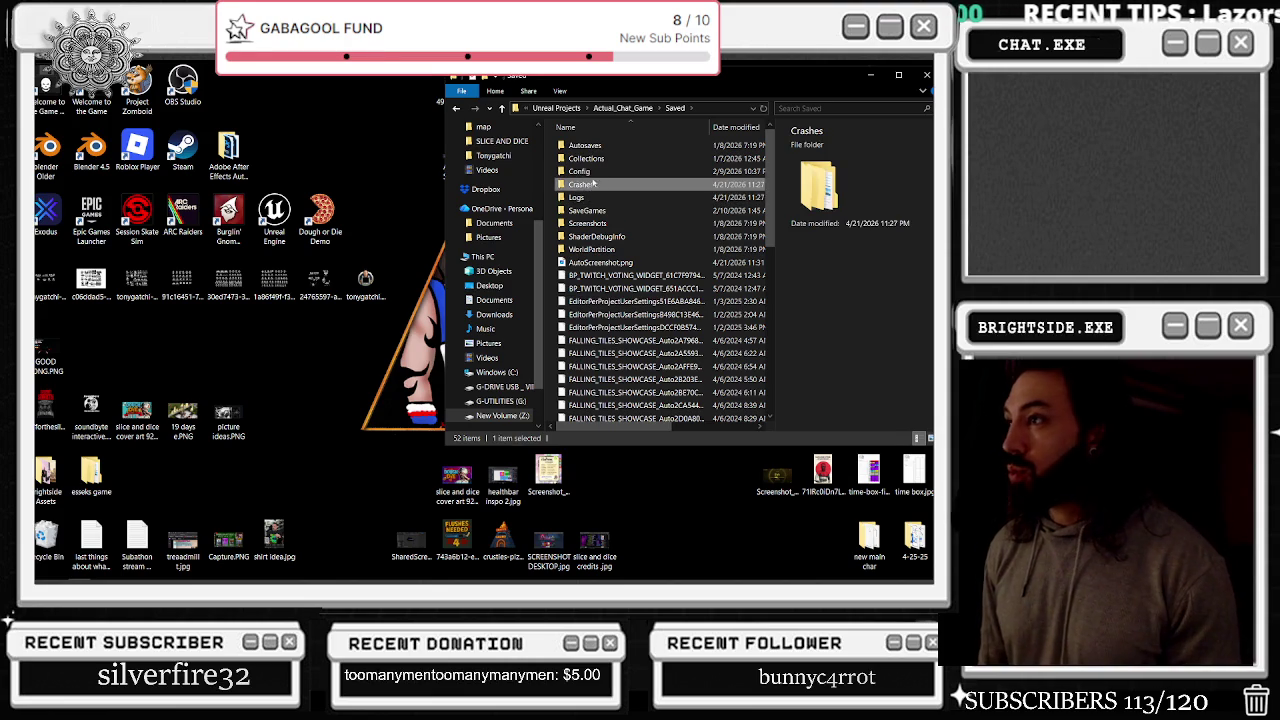
shift+click(597, 150)
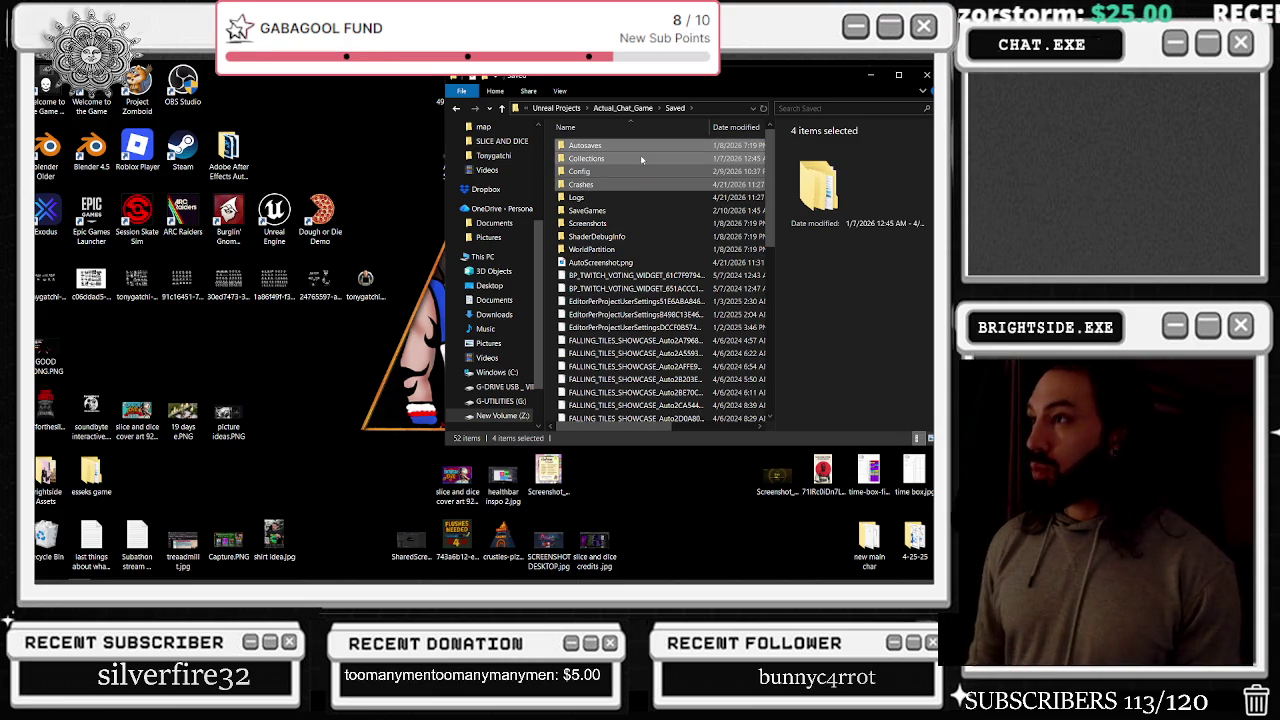
double_click(603, 147)
shift+click(605, 164)
key(Delete)
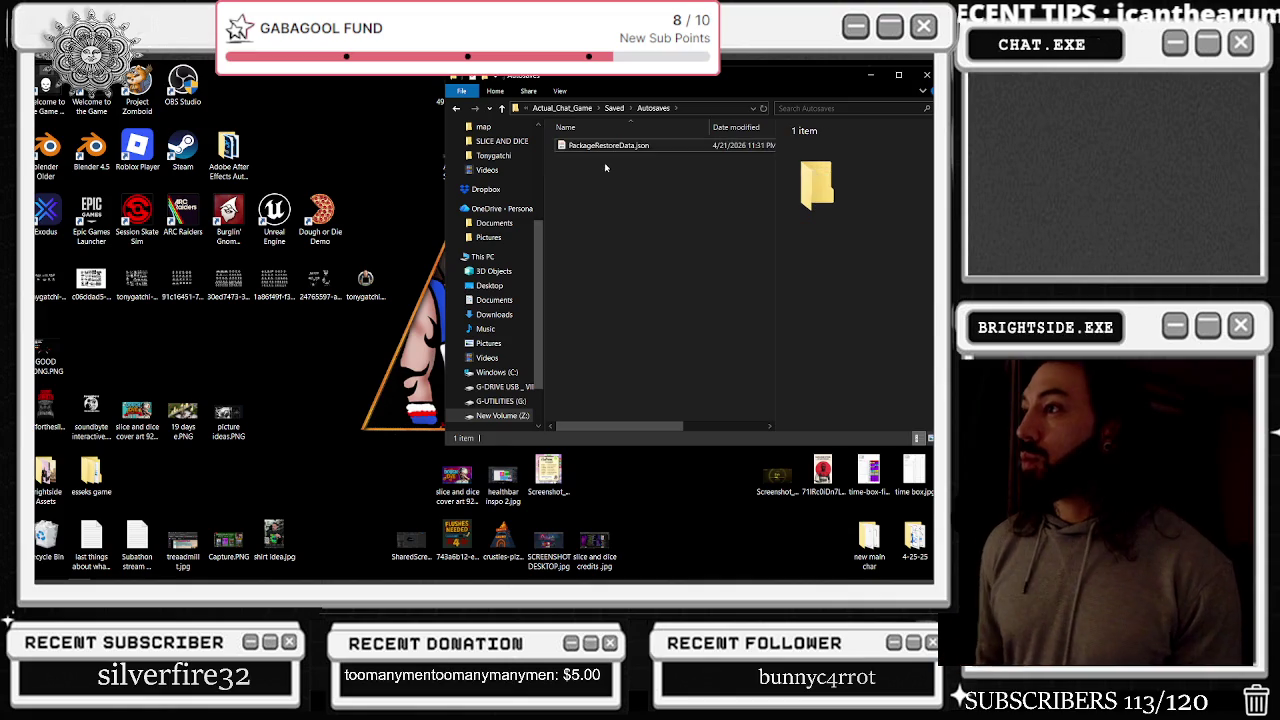
Recycle all 100 crash-report folders in Saved\Crashes
click(614, 107)
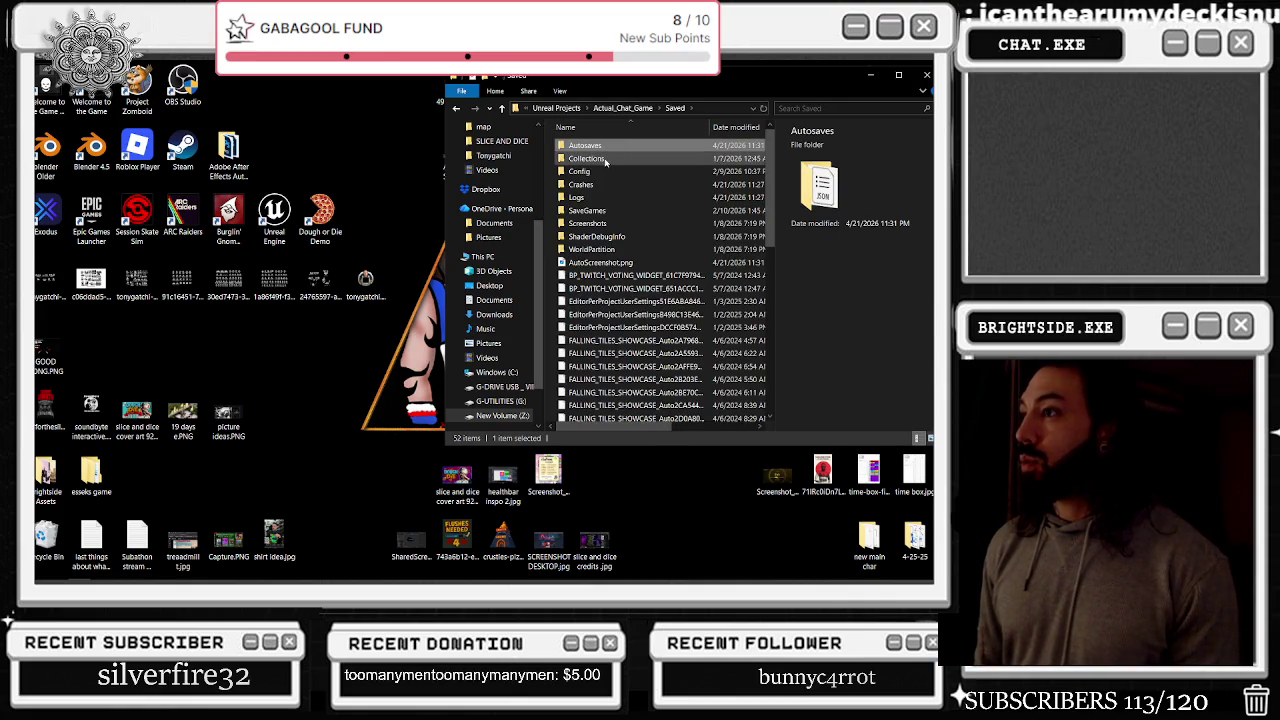
double_click(605, 158)
click(614, 107)
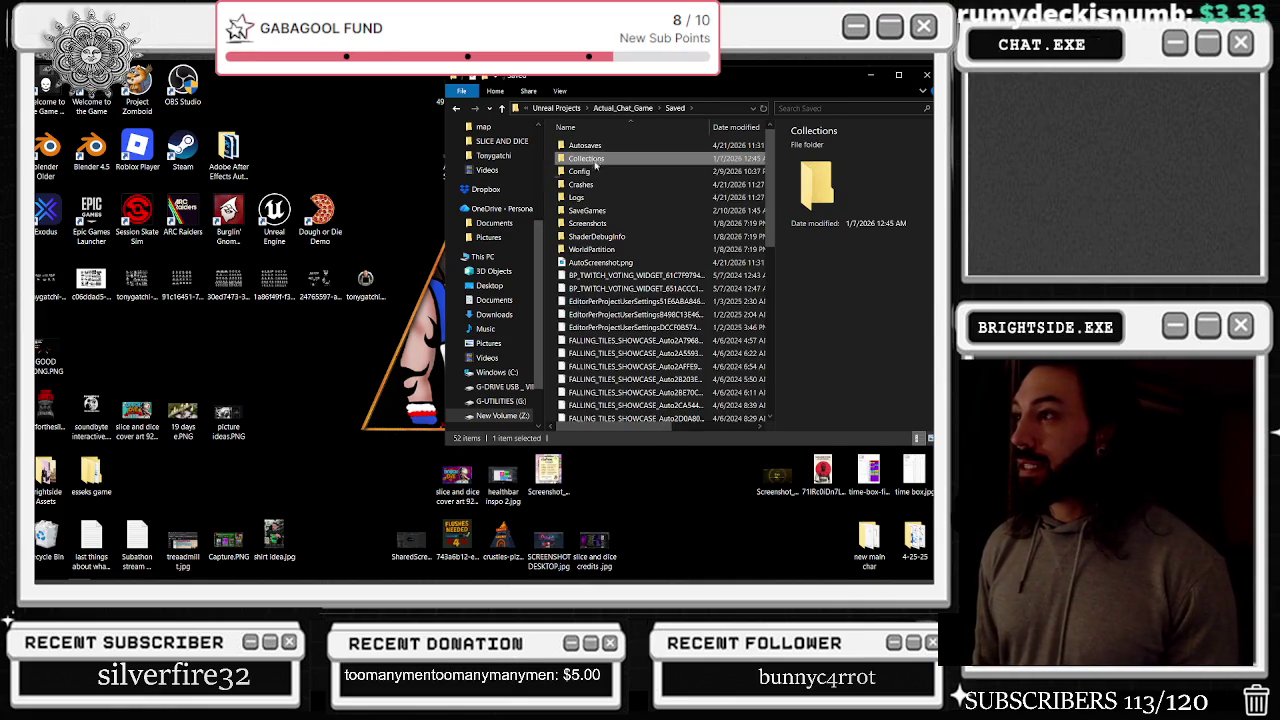
double_click(589, 186)
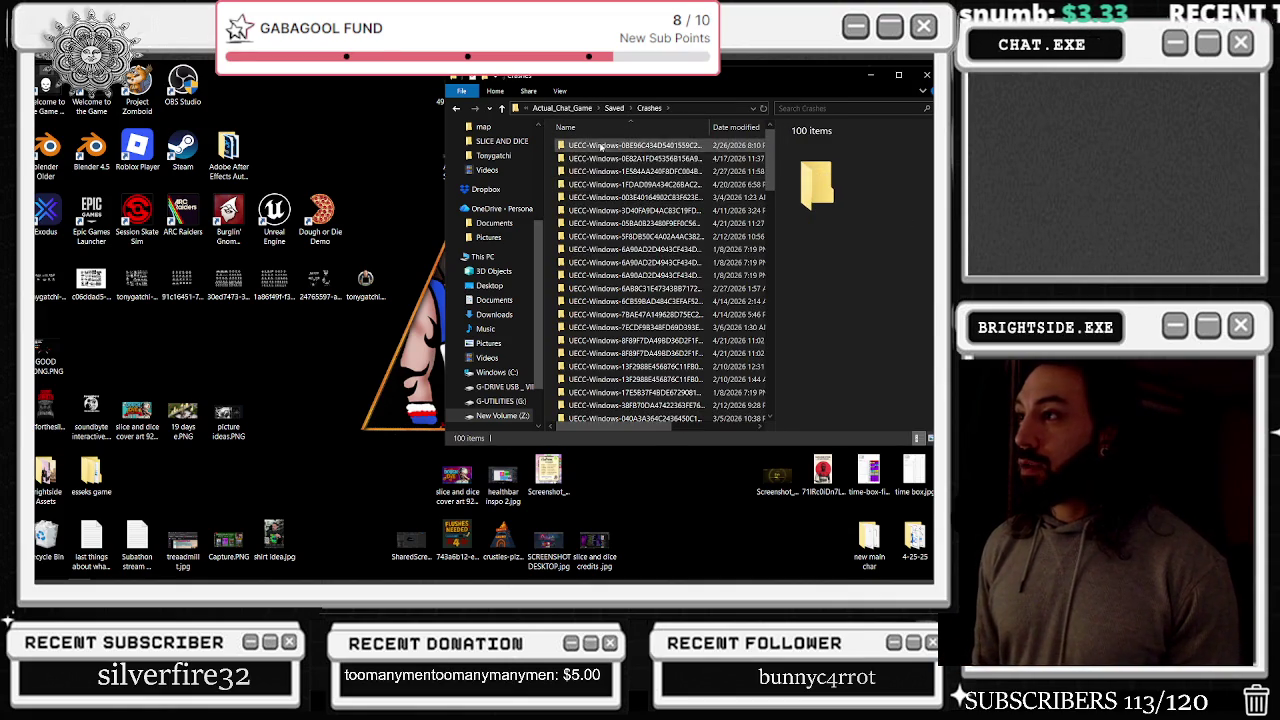
click(606, 146)
scroll(621, 244, down, 10)
scroll(621, 244, down, 5)
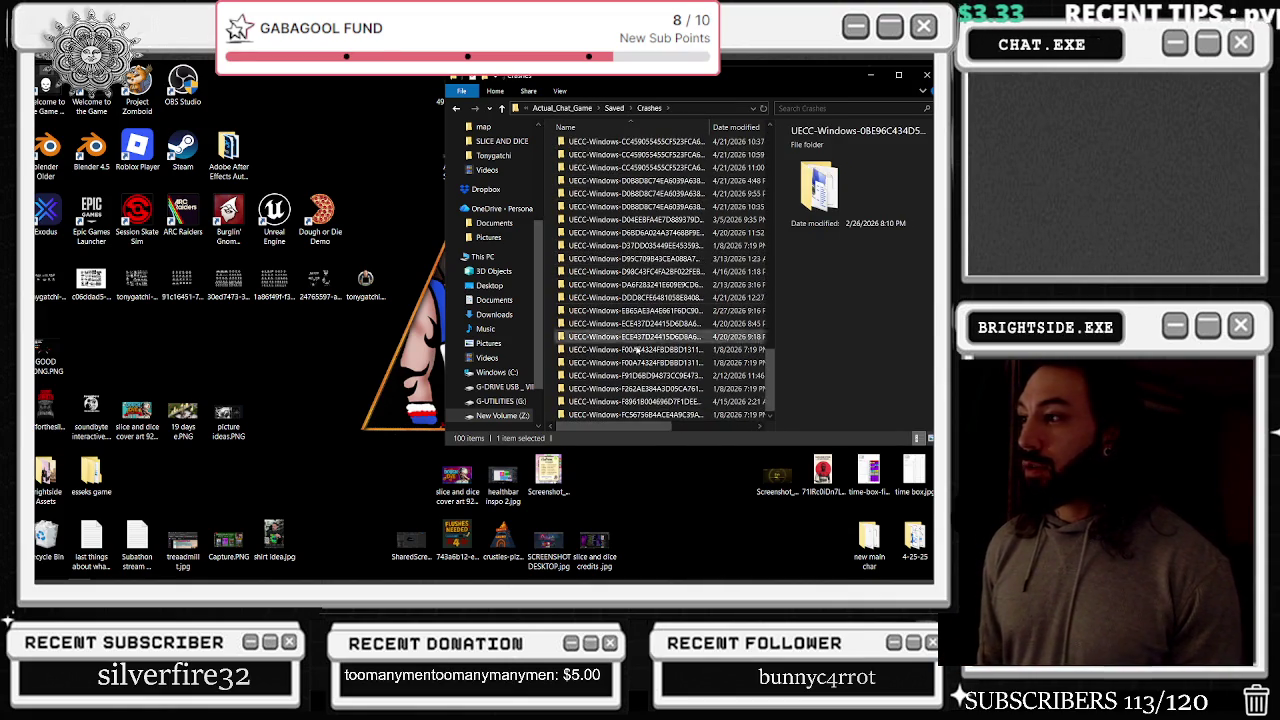
shift+click(624, 414)
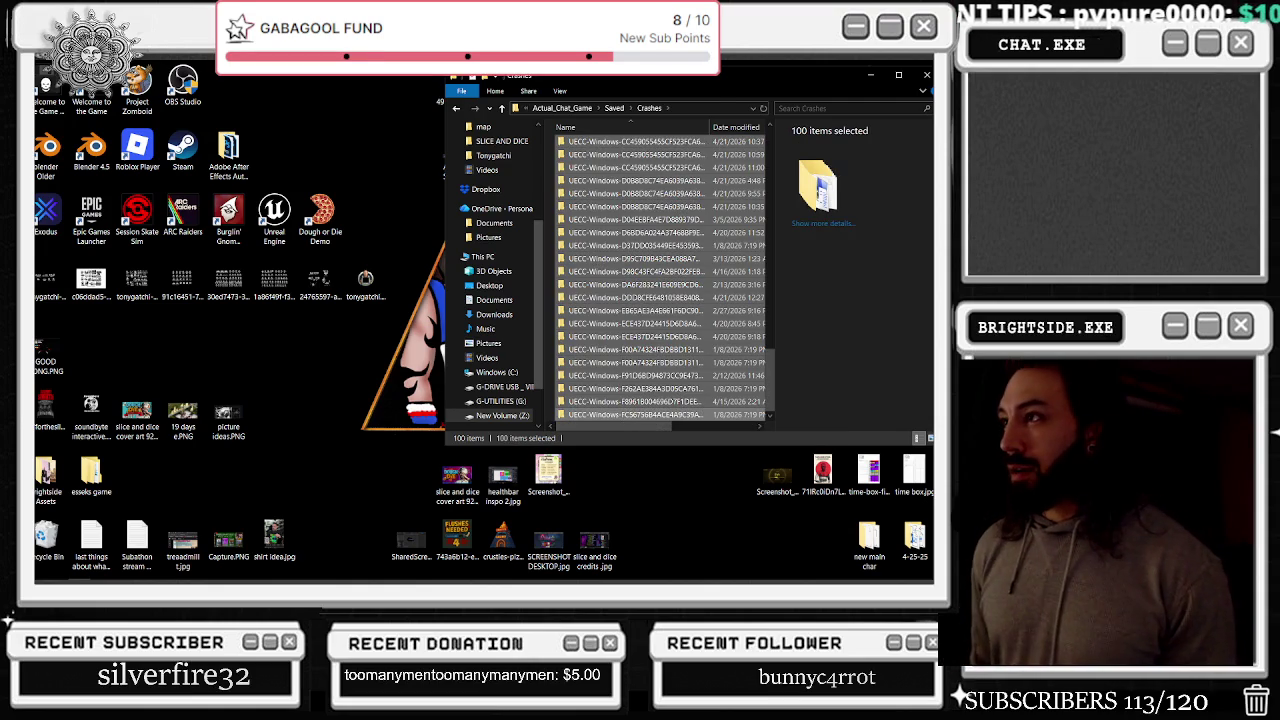
key(Delete)
Recycle the ten backup logs in Saved\Logs, keeping the two current logs
click(614, 108)
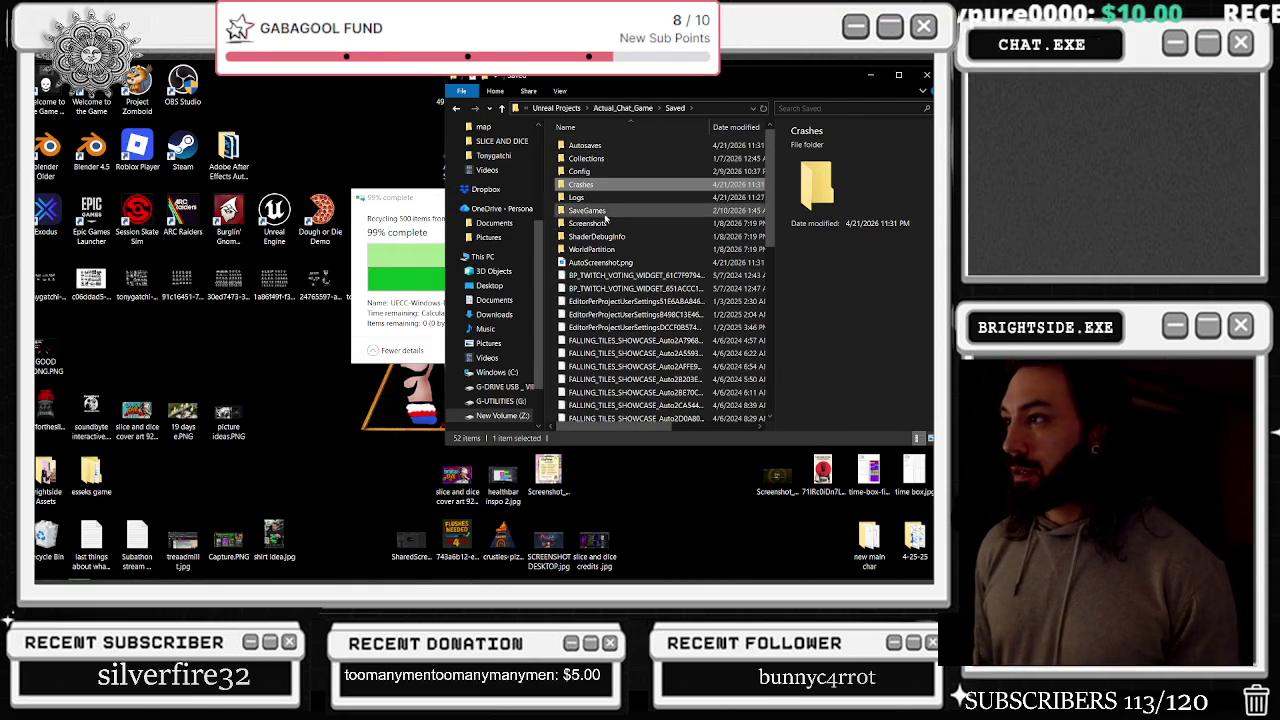
double_click(598, 197)
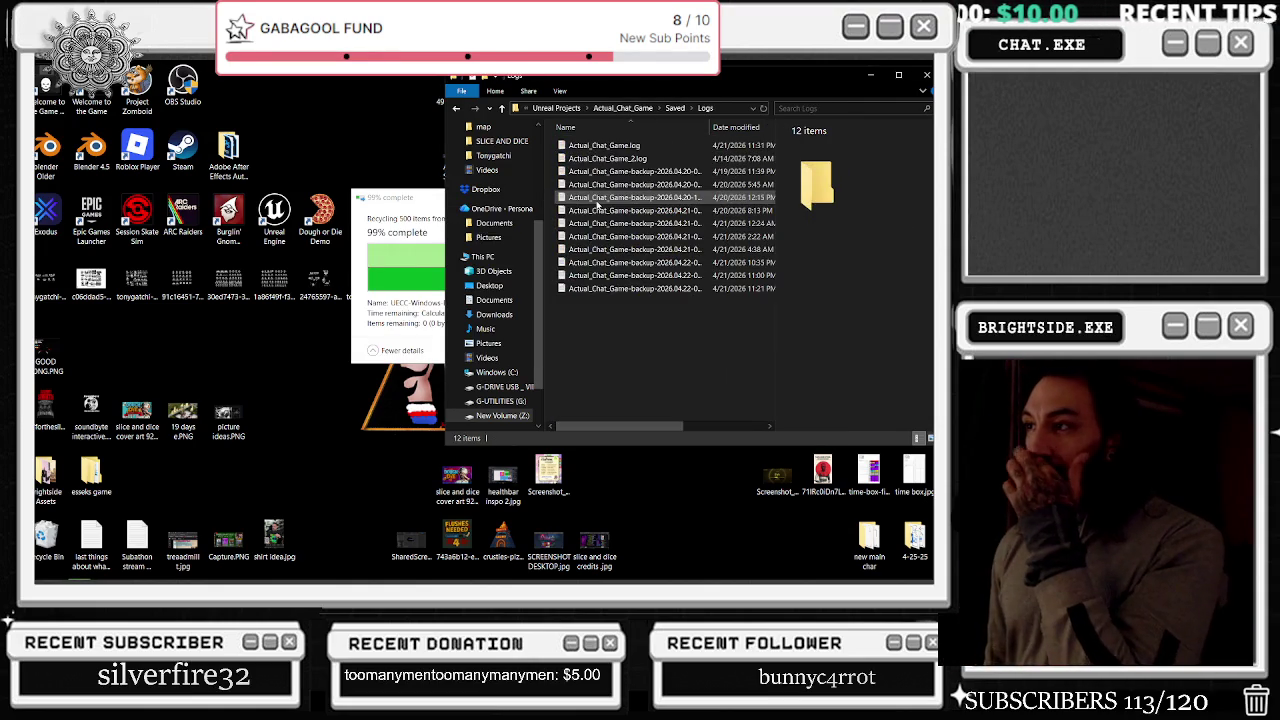
click(614, 171)
shift+click(658, 289)
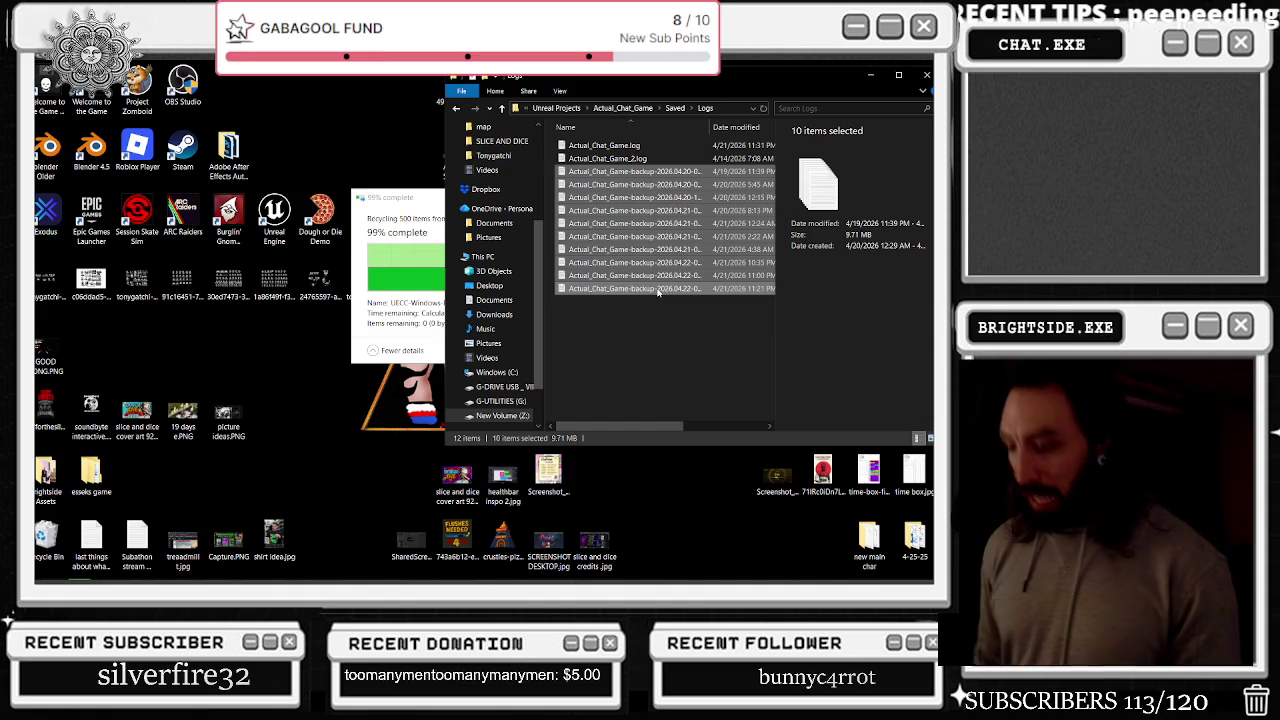
key(Delete)
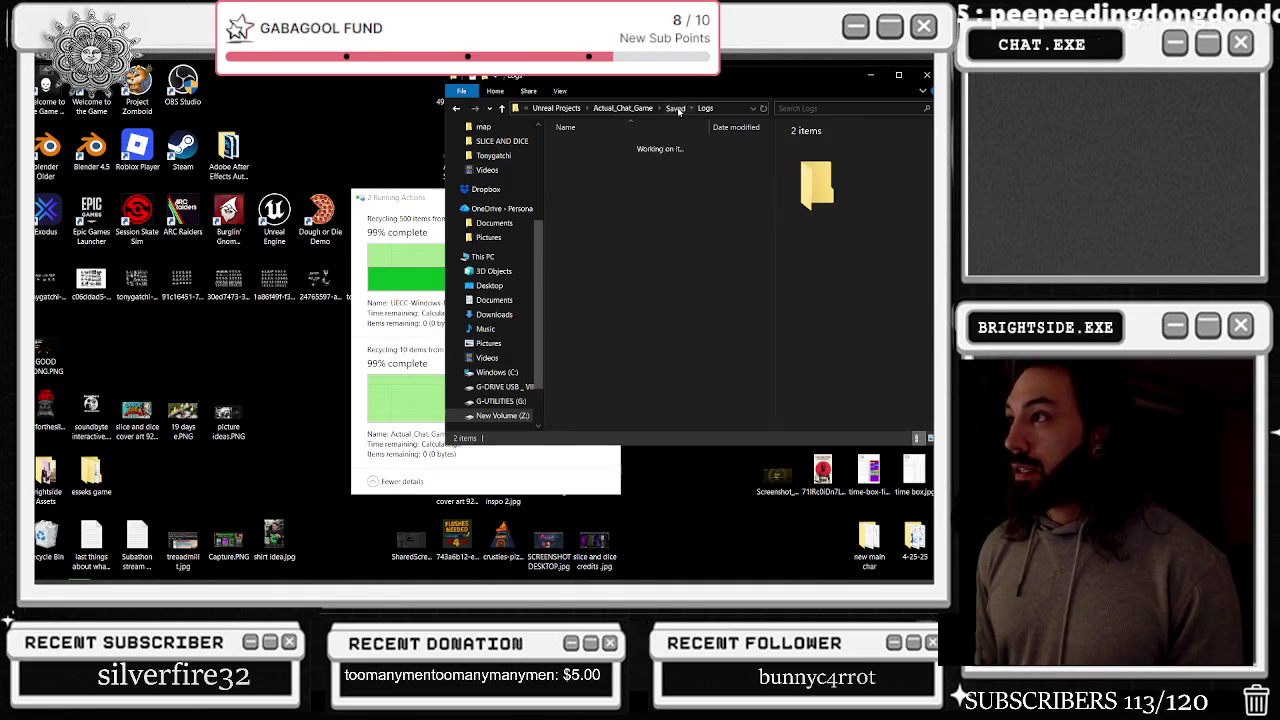
Check SaveGames, then maximize File Explorer and open Saved\Autosaves
click(676, 108)
double_click(614, 211)
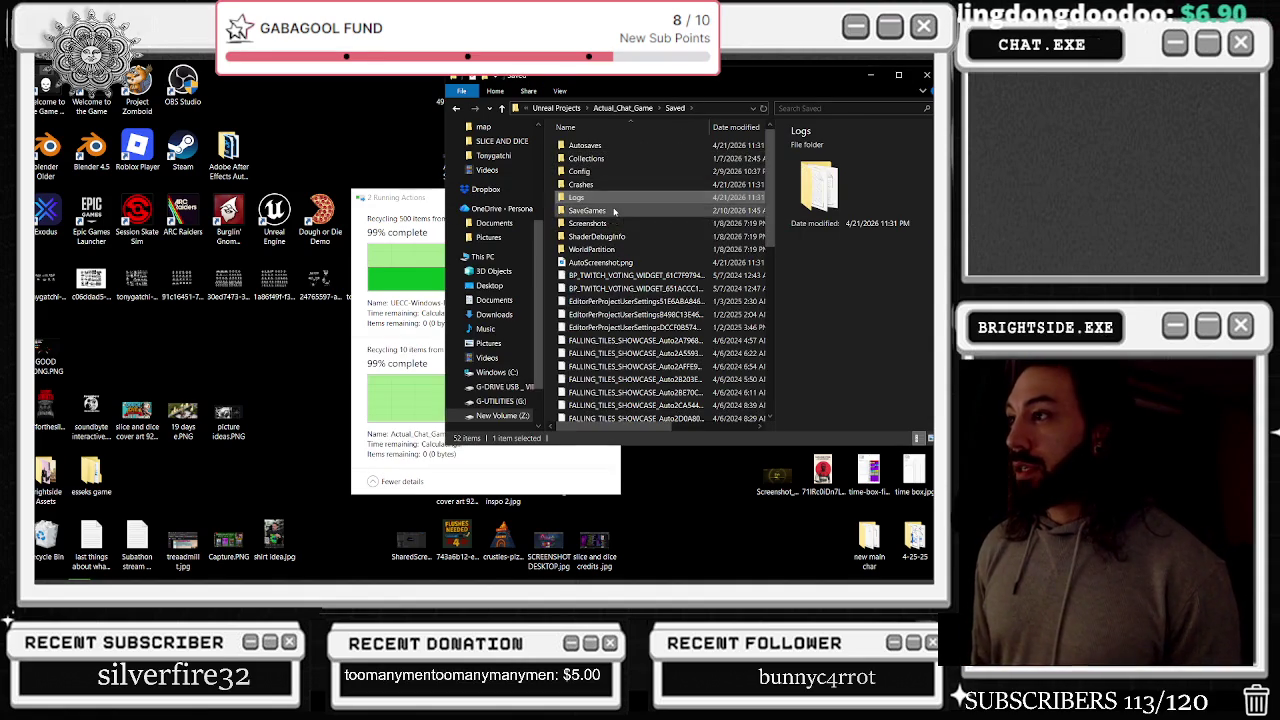
click(614, 108)
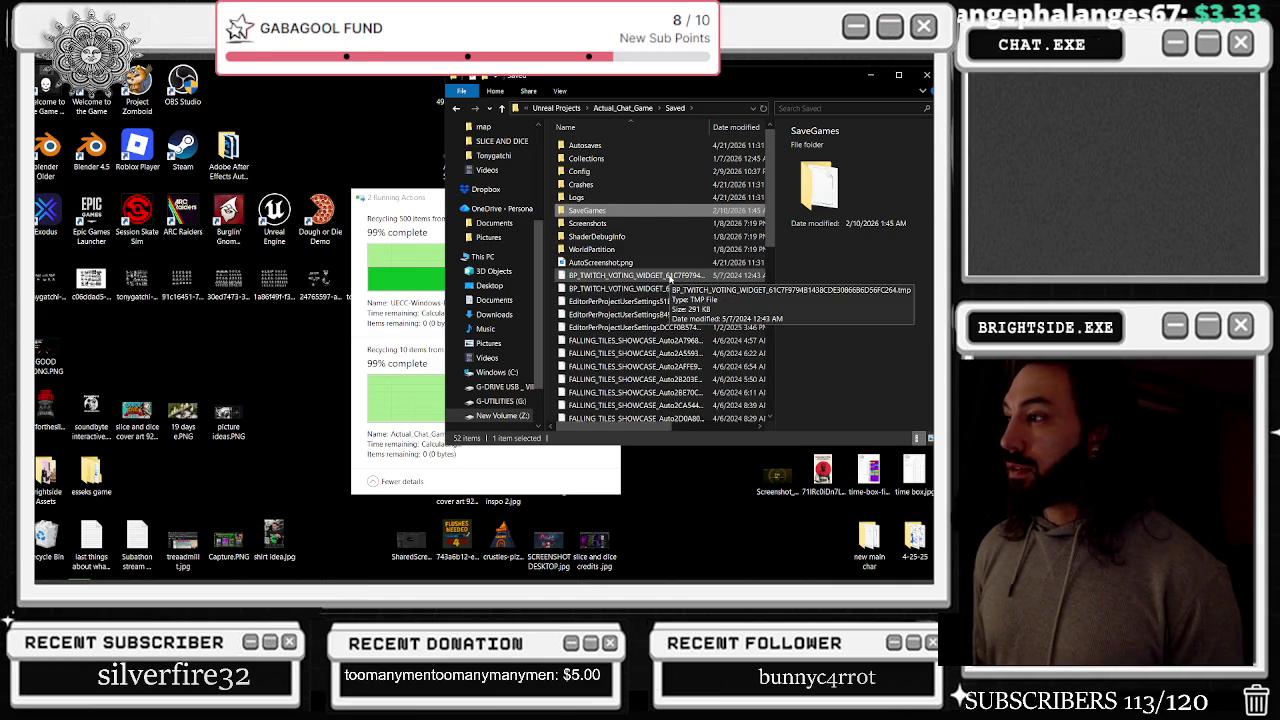
click(898, 75)
double_click(168, 135)
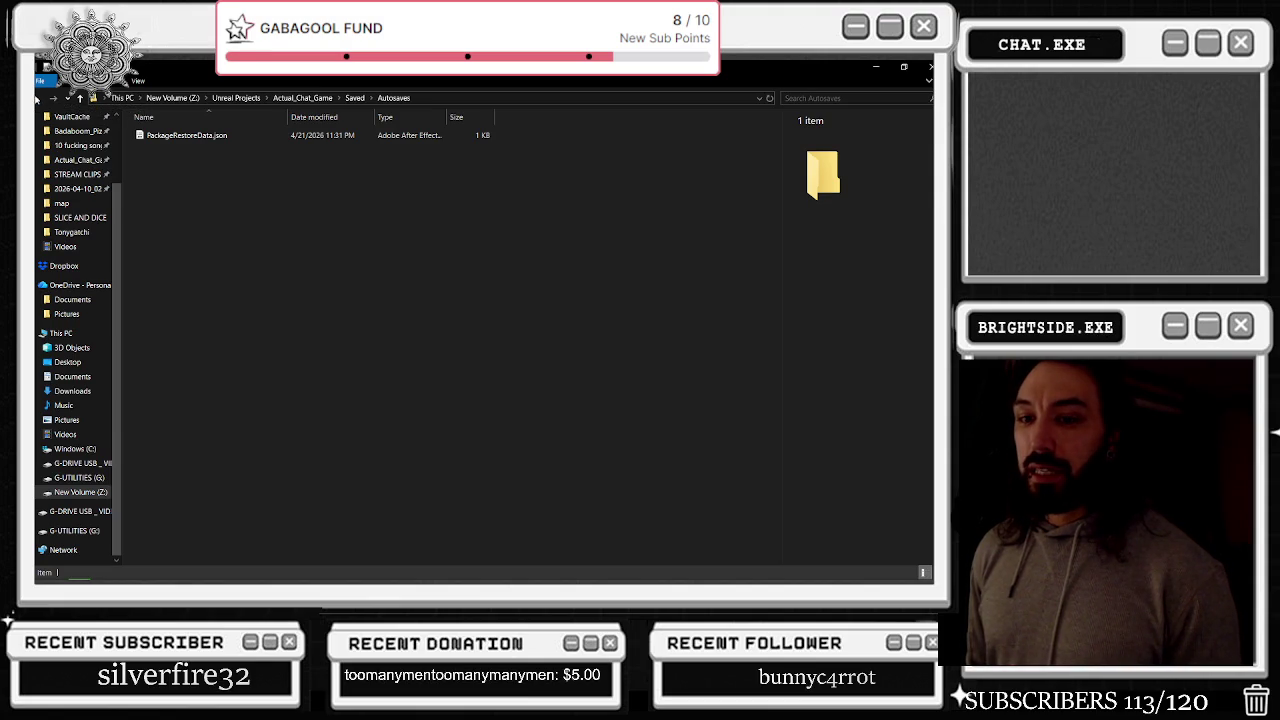
Delete PackageRestoreData.json from Autosaves and return to the full-screen Saved folder
click(245, 136)
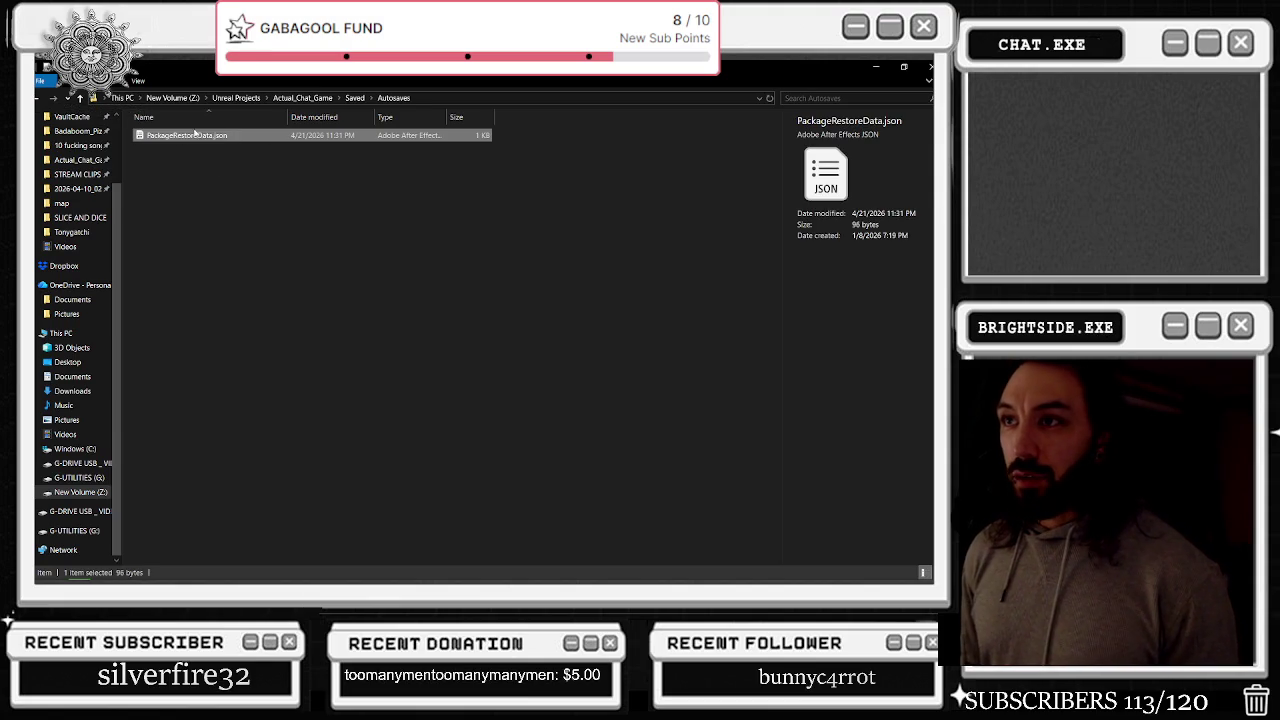
key(Delete)
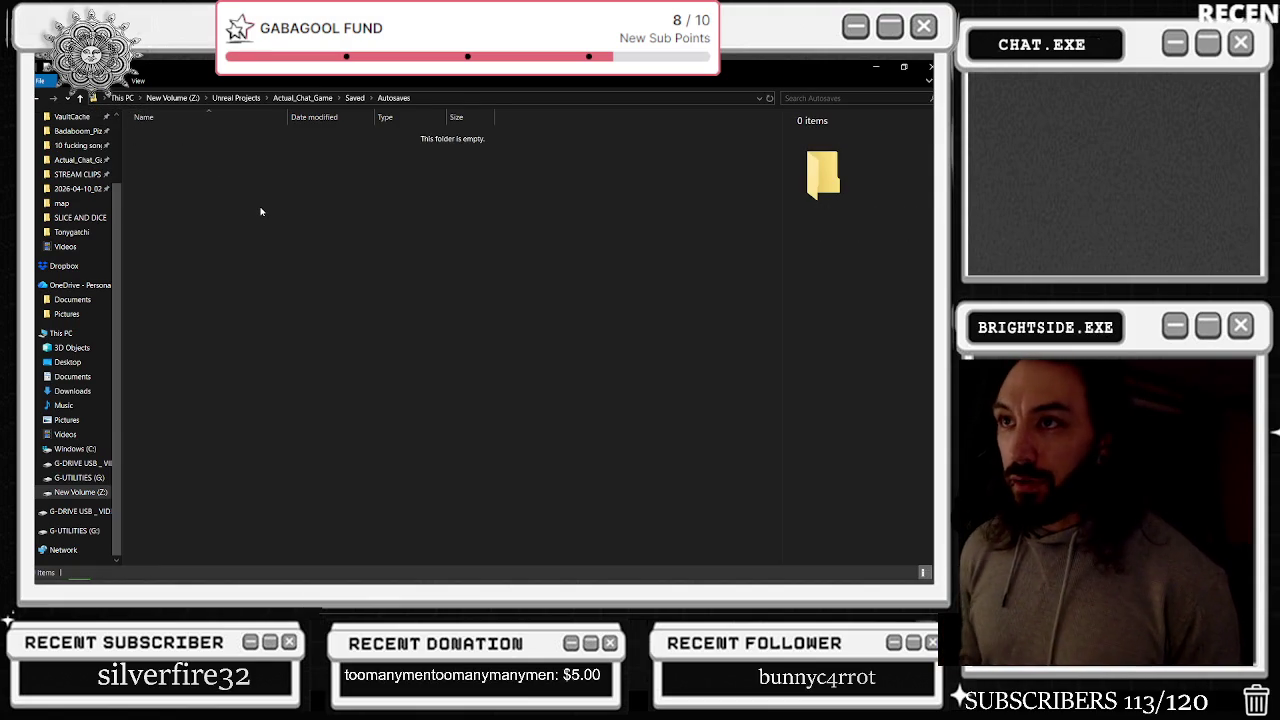
click(79, 99)
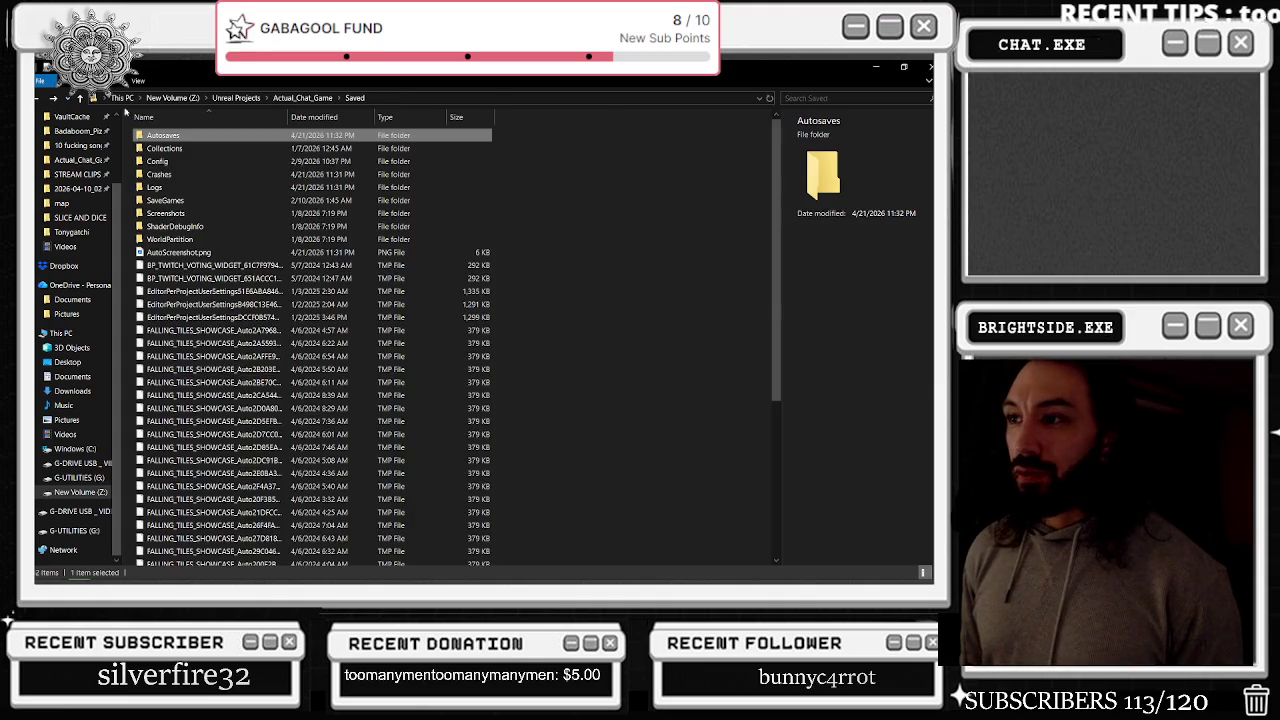
key(super+Down)
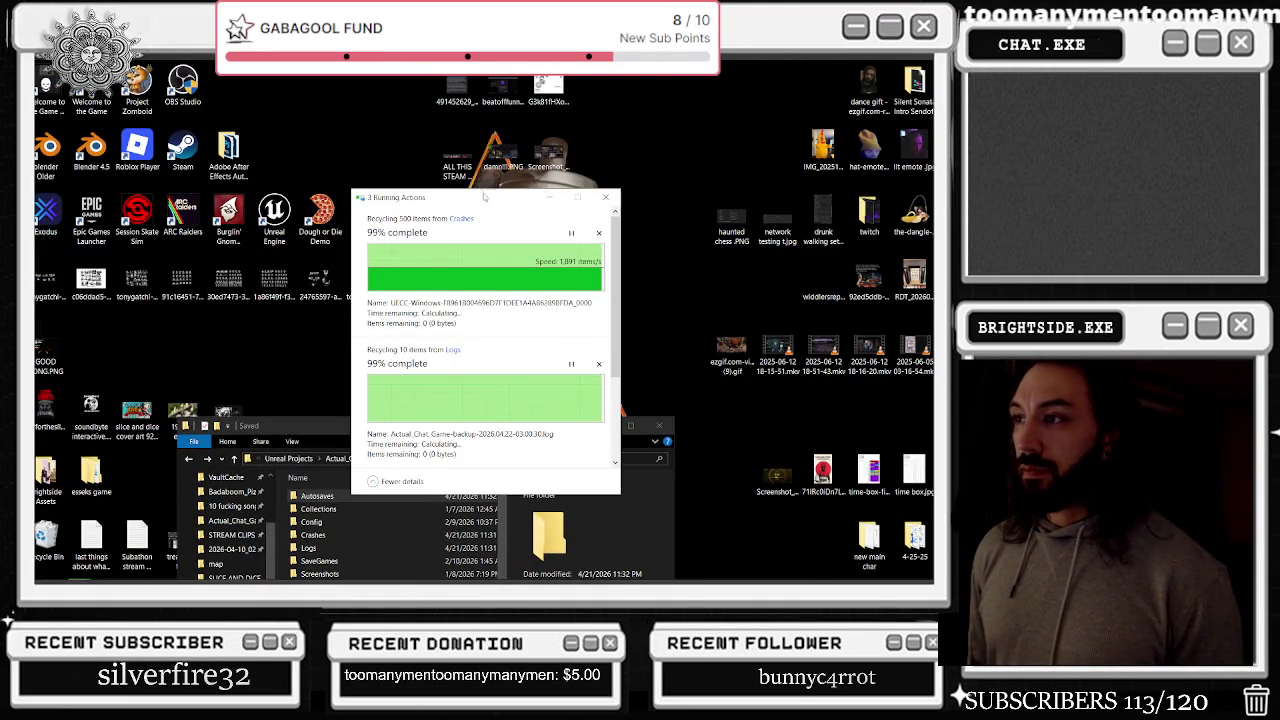
drag(461, 436, 461, 64)
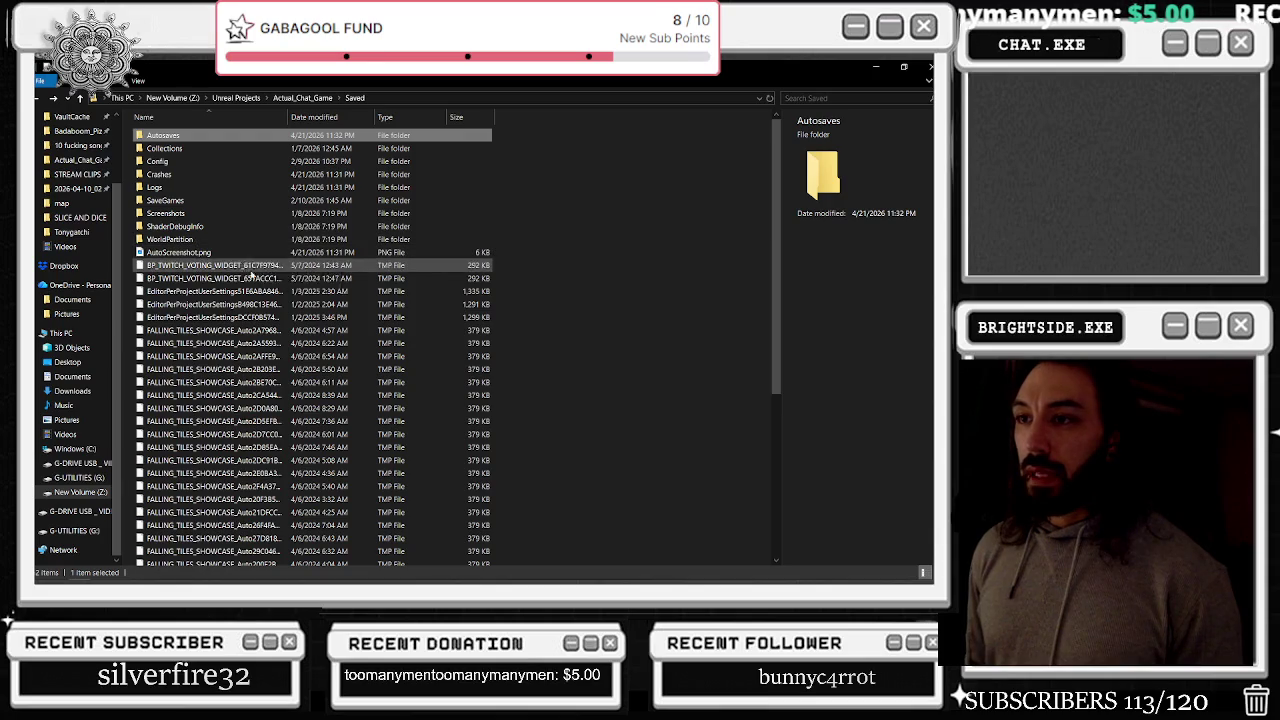
Delete the 42 loose TMP files in Saved, keeping its folders and AutoScreenshot.png
drag(287, 117, 392, 117)
click(205, 266)
scroll(240, 320, down, 6)
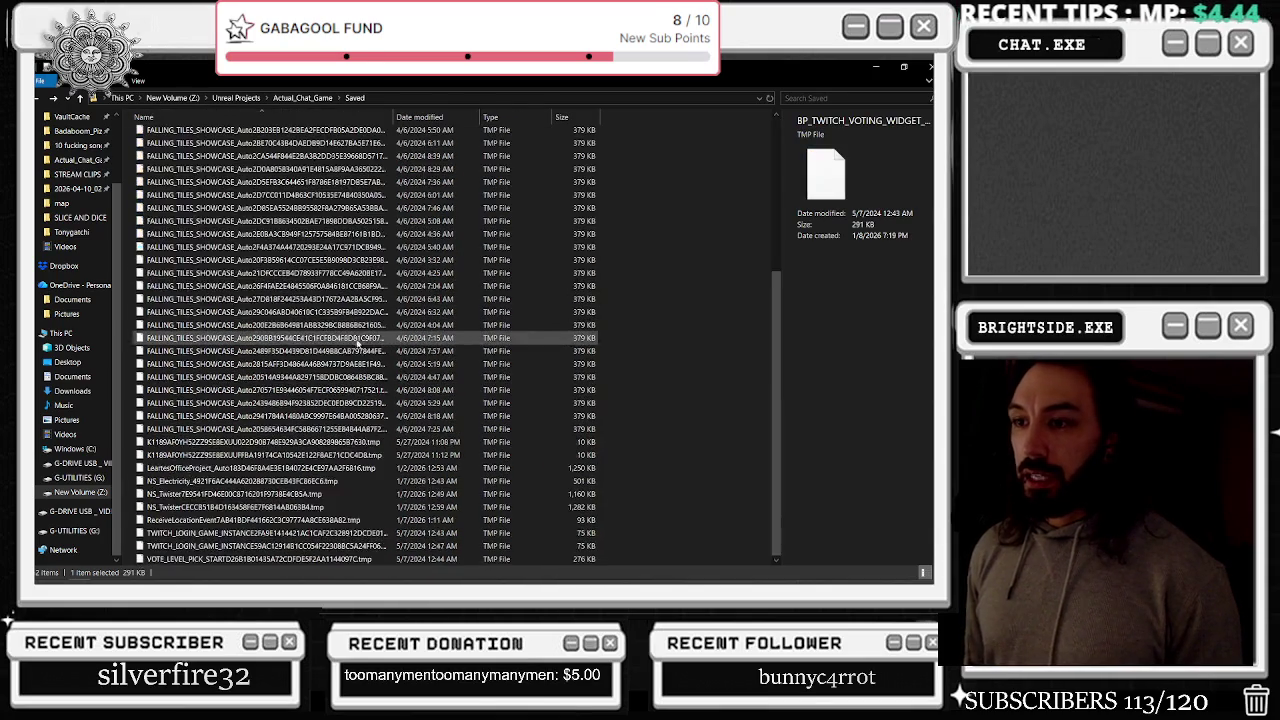
shift+click(308, 559)
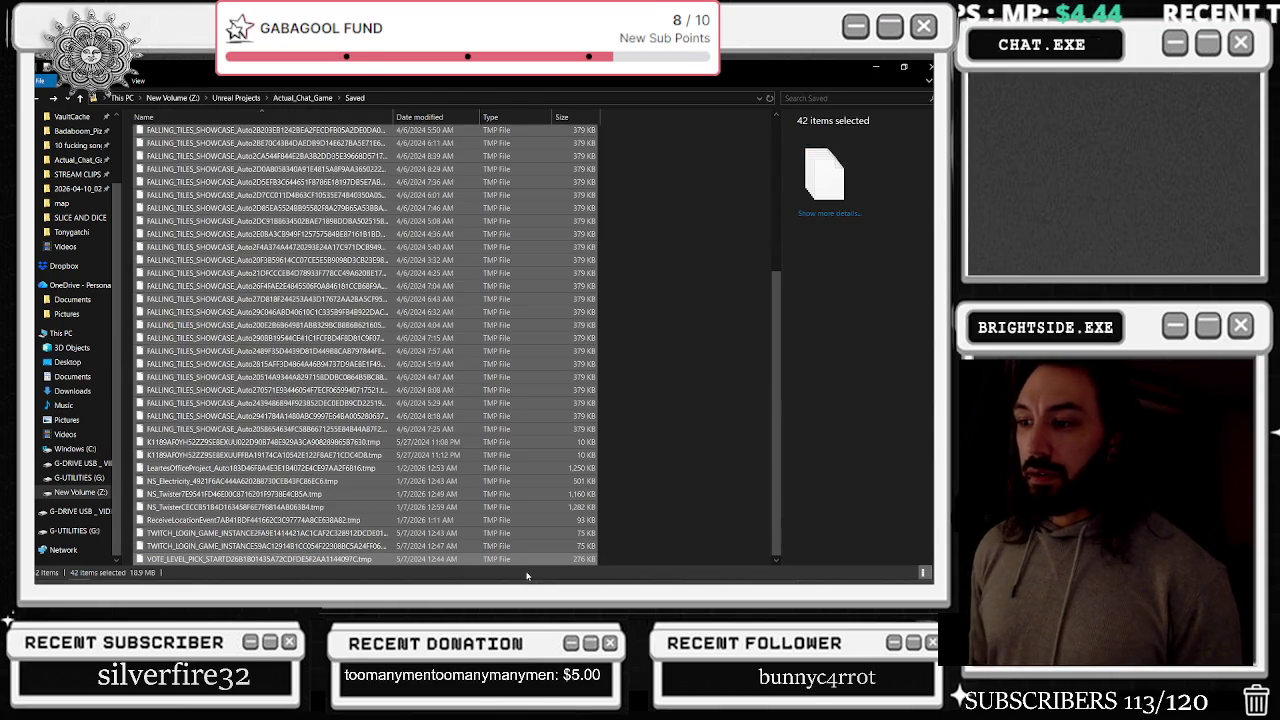
key(Delete)
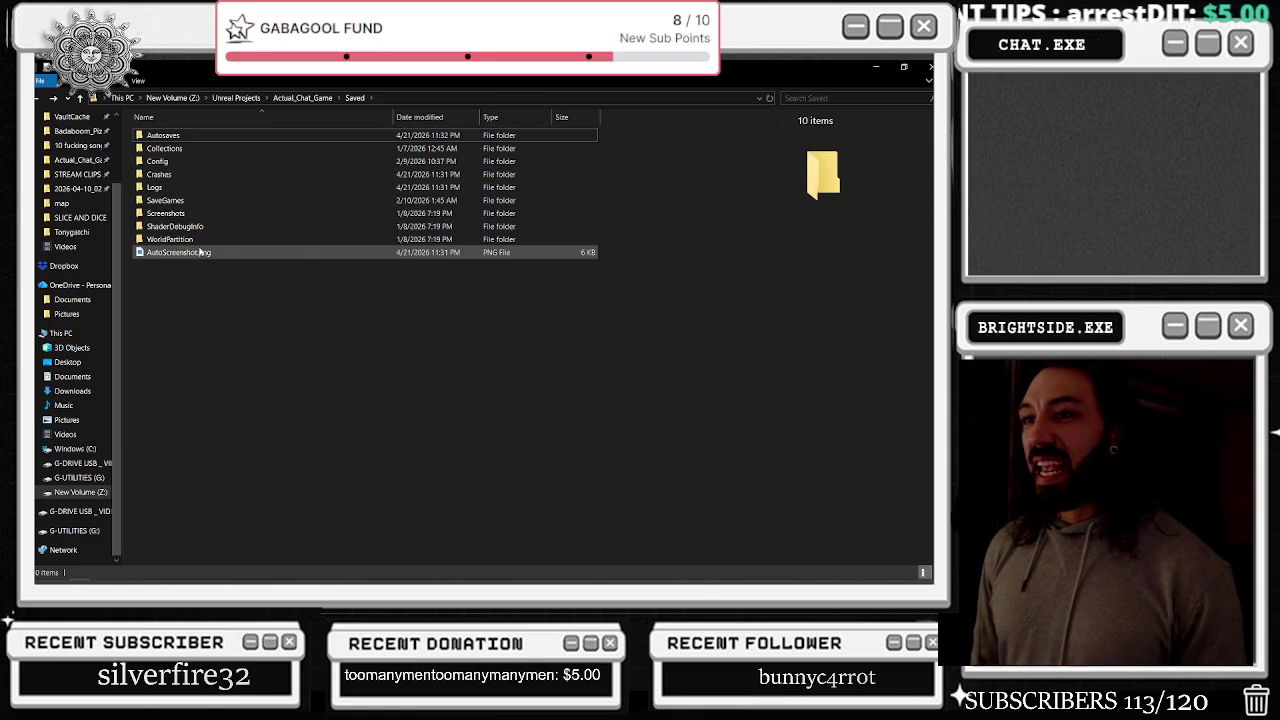
click(308, 98)
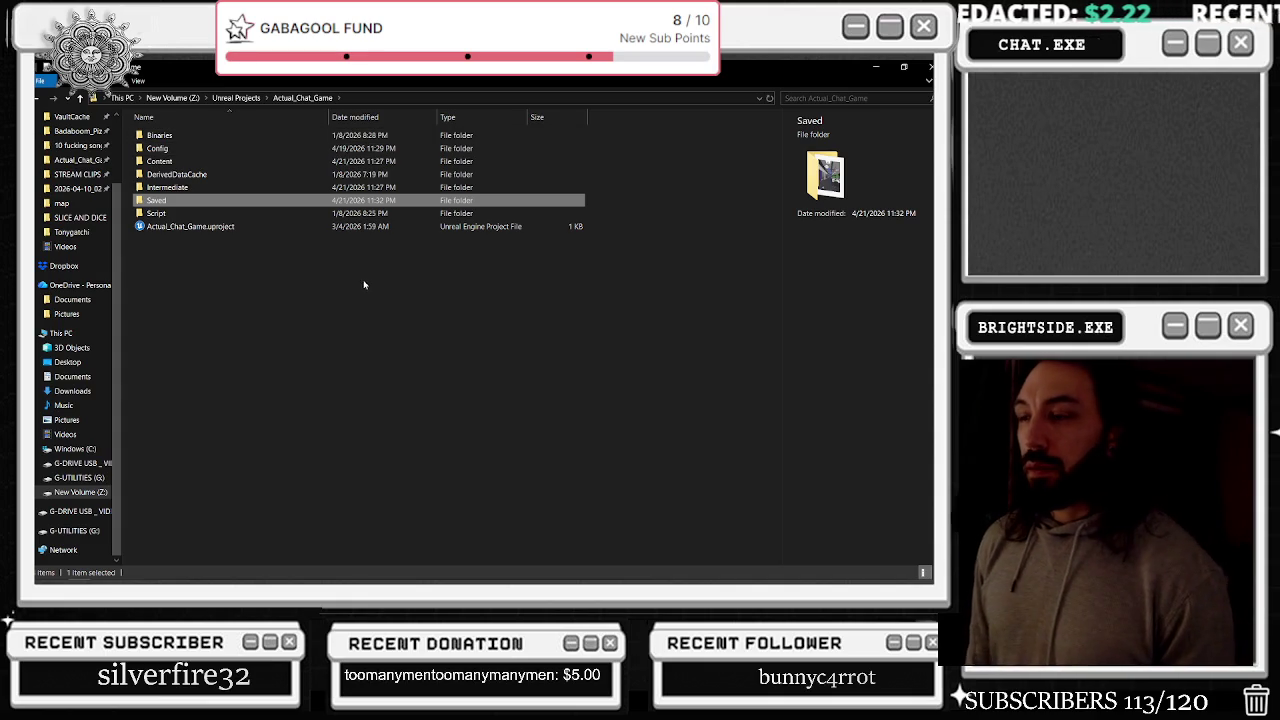
Read the r/unrealengine thread in Chrome on which project folders are safe to delete
key(alt+Tab)
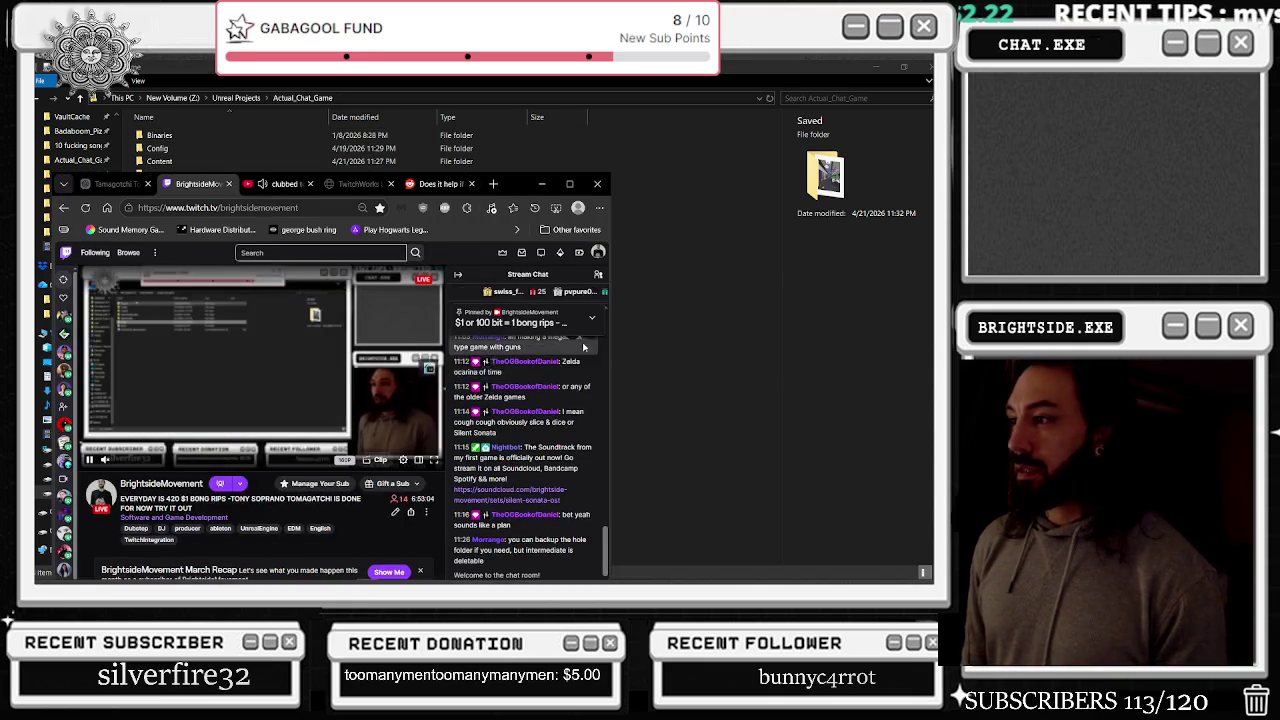
key(alt+Tab)
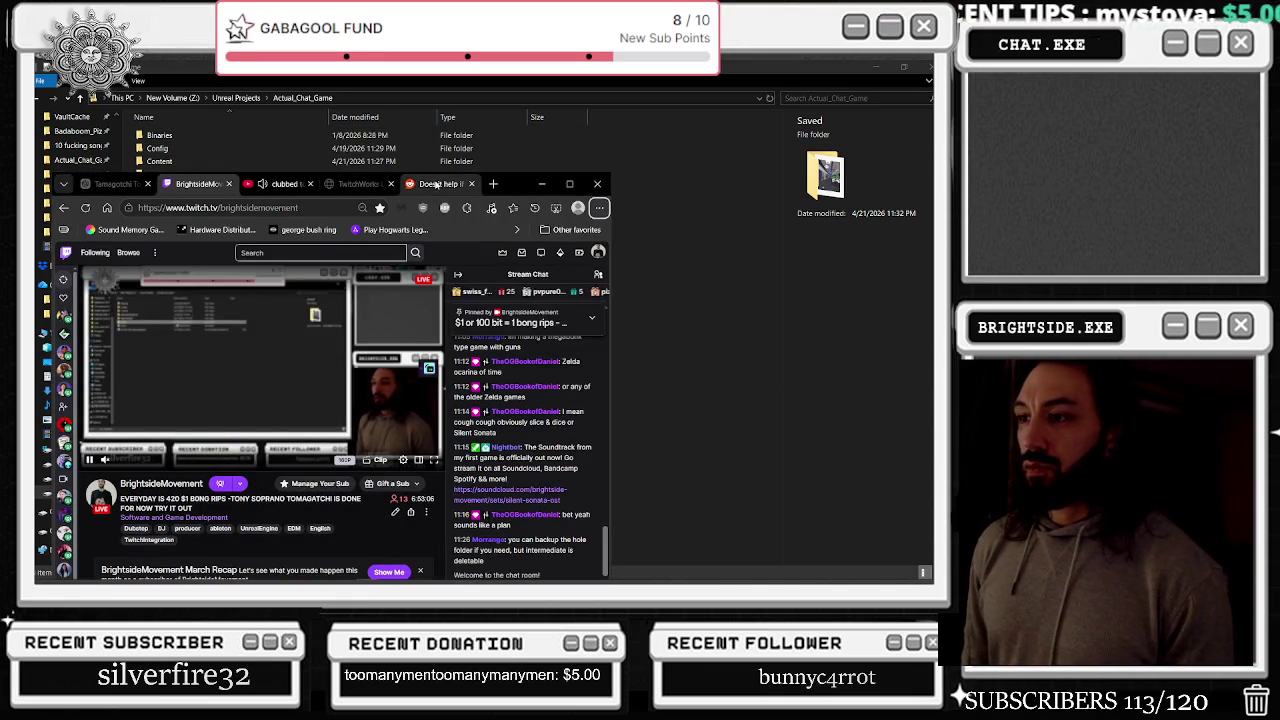
click(433, 184)
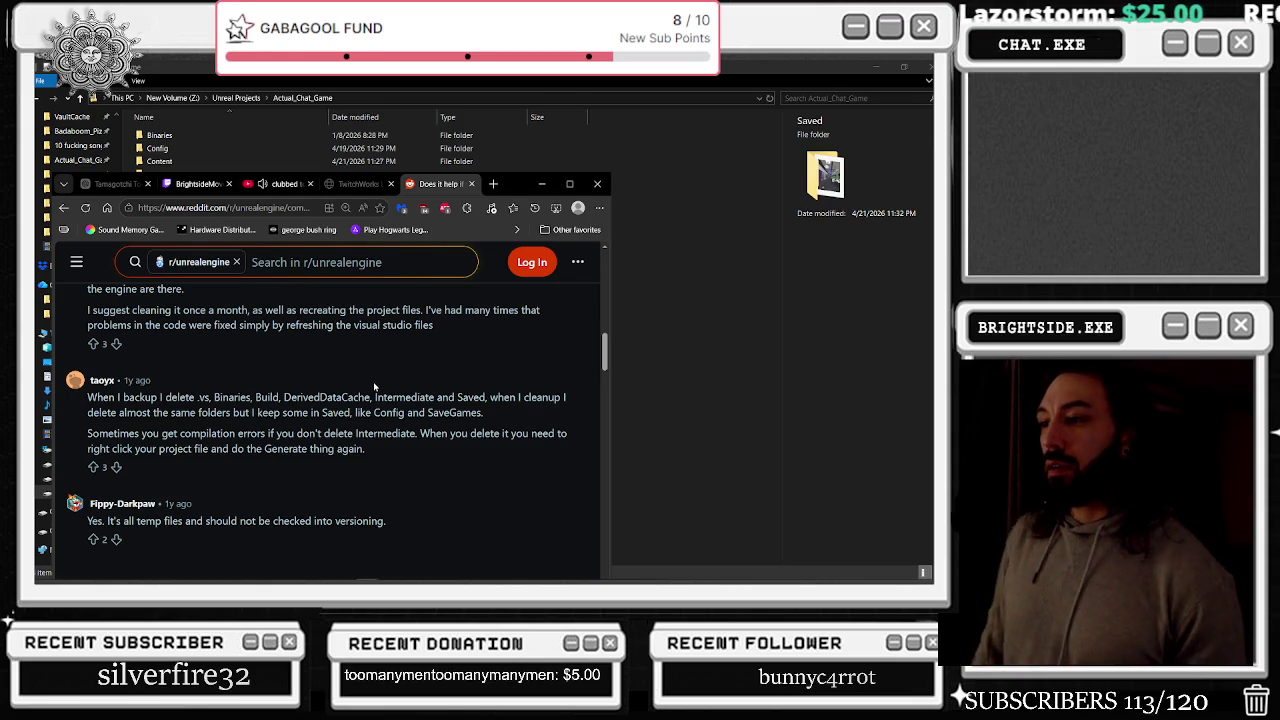
Open the project's DerivedDataCache folder and inspect its single VT folder
click(622, 263)
click(183, 176)
double_click(185, 180)
click(185, 146)
key(F2)
key(Escape)
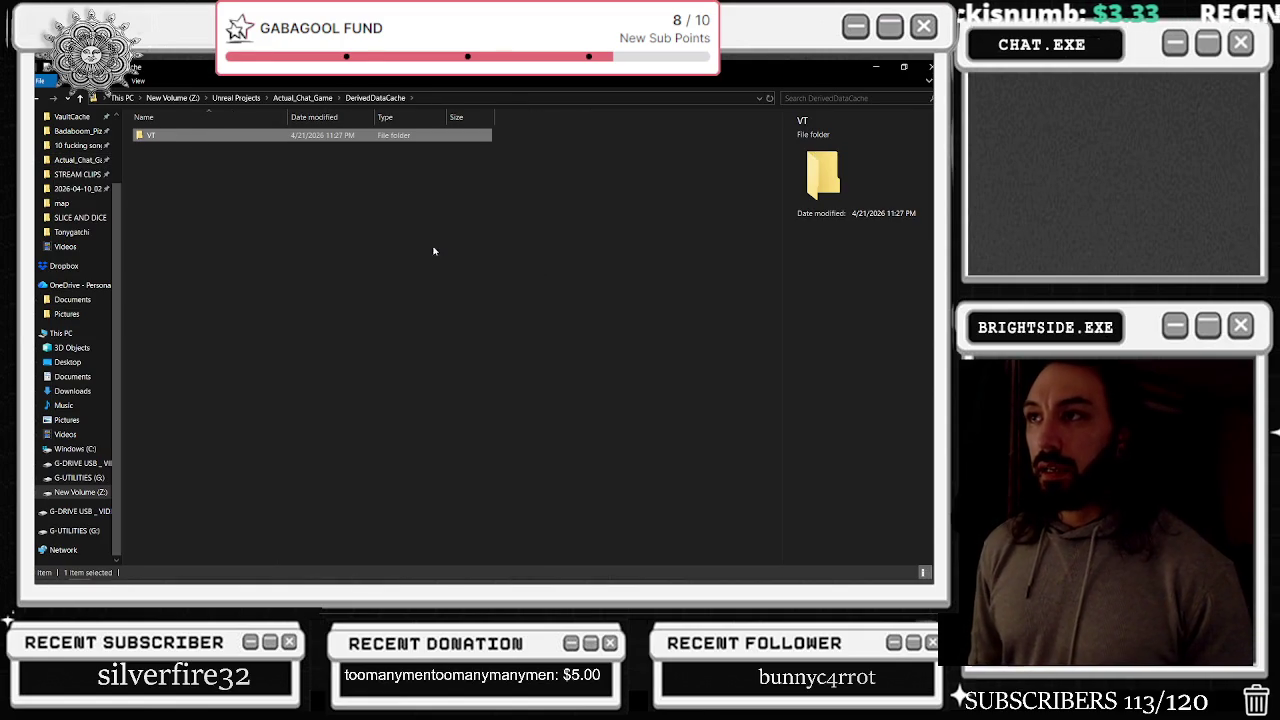
Launch Actual_Chat_Game.uproject from the project folder and minimize File Explorer
click(640, 190)
click(302, 97)
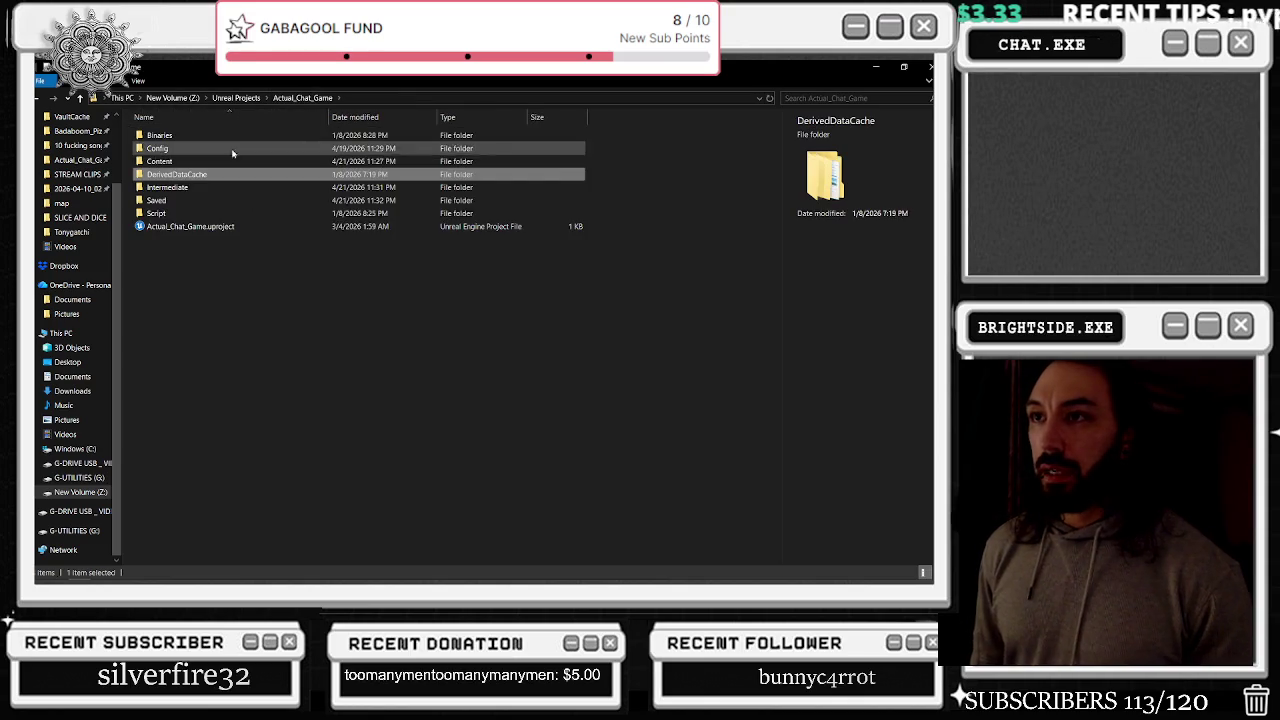
click(184, 228)
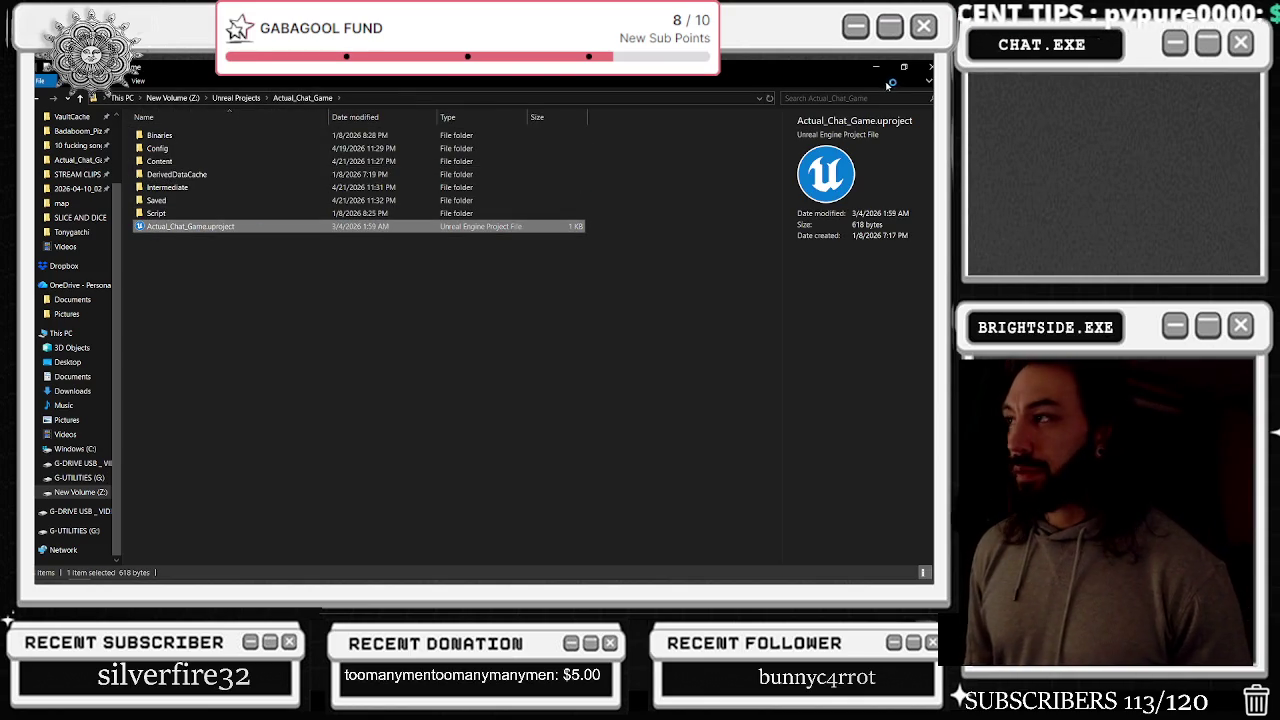
click(930, 67)
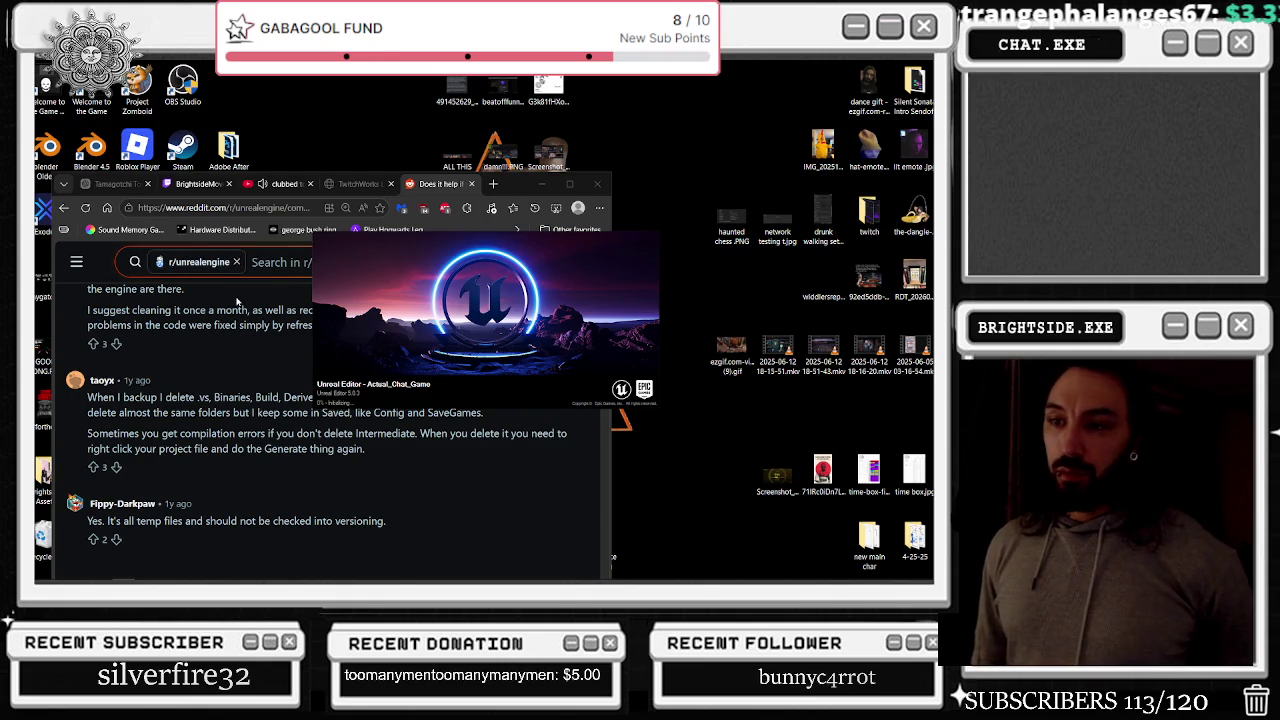
Finish the Reddit thread, return to Google and read the AI Overview on safe-to-delete folders
scroll(280, 385, down, 1)
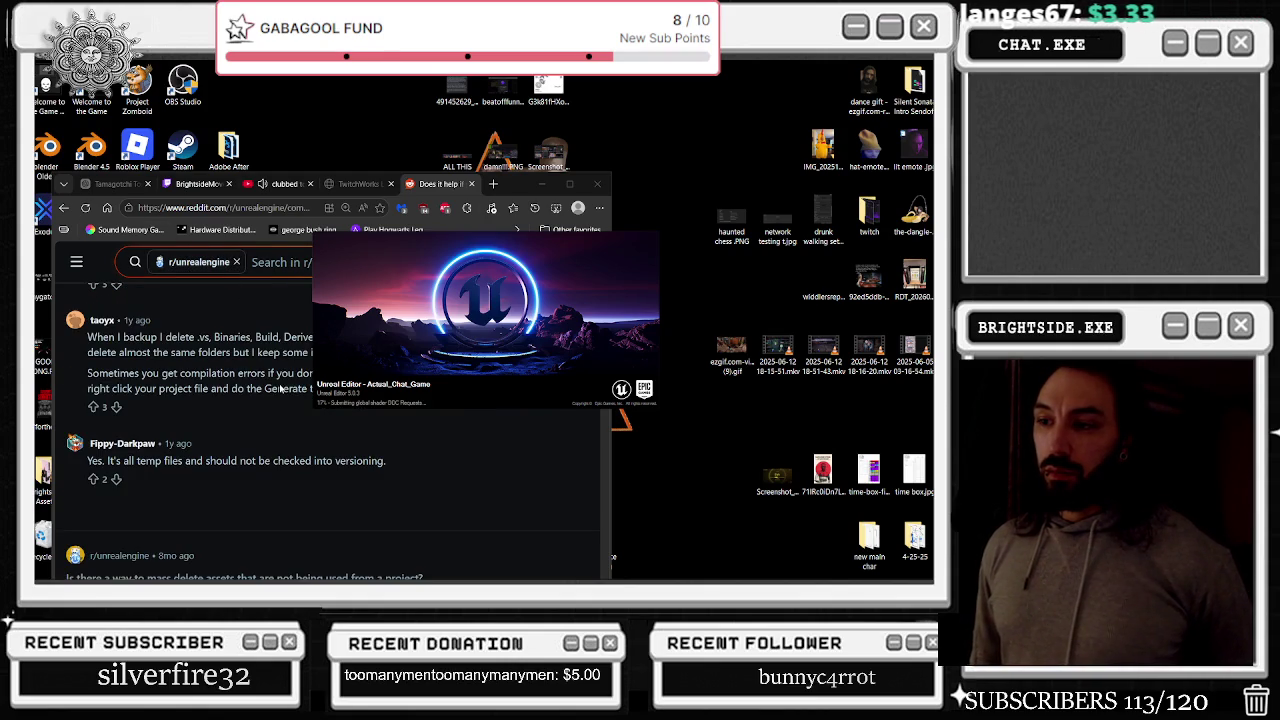
scroll(282, 404, down, 1)
scroll(282, 404, down, 1)
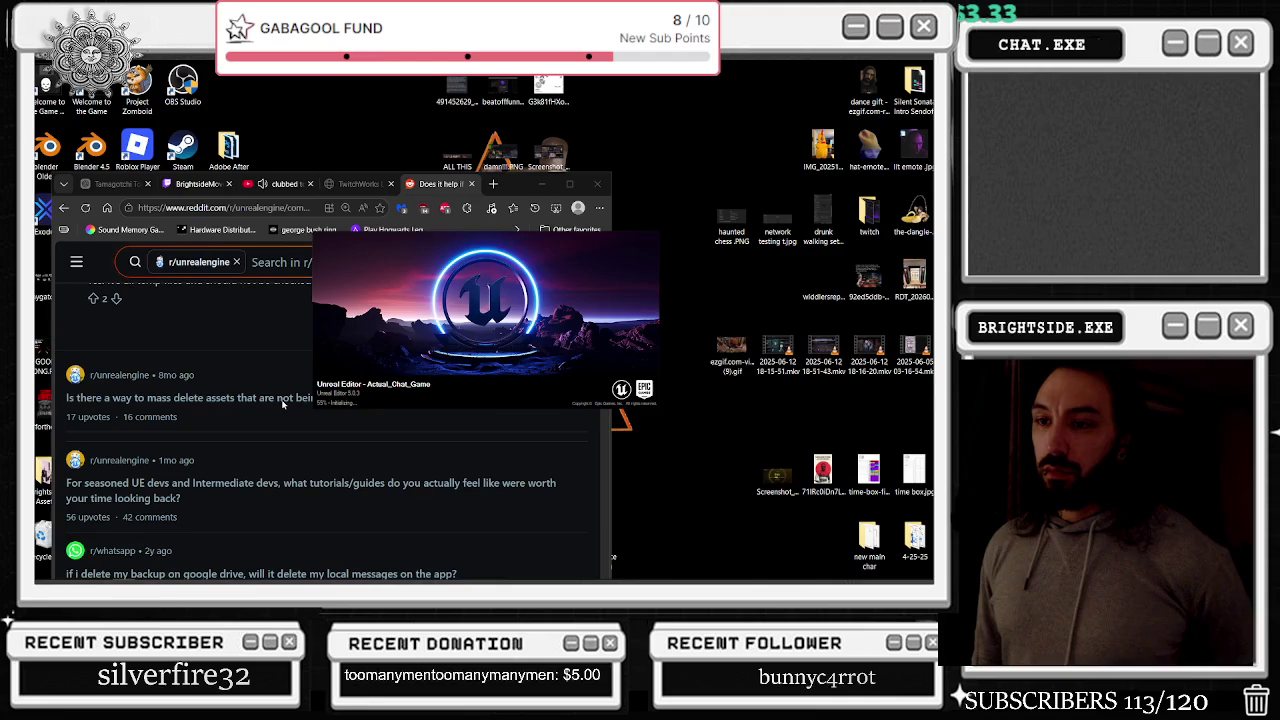
click(66, 207)
scroll(299, 416, down, 3)
scroll(299, 416, down, 3)
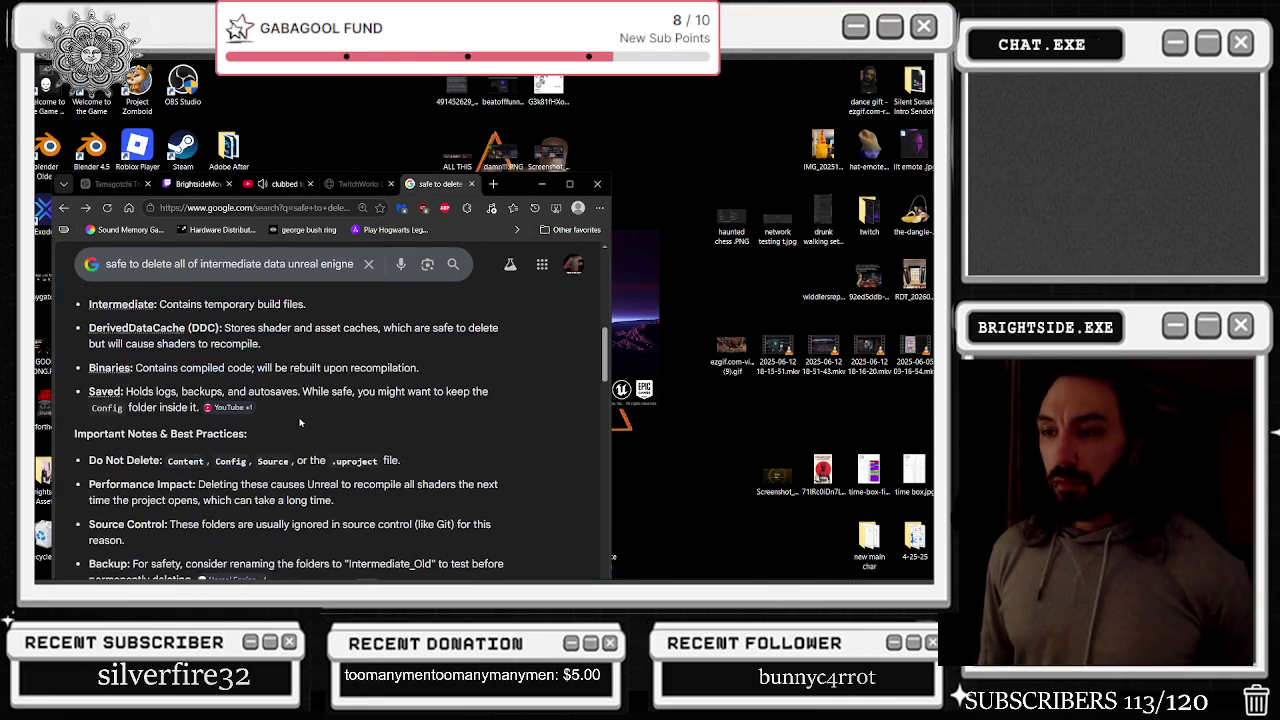
scroll(288, 447, down, 1)
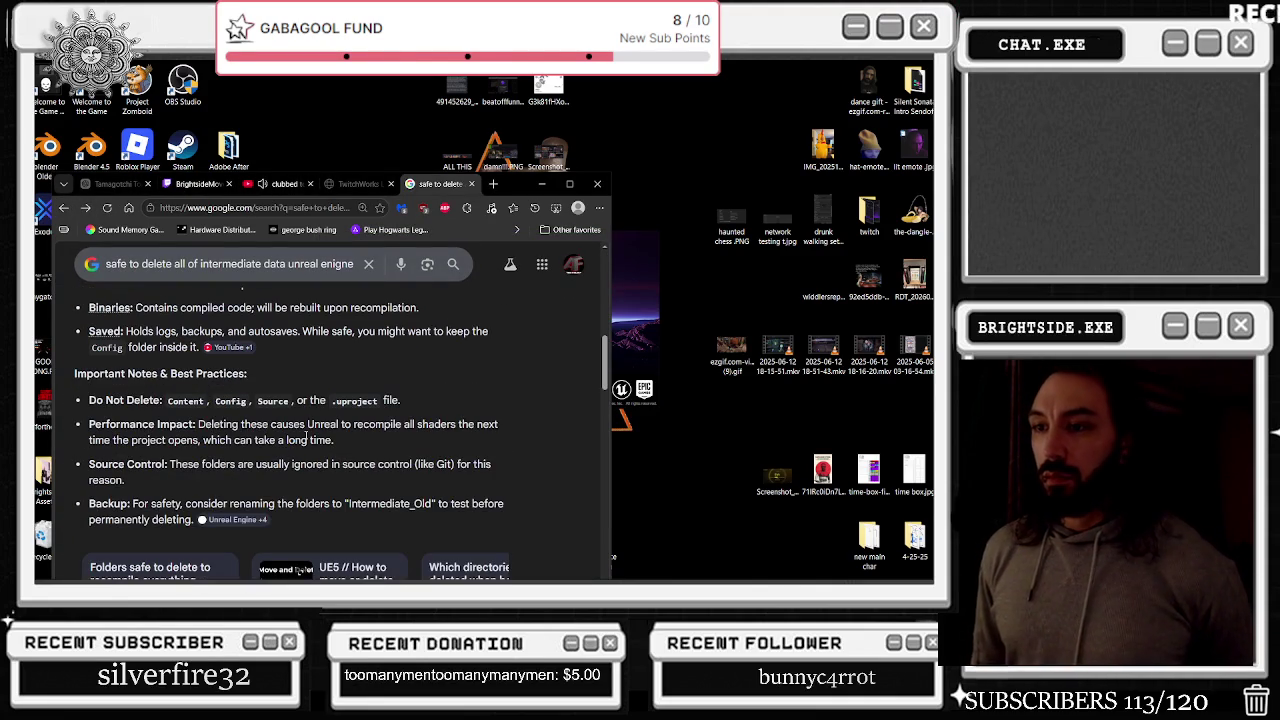
scroll(302, 466, down, 2)
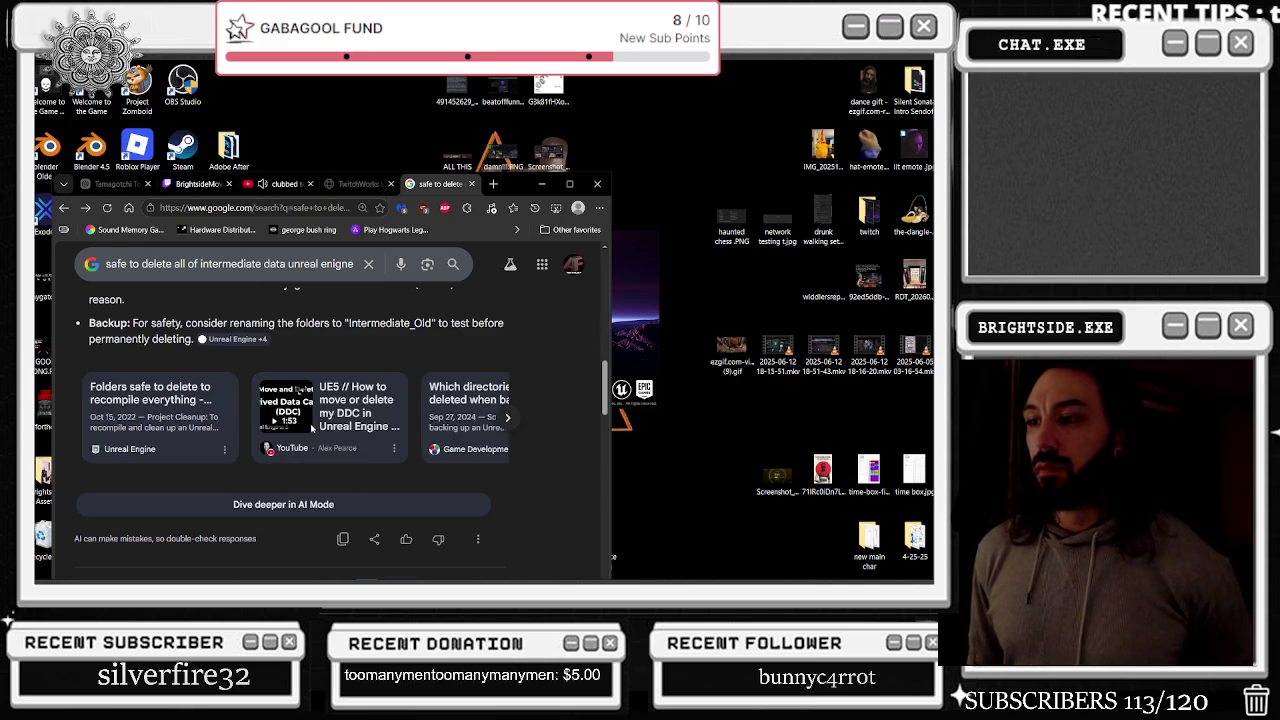
click(541, 184)
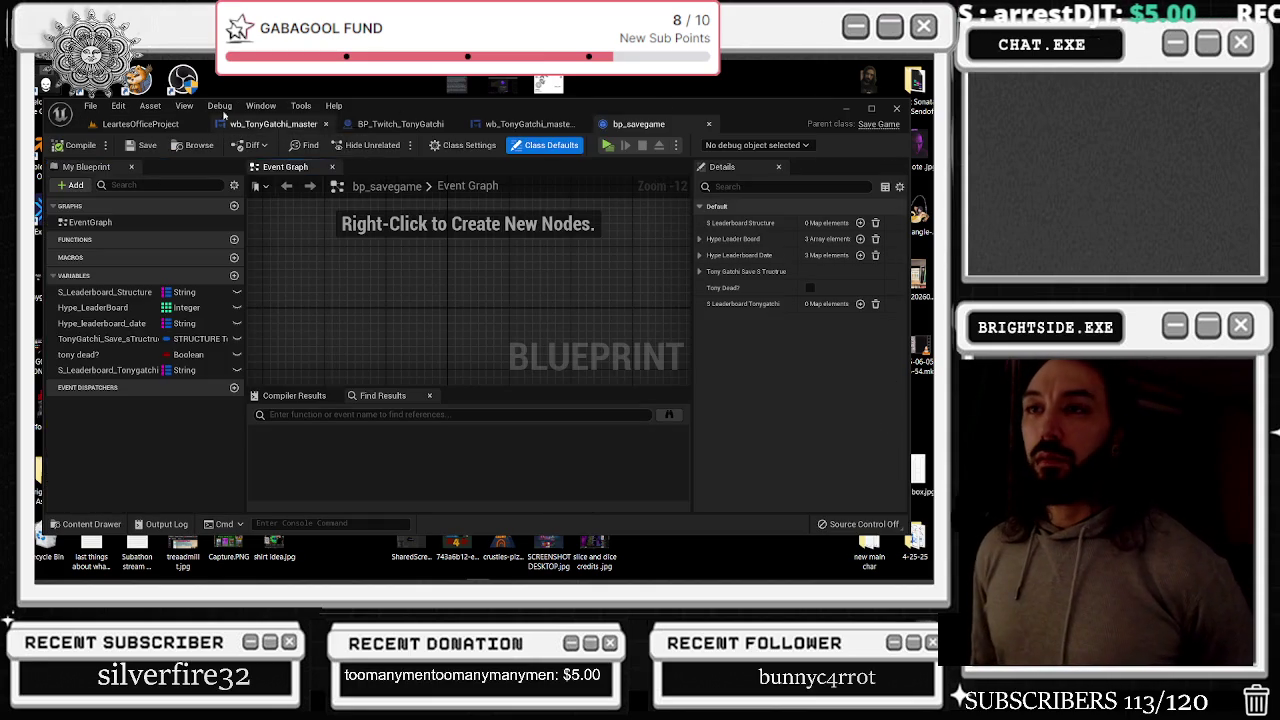
Accept reopening the 4 asset editors from the last session
click(140, 125)
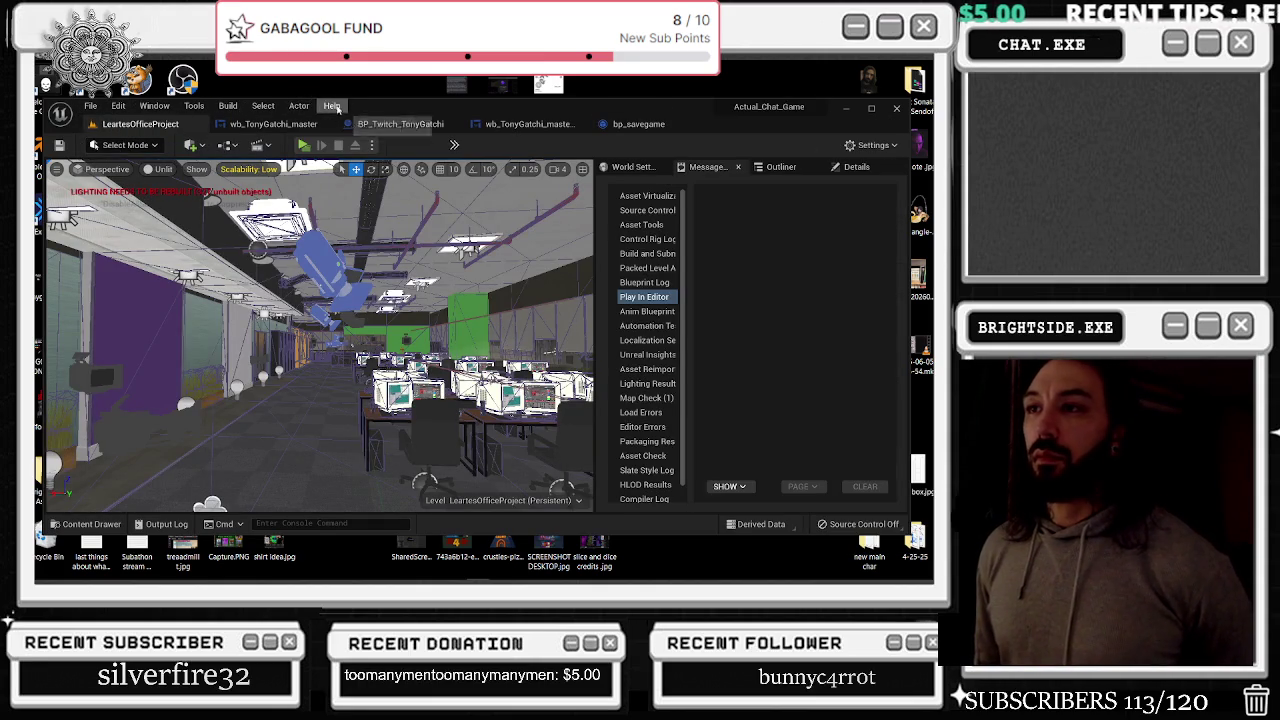
In wb_TonyGatchi_master's Graph, follow the Clockimage compiler error link and maximize the editor
click(300, 124)
click(413, 125)
click(290, 124)
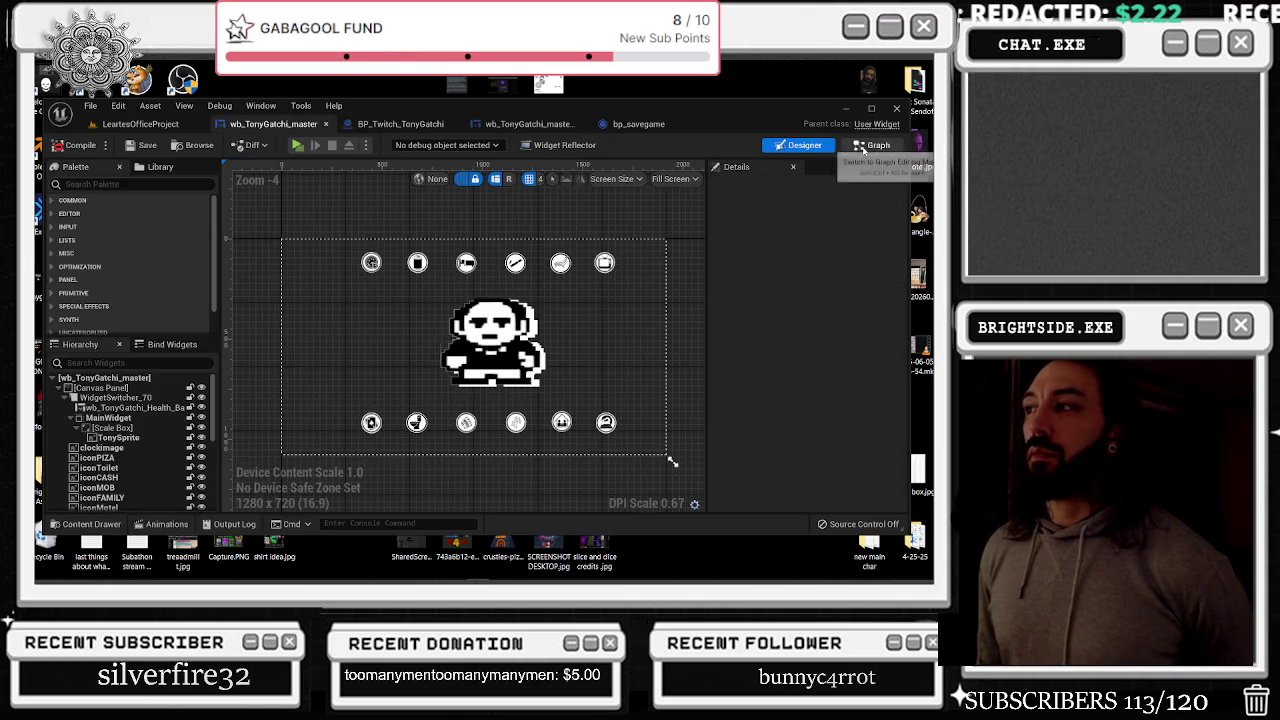
click(870, 145)
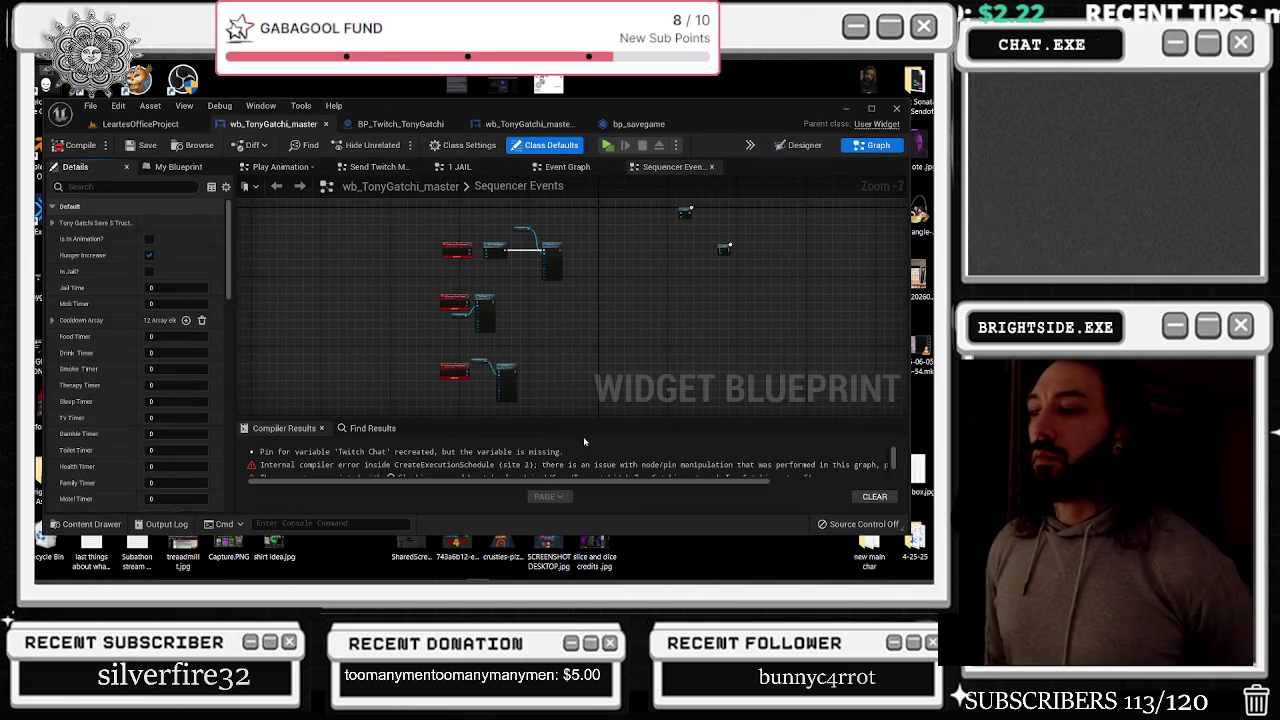
drag(582, 418, 582, 324)
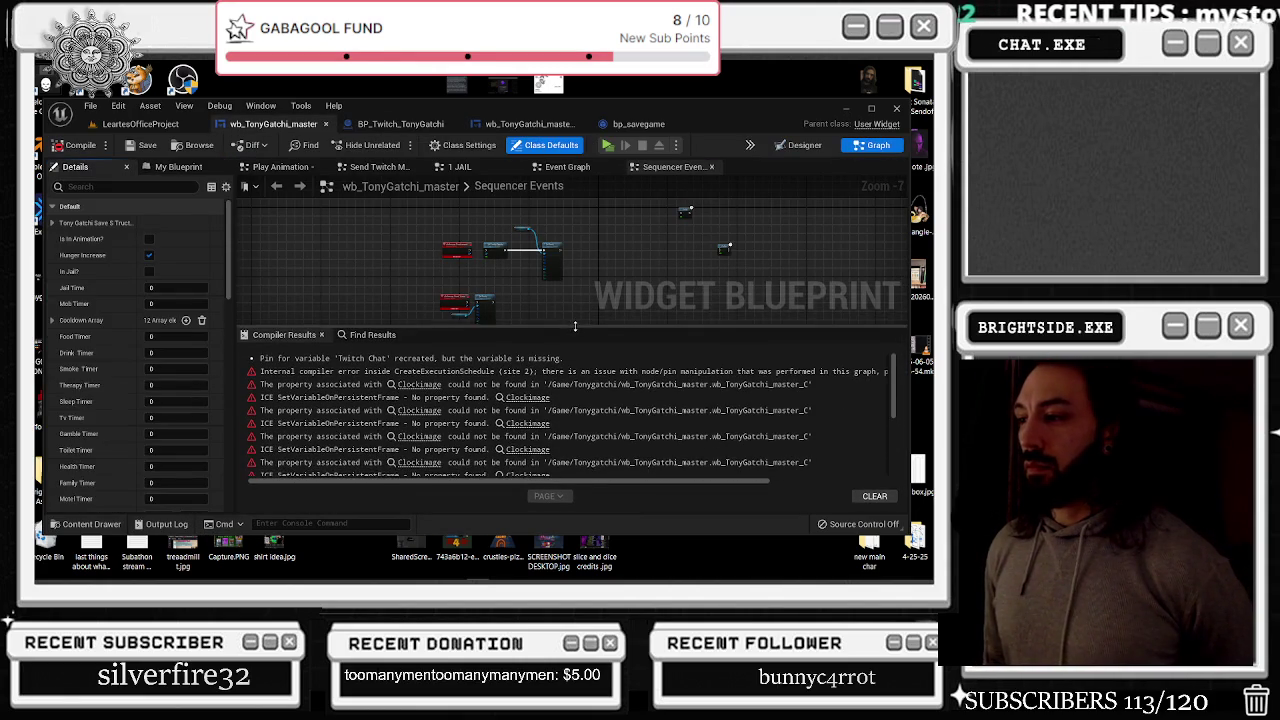
click(434, 388)
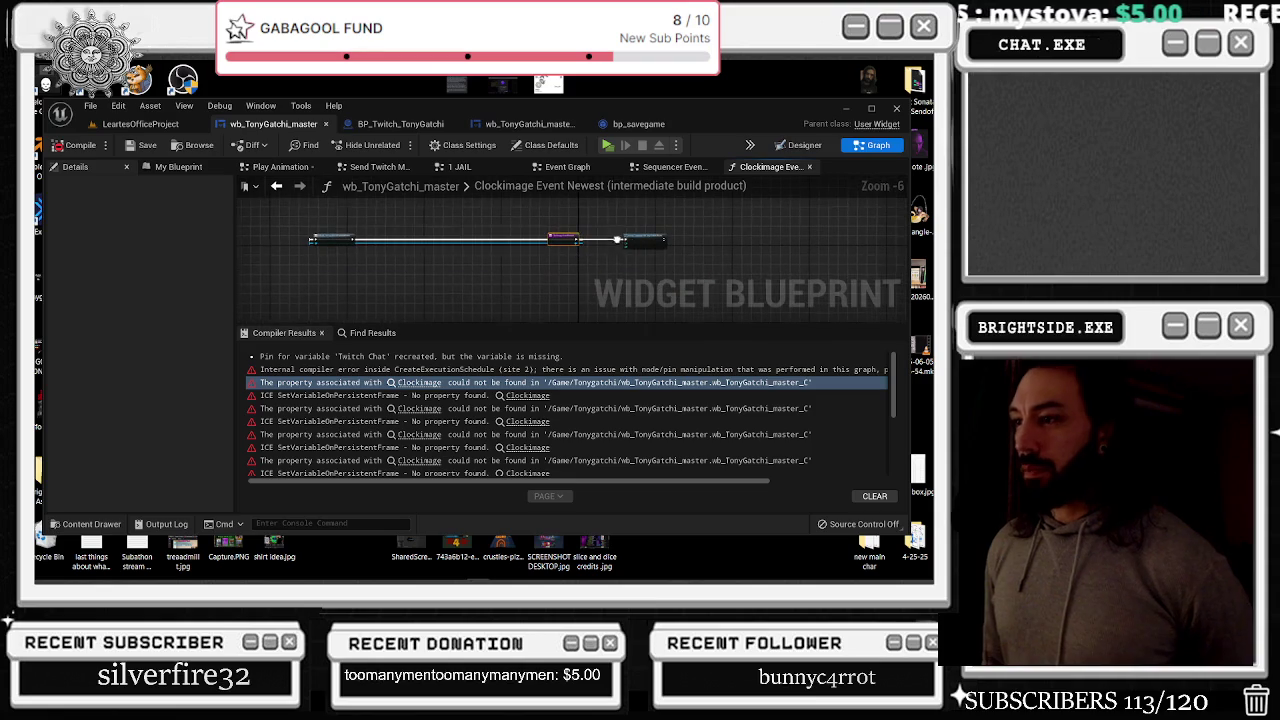
click(871, 110)
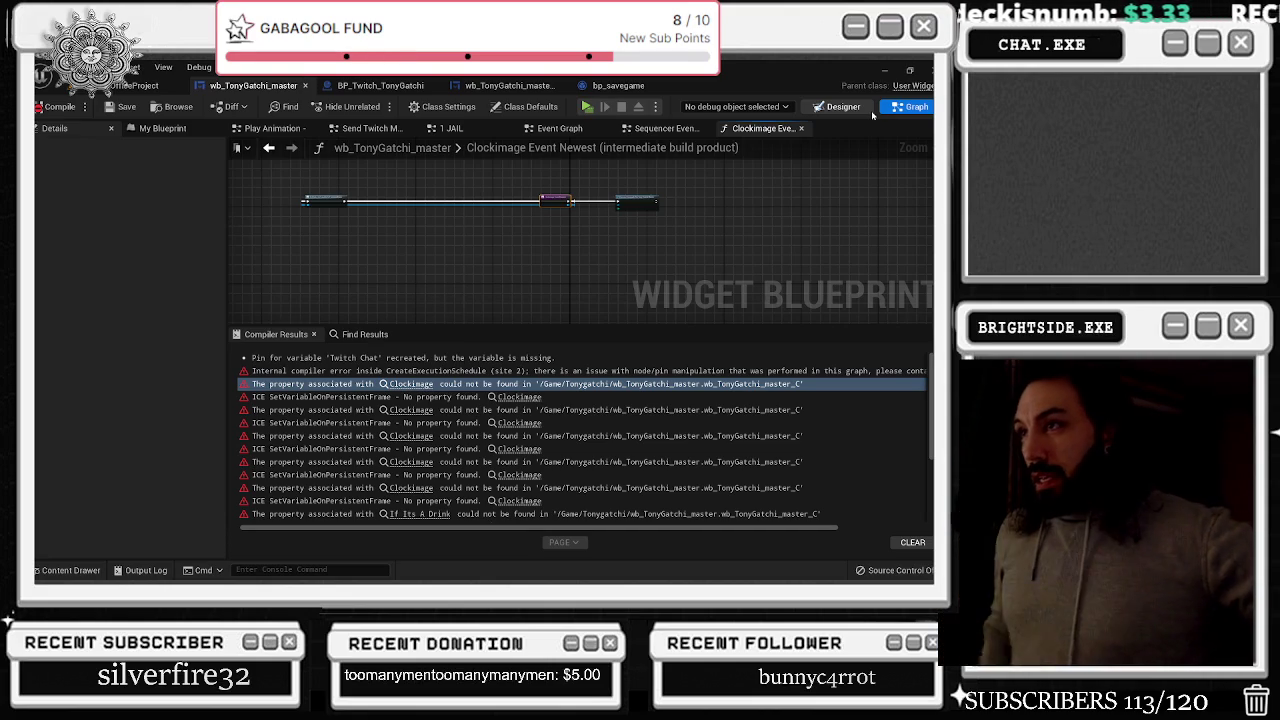
click(845, 106)
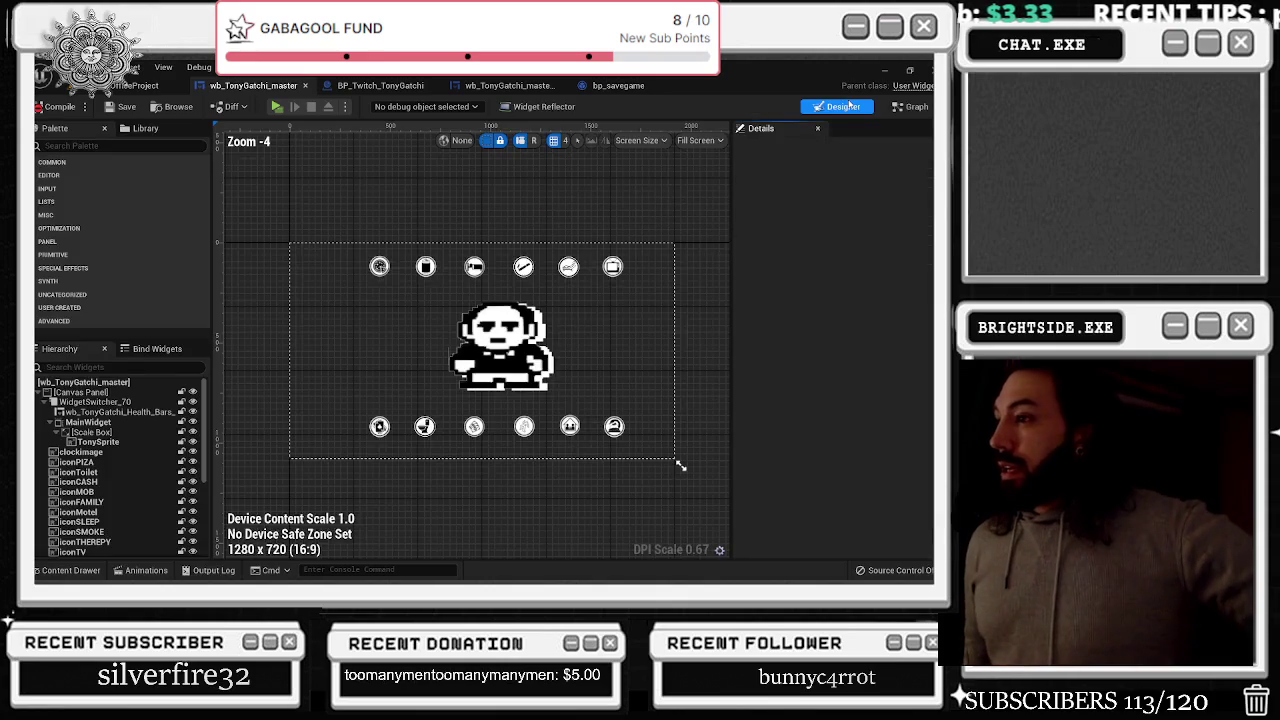
Check the widget layout, then reopen the Clockimage Event Newest graph from Compiler Results and nudge its nodes
scroll(651, 242, down, 2)
click(524, 290)
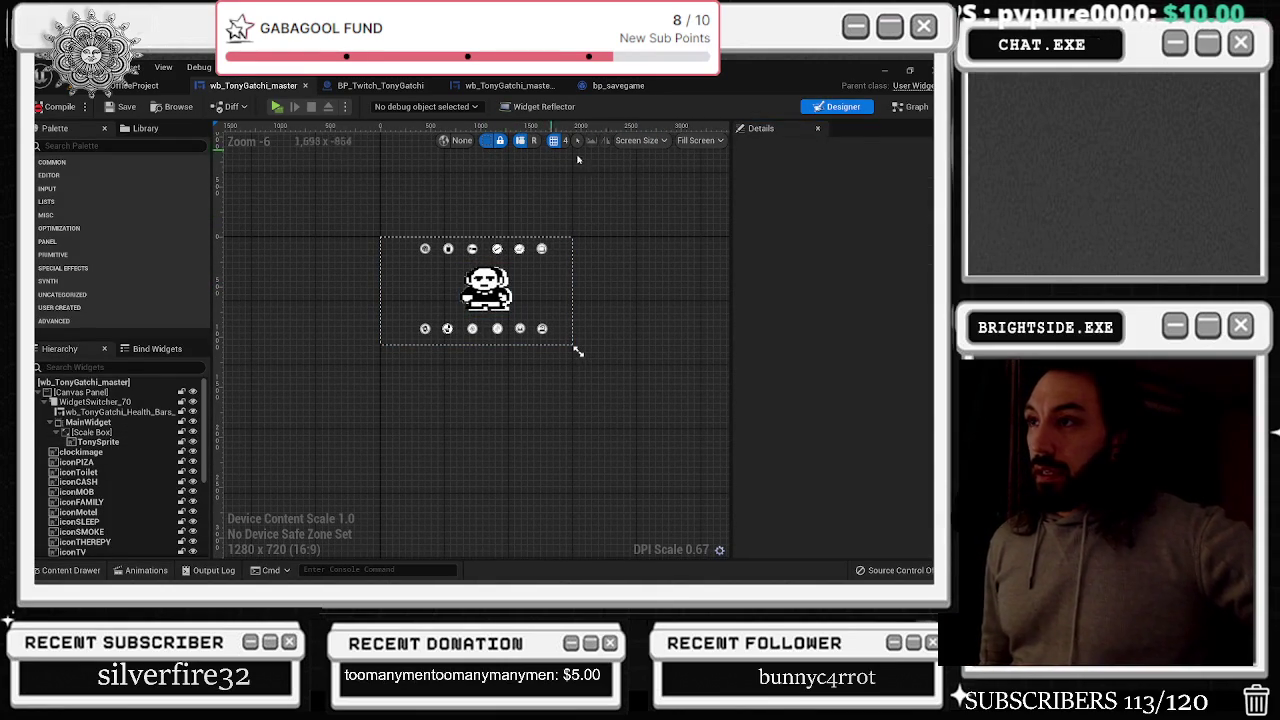
click(910, 106)
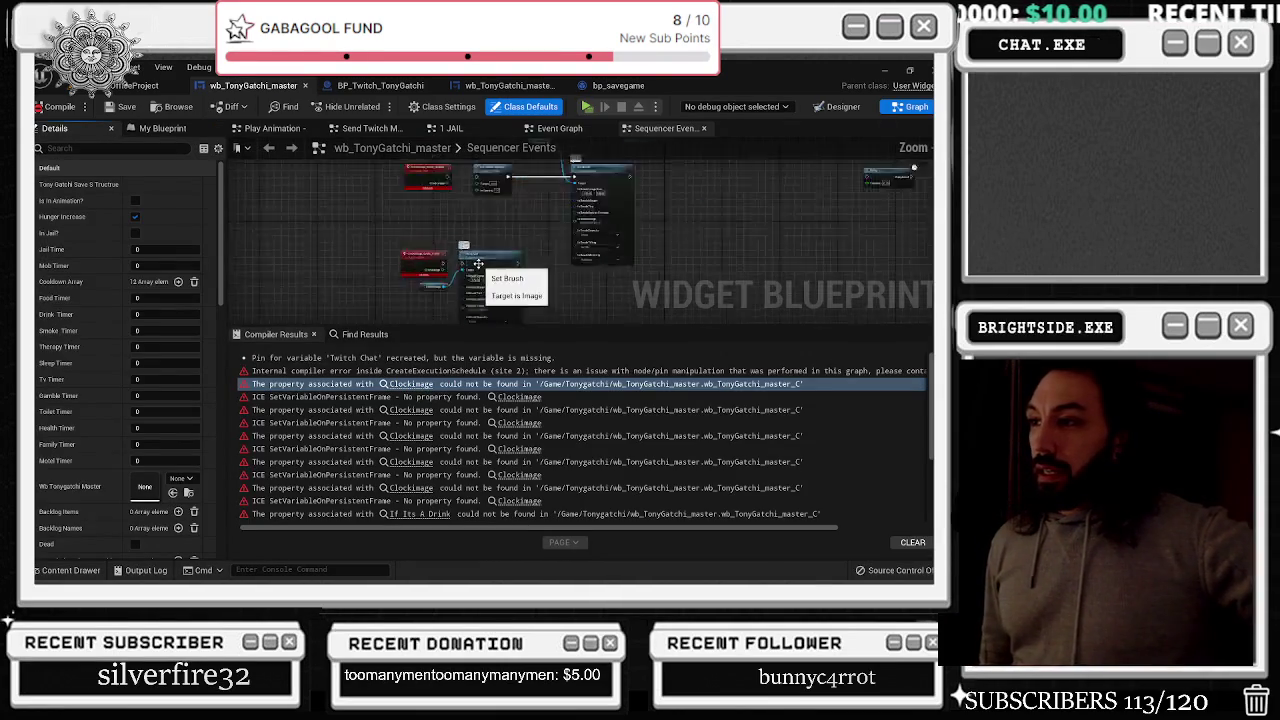
scroll(476, 274, down, 2)
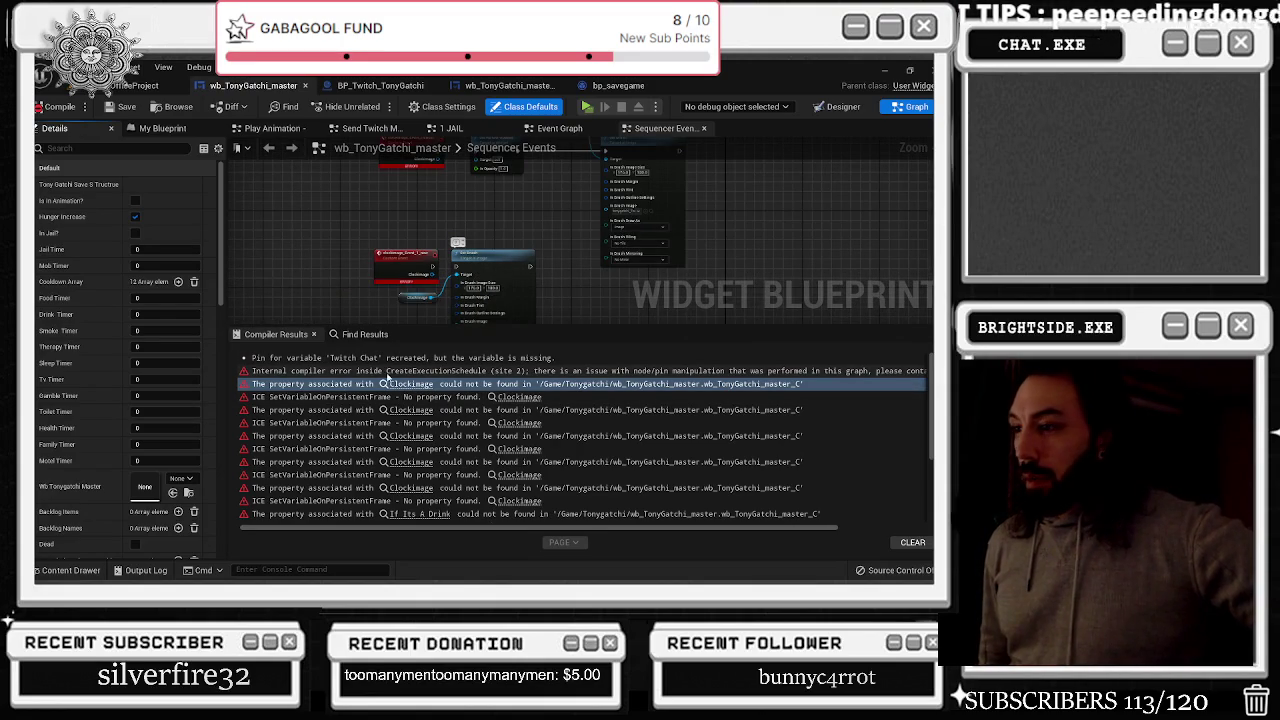
click(405, 386)
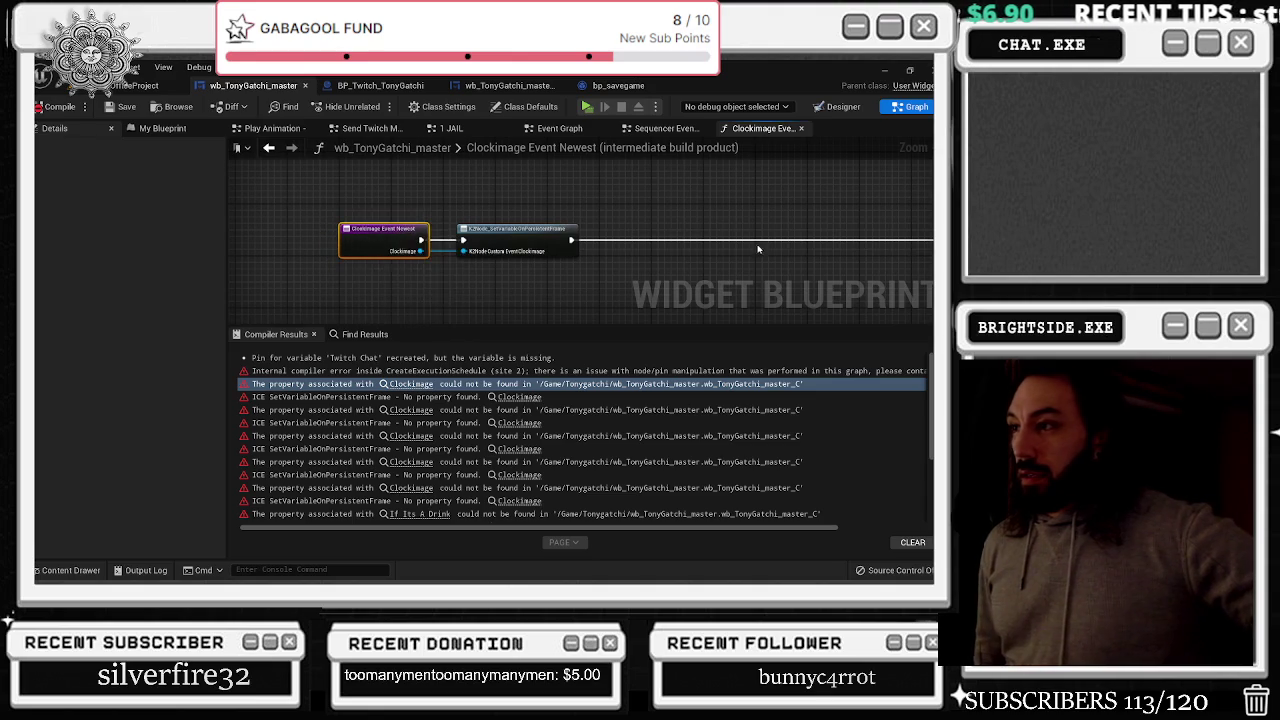
scroll(374, 229, down, 3)
click(457, 226)
drag(457, 226, 473, 226)
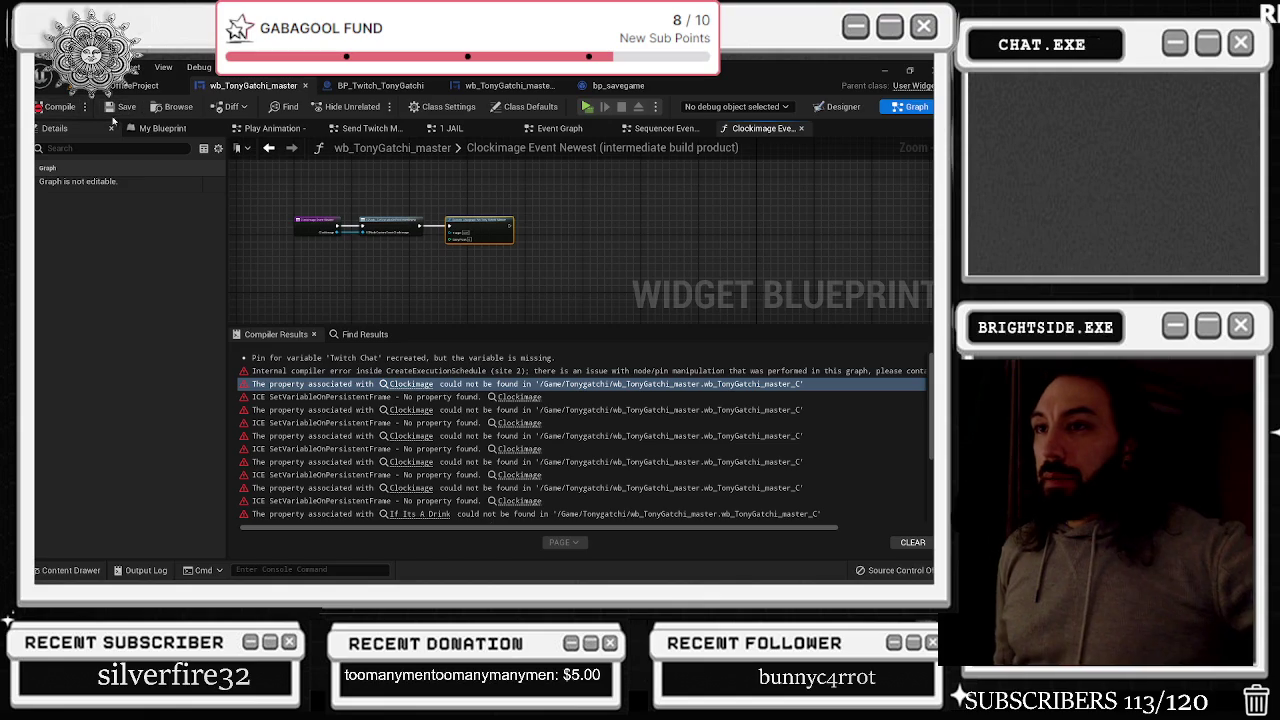
click(158, 130)
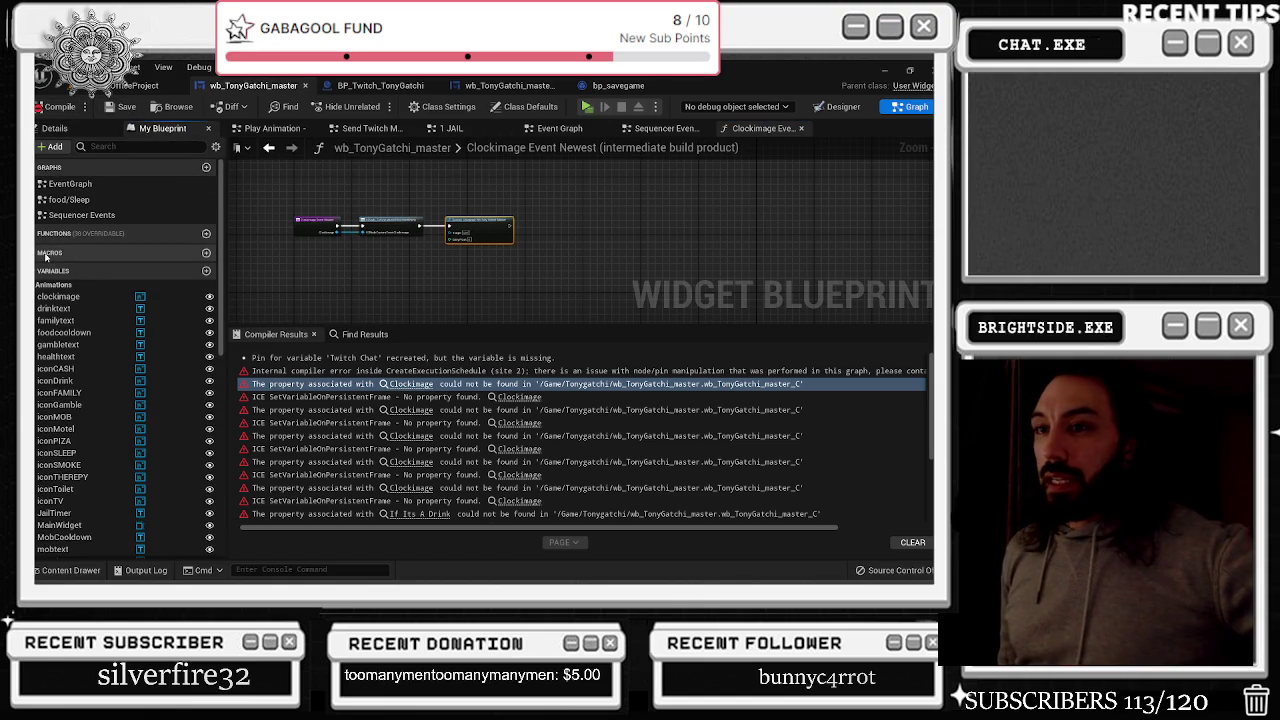
Frame the Clockimage Event Newest nodes in view, then minimize the editor to the desktop
scroll(354, 225, up, 3)
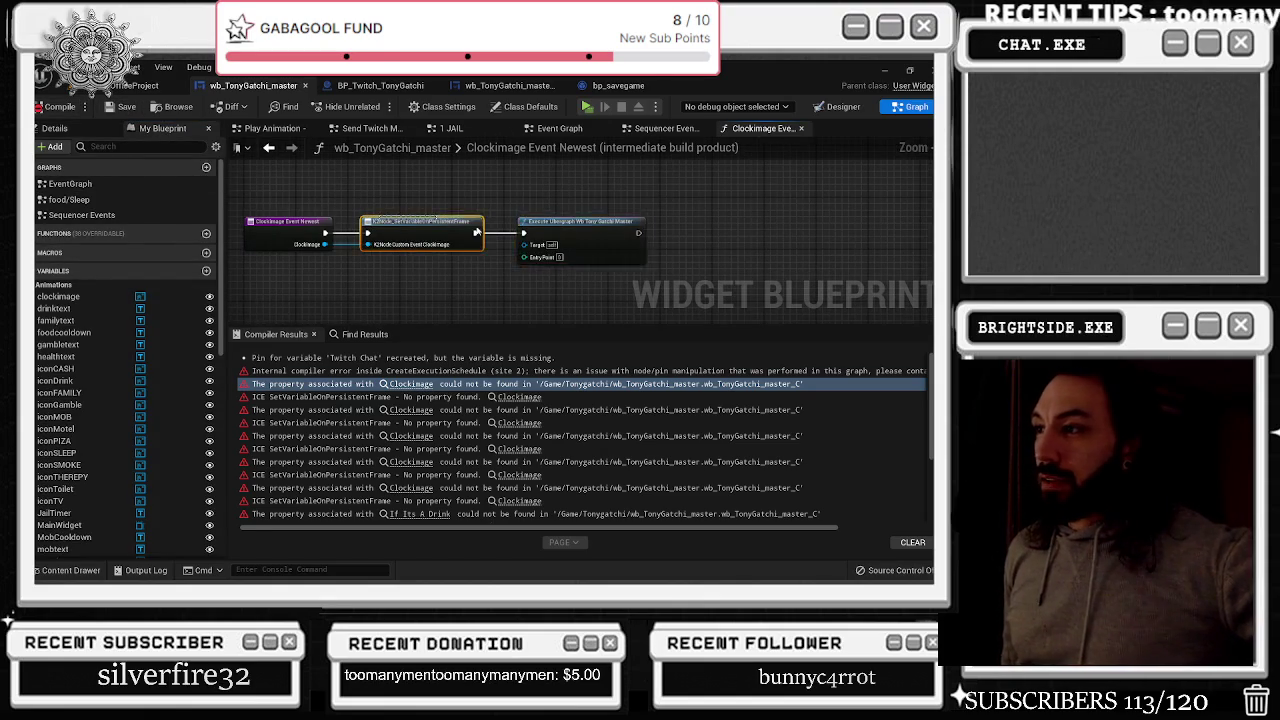
drag(663, 278, 838, 161)
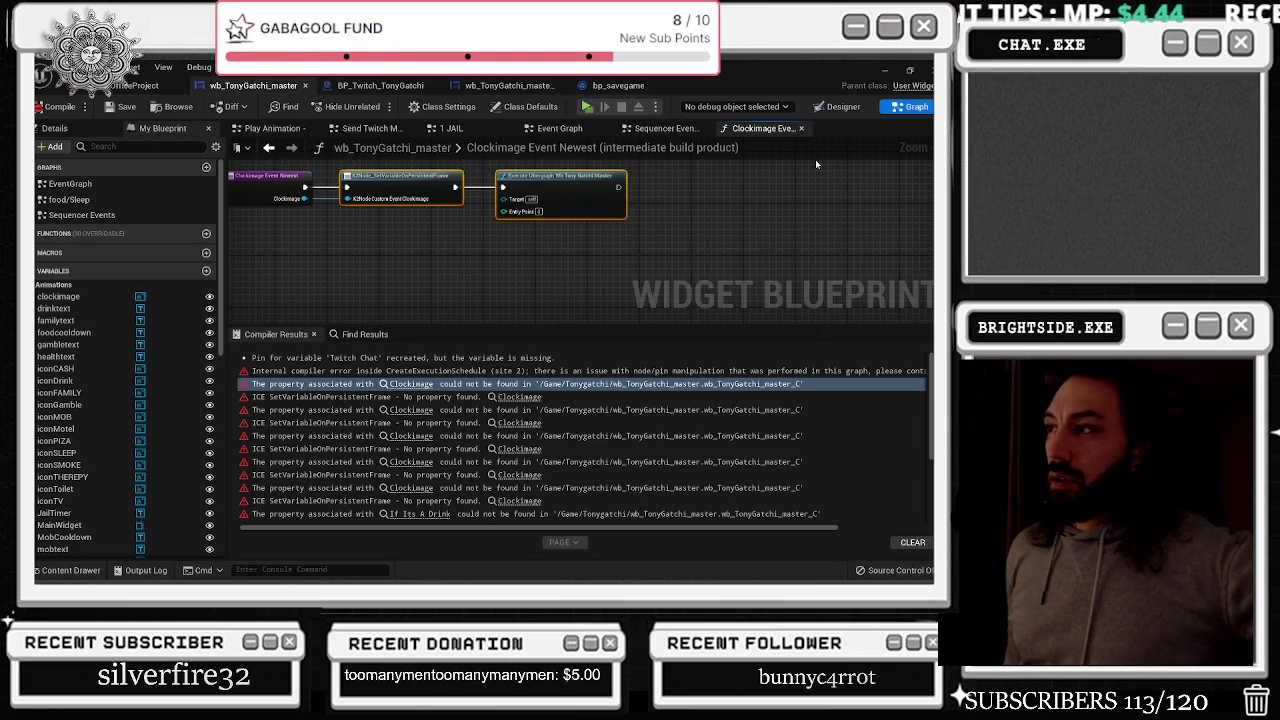
right_click(275, 180)
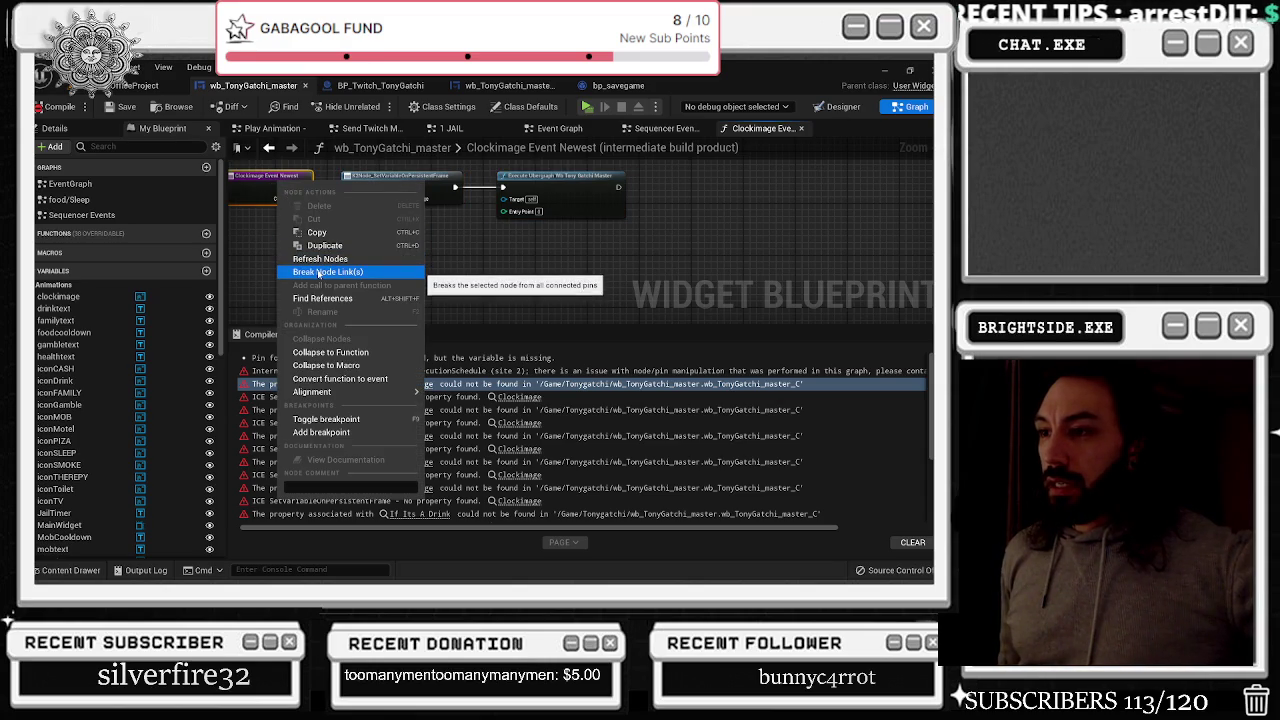
click(267, 255)
key(Home)
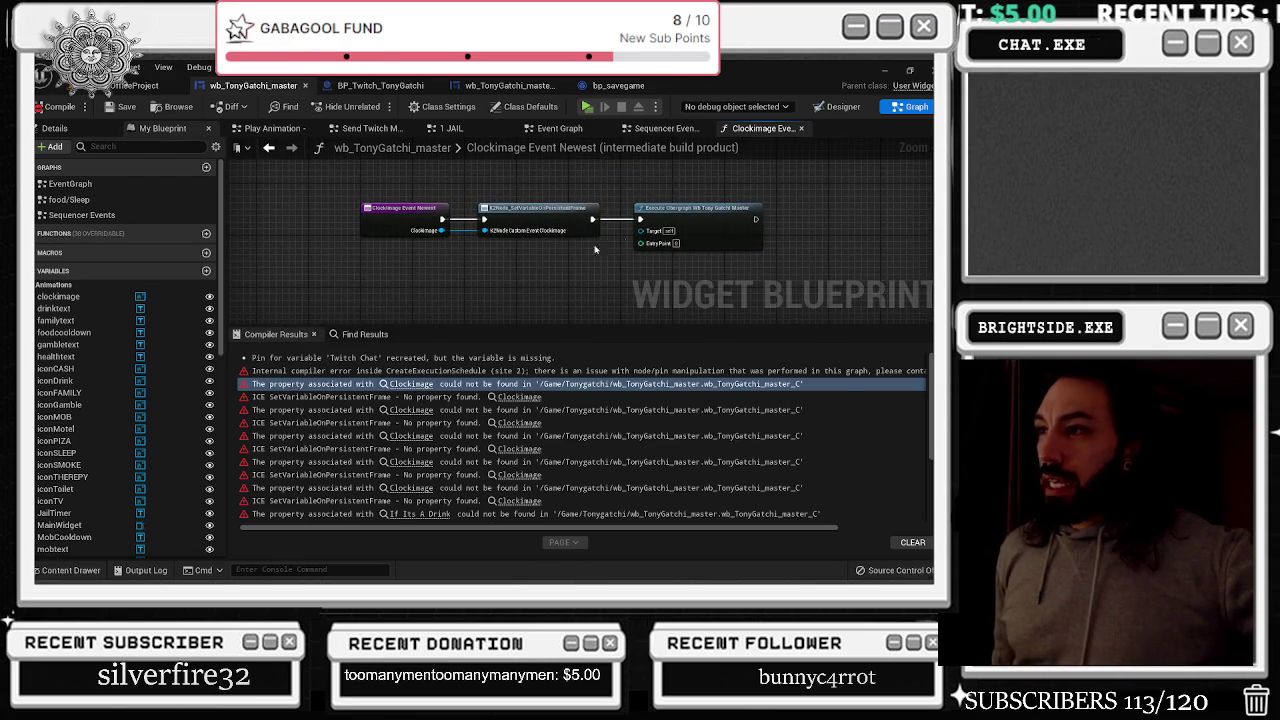
key(super+d)
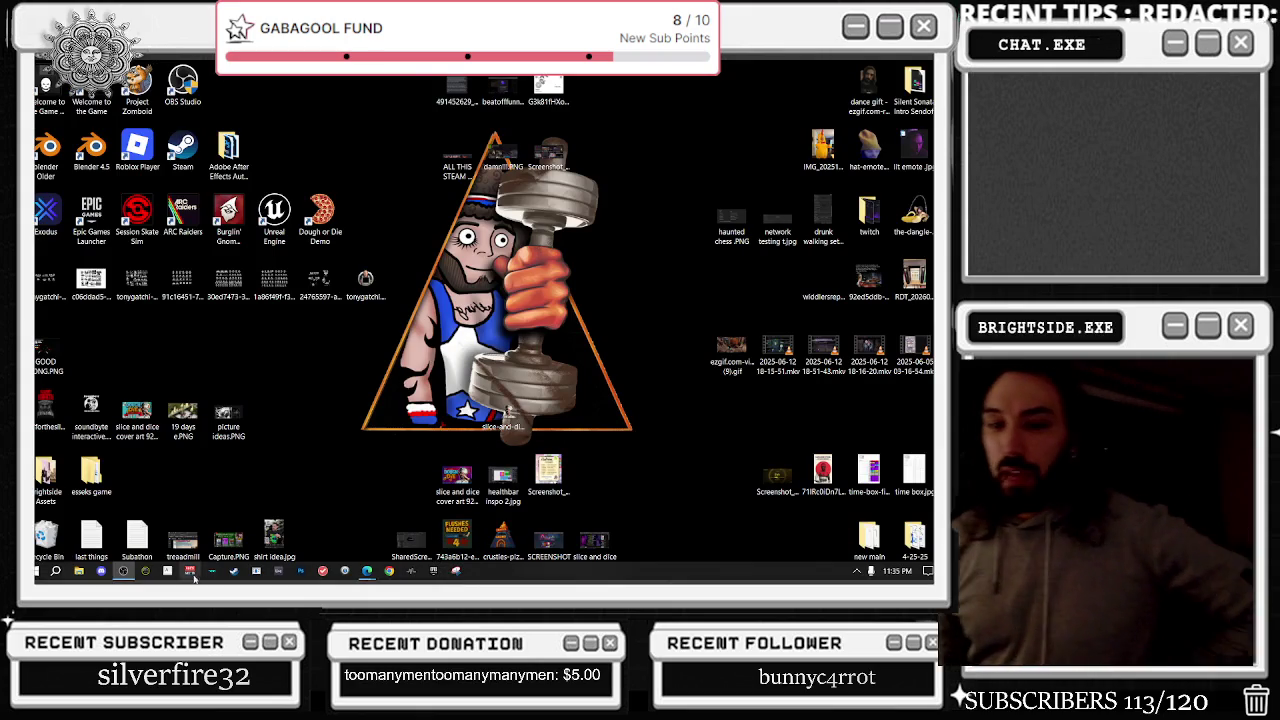
Empty Actual_Chat_Game's Intermediate folder by deleting Config, ReimportCache, ShaderAutogen and CachedAssetRegistry.bin
click(79, 572)
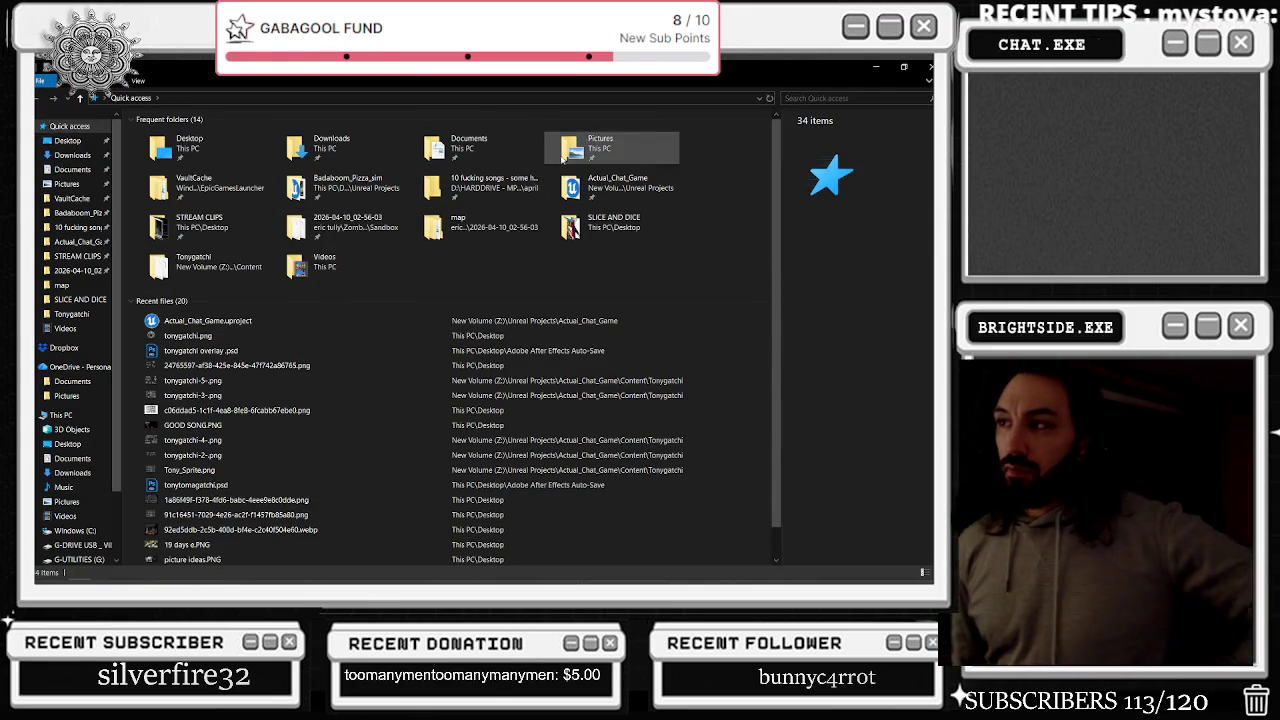
double_click(595, 186)
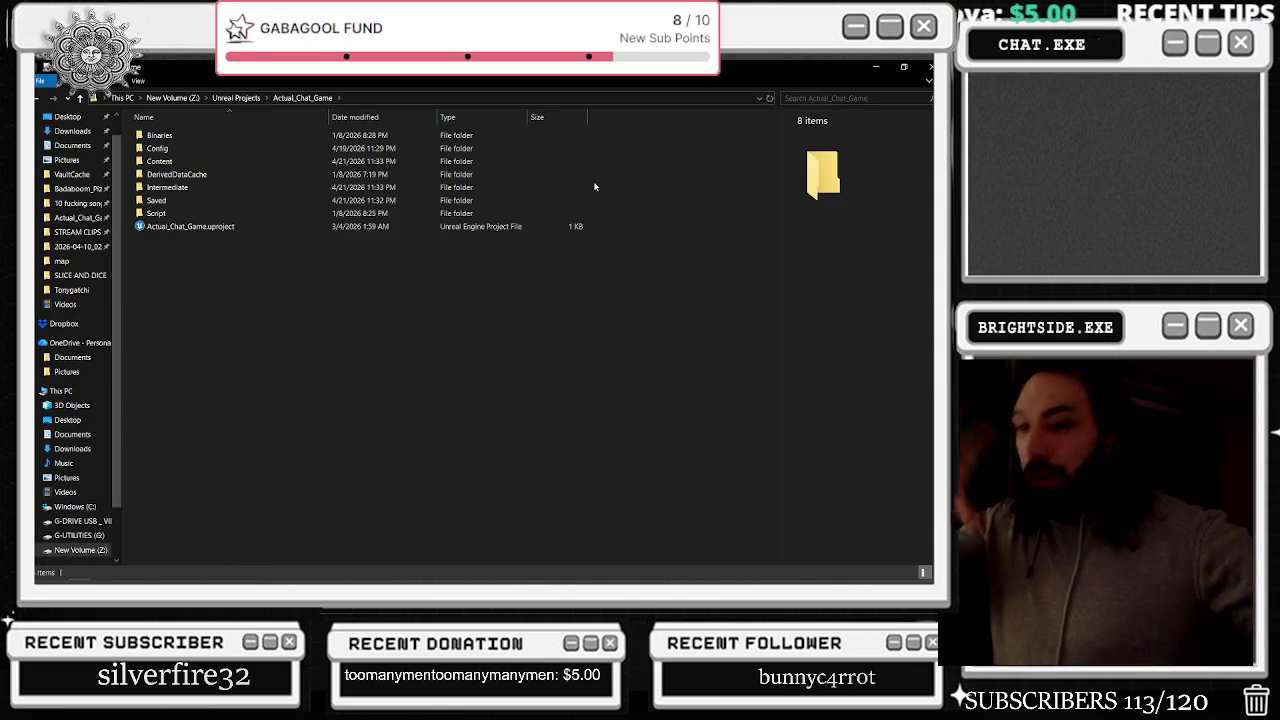
double_click(259, 187)
click(240, 136)
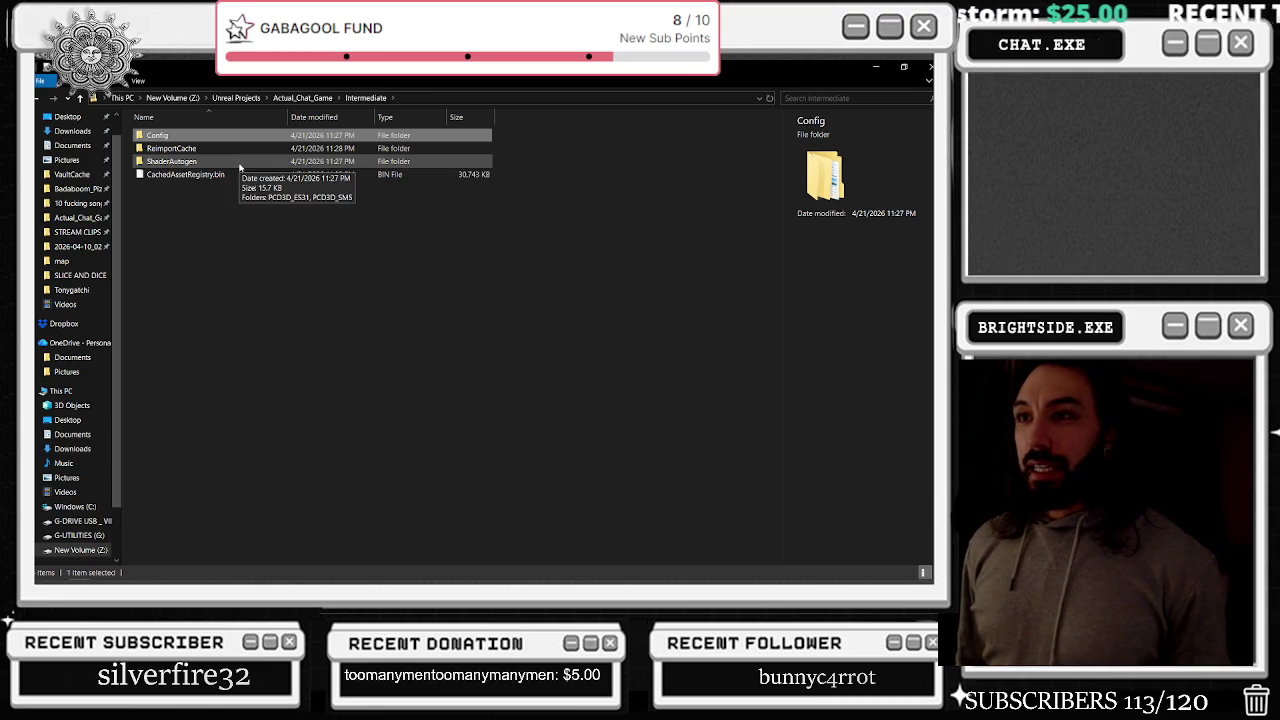
shift+click(240, 163)
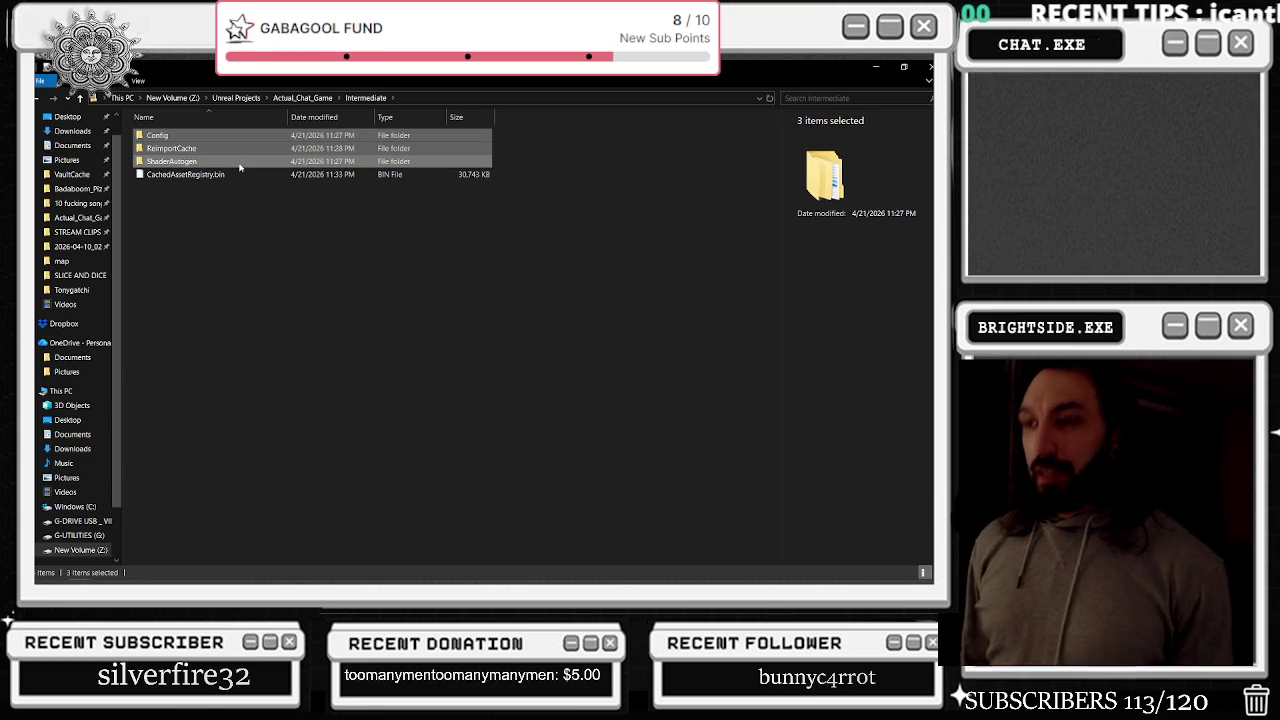
key(Delete)
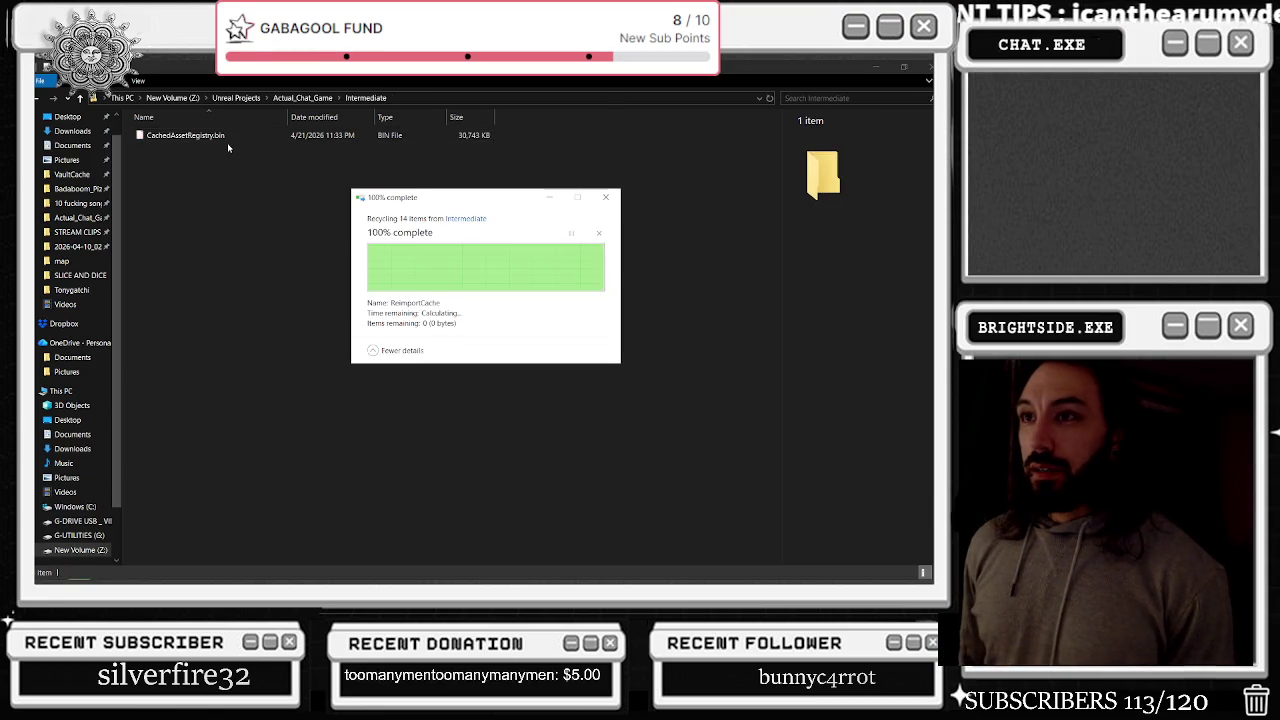
click(228, 137)
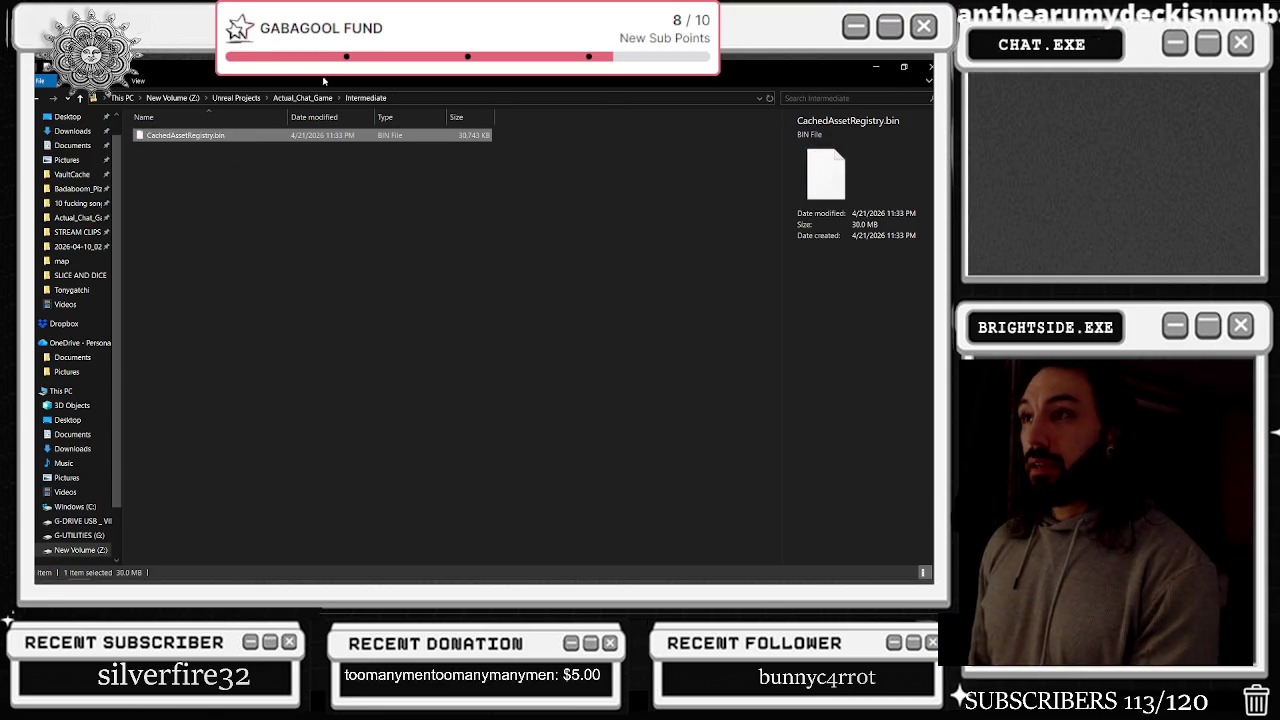
key(Delete)
Open the project's Saved folder, then bring the YouTube browser window forward
click(290, 97)
double_click(230, 201)
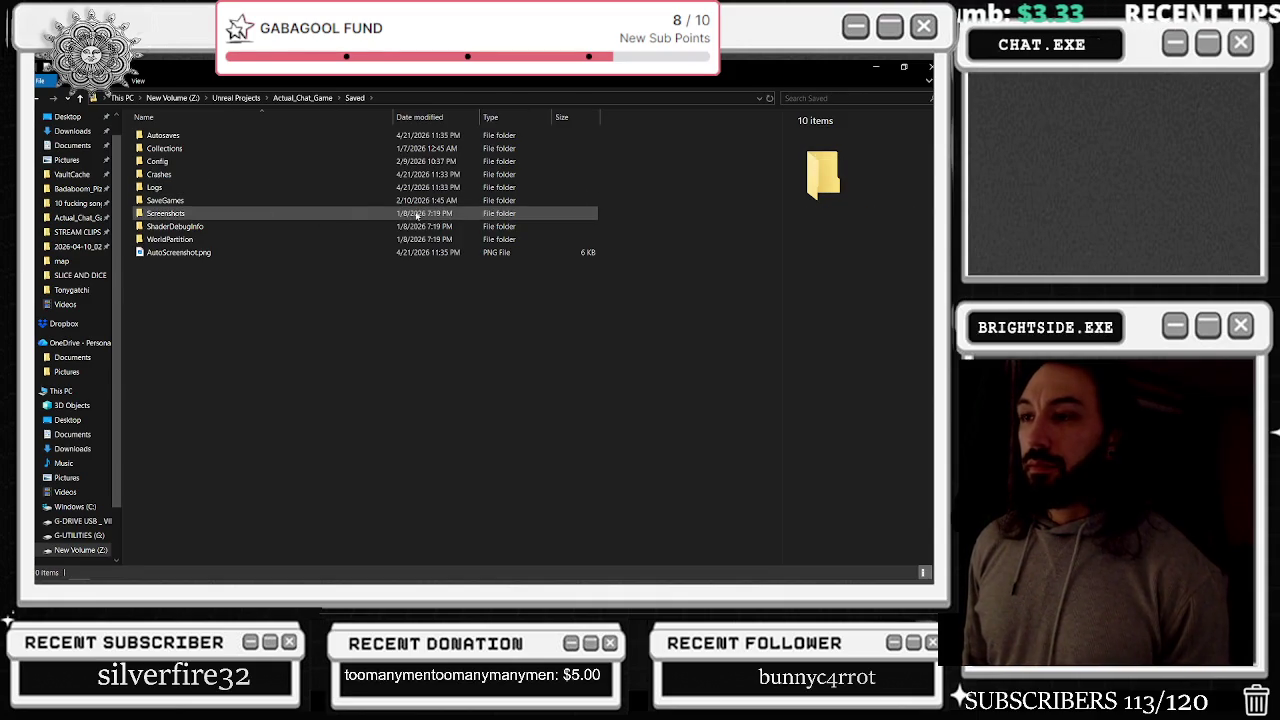
key(alt+Tab)
click(620, 320)
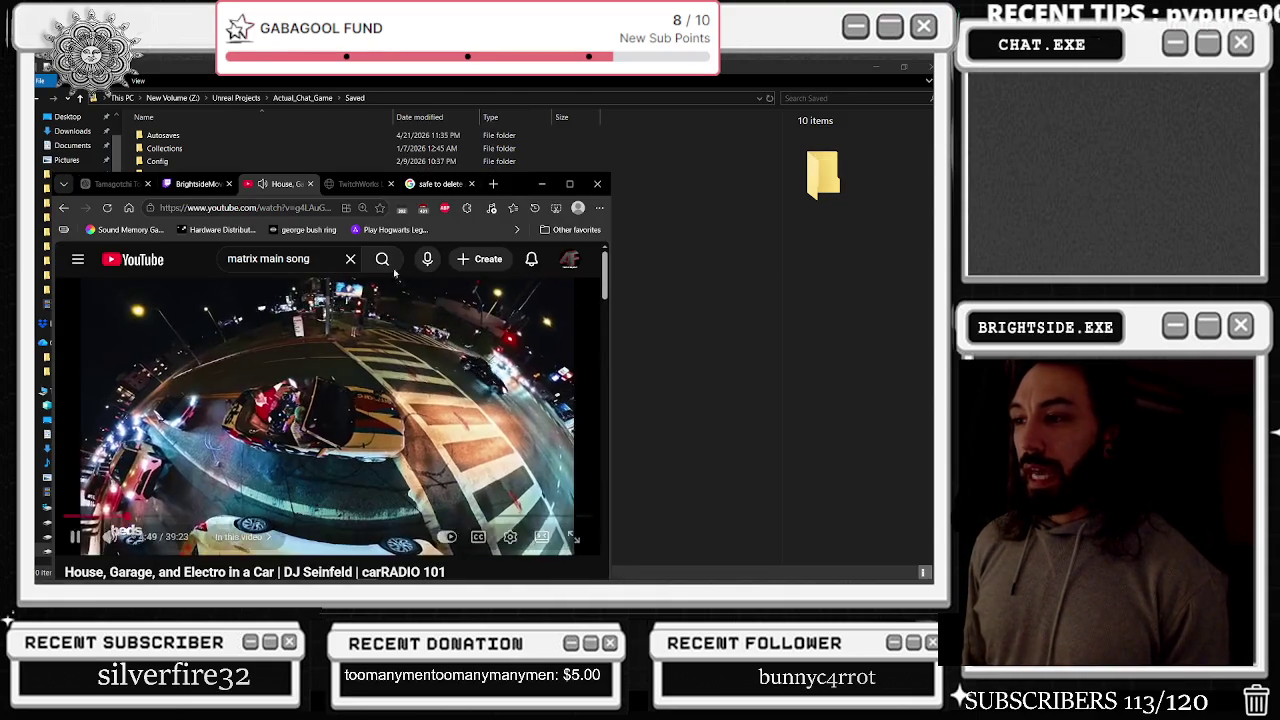
Maximize Chrome, start the PEEKABOO 'Dubstep, Bass, and Grime in a Car' mix, and return to File Explorer
key(space)
click(569, 183)
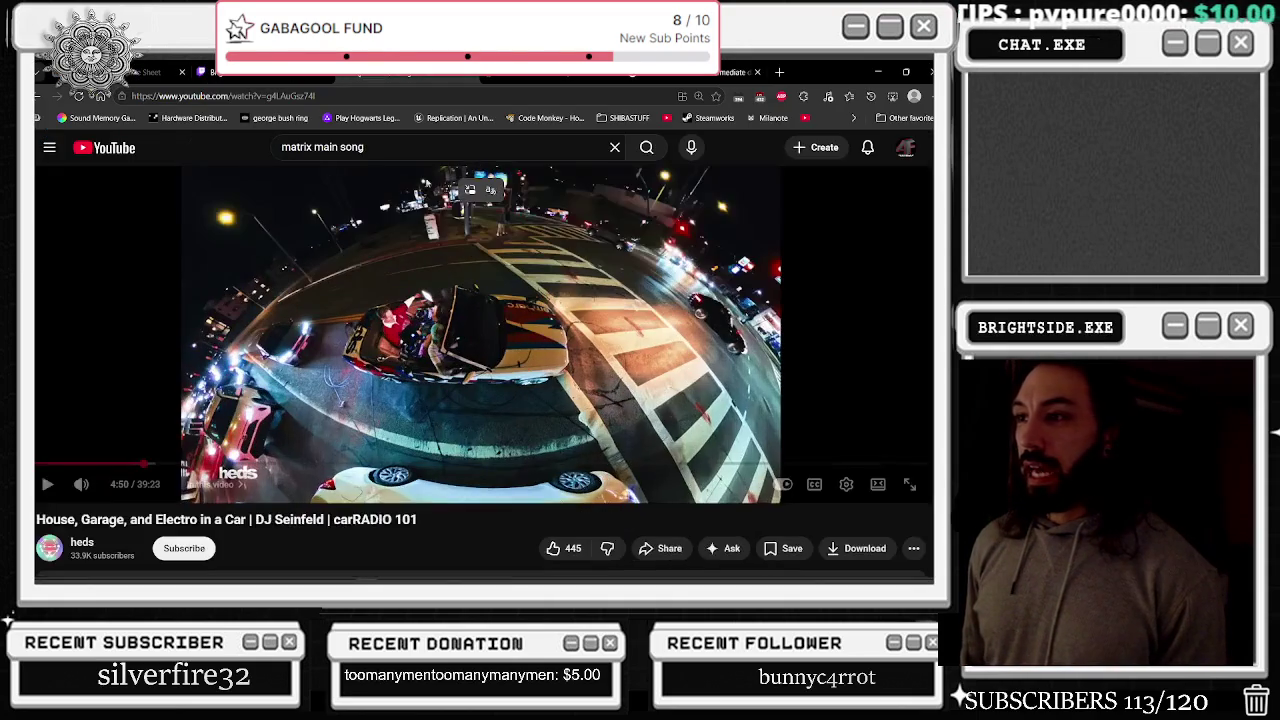
scroll(503, 215, down, 3)
scroll(488, 218, down, 2)
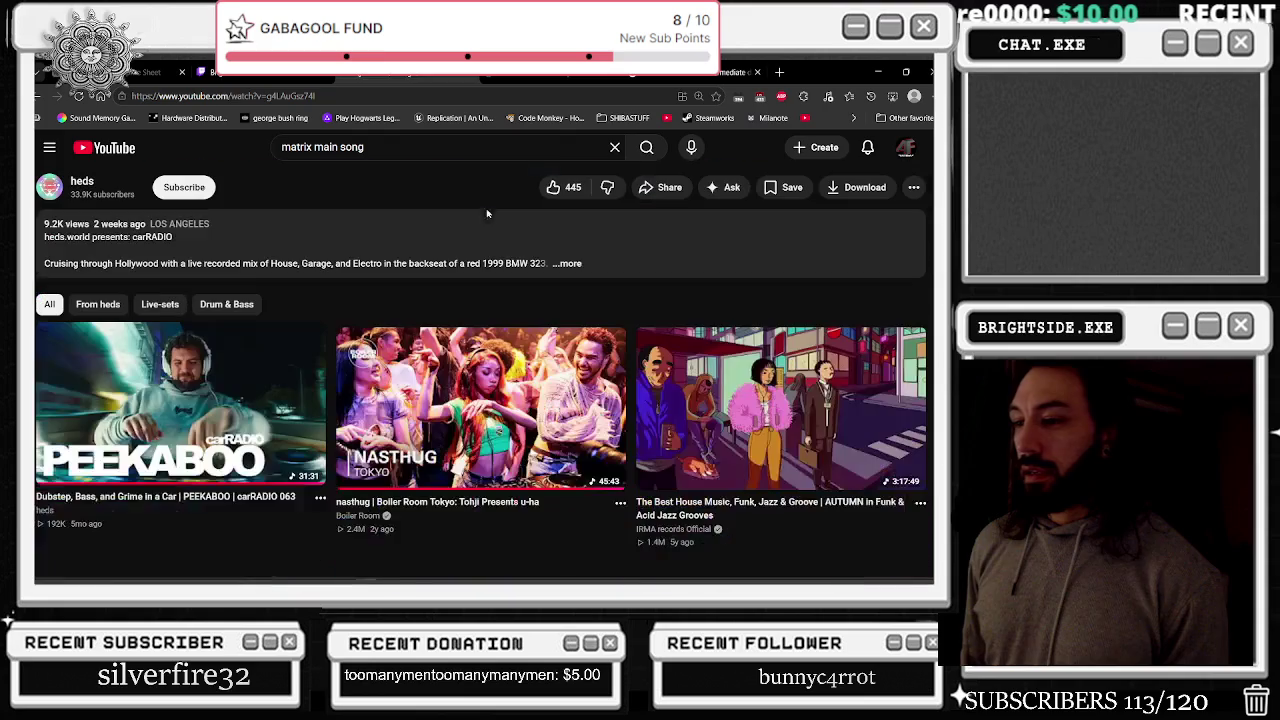
scroll(477, 240, down, 2)
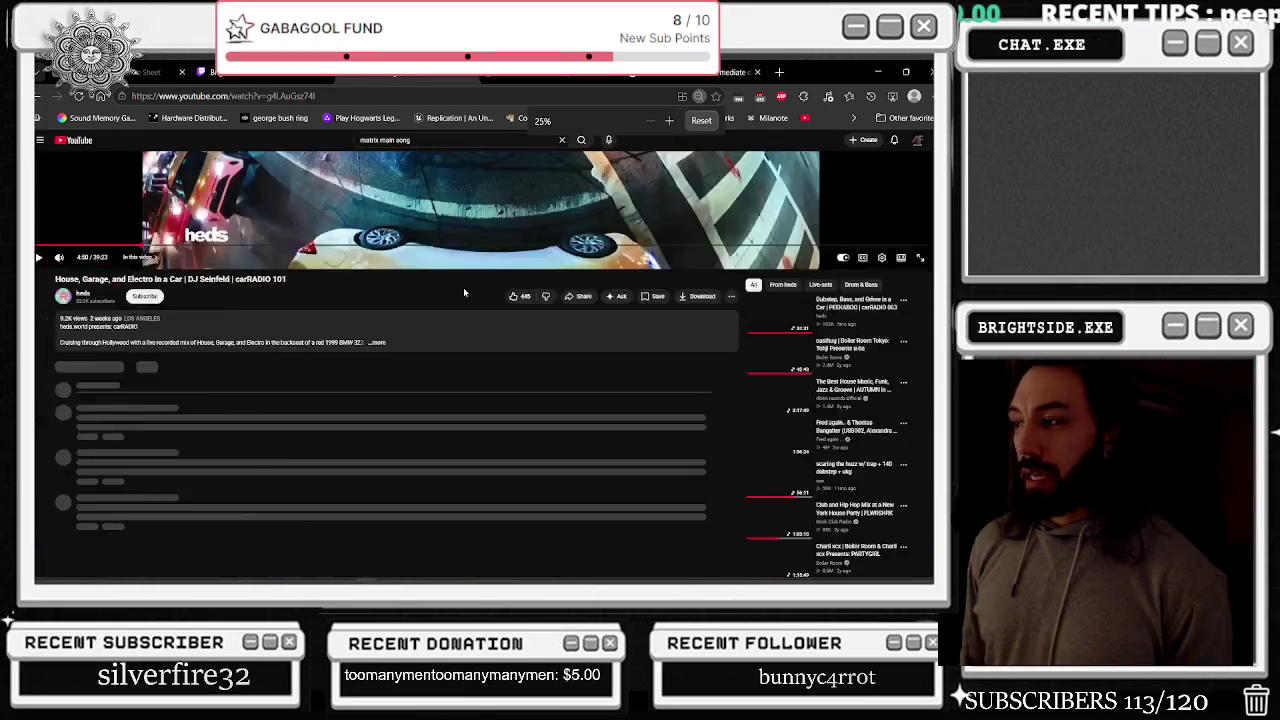
scroll(517, 317, down, 3)
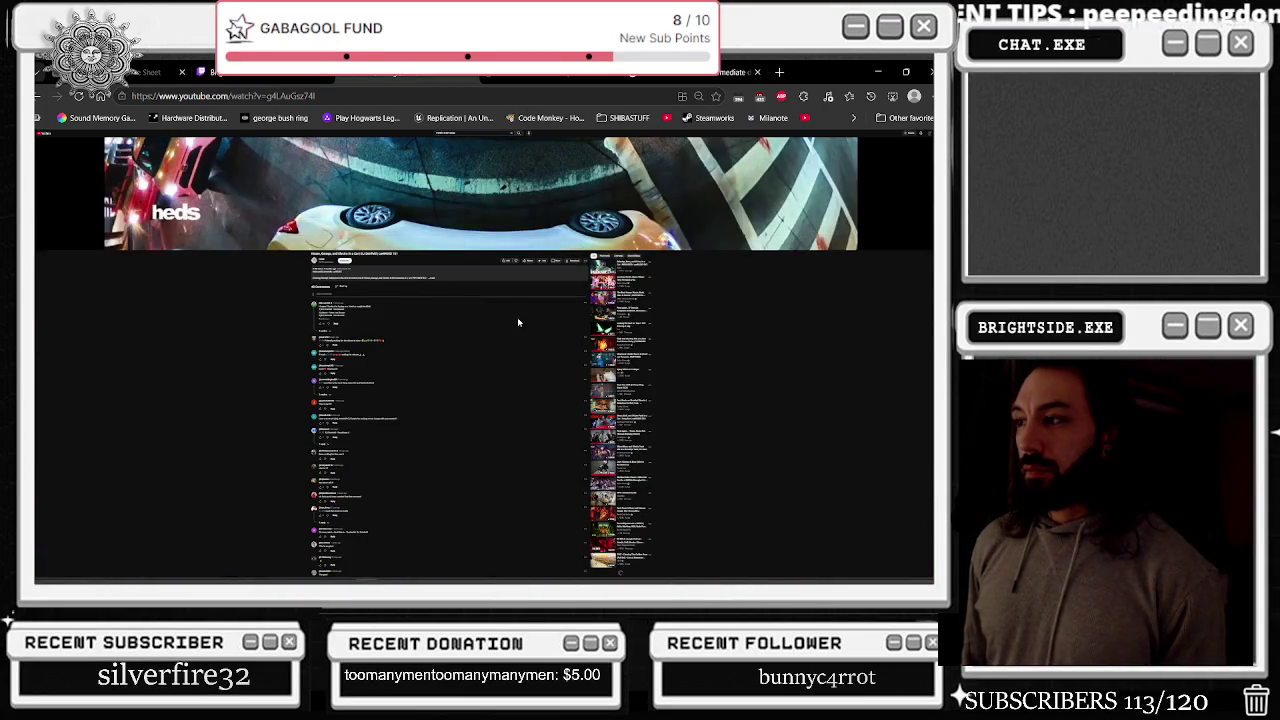
scroll(517, 317, up, 2)
scroll(486, 274, up, 2)
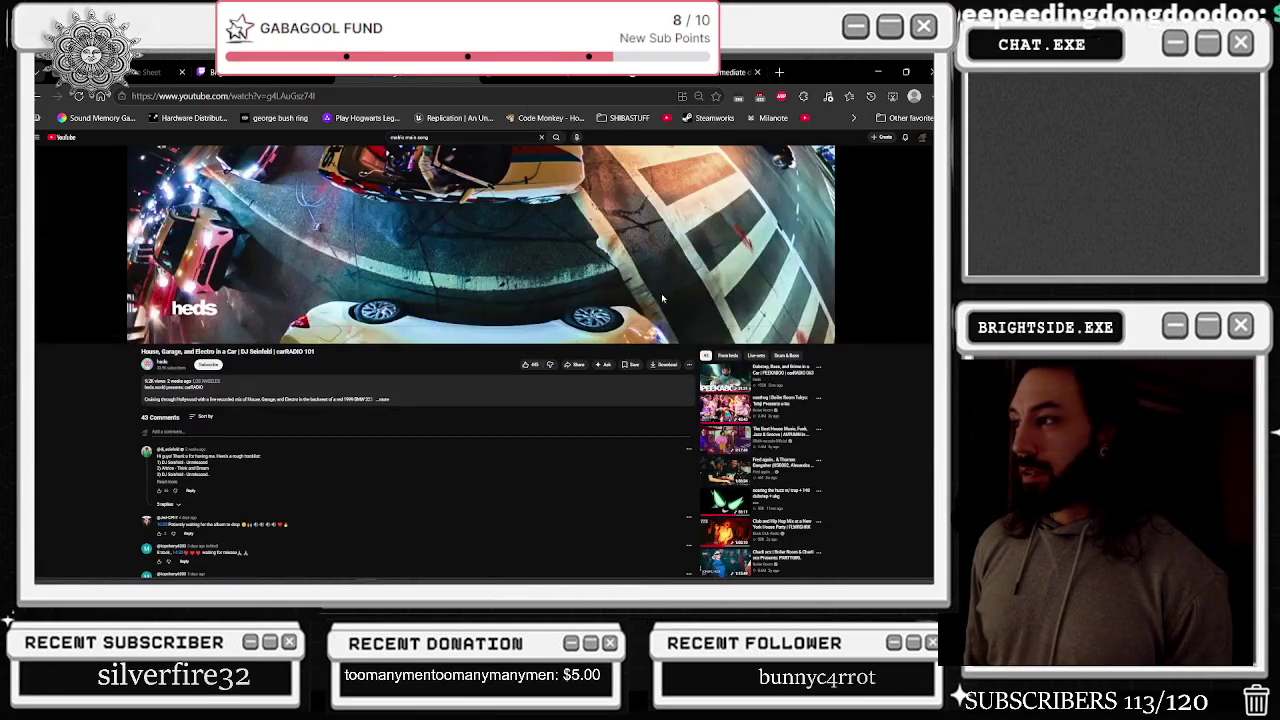
scroll(716, 390, up, 3)
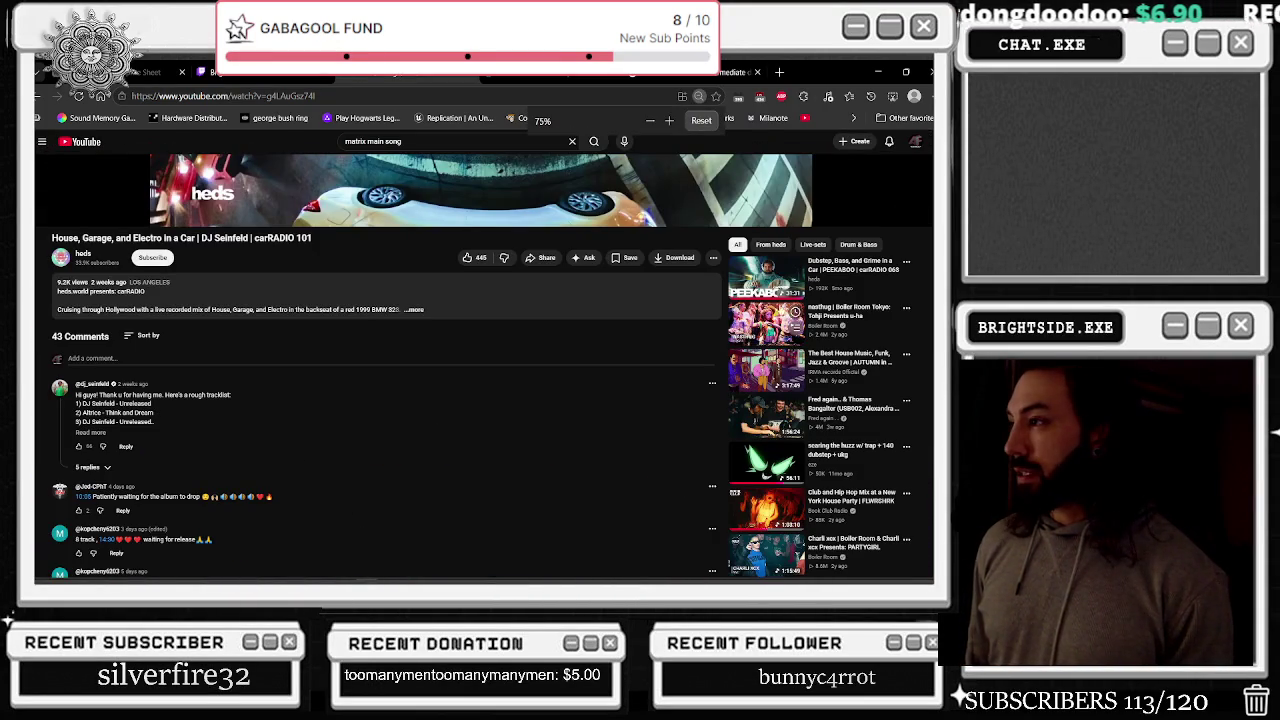
click(785, 320)
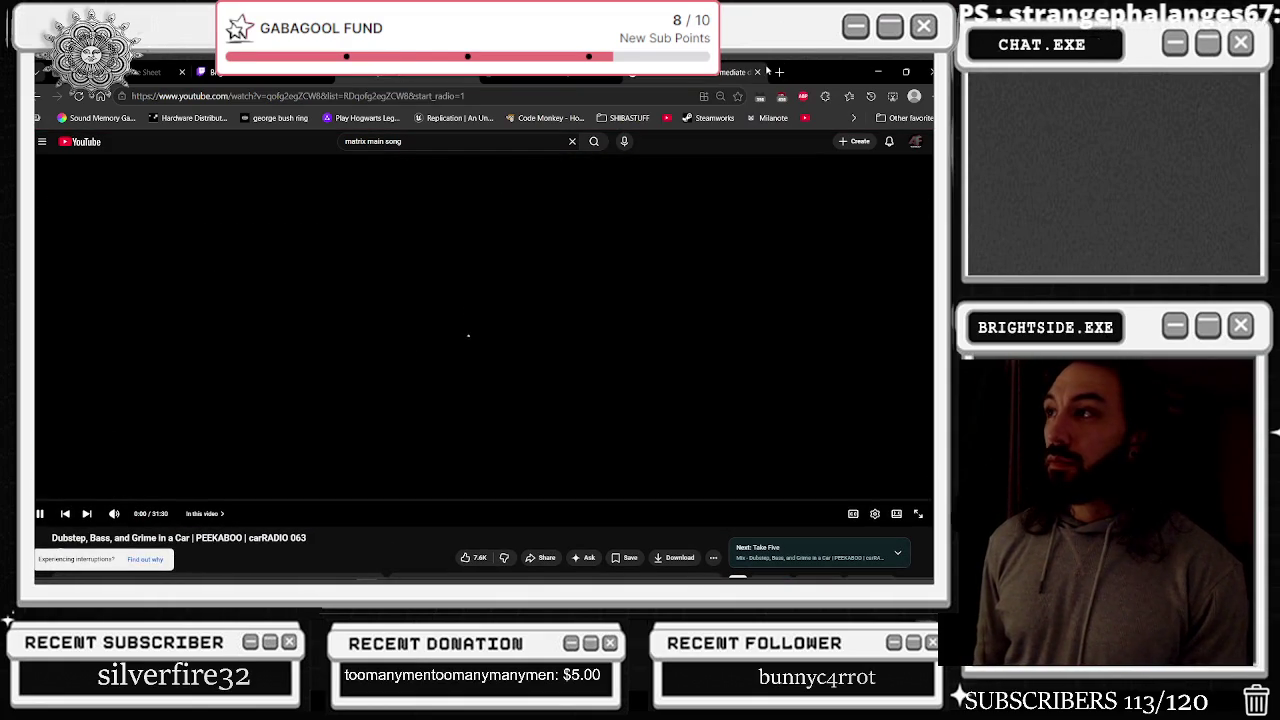
key(alt+Tab)
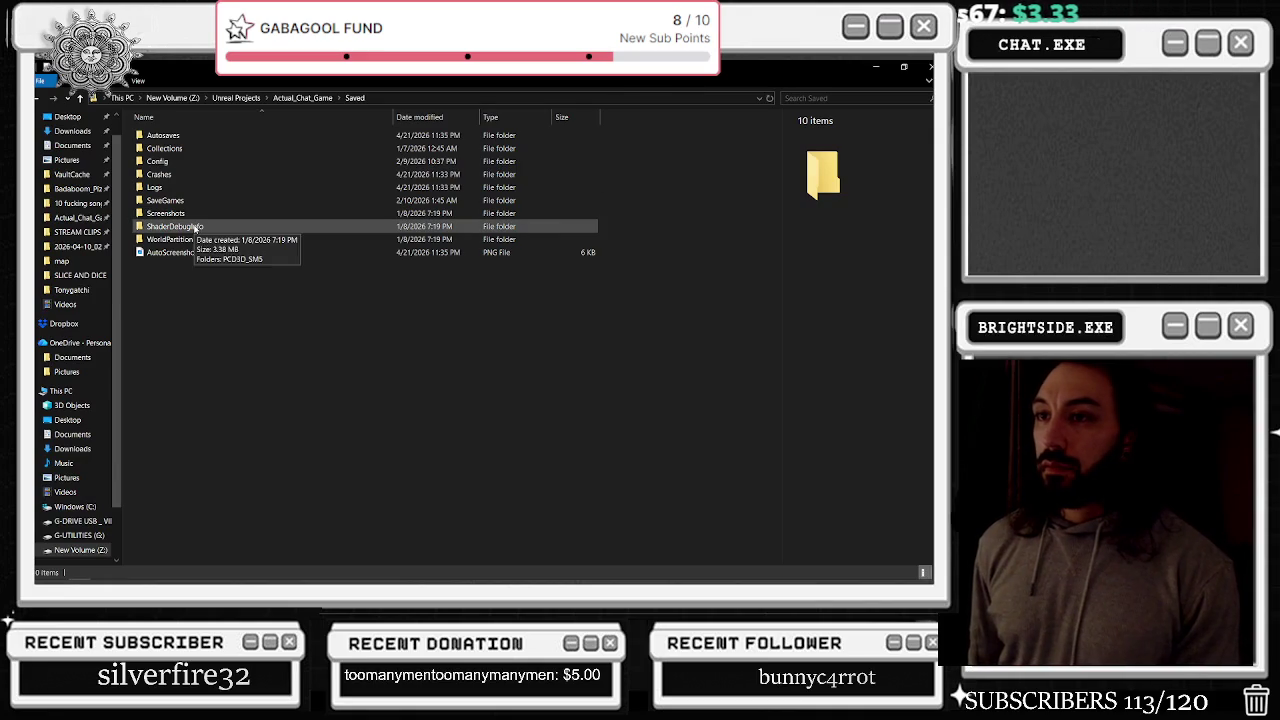
Look inside Saved's SaveGames, Screenshots and ShaderDebugInfo subfolders without deleting anything
double_click(197, 207)
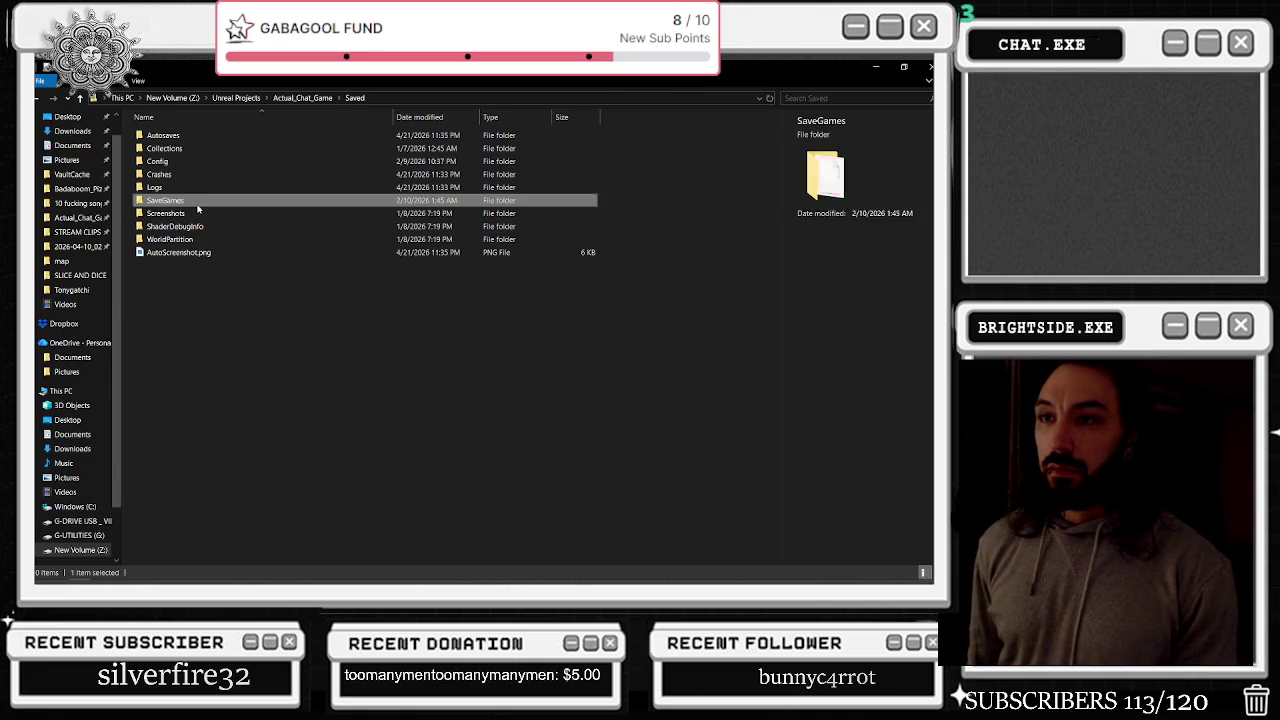
click(356, 98)
double_click(166, 213)
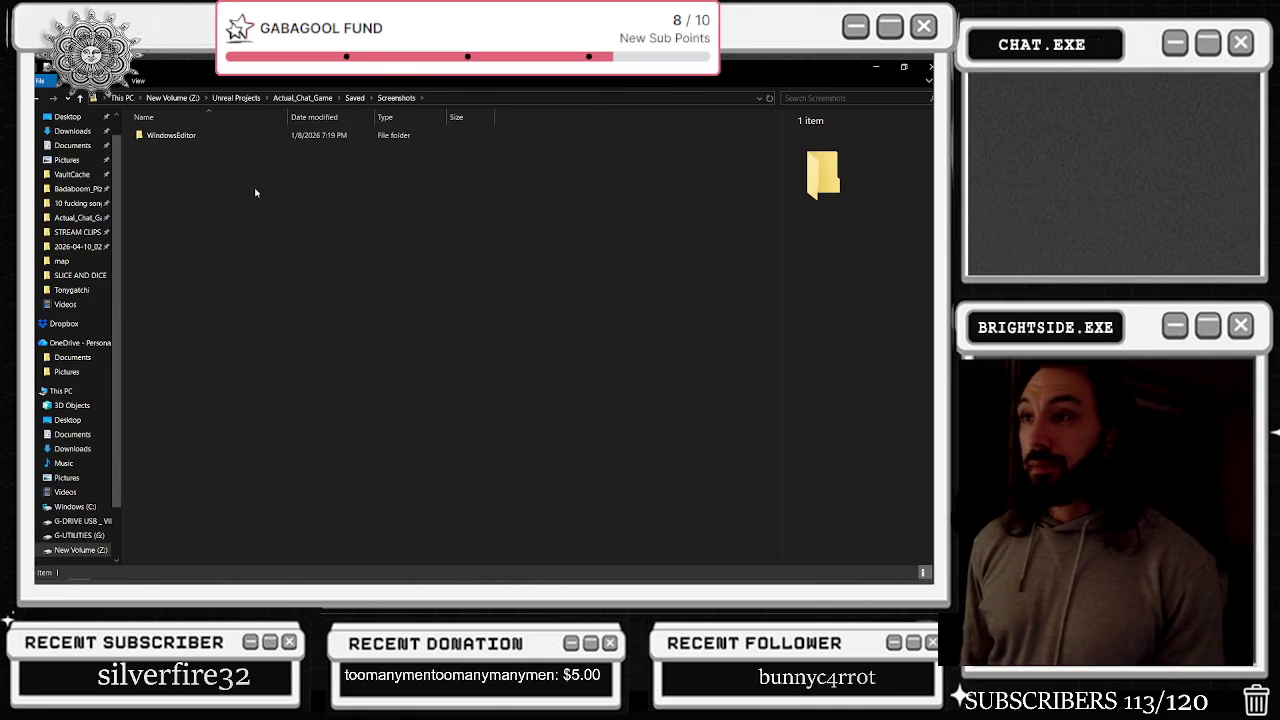
click(360, 97)
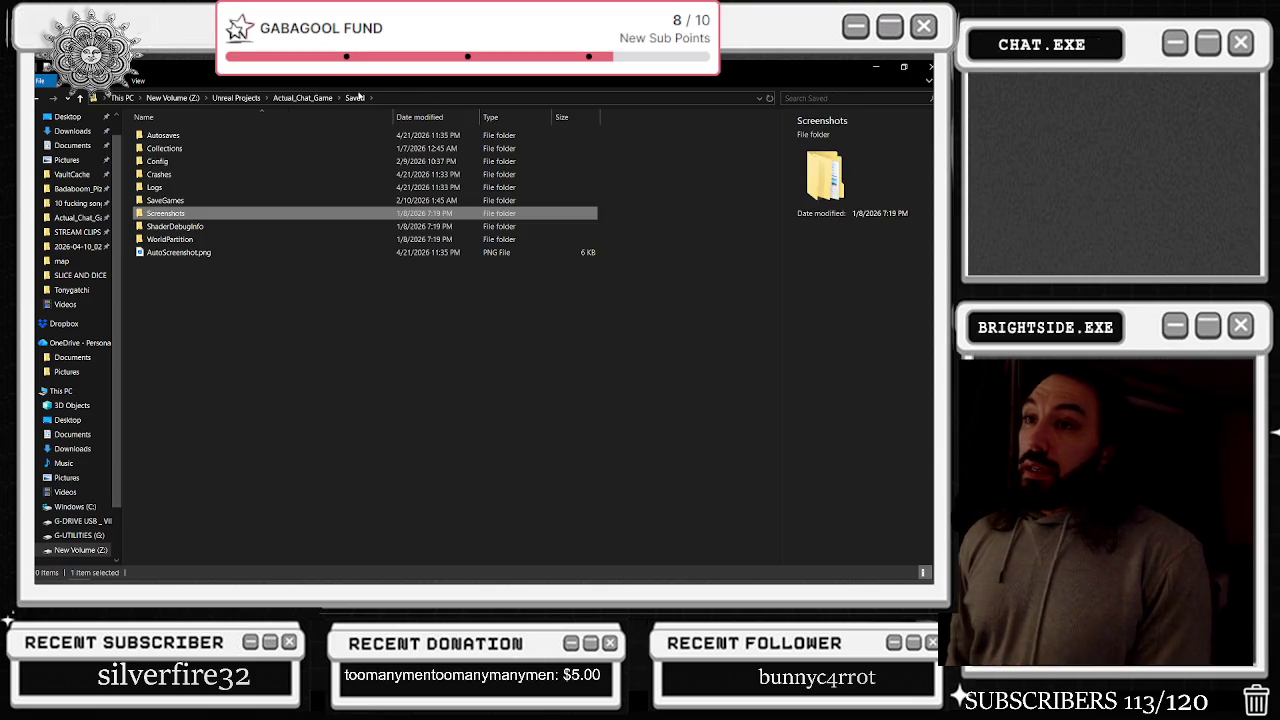
click(186, 228)
double_click(189, 230)
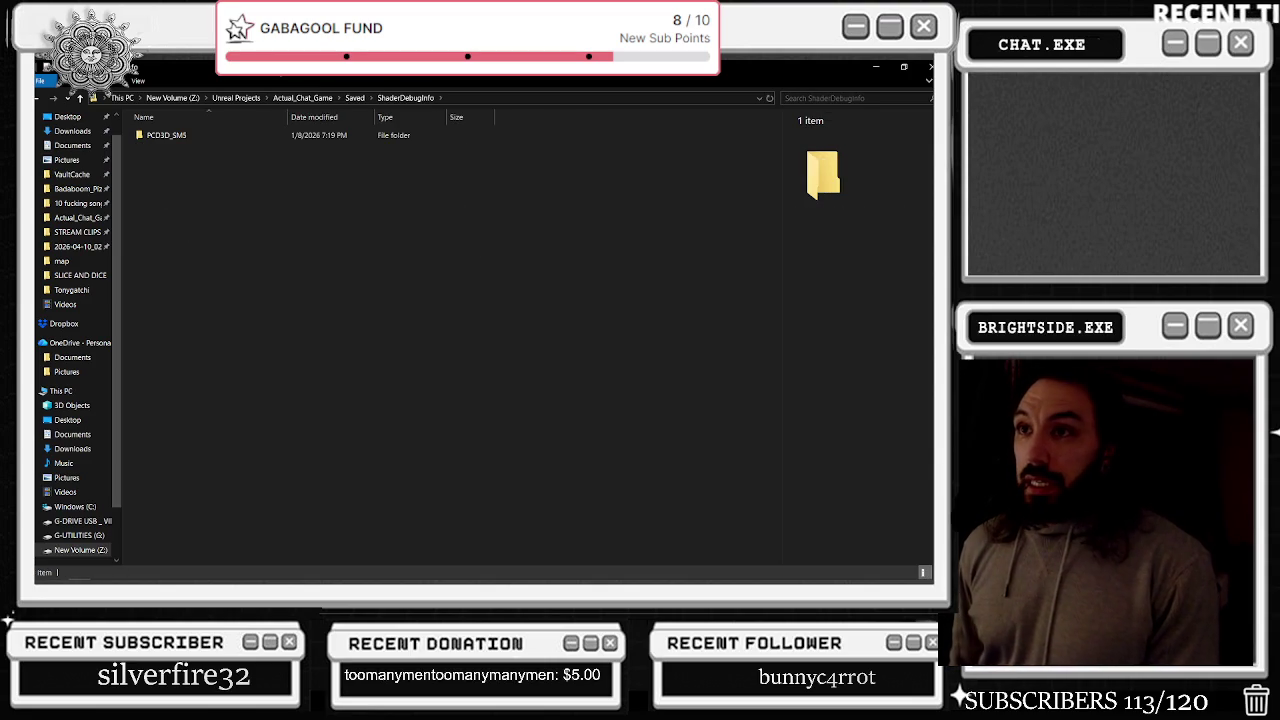
click(364, 98)
Check the Collections, Autosaves and Config subfolders, then select Actual_Chat_Game.uproject in the project folder
key(c)
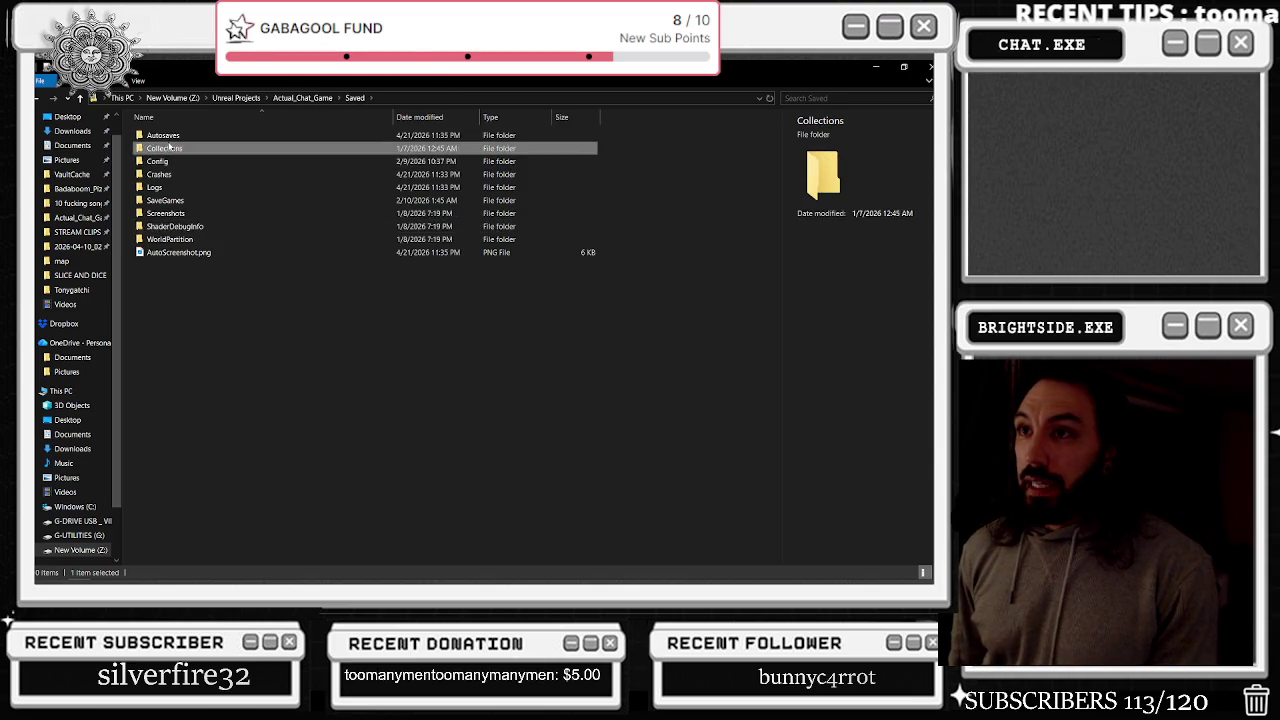
key(Return)
click(359, 98)
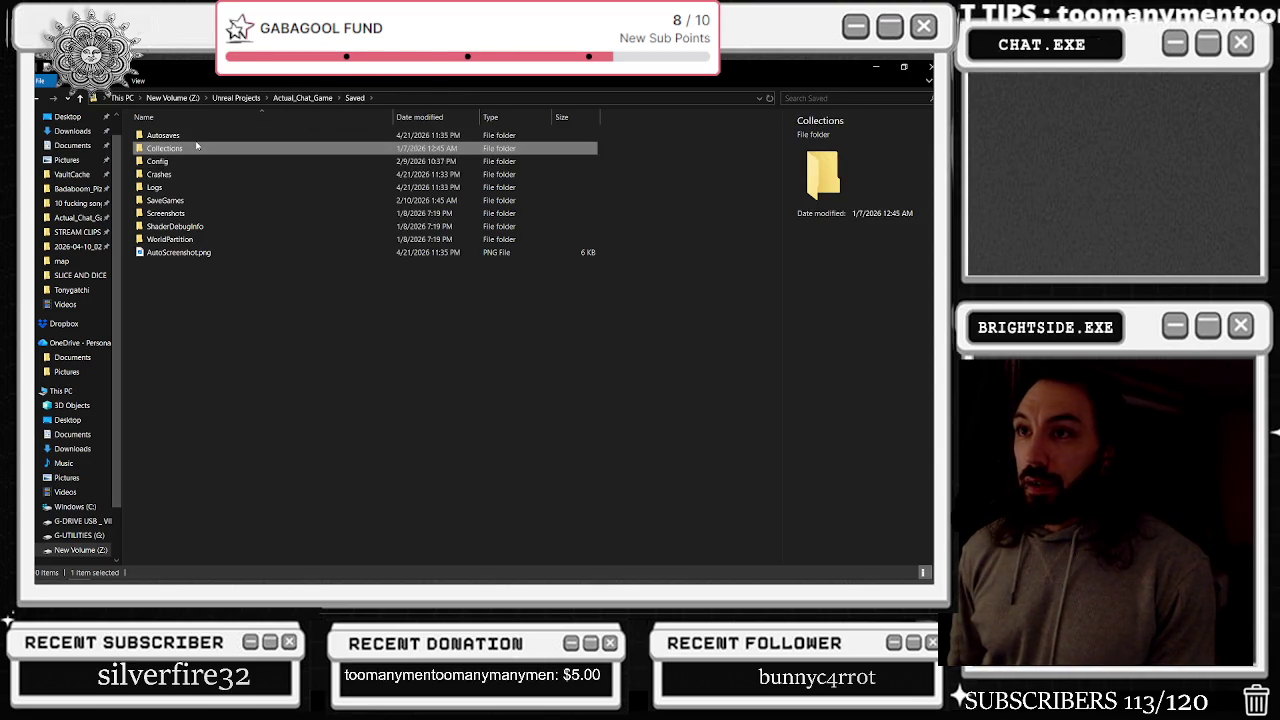
double_click(190, 135)
click(359, 98)
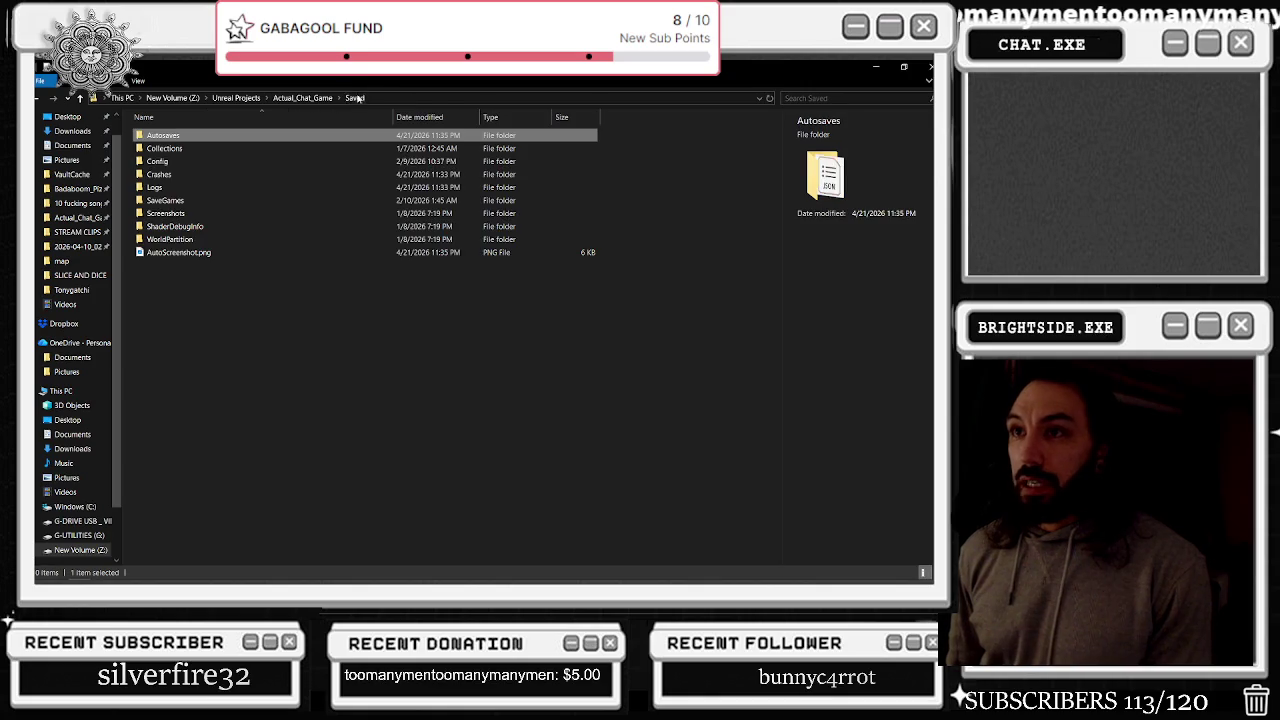
double_click(181, 161)
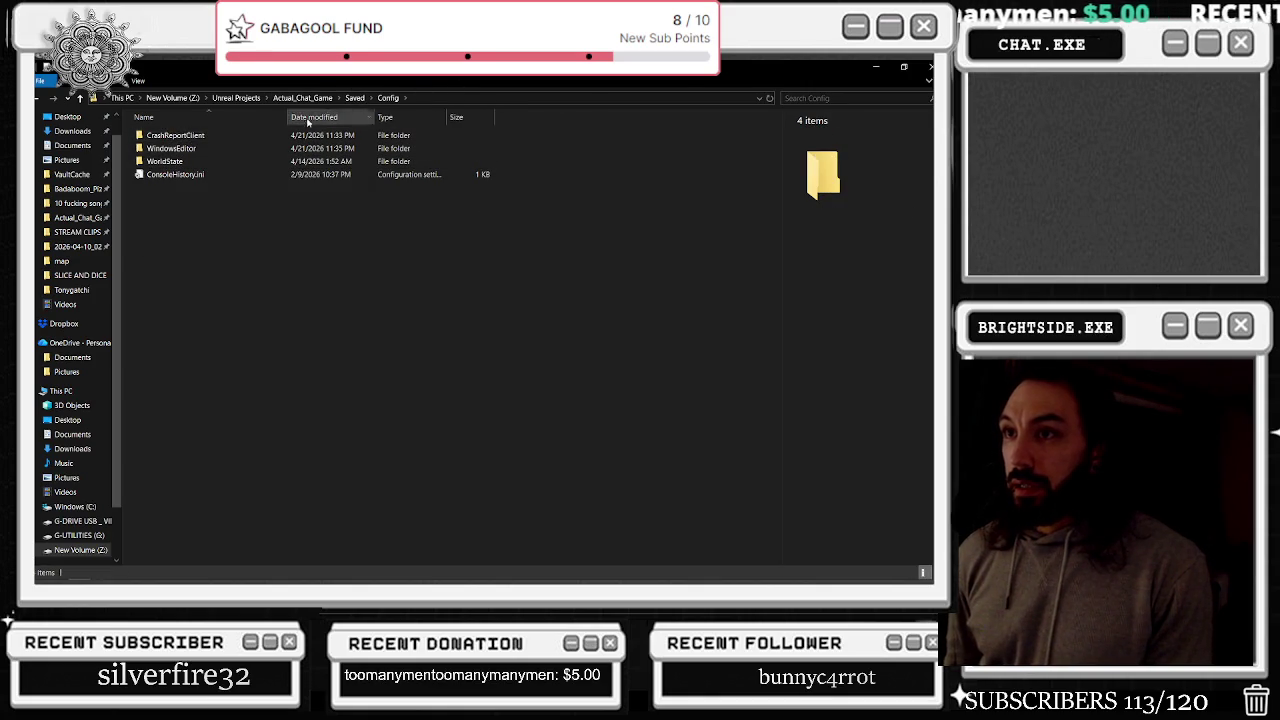
click(355, 98)
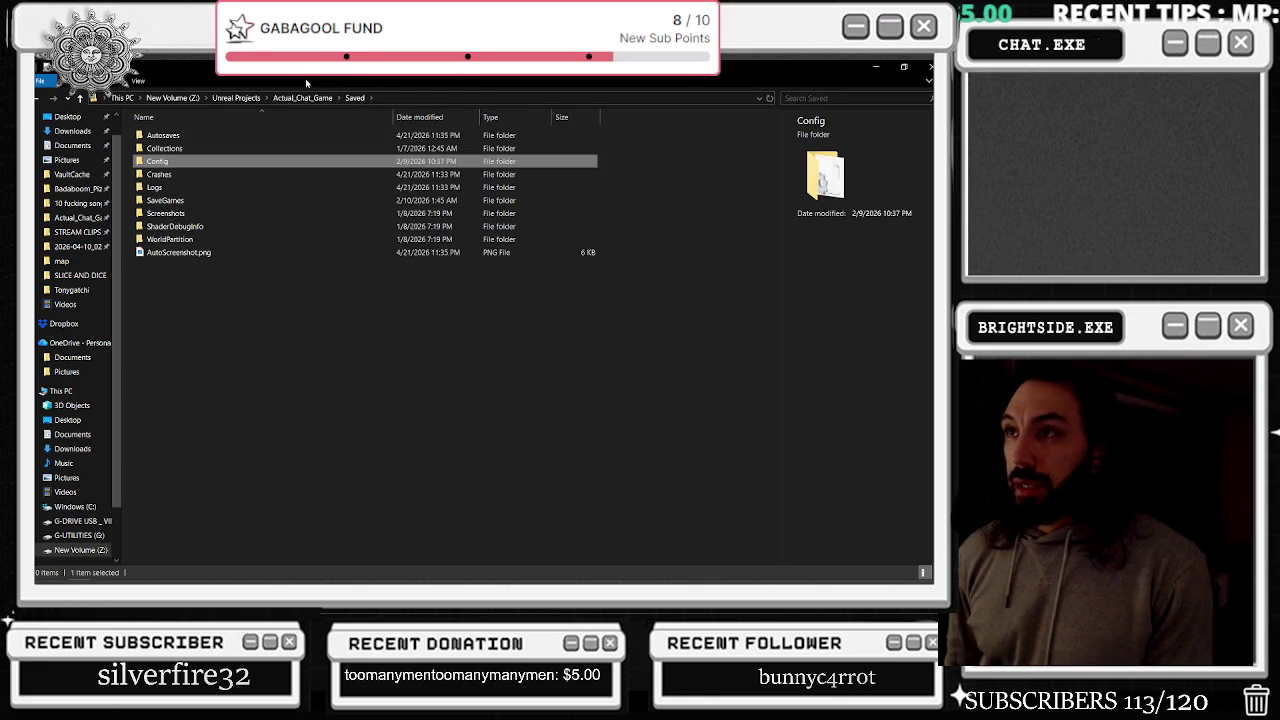
click(303, 98)
click(195, 229)
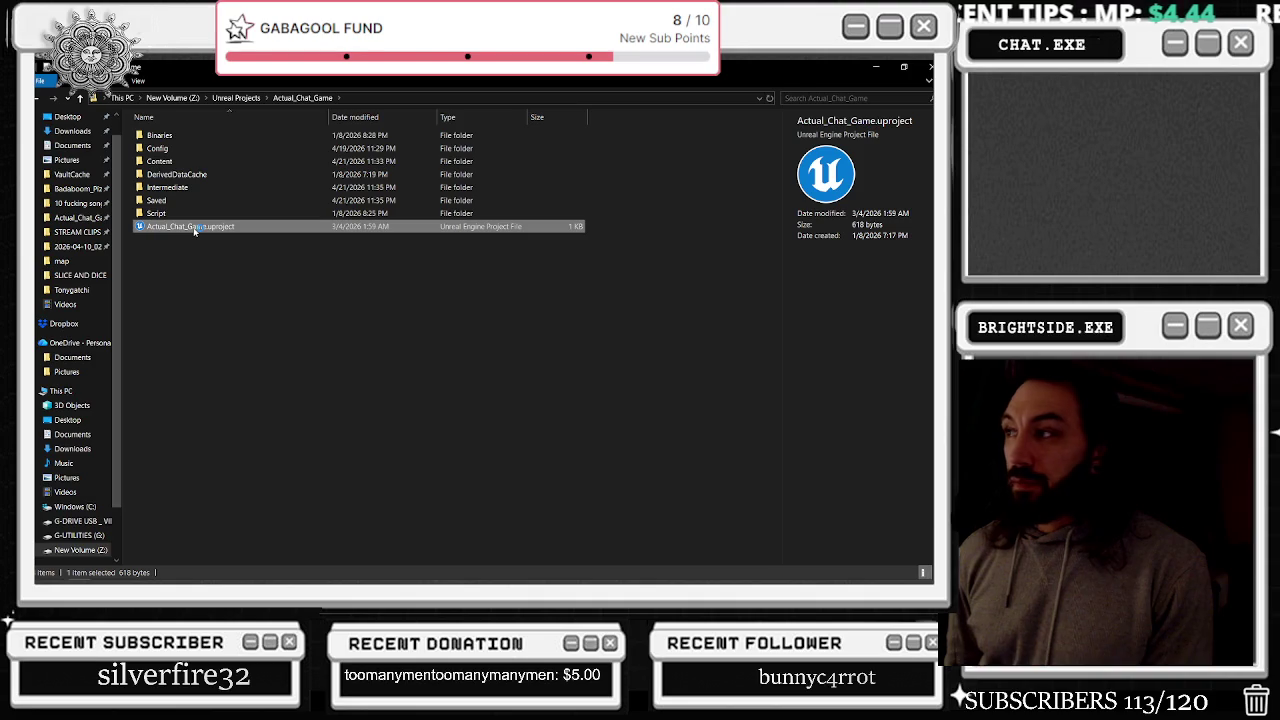
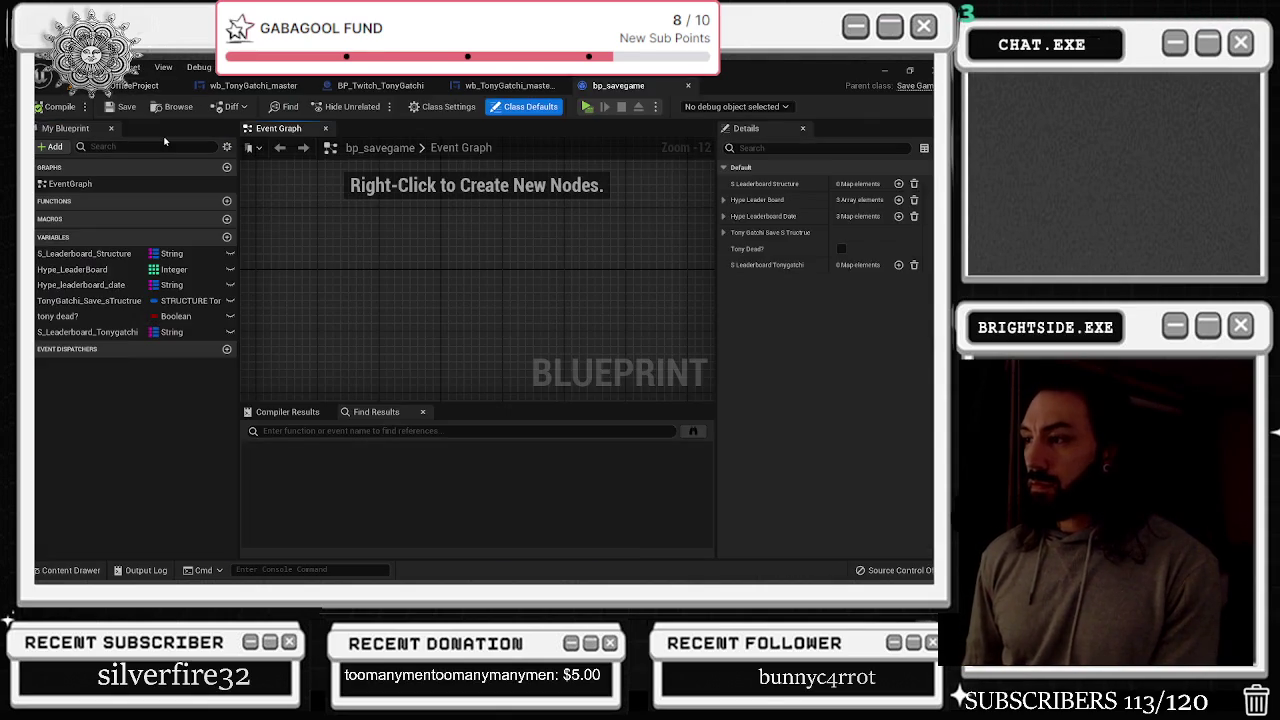
Glance over BP_Twitch_TonyGatchi, then show wb_TonyGatchi_master's graph with its missing-Clockimage compile errors
click(375, 86)
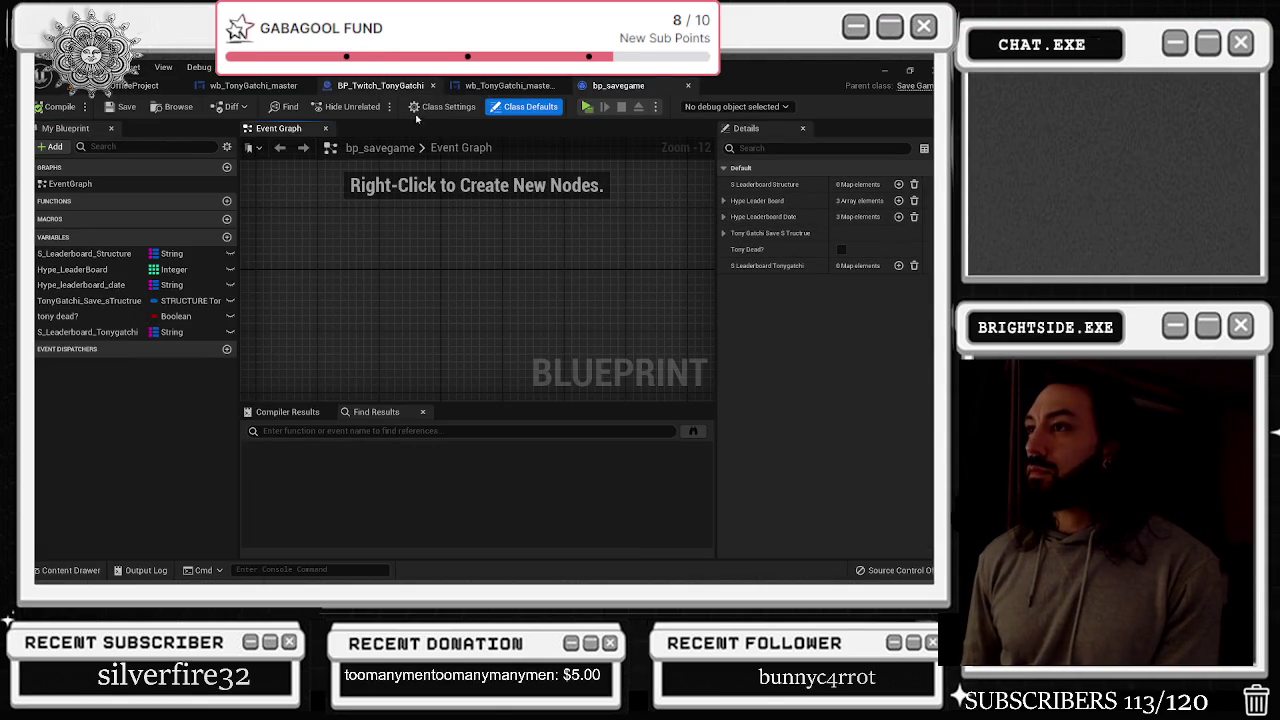
scroll(480, 225, down, 1)
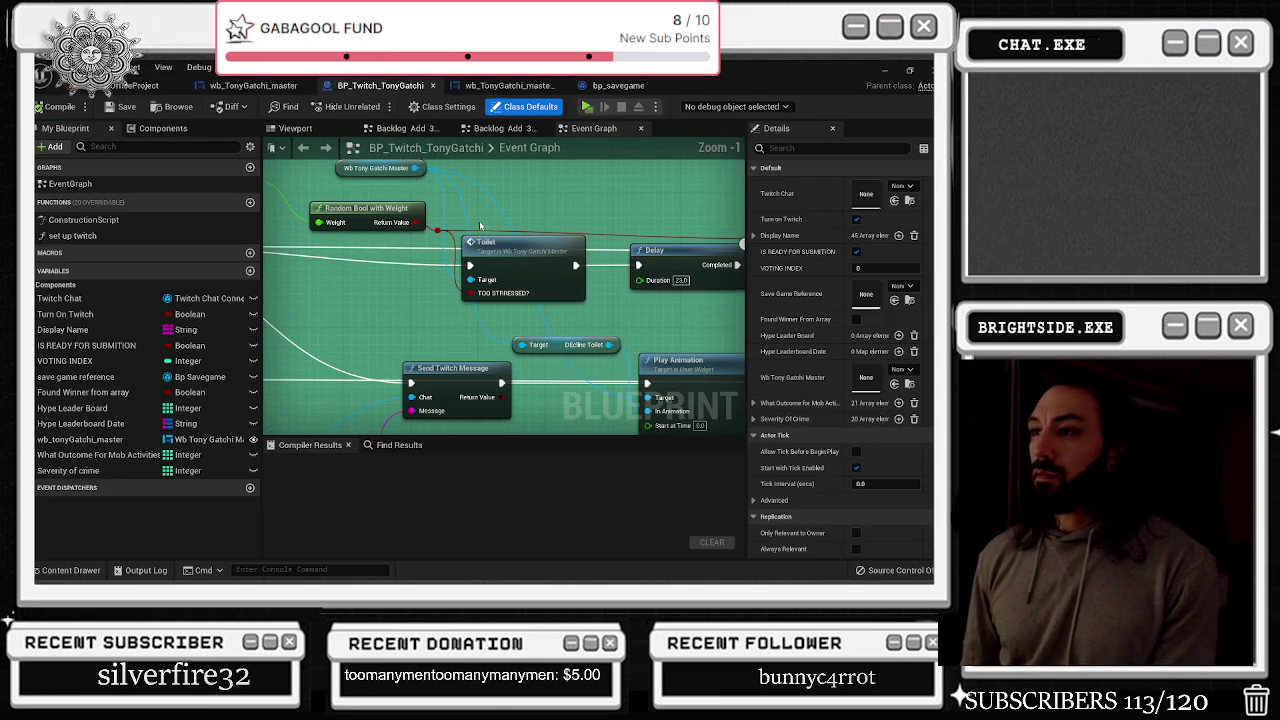
scroll(480, 225, down, 3)
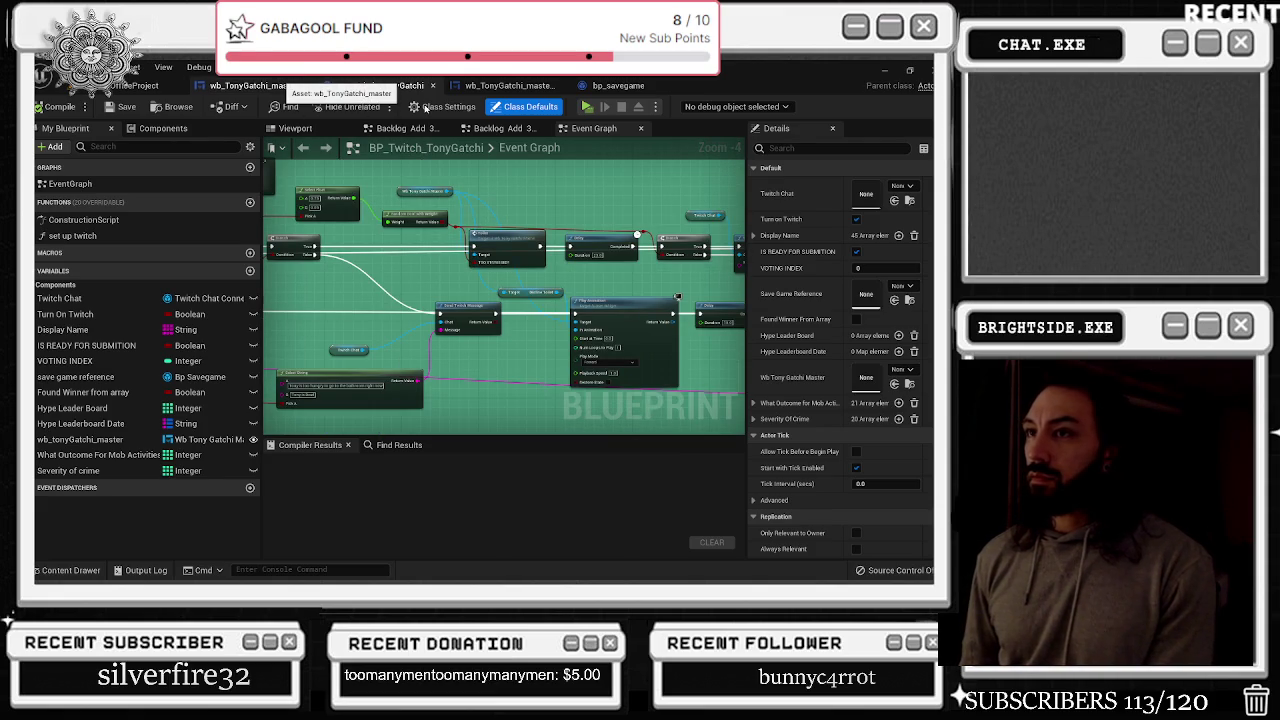
click(248, 85)
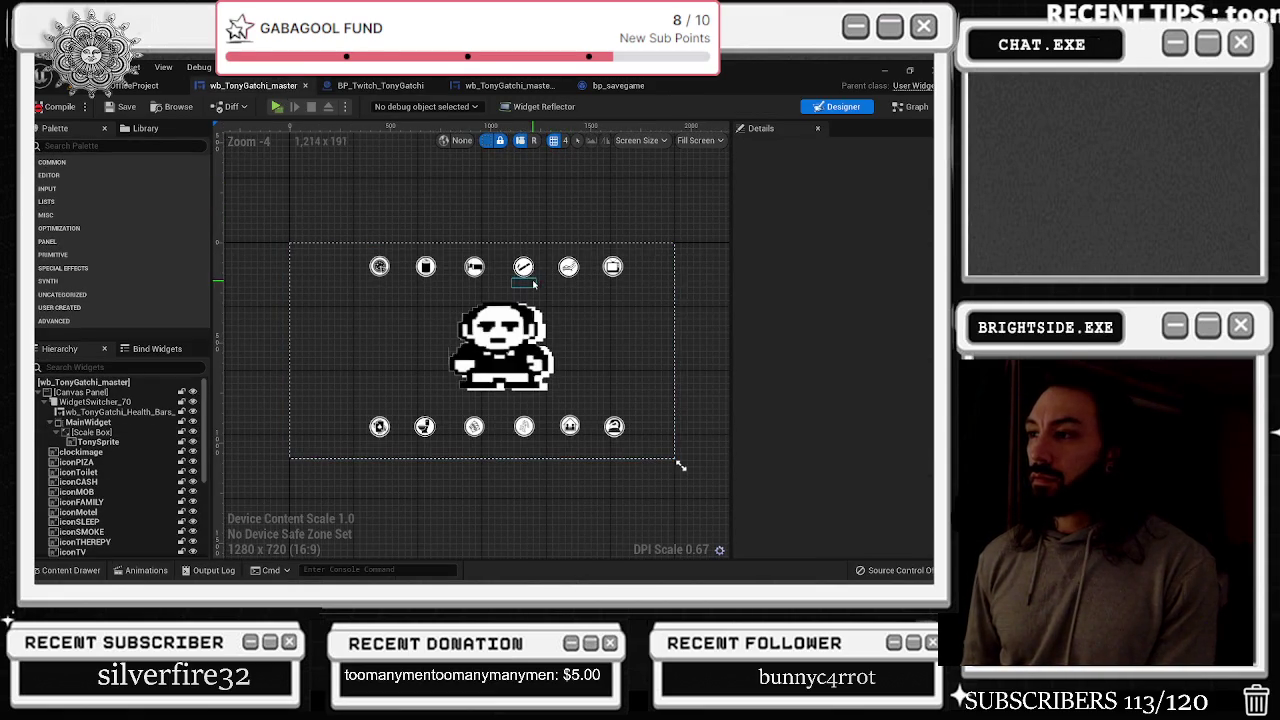
click(908, 107)
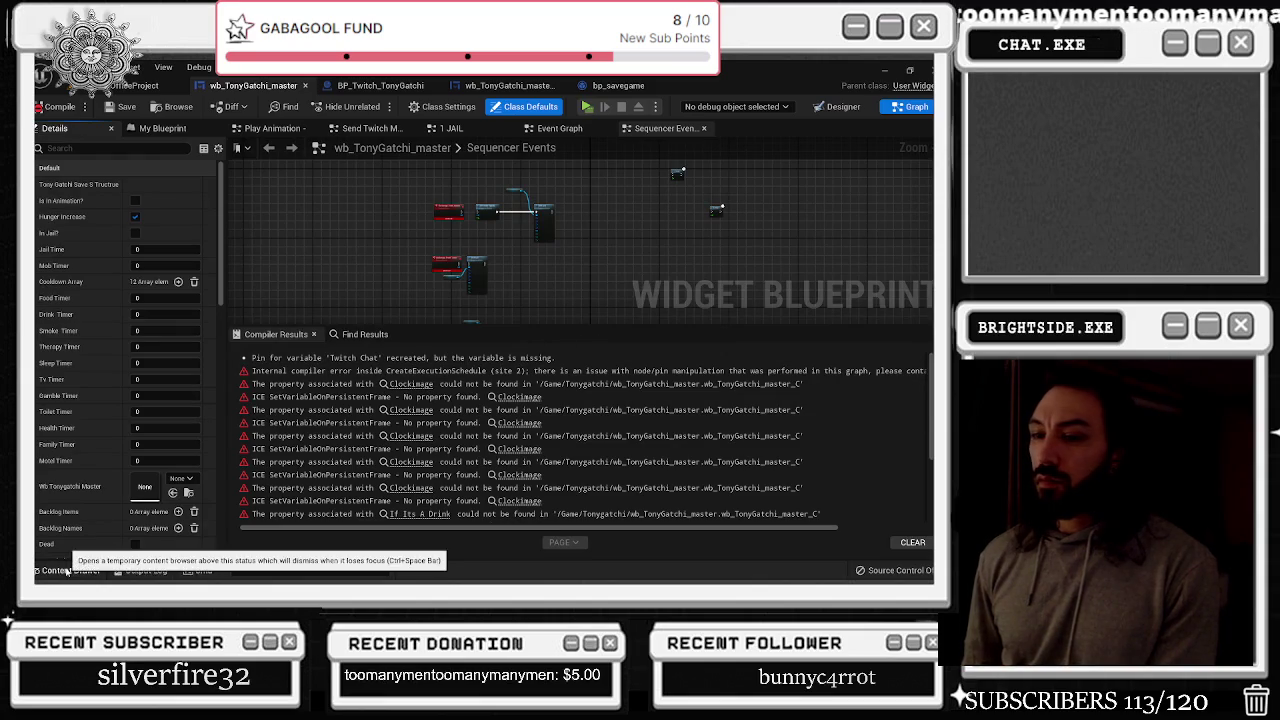
Duplicate wb_TonyGatchi_master in the Tonygatchi folder as wb_TonyGatchi_master_new_fixed and open the copy
click(68, 570)
scroll(560, 450, down, 5)
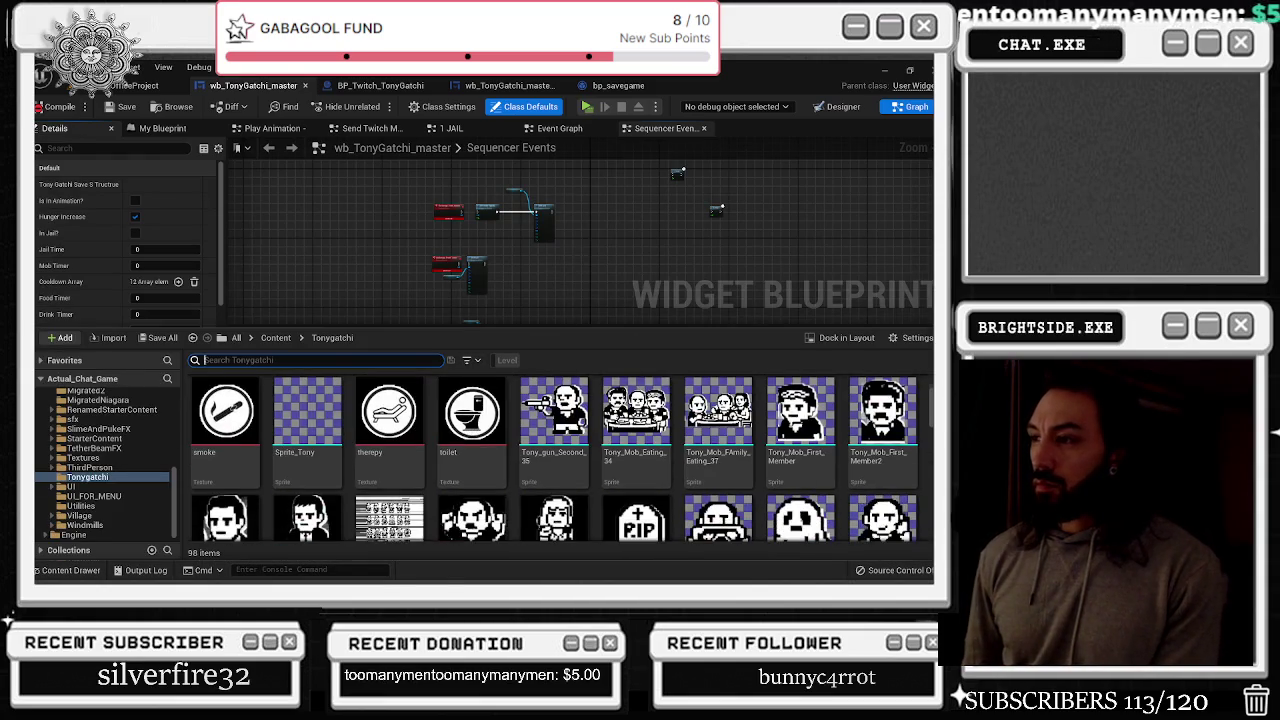
key(ctrl+b)
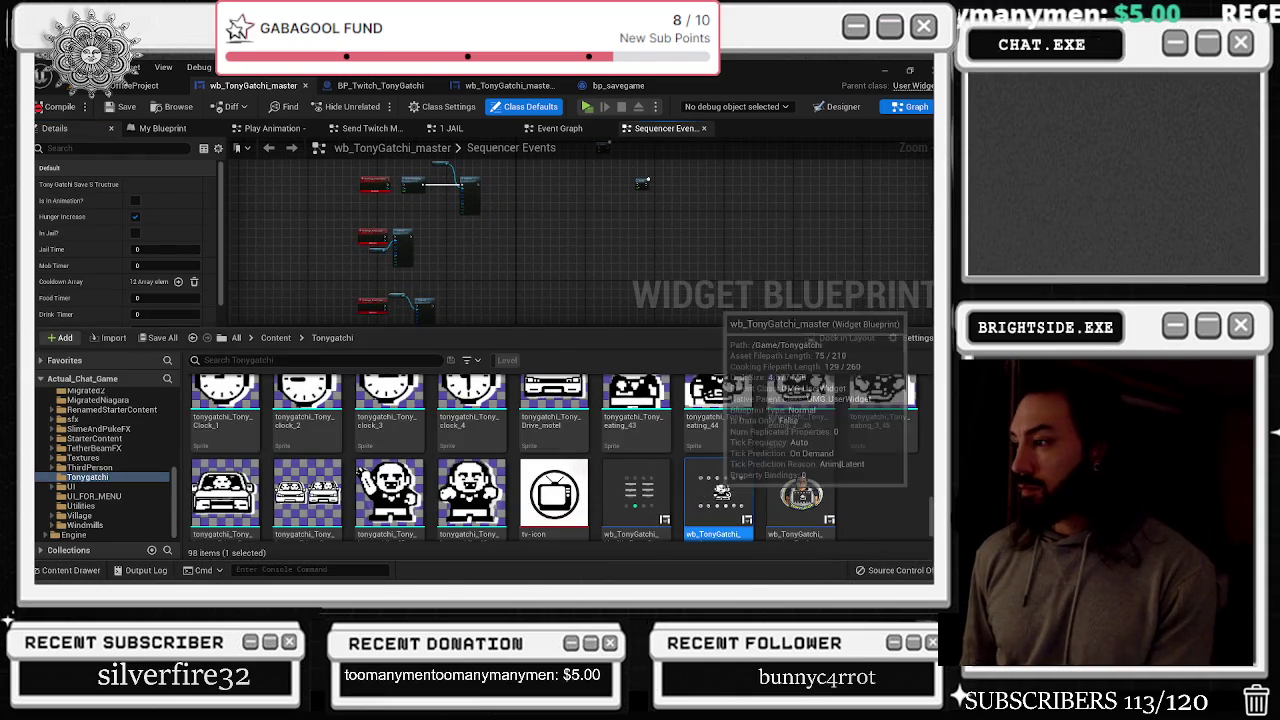
right_click(718, 492)
click(790, 259)
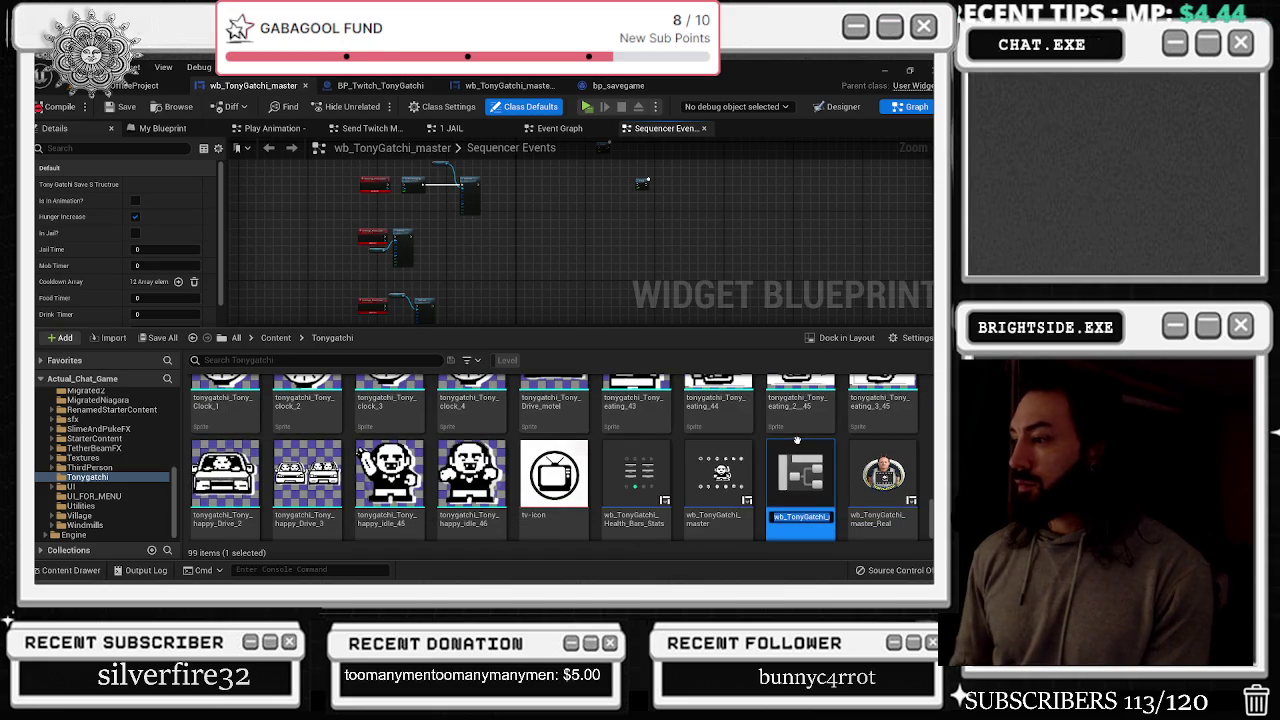
key(BackSpace)
text(_new_fixed)
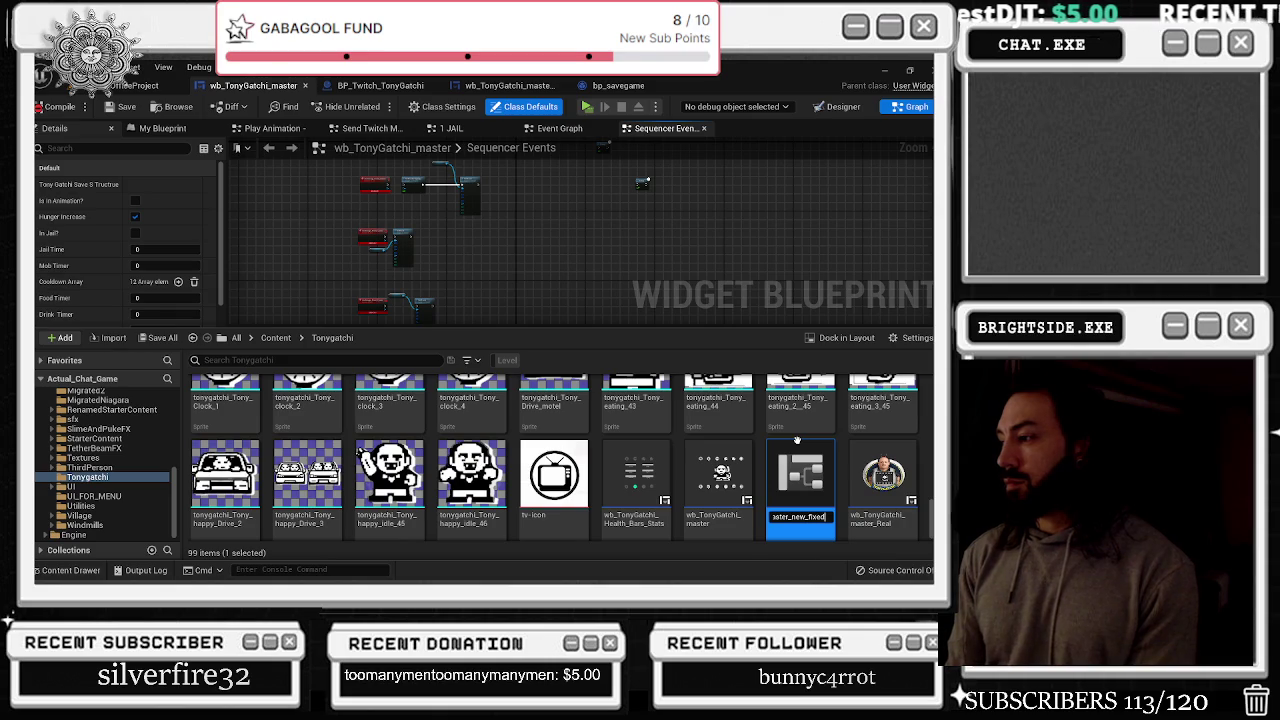
key(Return)
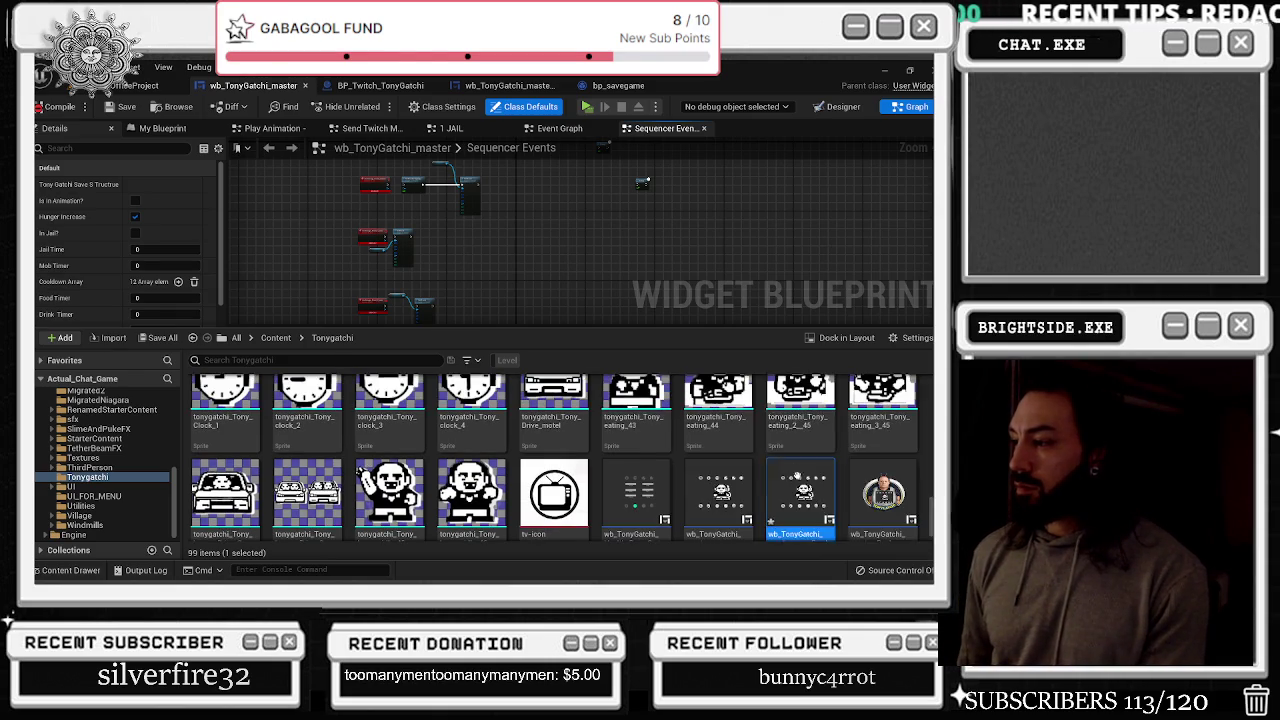
double_click(798, 480)
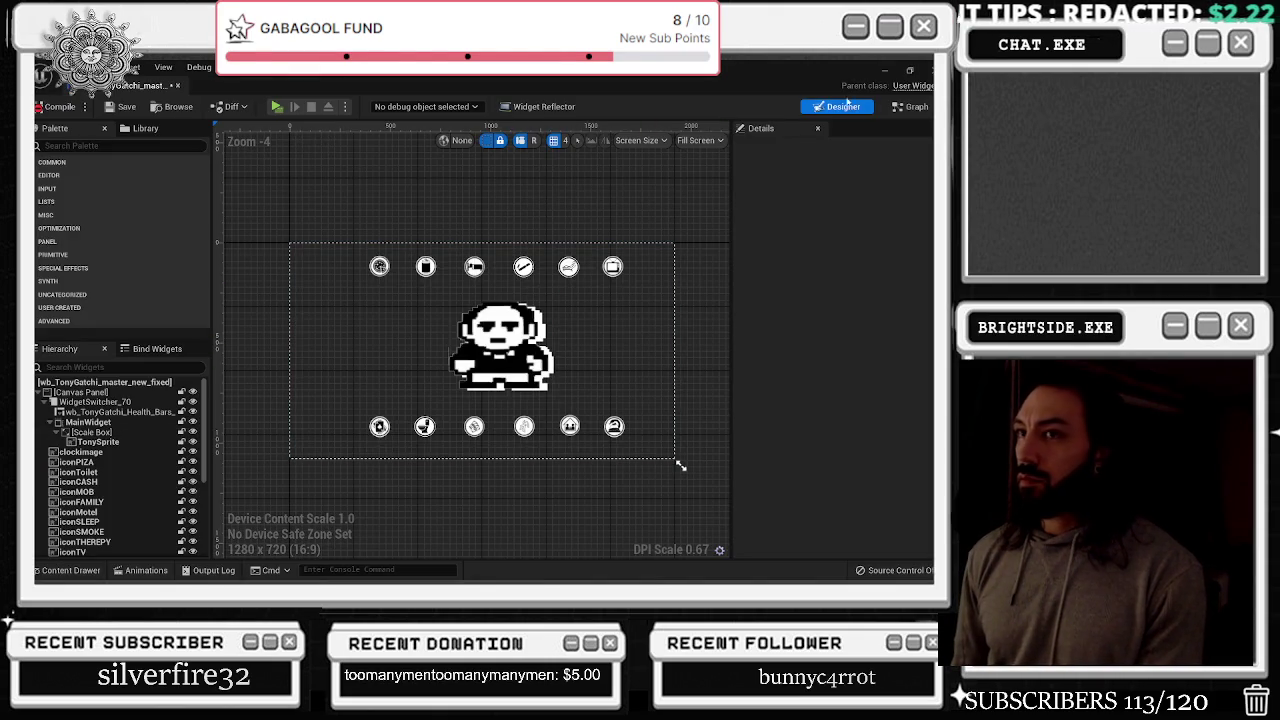
Jump to the errored Wb Tony Gatchi Master SET node and pull it out of the begin play chain
click(912, 106)
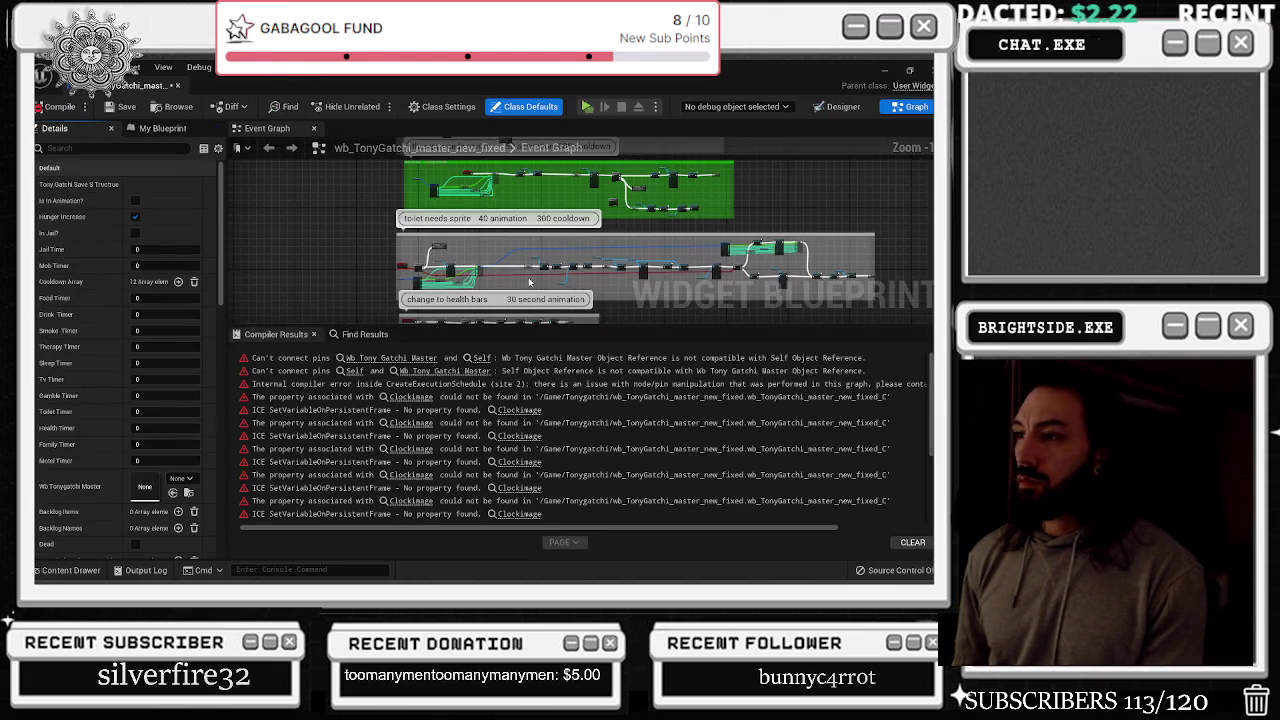
click(388, 360)
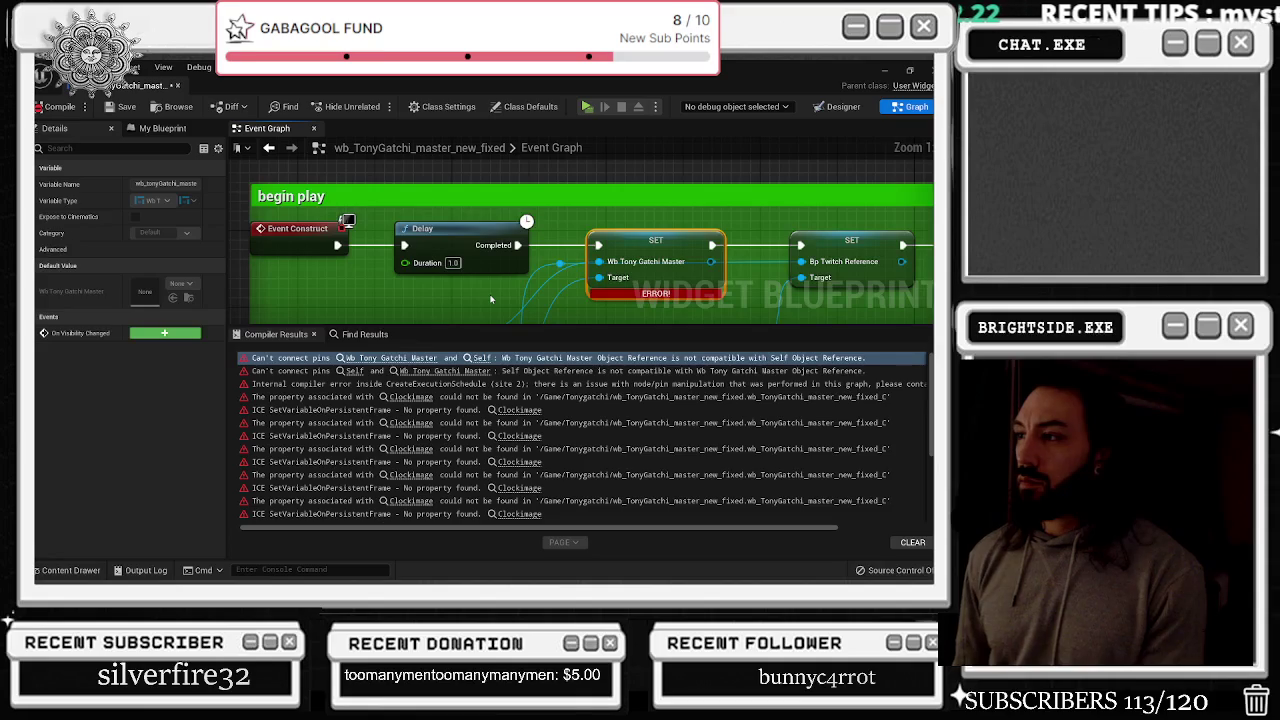
scroll(491, 299, down, 2)
drag(531, 288, 528, 193)
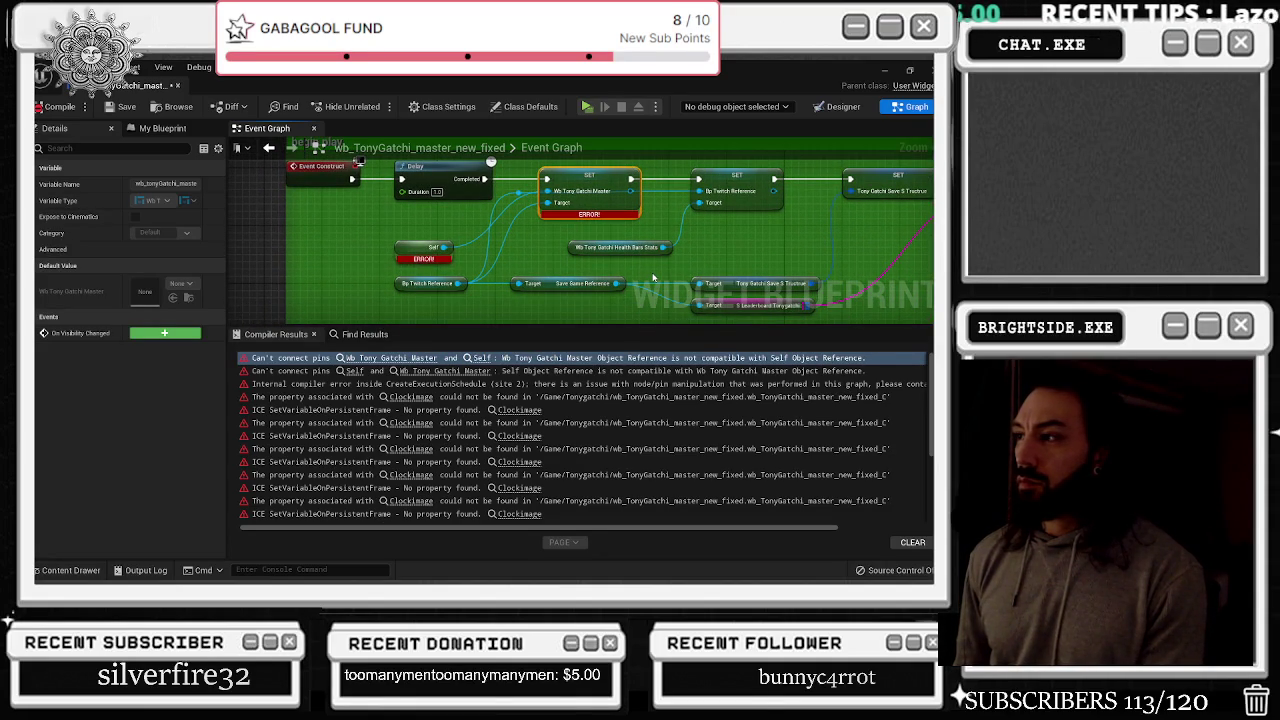
mouse_move(603, 207)
mouse_down()
mouse_move(598, 218)
mouse_move(607, 203)
mouse_up()
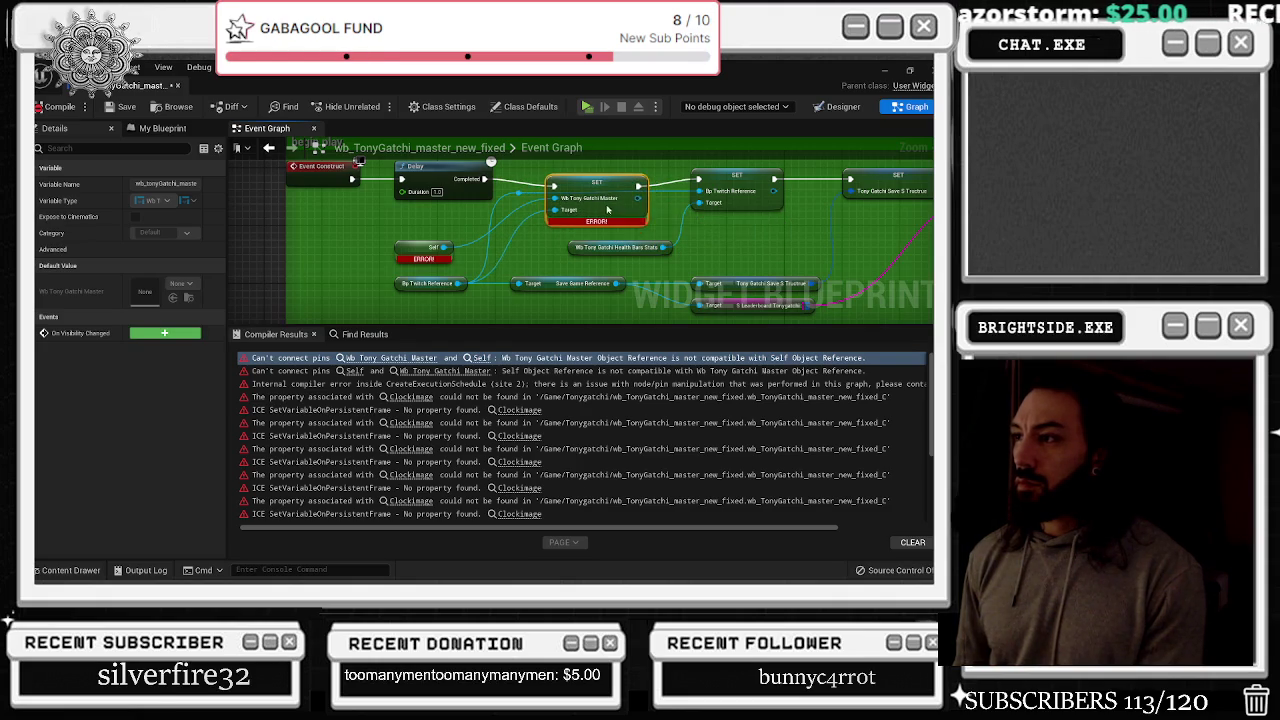
mouse_move(606, 214)
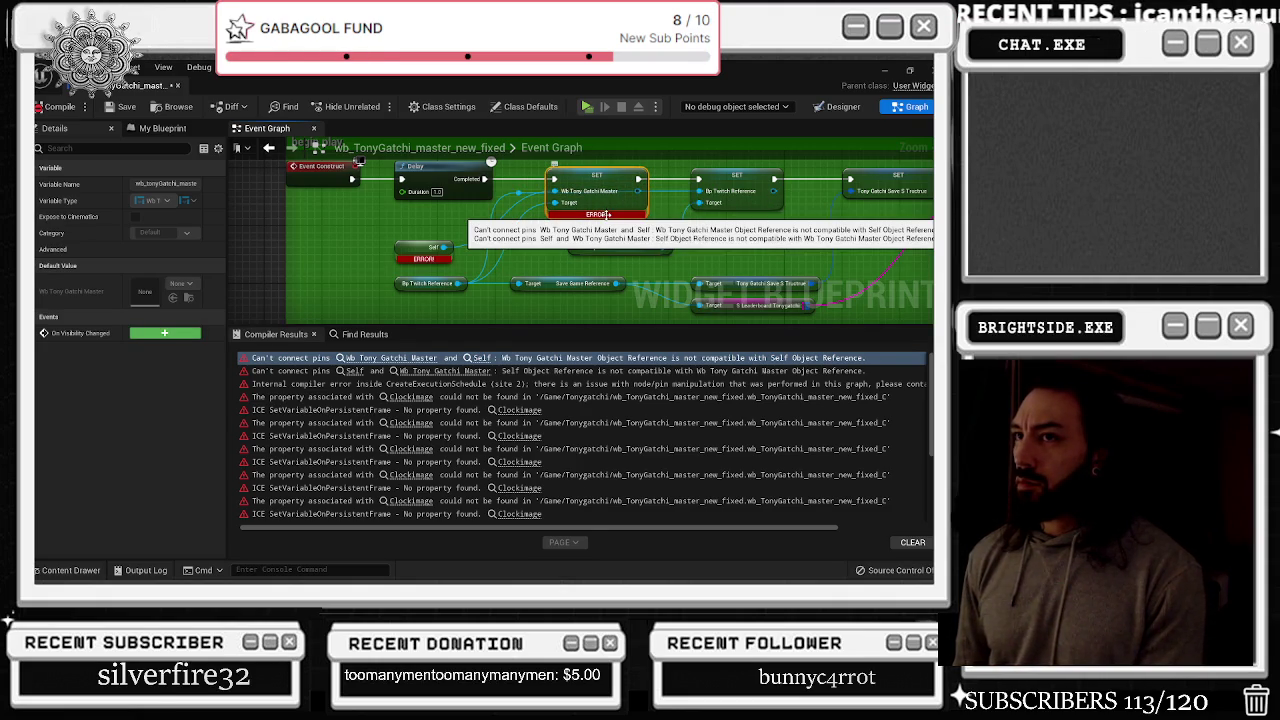
drag(606, 214, 467, 264)
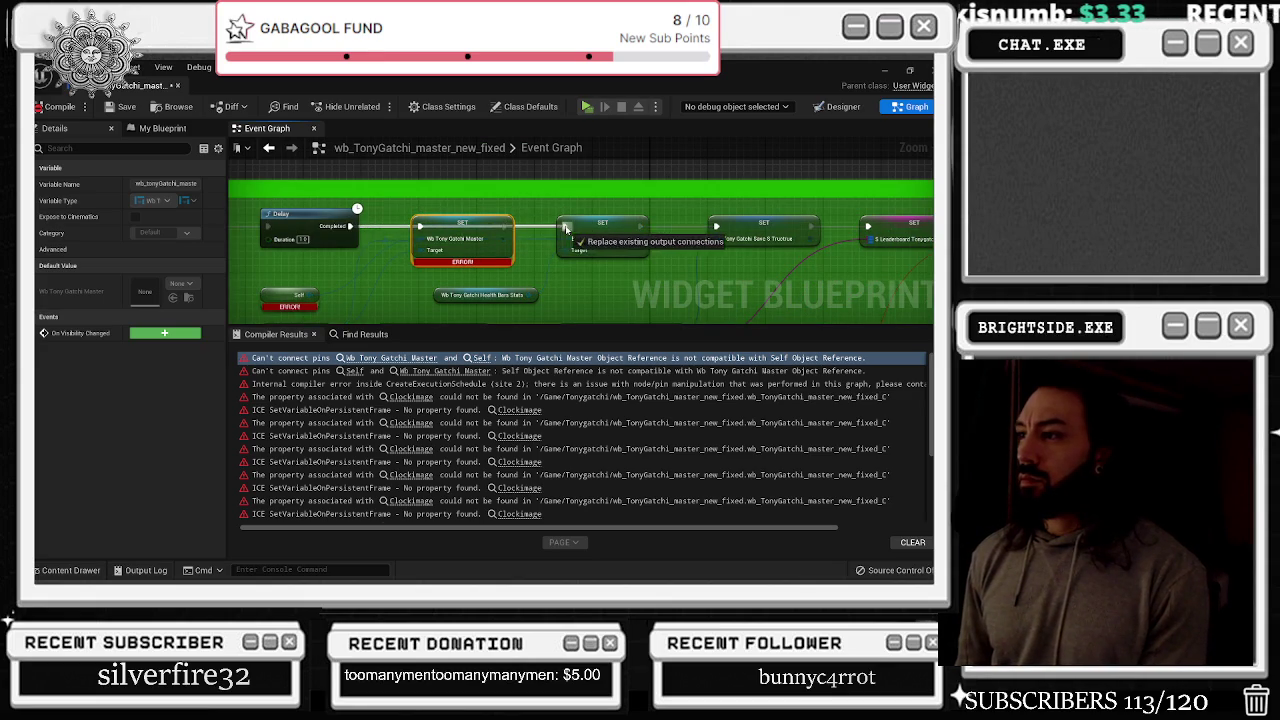
drag(487, 218, 487, 160)
Look over the rest of the begin play chain and the pink event tick section
drag(674, 195, 563, 191)
scroll(614, 196, down, 4)
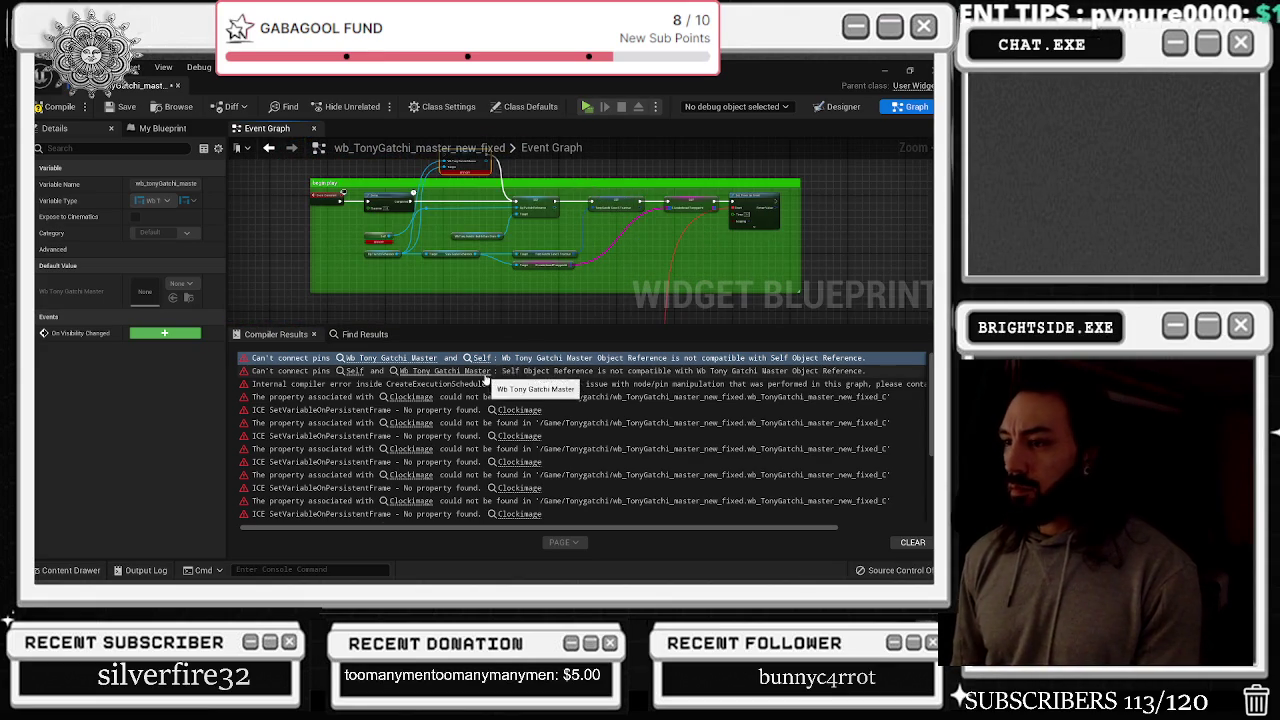
scroll(503, 300, down, 4)
mouse_move(506, 288)
mouse_down()
mouse_move(432, 186)
mouse_move(330, 150)
mouse_up()
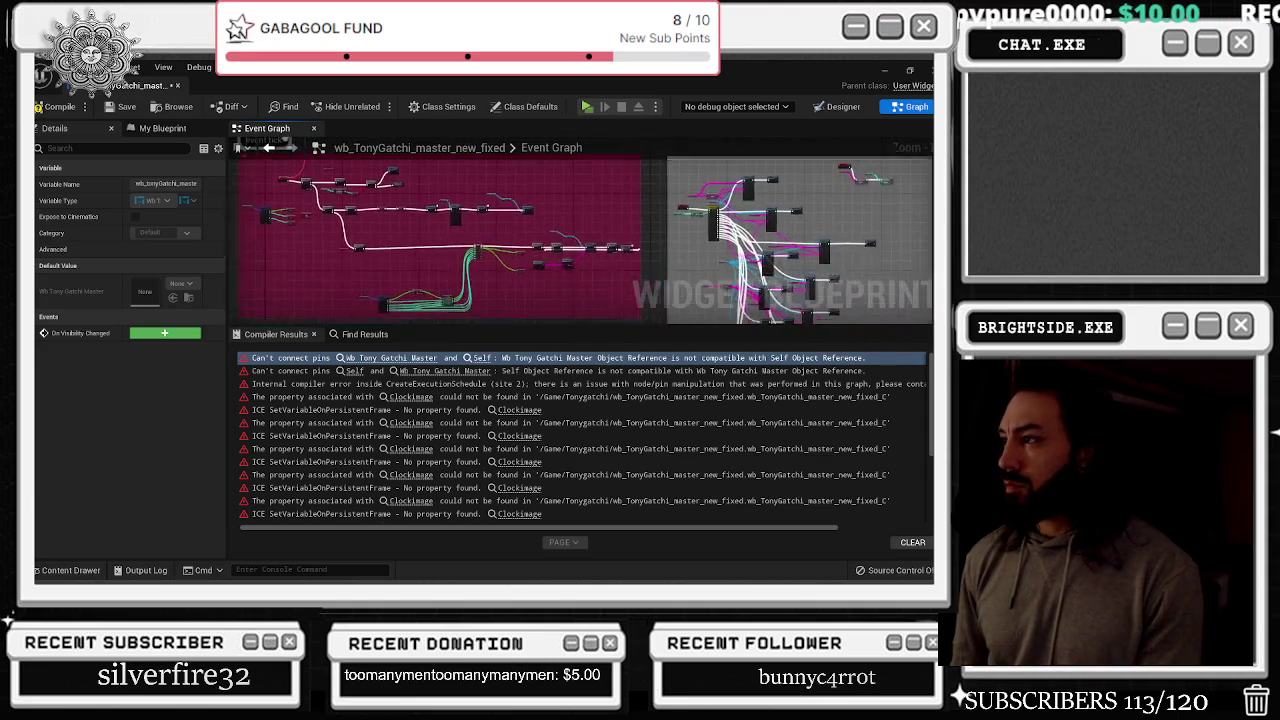
scroll(401, 197, down, 1)
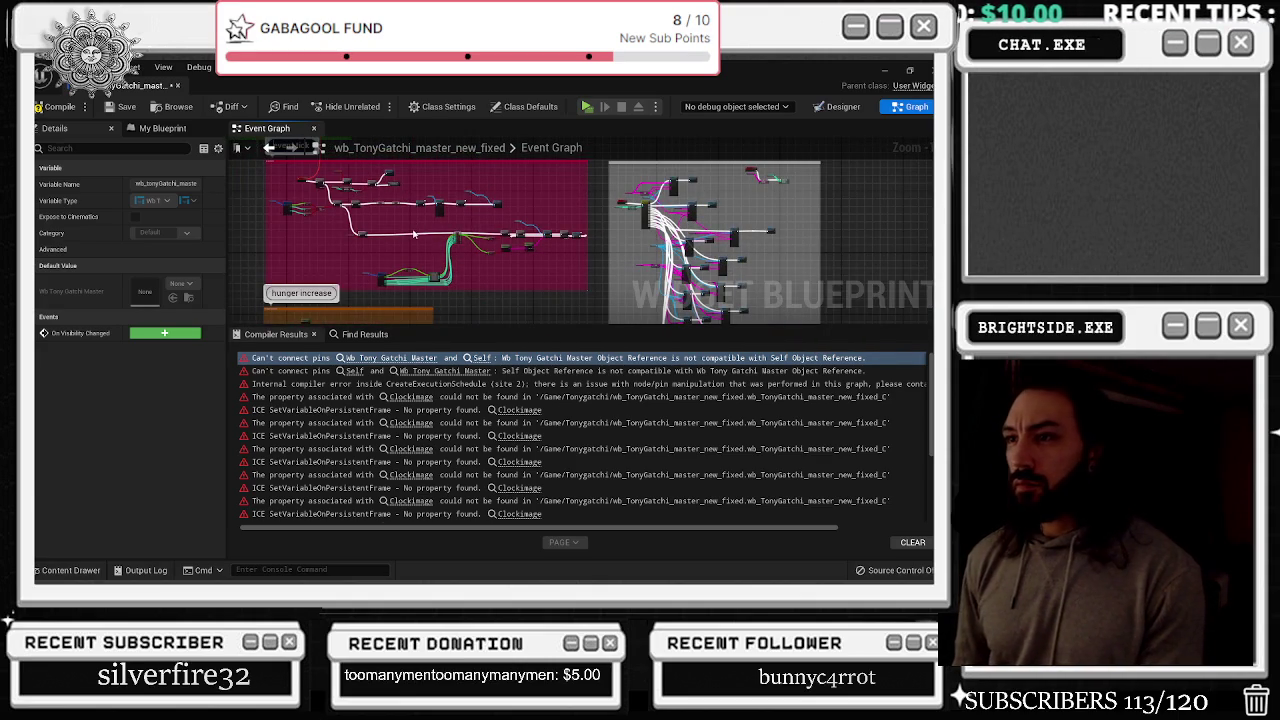
mouse_move(403, 220)
mouse_down()
mouse_move(340, 185)
mouse_move(330, 160)
mouse_move(370, 130)
mouse_up()
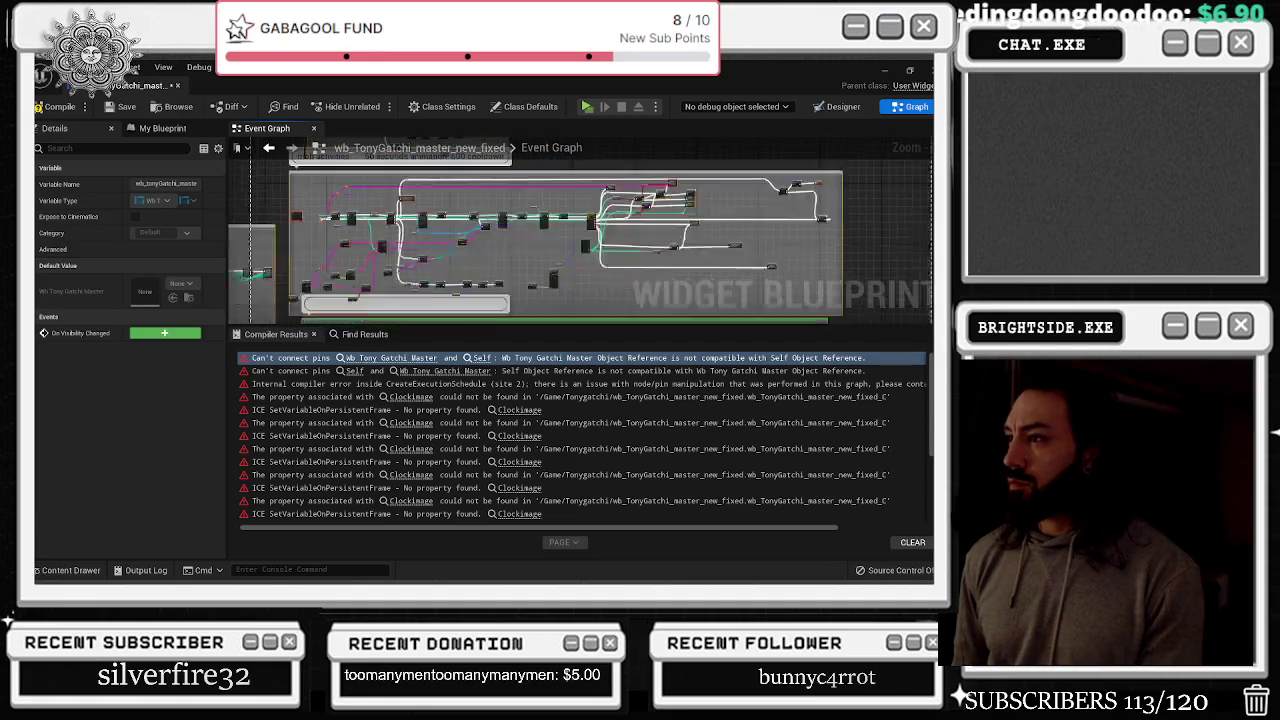
click(904, 311)
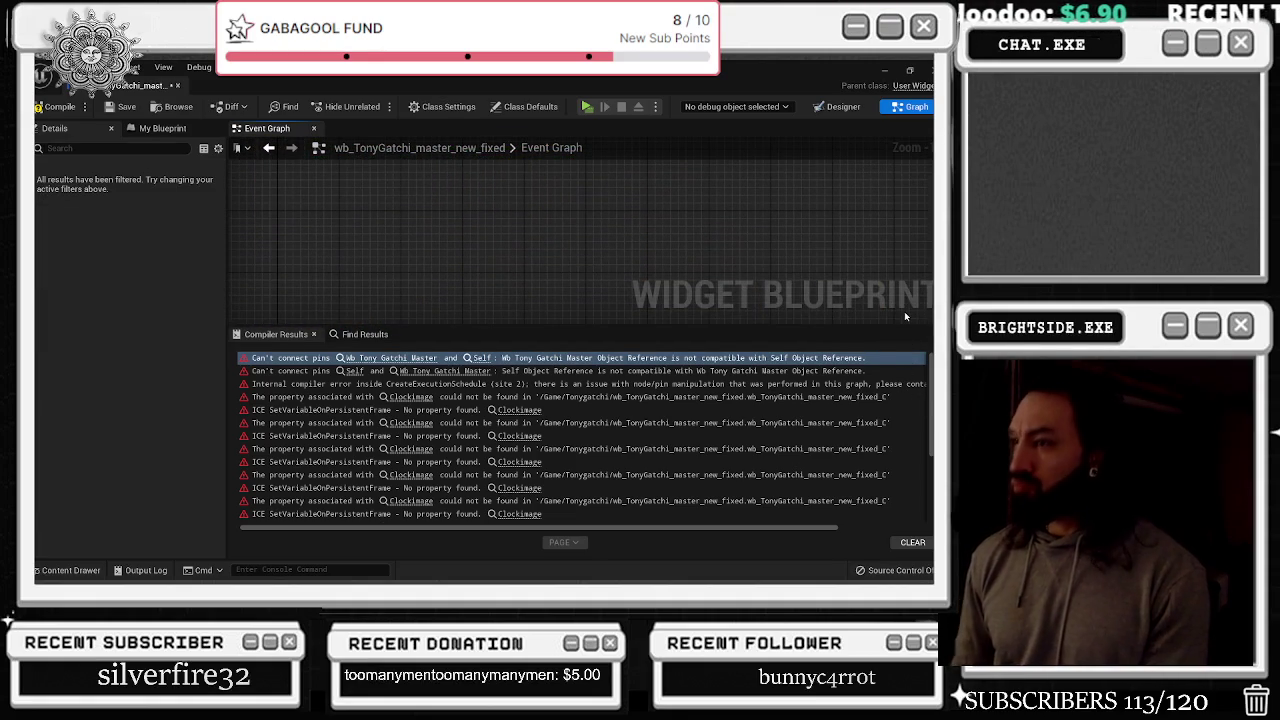
Compile, then delete the Clockimage Event Ender New nodes behind the Clockimage error
click(507, 224)
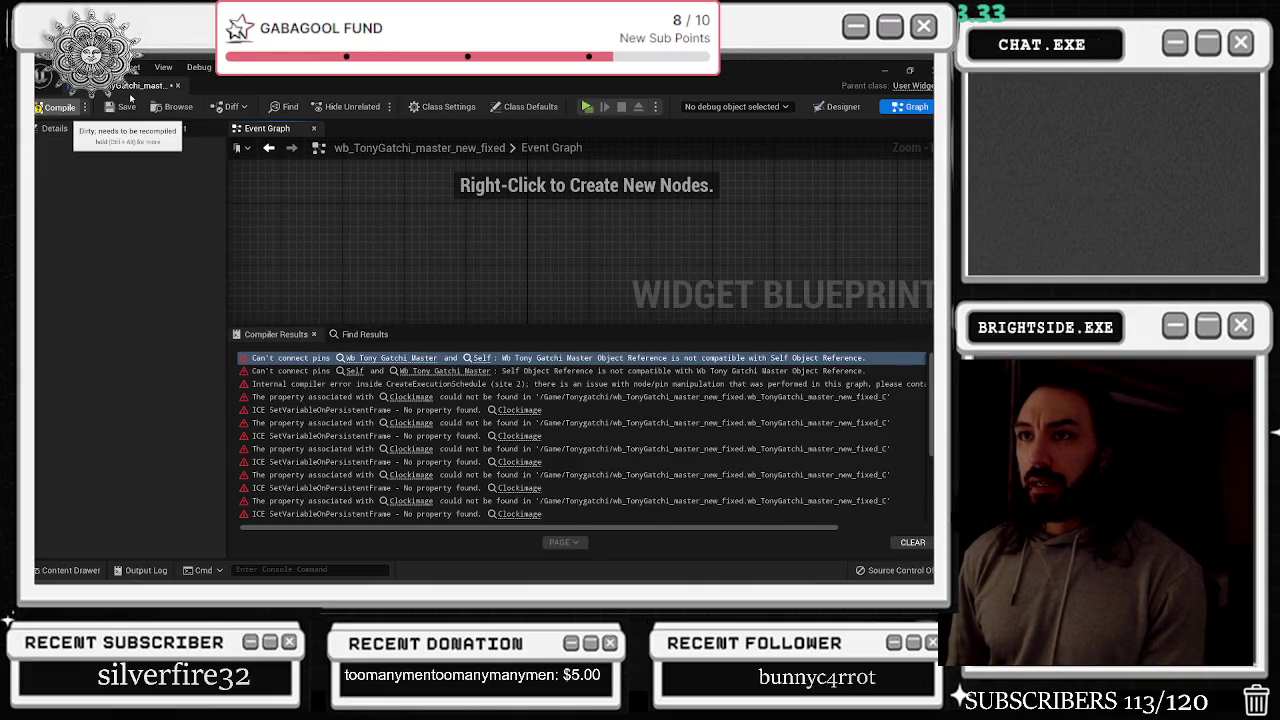
click(62, 106)
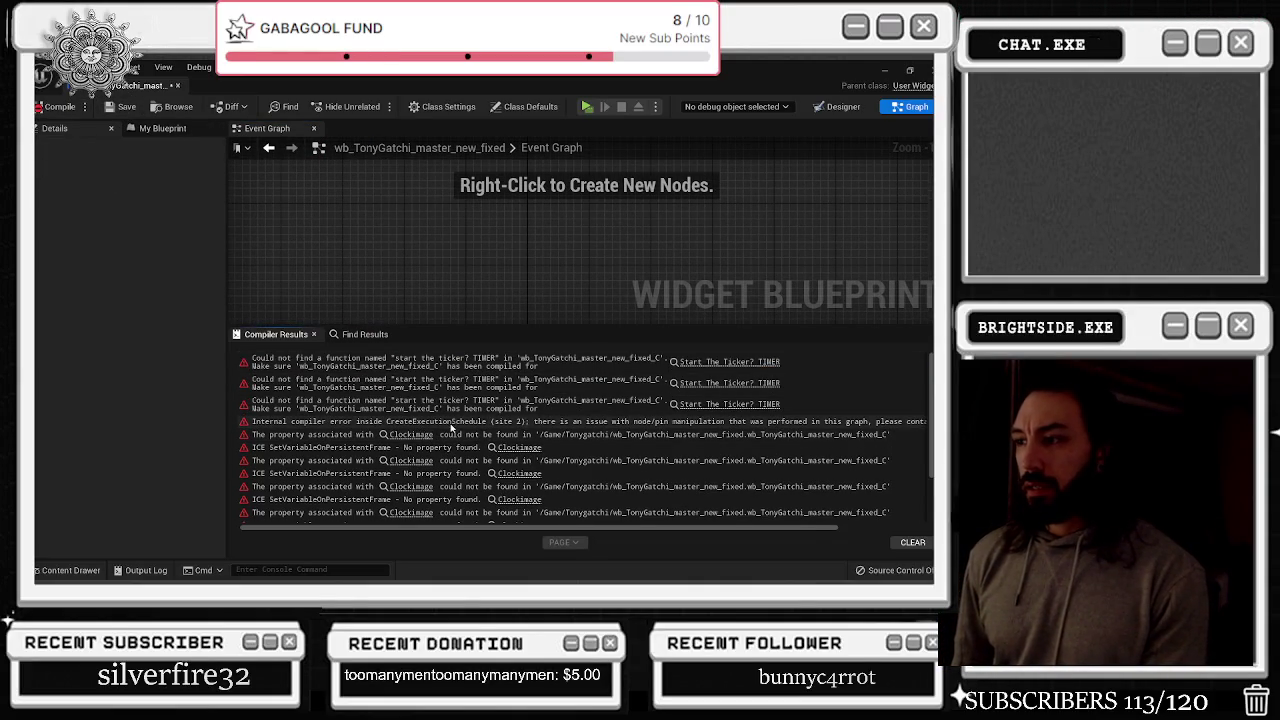
click(410, 438)
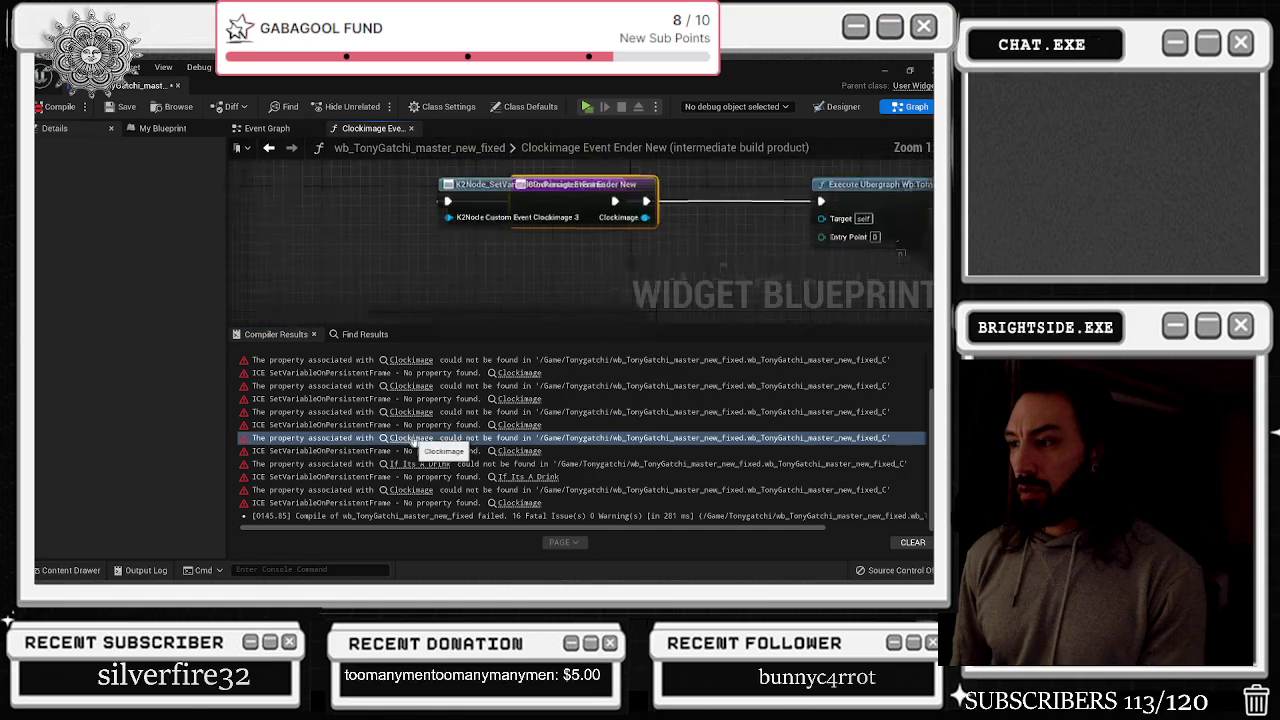
drag(494, 197, 722, 326)
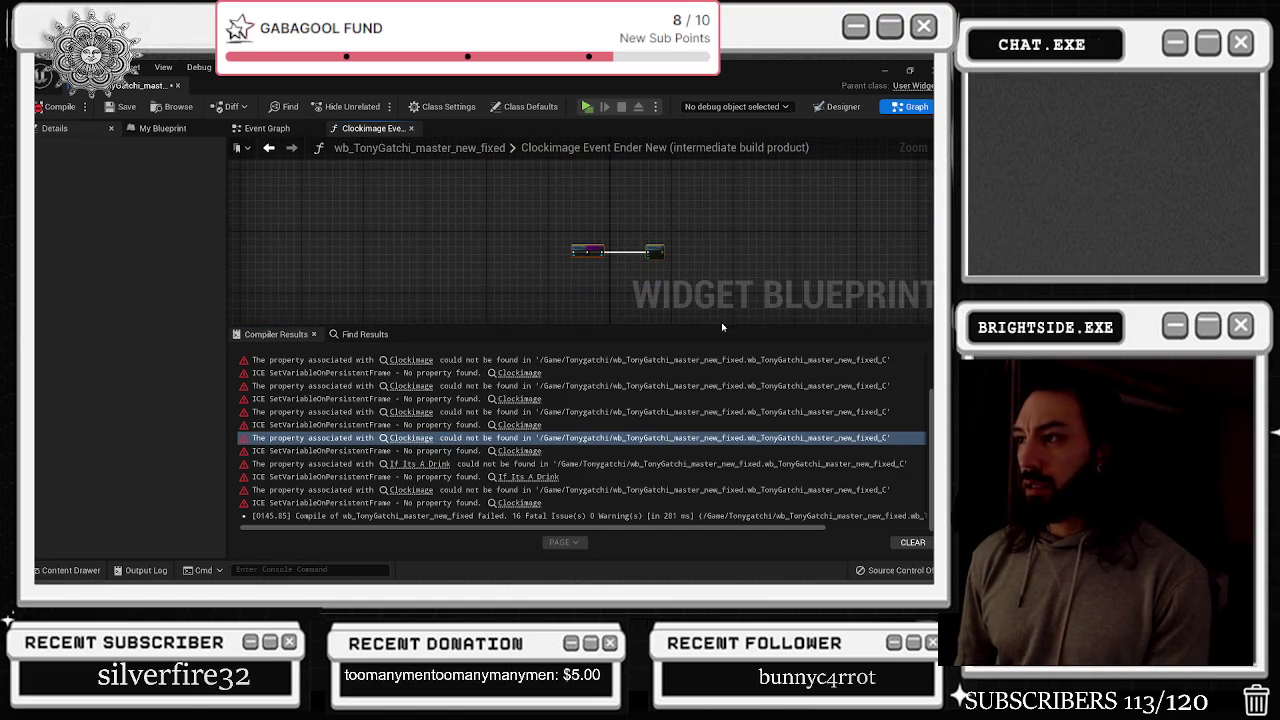
key(Delete)
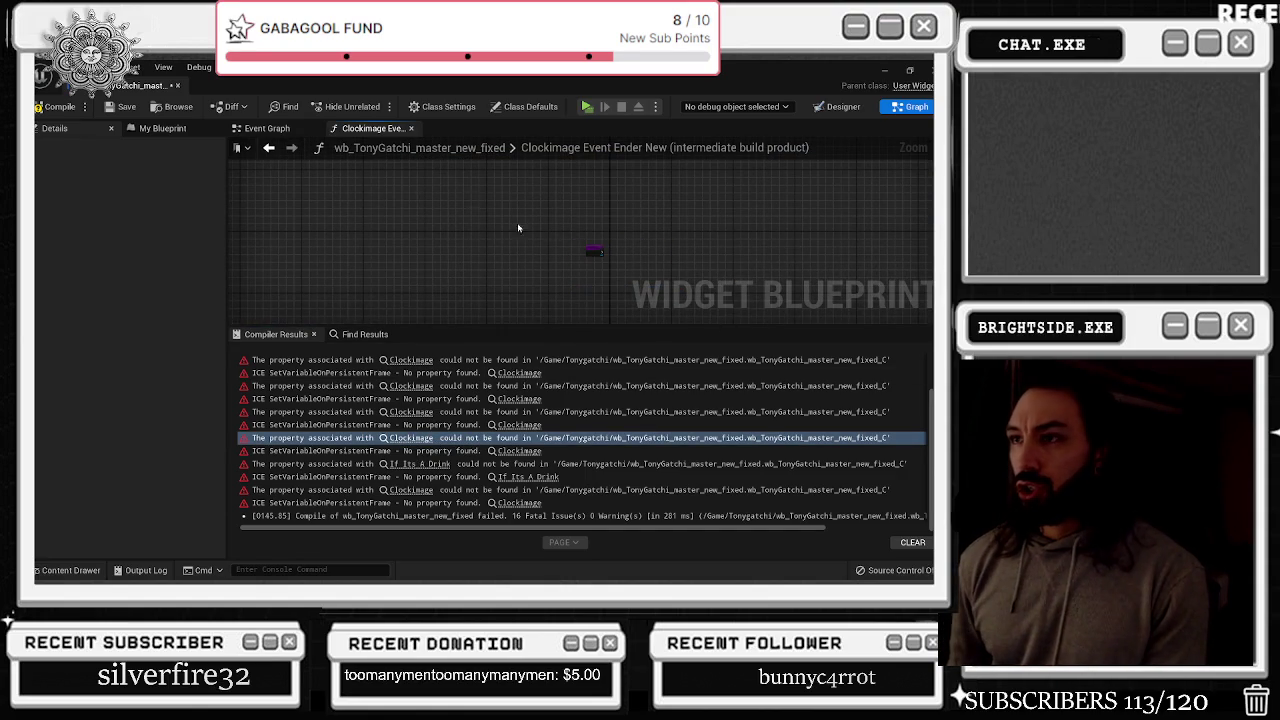
Delete each leftover clockimage event under Sequencer Events in My Blueprint and recompile
click(162, 127)
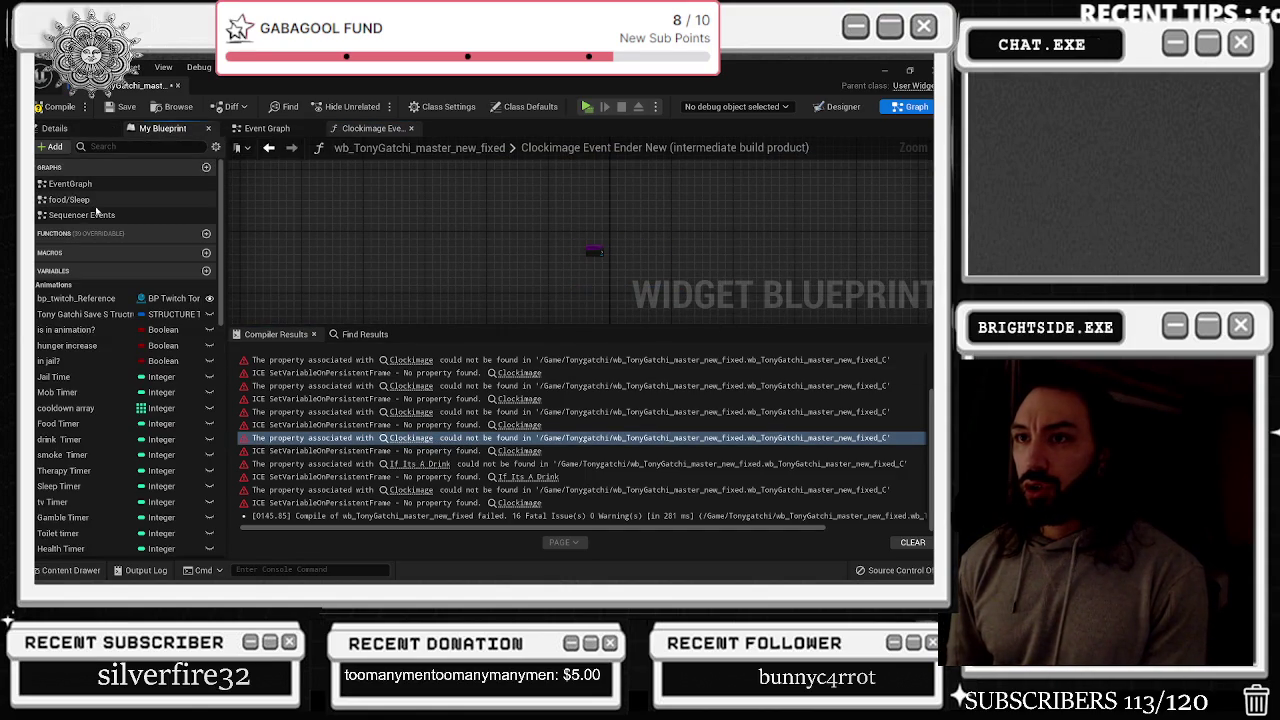
click(38, 215)
click(140, 294)
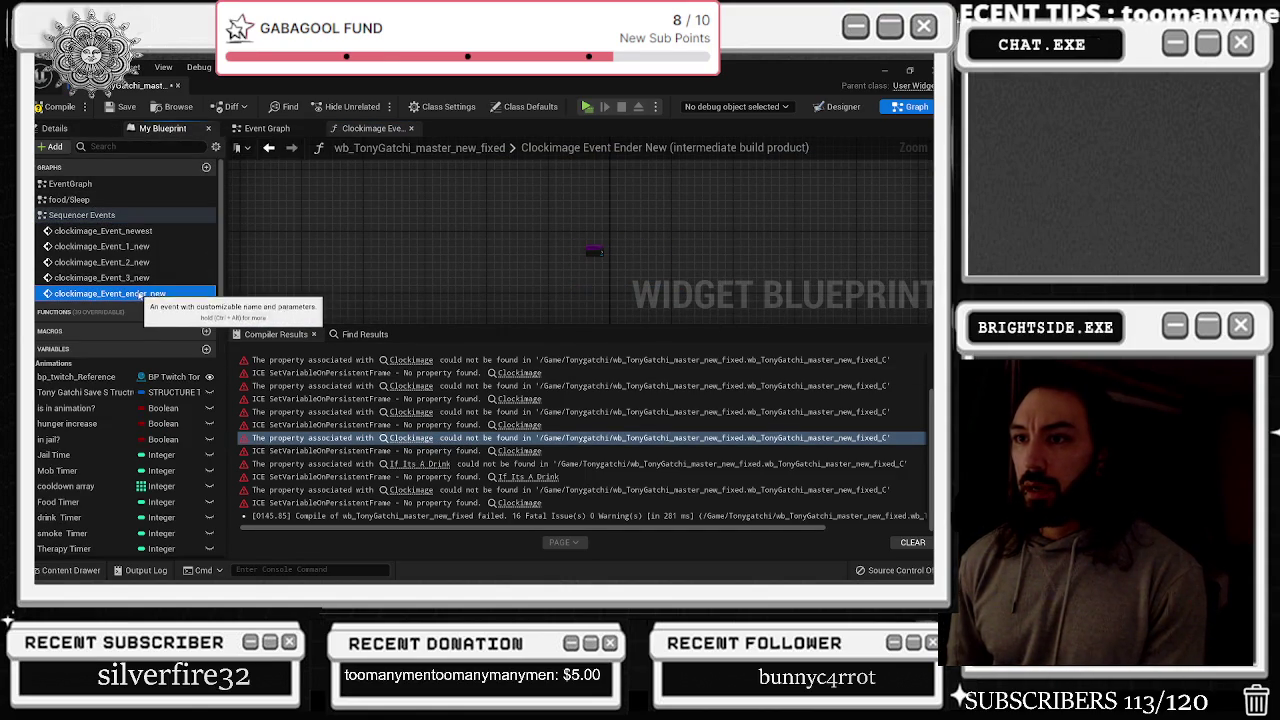
key(Delete)
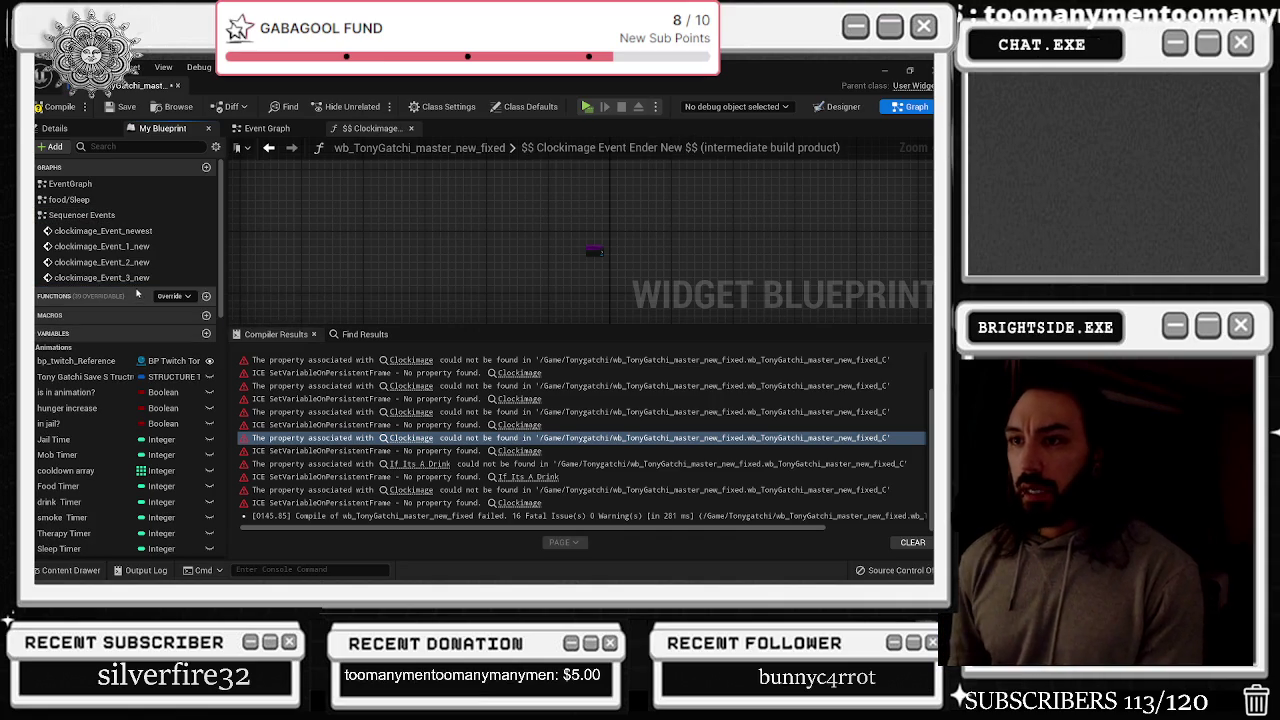
click(137, 277)
key(Delete)
click(128, 262)
key(Delete)
click(110, 246)
key(Delete)
click(110, 230)
key(Delete)
click(60, 106)
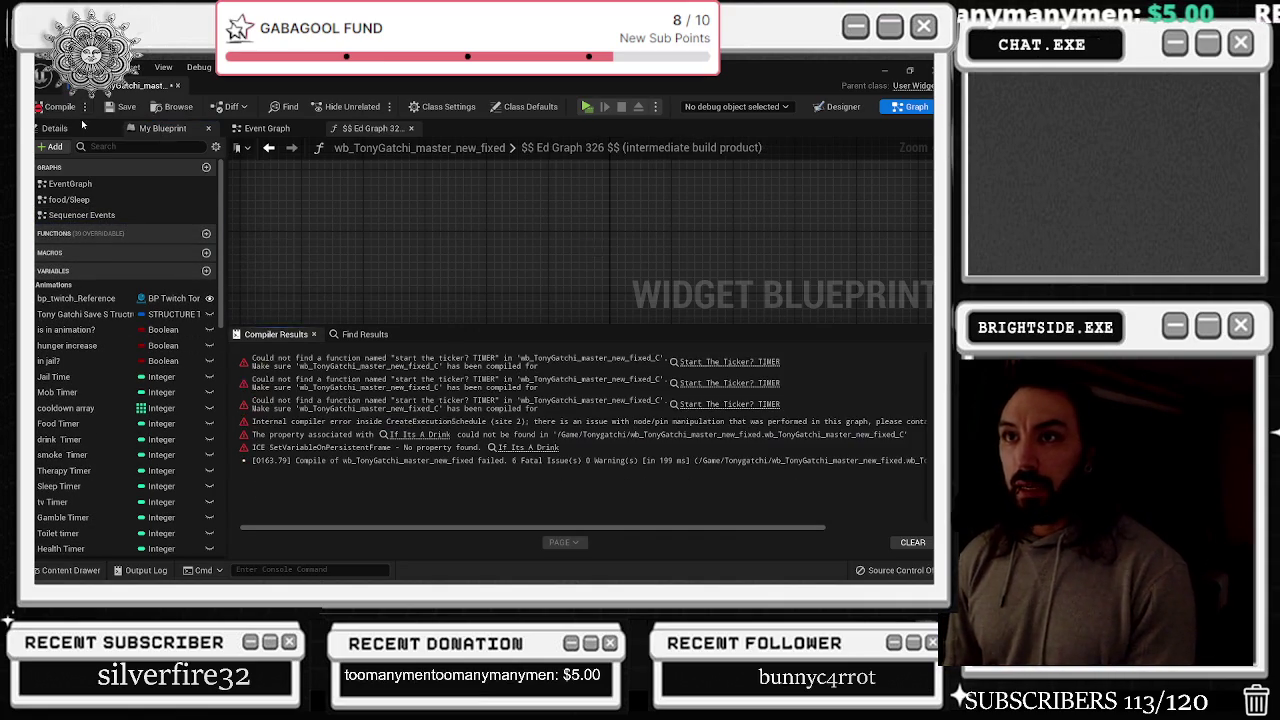
Check the If Its A Drink error and the food/Sleep graph, then save the widget blueprint
click(430, 436)
scroll(444, 240, down, 5)
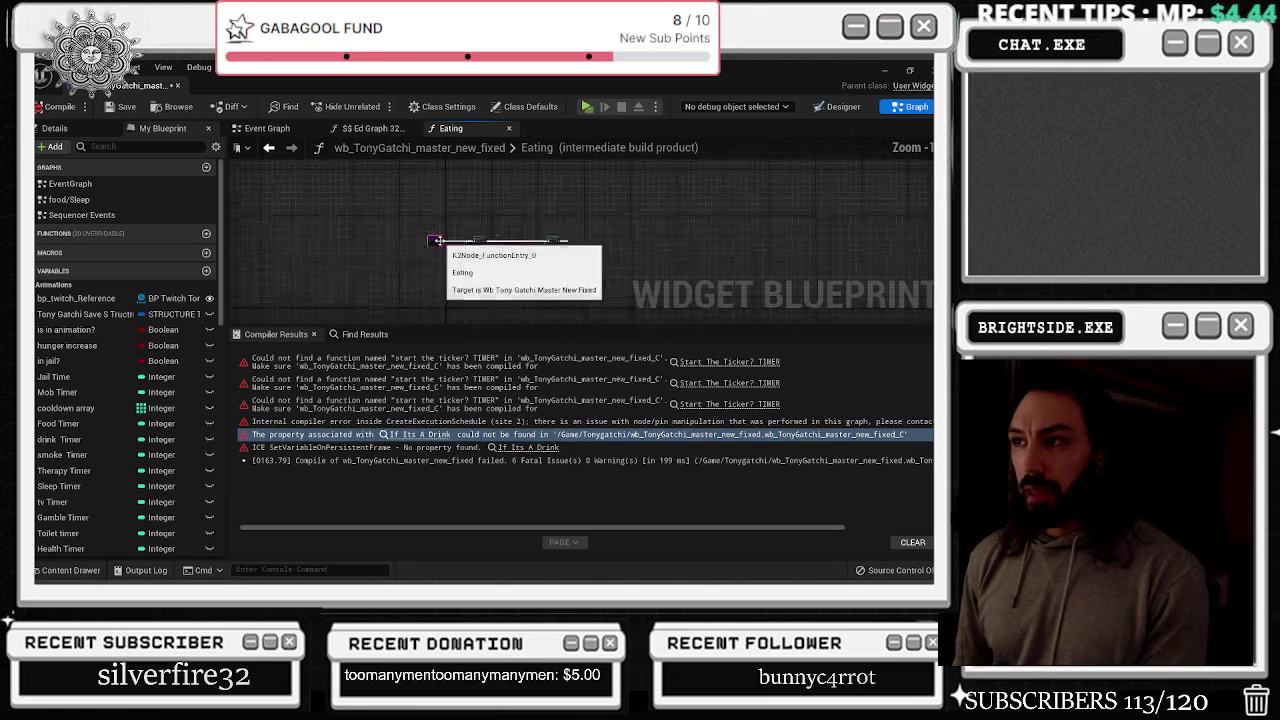
scroll(458, 260, up, 2)
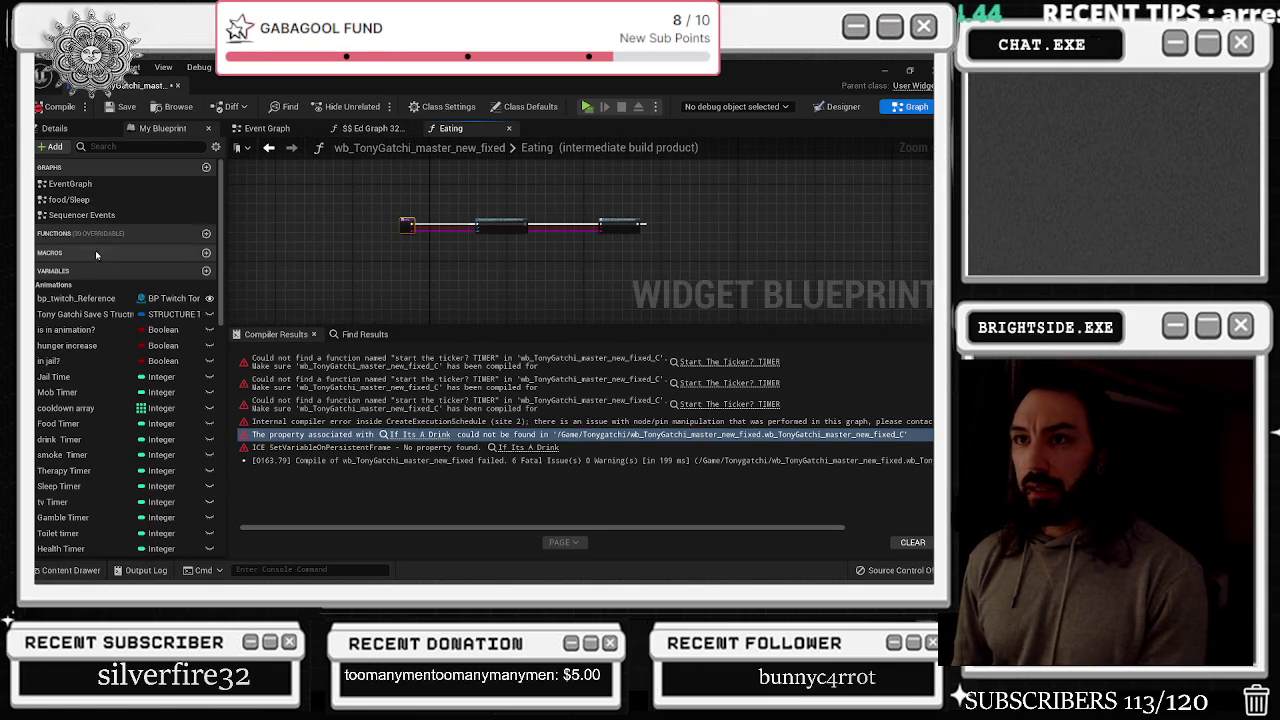
double_click(70, 199)
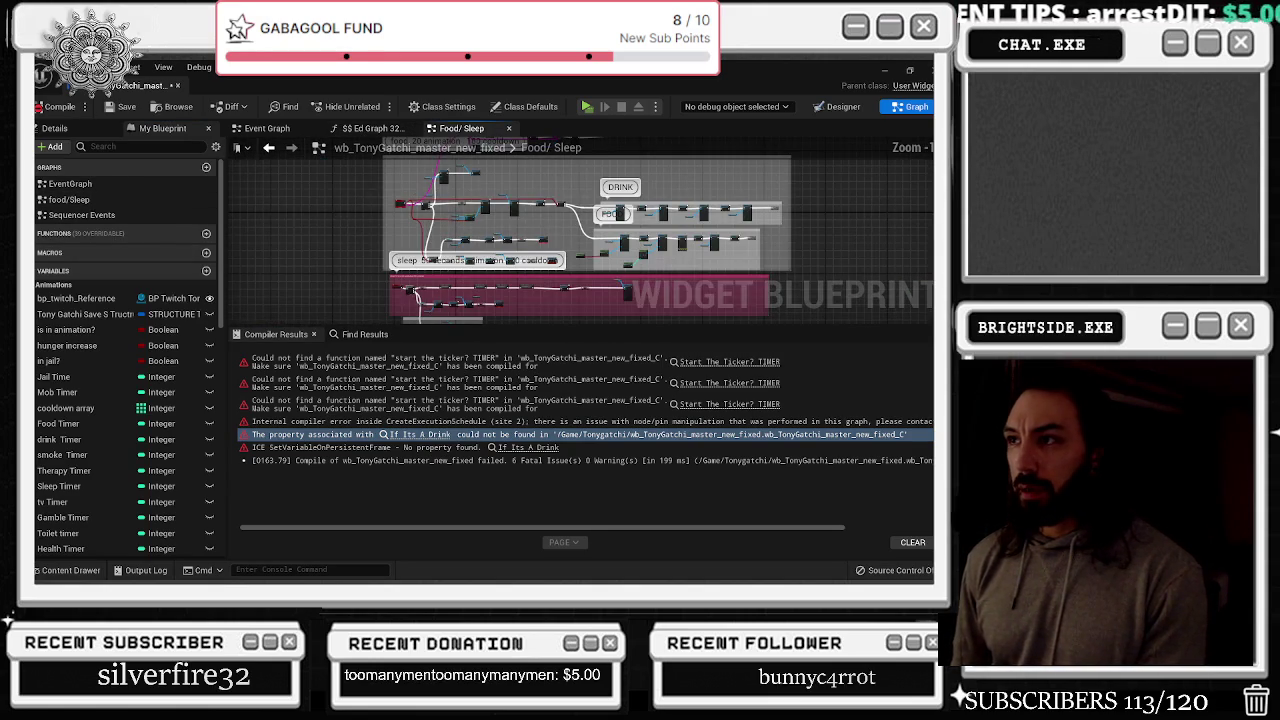
scroll(315, 214, up, 5)
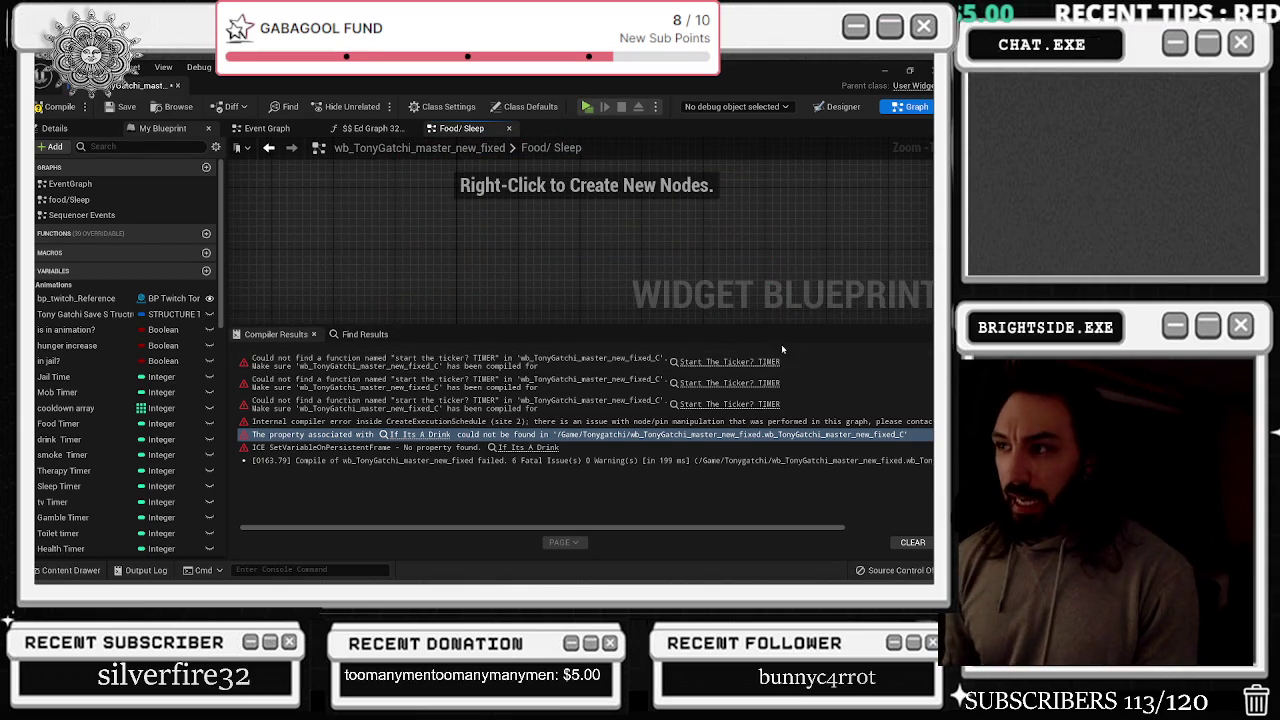
click(58, 106)
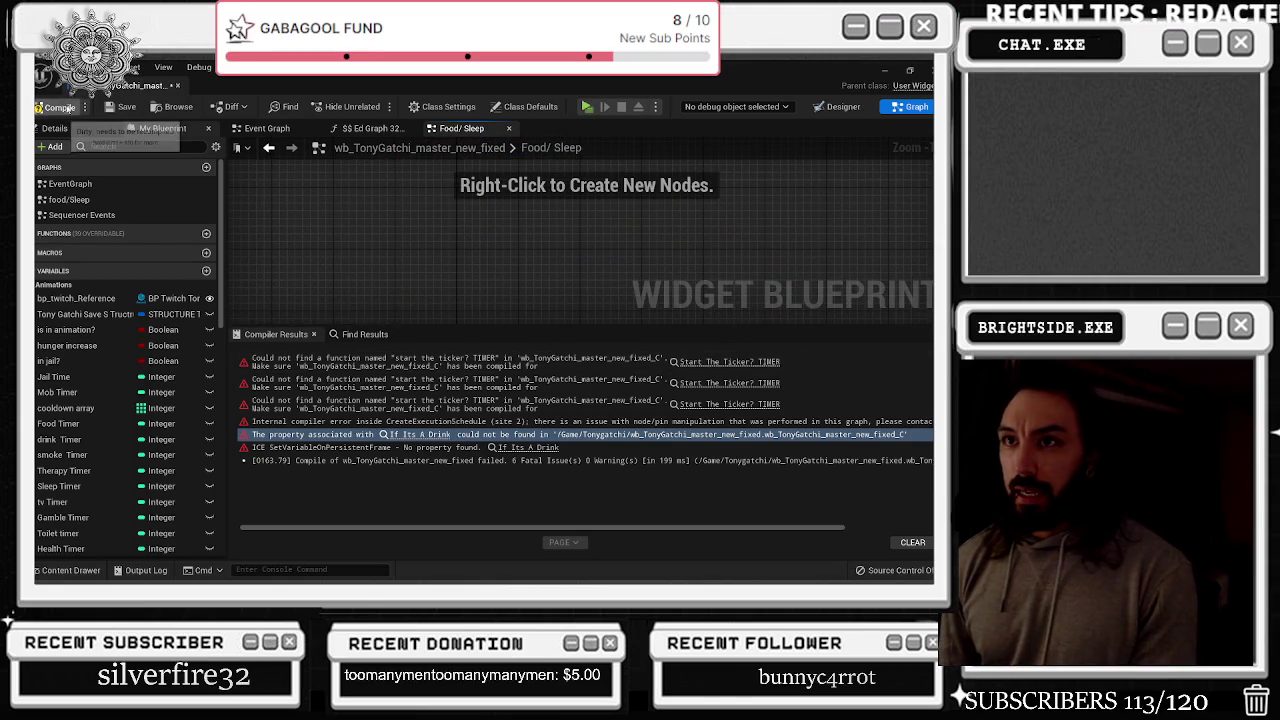
click(121, 106)
Compare against the original wb_TonyGatchi_master by viewing its Event Graph
click(843, 106)
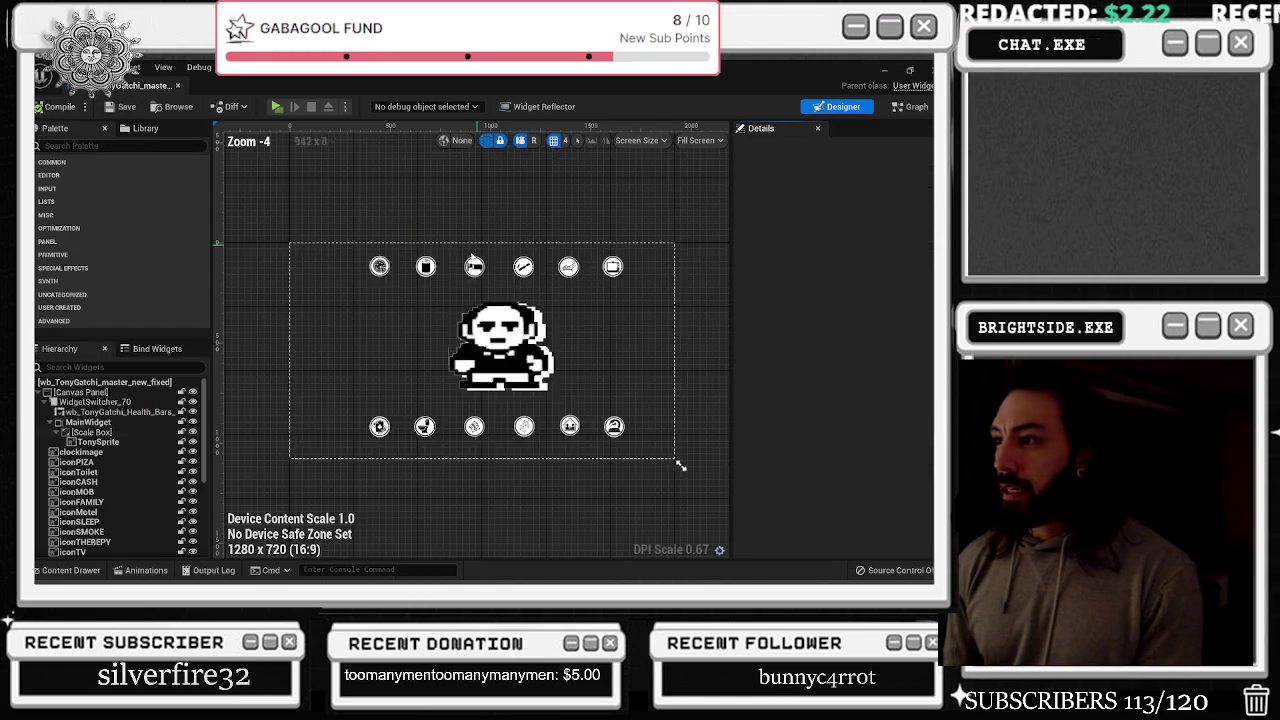
scroll(488, 313, down, 4)
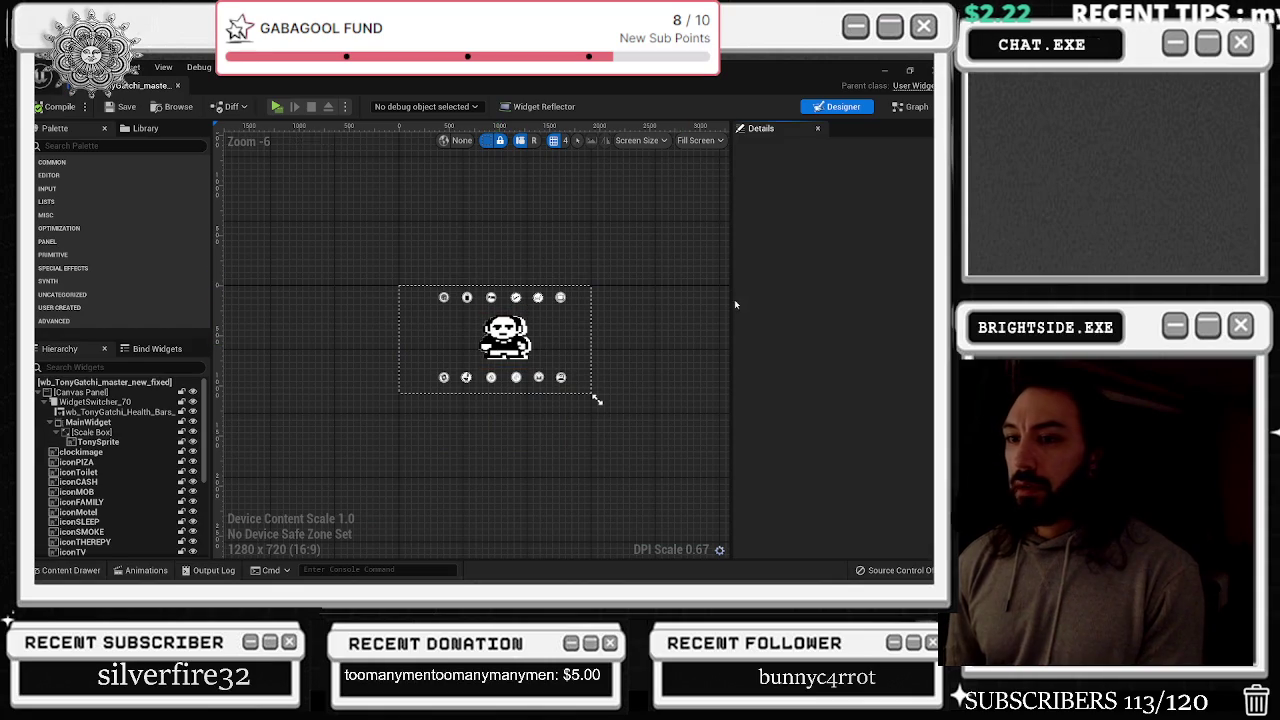
click(137, 88)
click(711, 88)
click(253, 85)
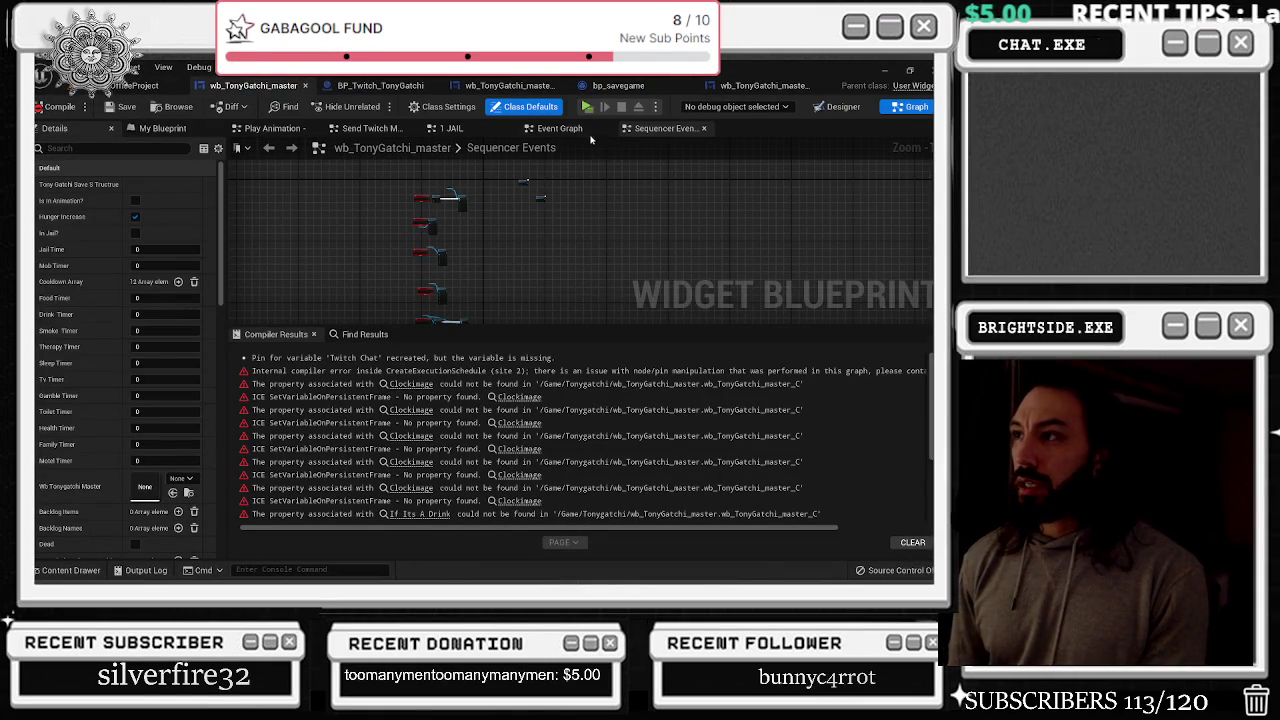
click(573, 130)
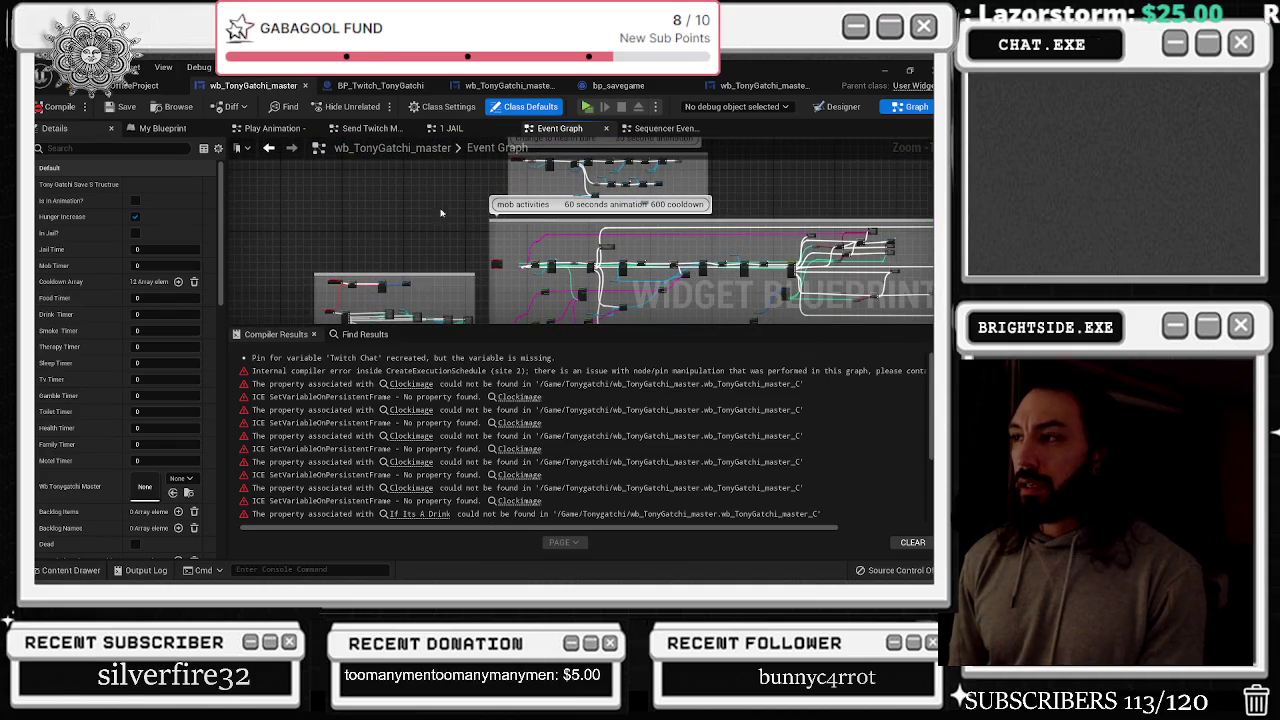
Open the now-empty Event Graph of wb_TonyGatchi_master_new_fixed
click(760, 85)
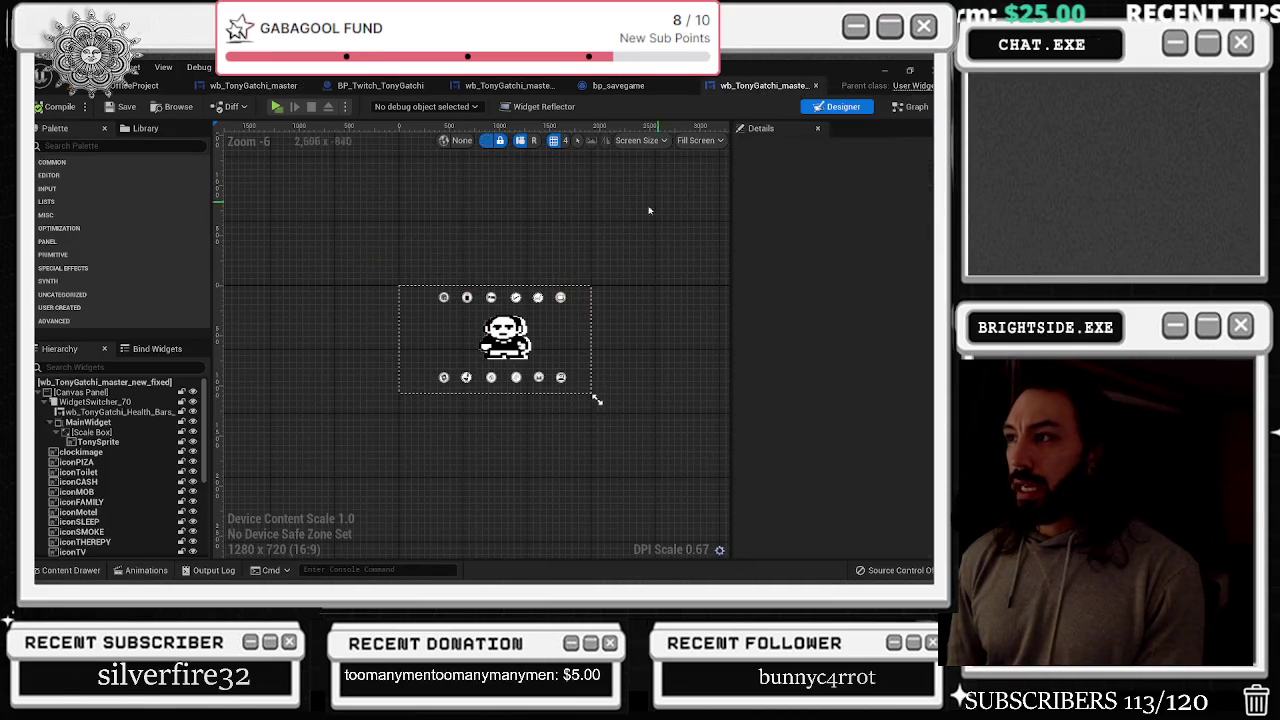
click(912, 106)
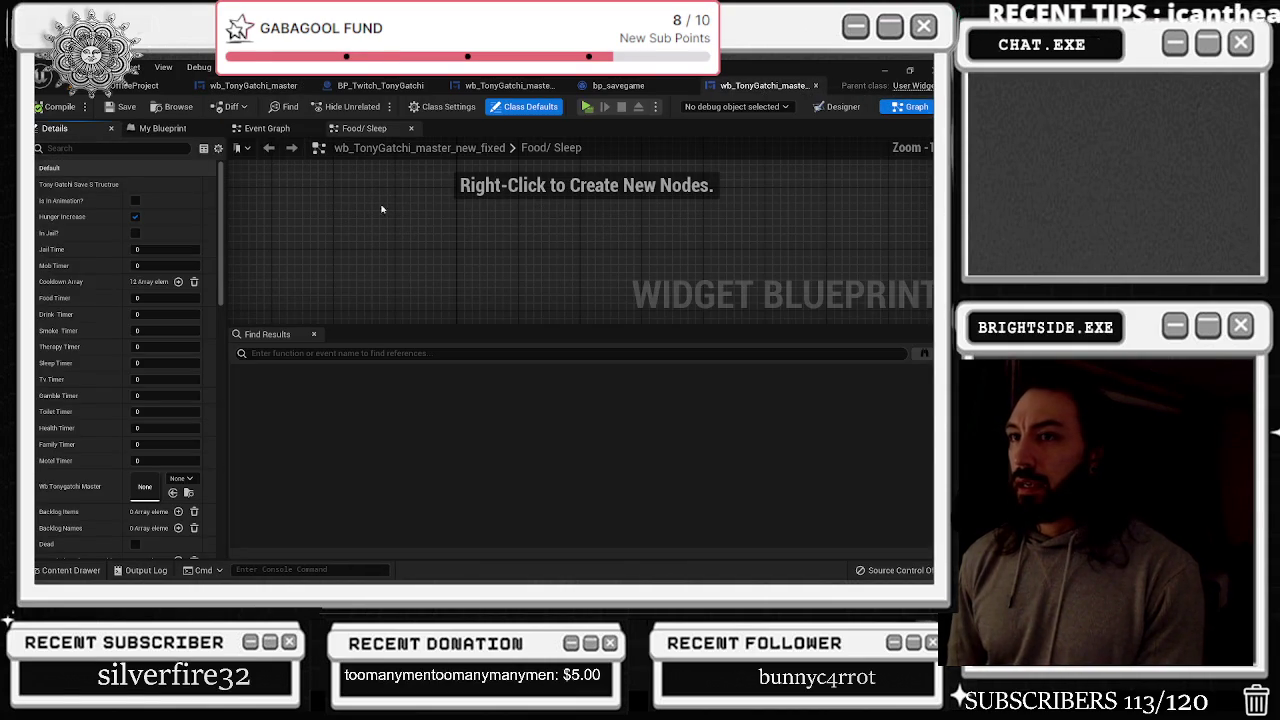
click(160, 128)
double_click(90, 184)
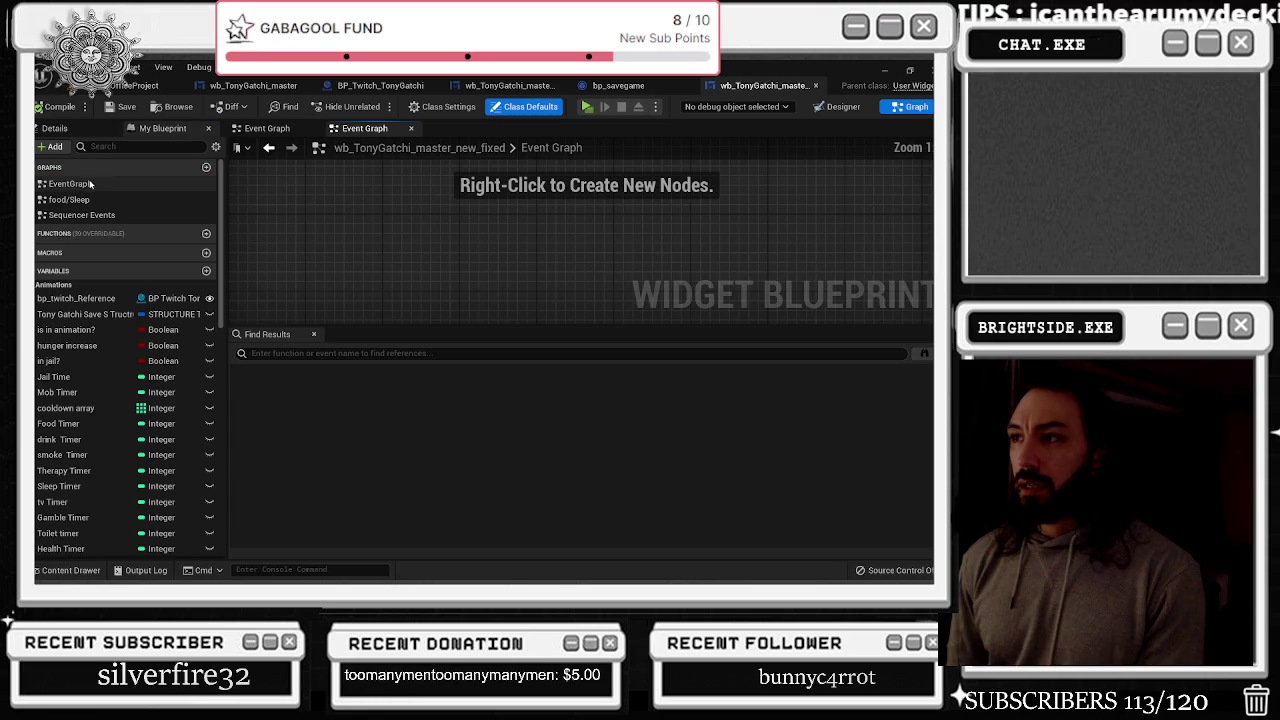
drag(420, 327, 424, 527)
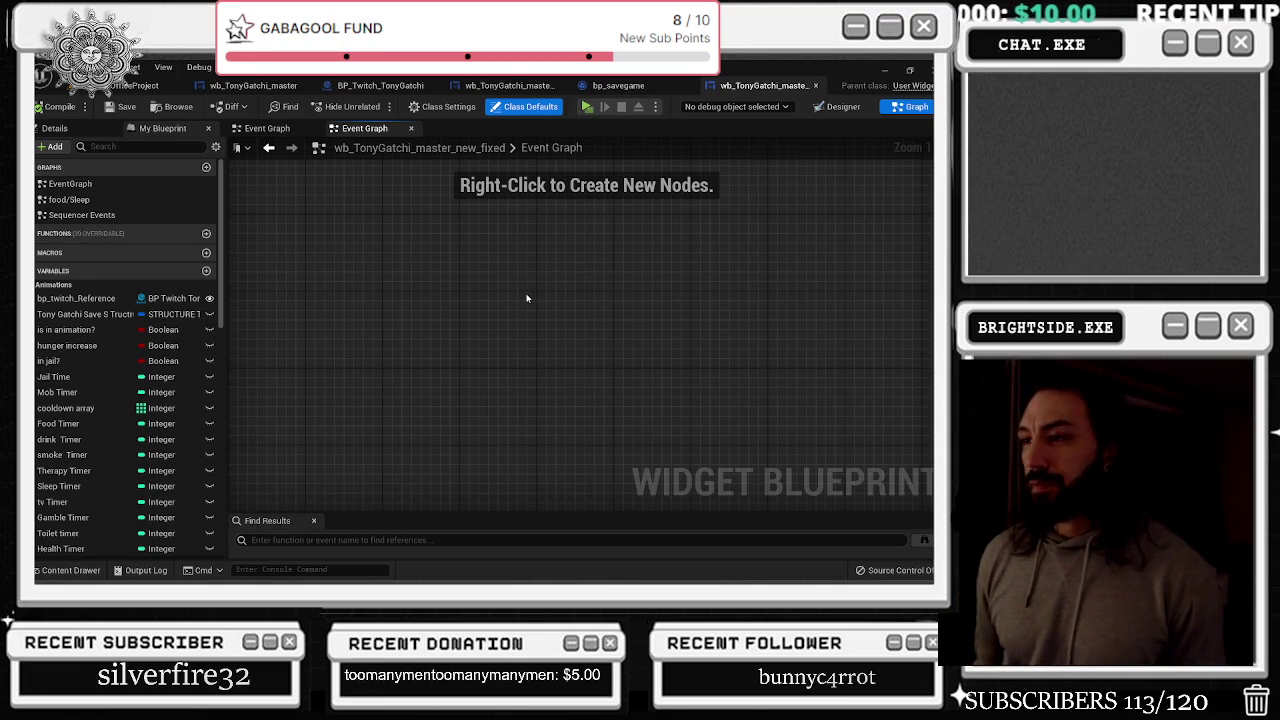
Paste the begin play, event tick and hunger increase node groups, confirming the Fix Self Context prompt
key(ctrl+v)
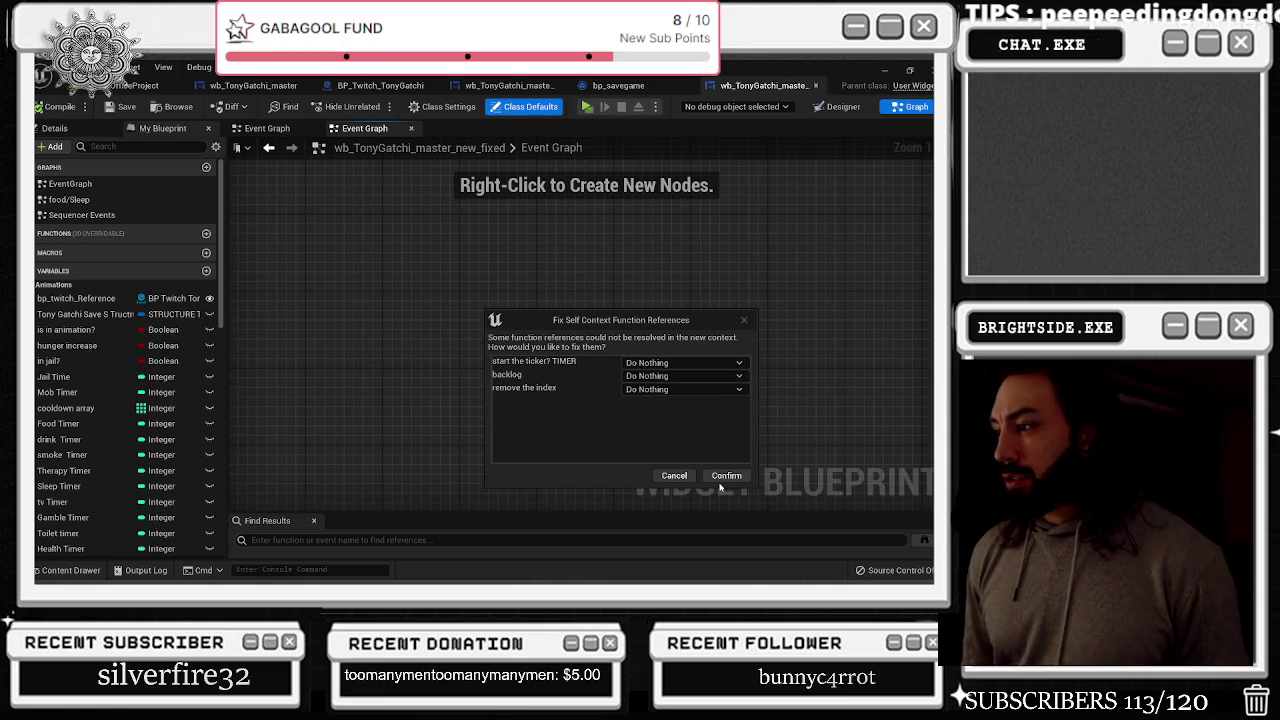
click(722, 478)
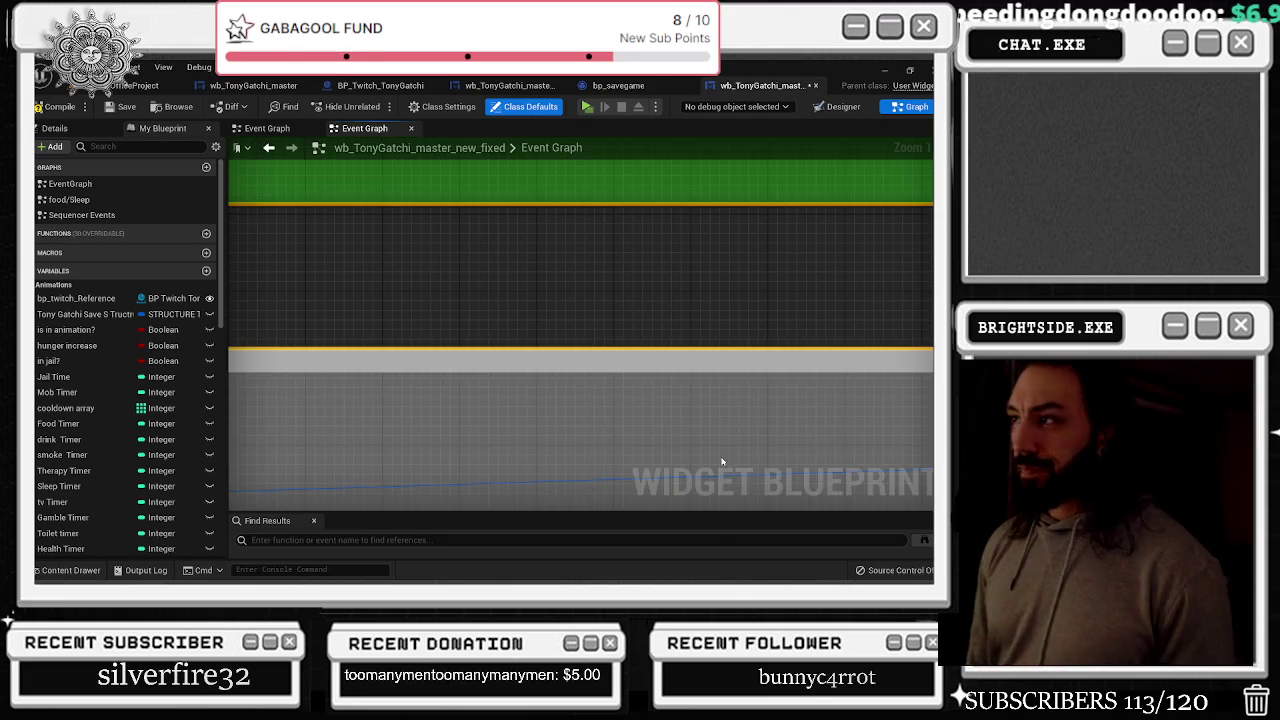
scroll(687, 397, down, 3)
scroll(687, 397, down, 3)
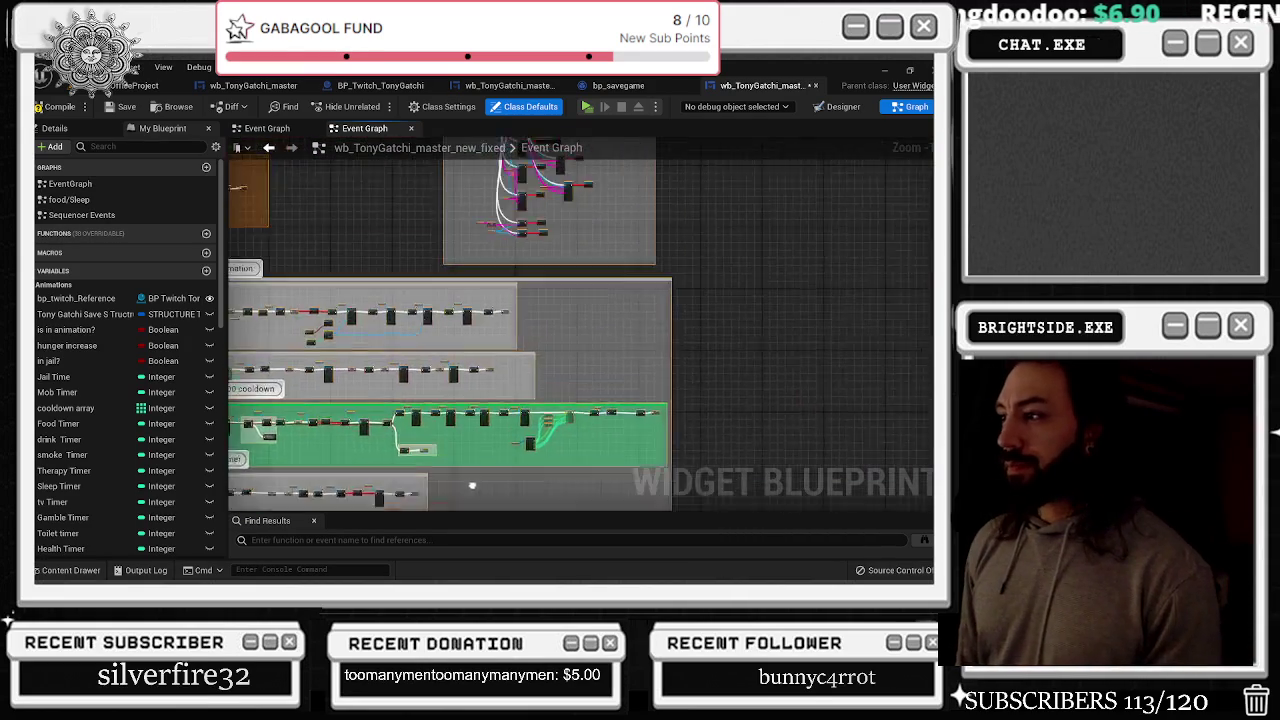
drag(687, 397, 797, 473)
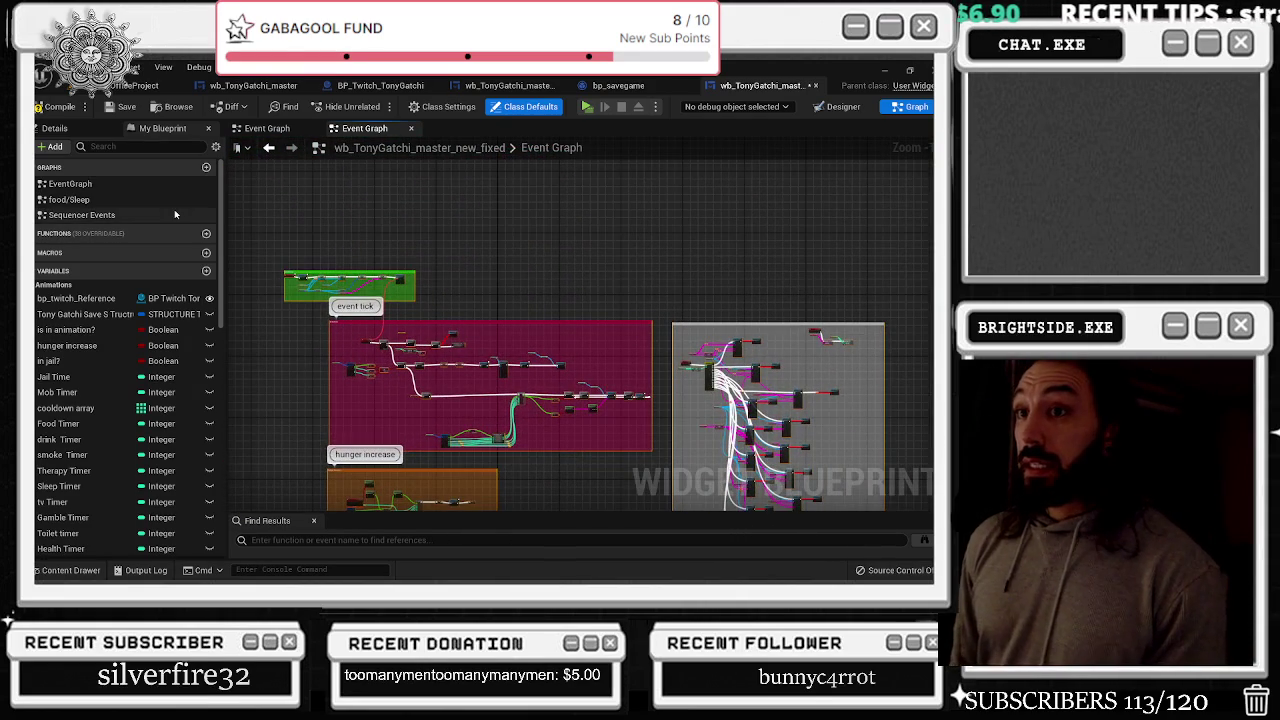
double_click(69, 199)
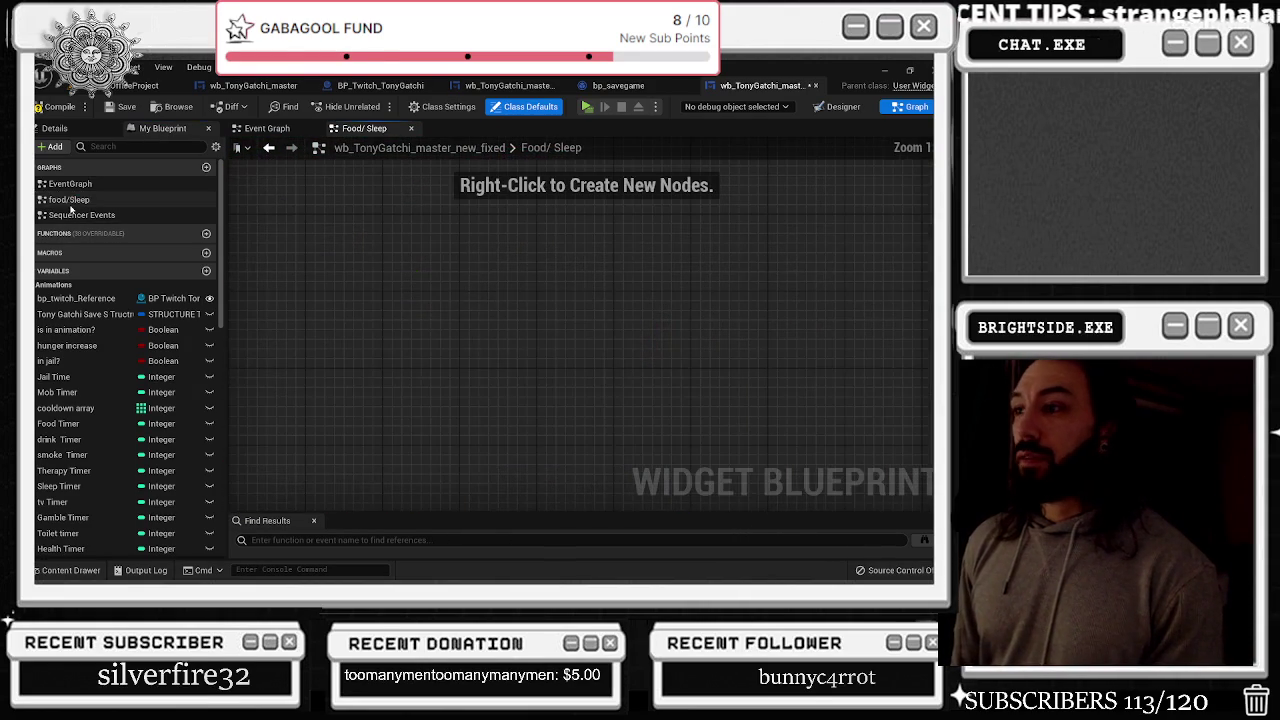
click(505, 85)
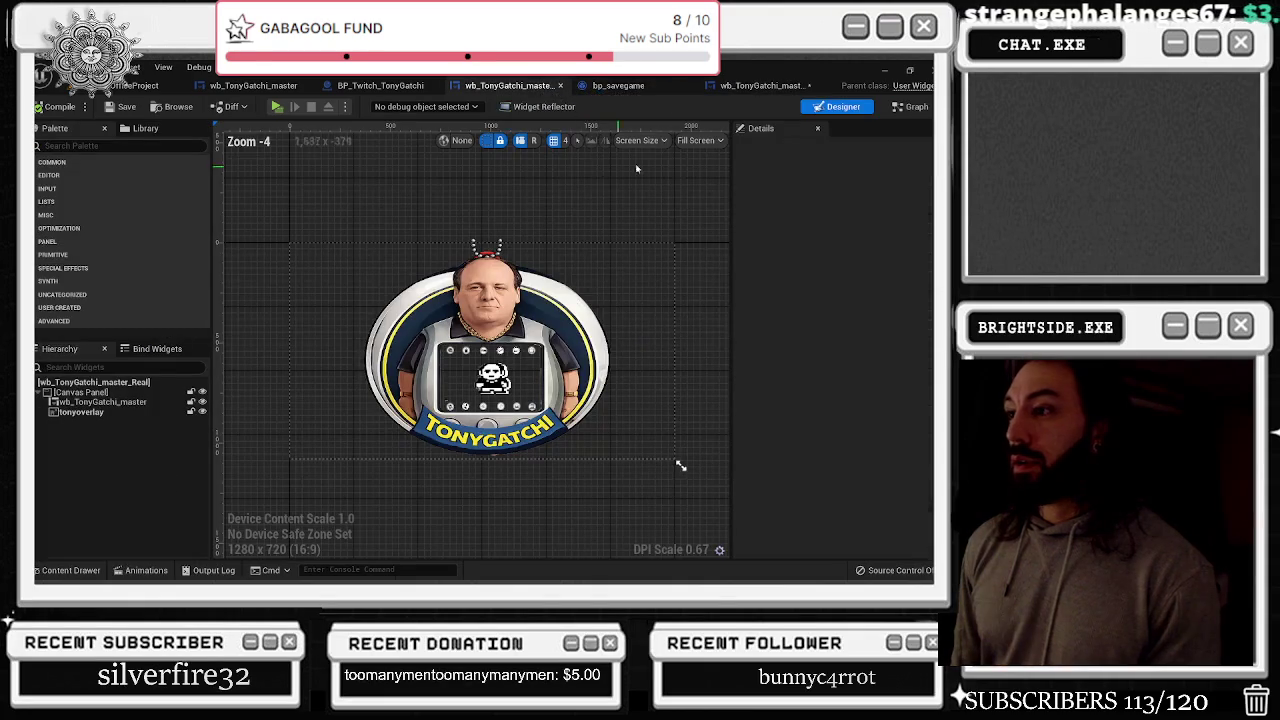
click(380, 85)
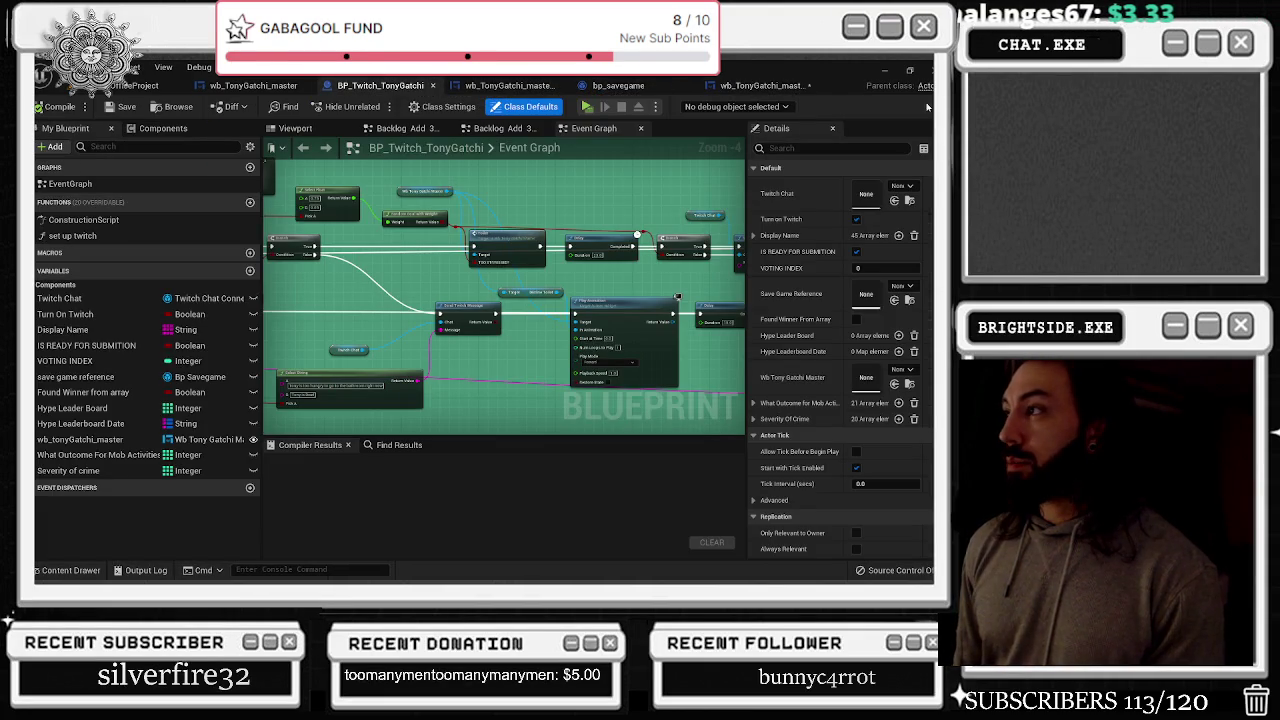
scroll(601, 221, down, 8)
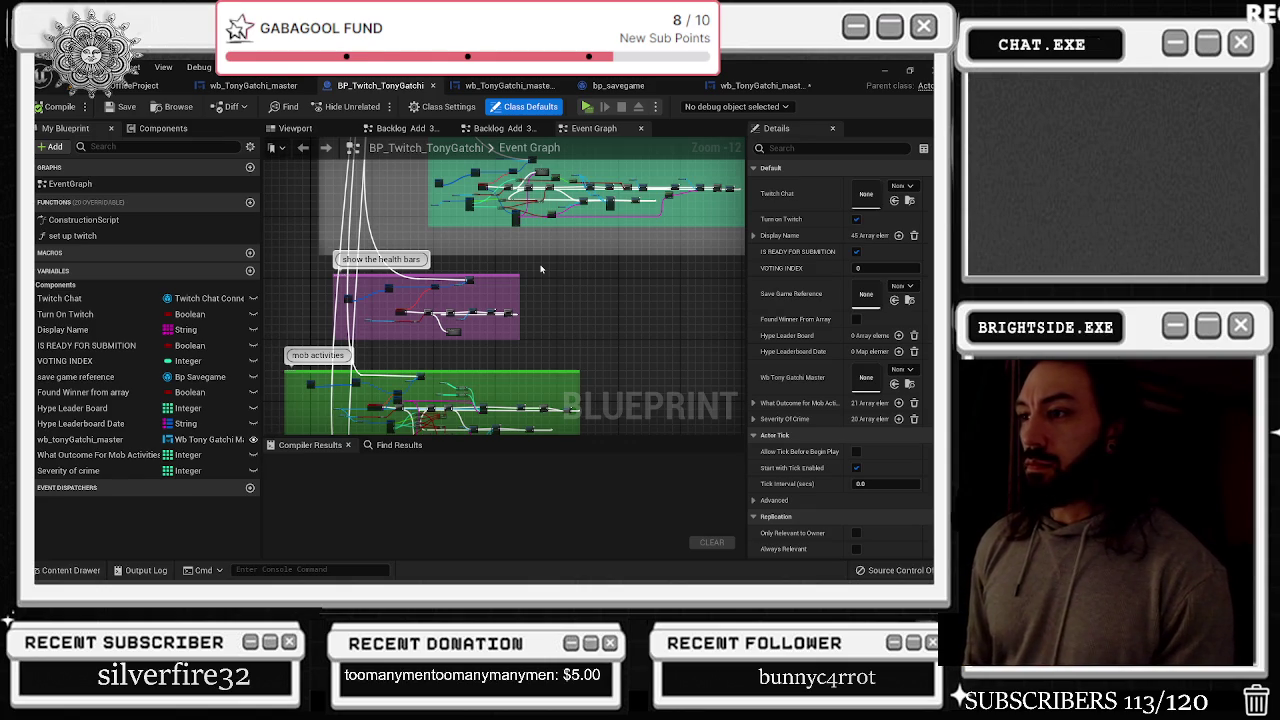
scroll(540, 269, down, 5)
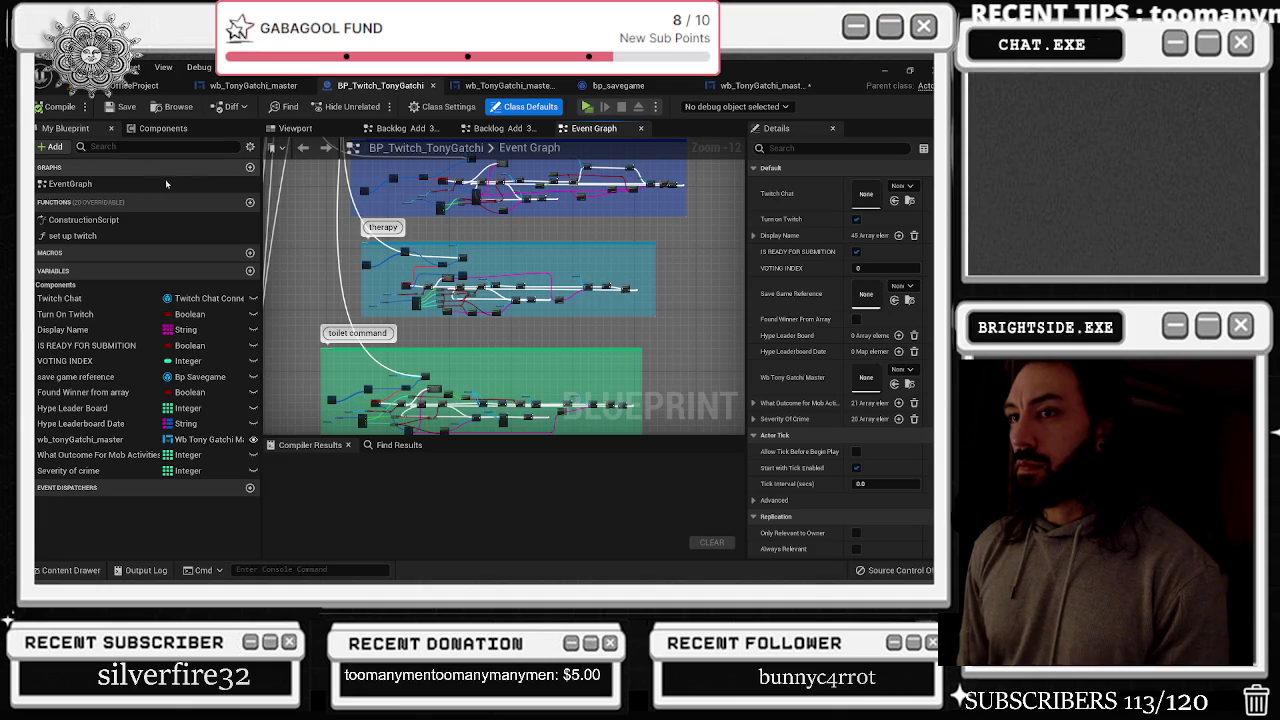
click(42, 183)
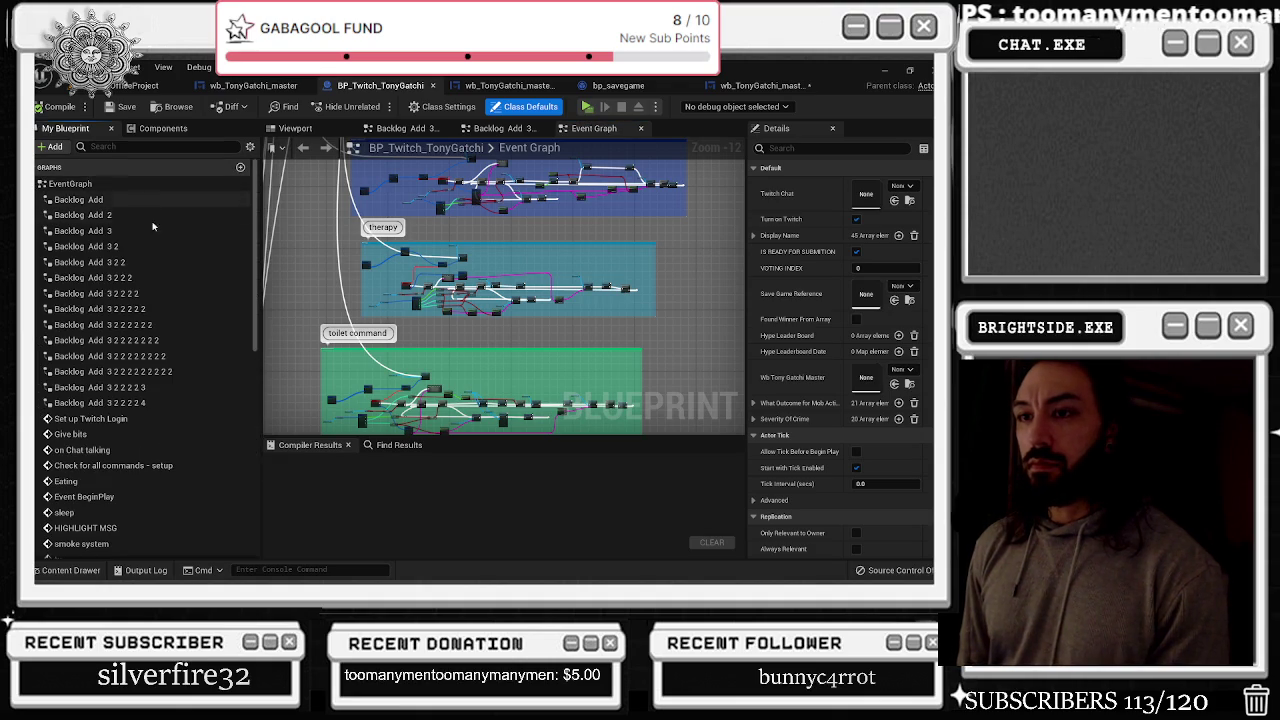
click(118, 202)
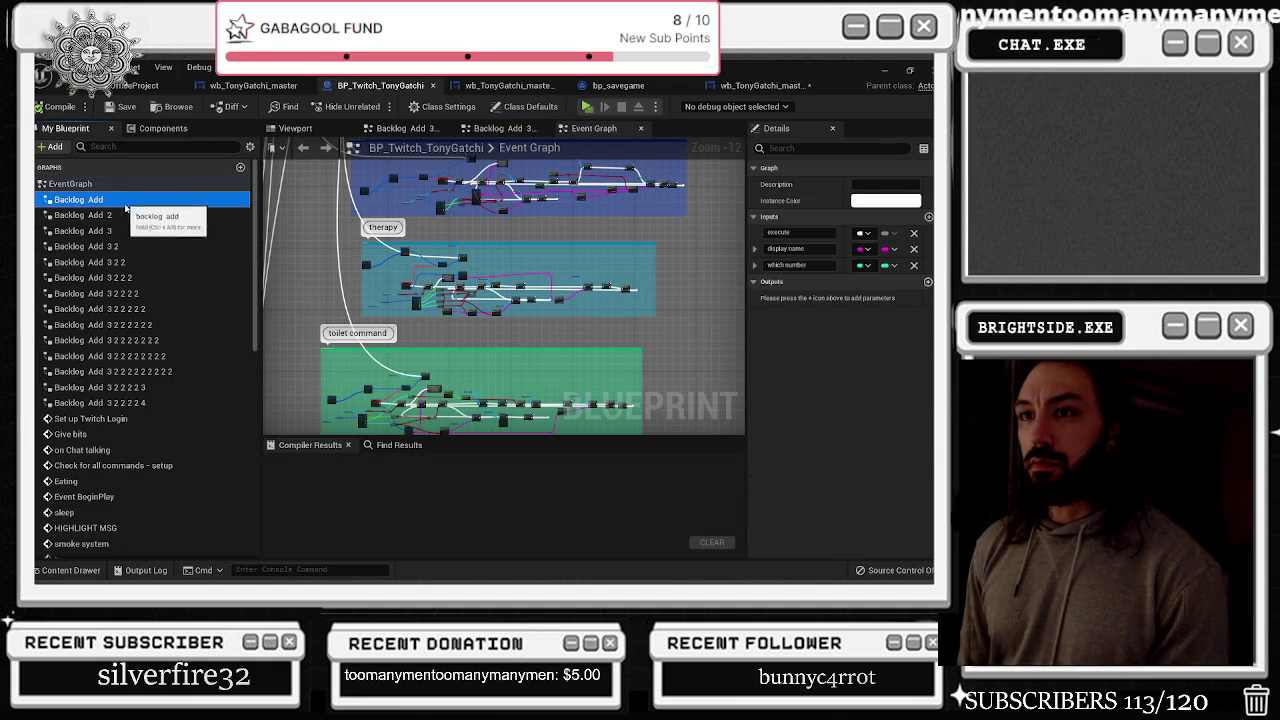
double_click(113, 201)
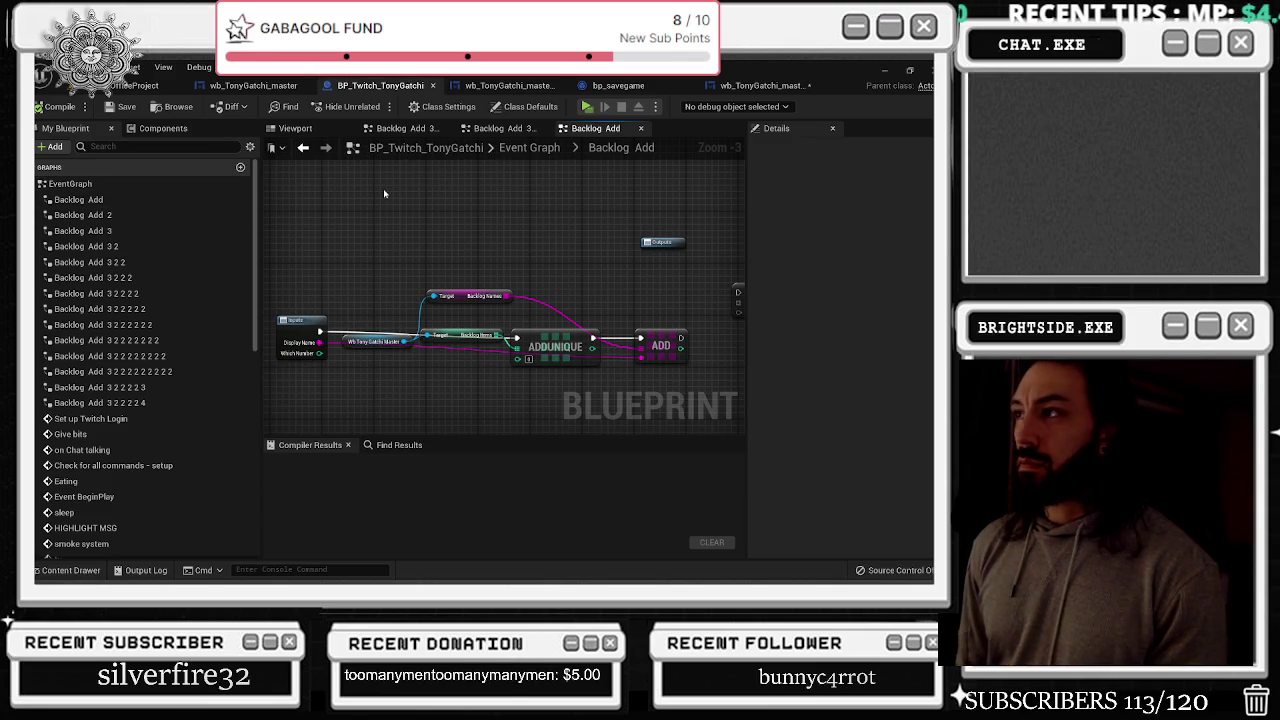
click(773, 87)
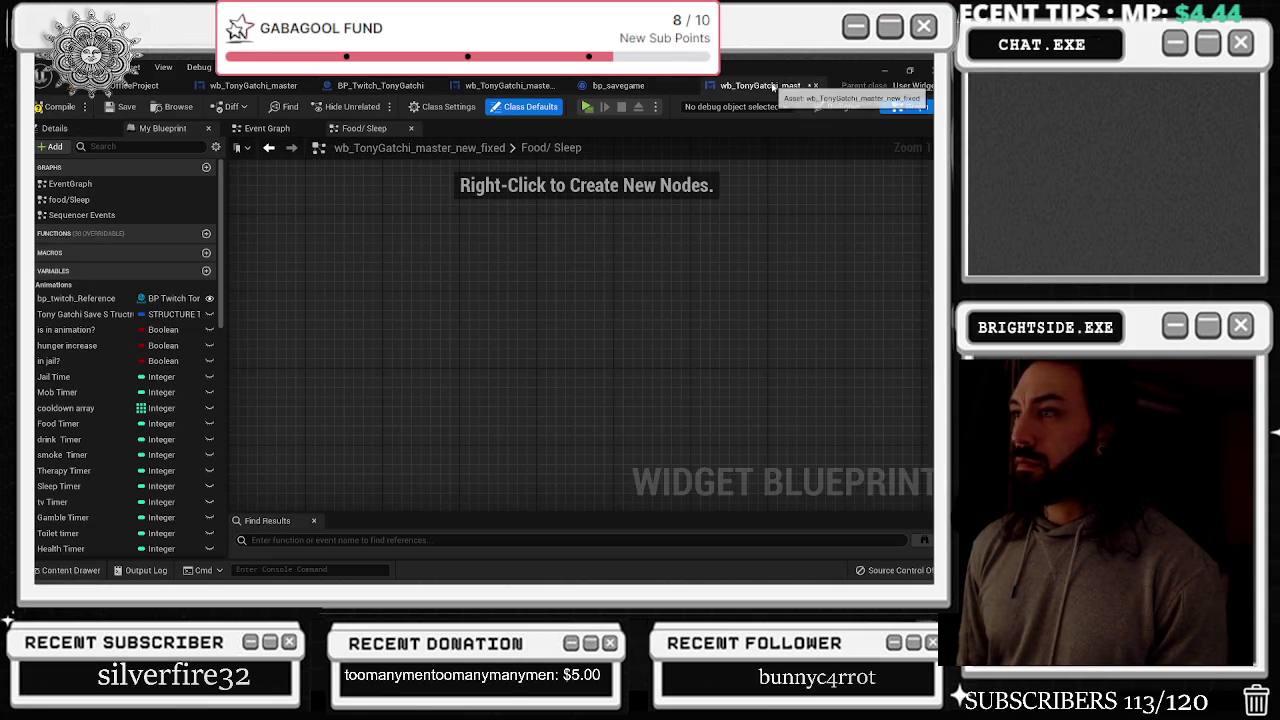
Expand the fixed widget's event graph entries and glance at bp_savegame and wb_TonyGatchi_master_Real
click(41, 184)
scroll(117, 298, down, 15)
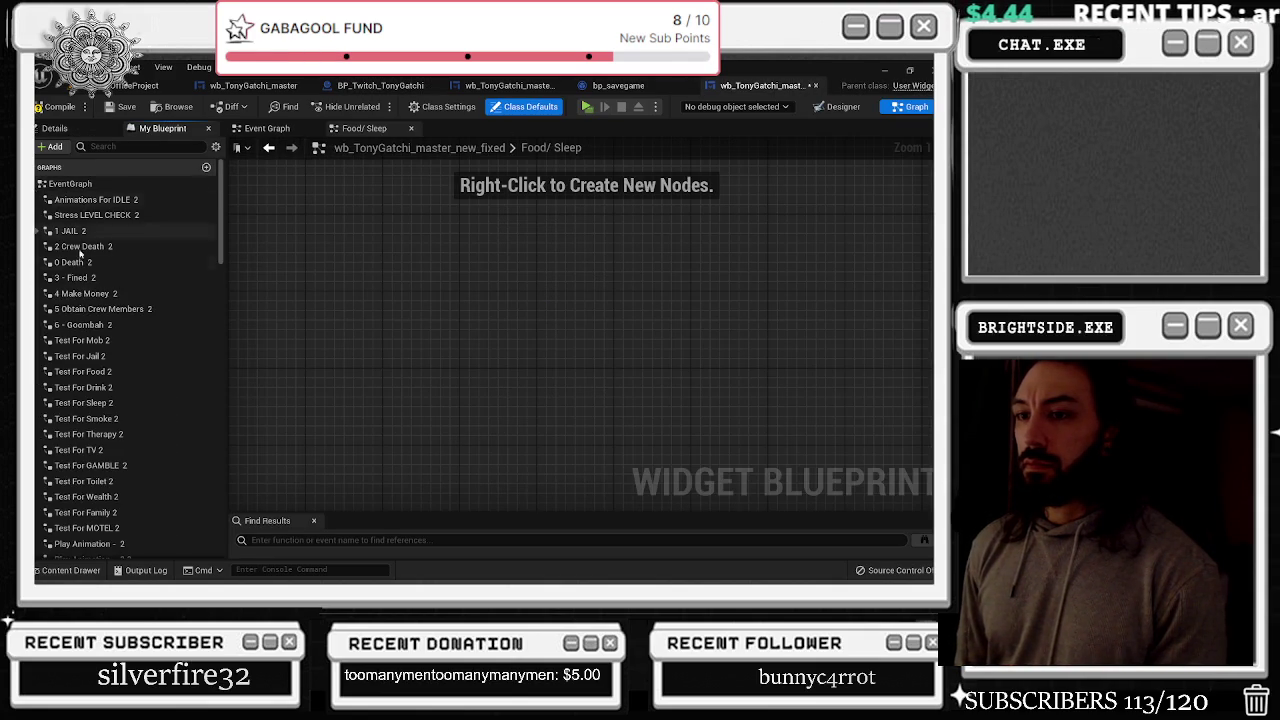
scroll(118, 299, up, 10)
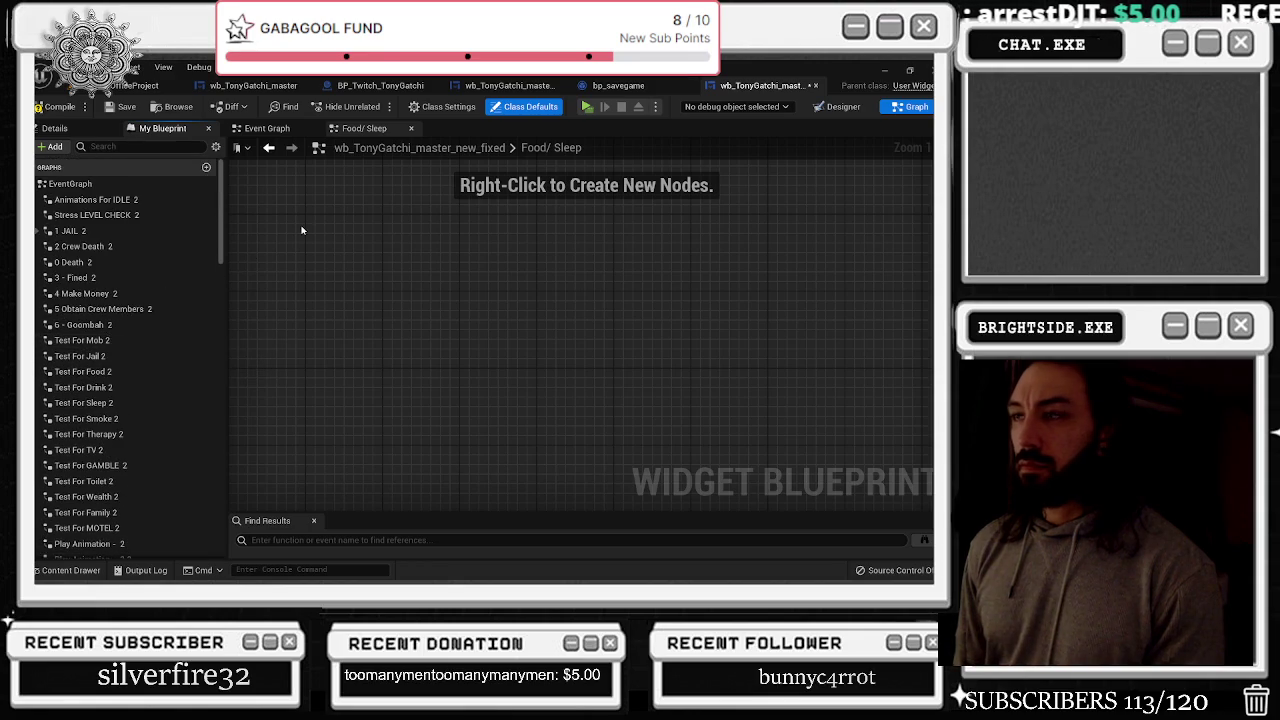
click(618, 85)
click(494, 90)
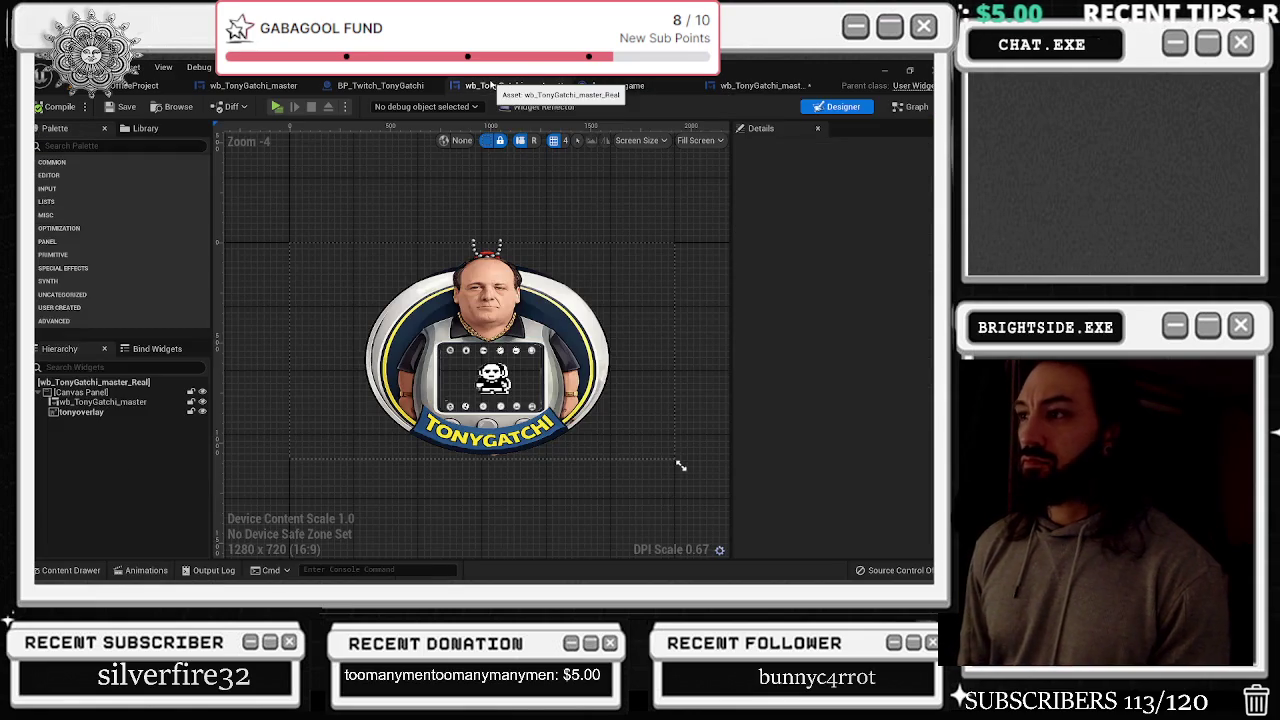
Show BP_Twitch_TonyGatchi's full Event Graph, panned to the smoke and motel command groups
click(400, 86)
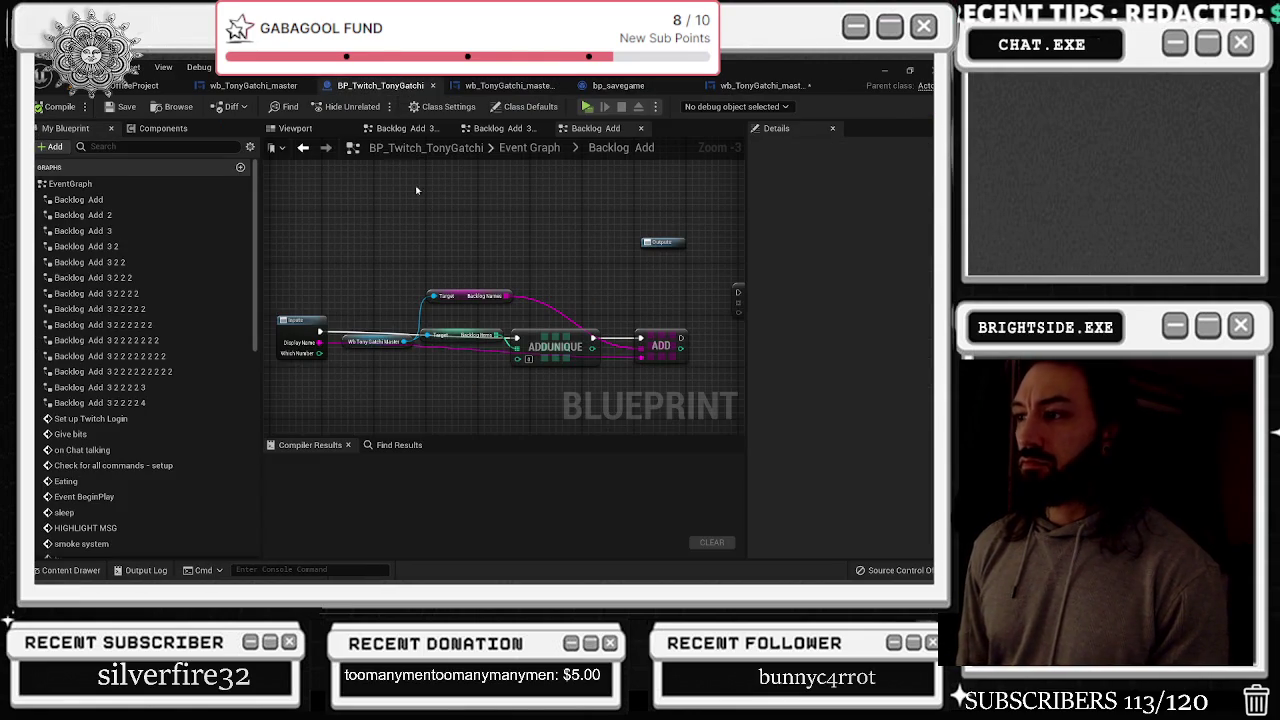
click(303, 147)
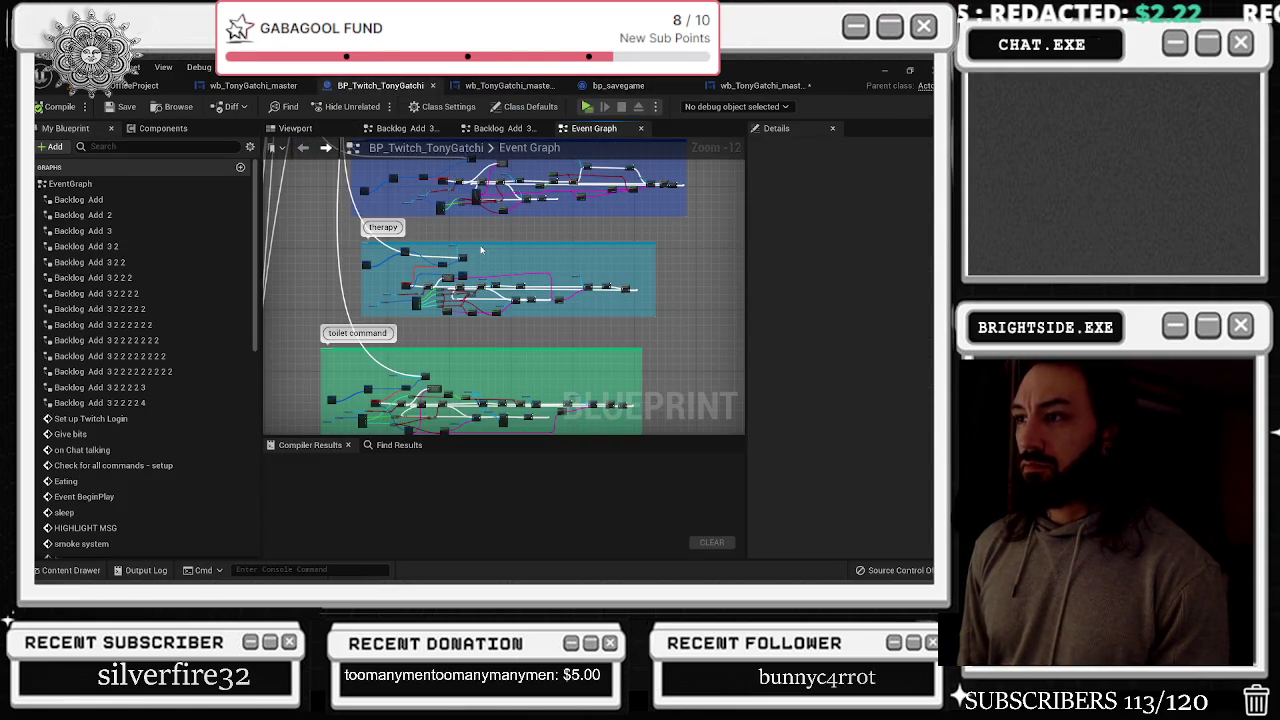
drag(384, 205, 484, 352)
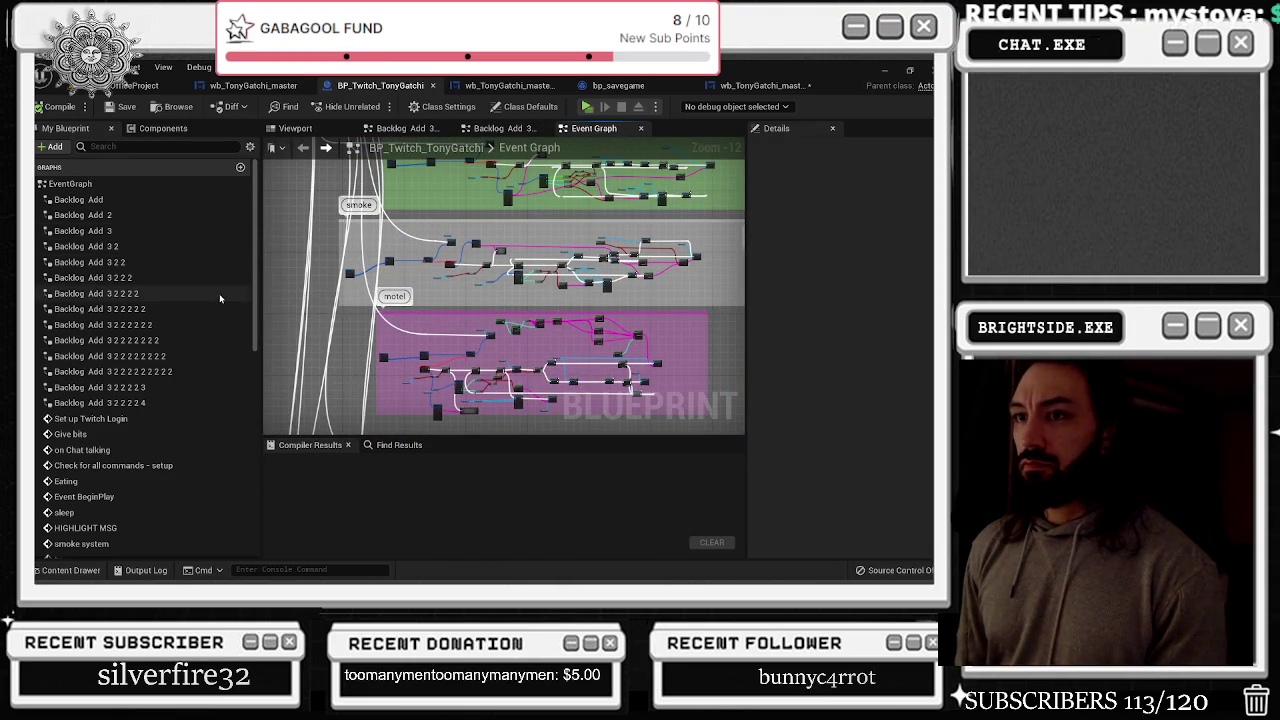
scroll(196, 395, down, 7)
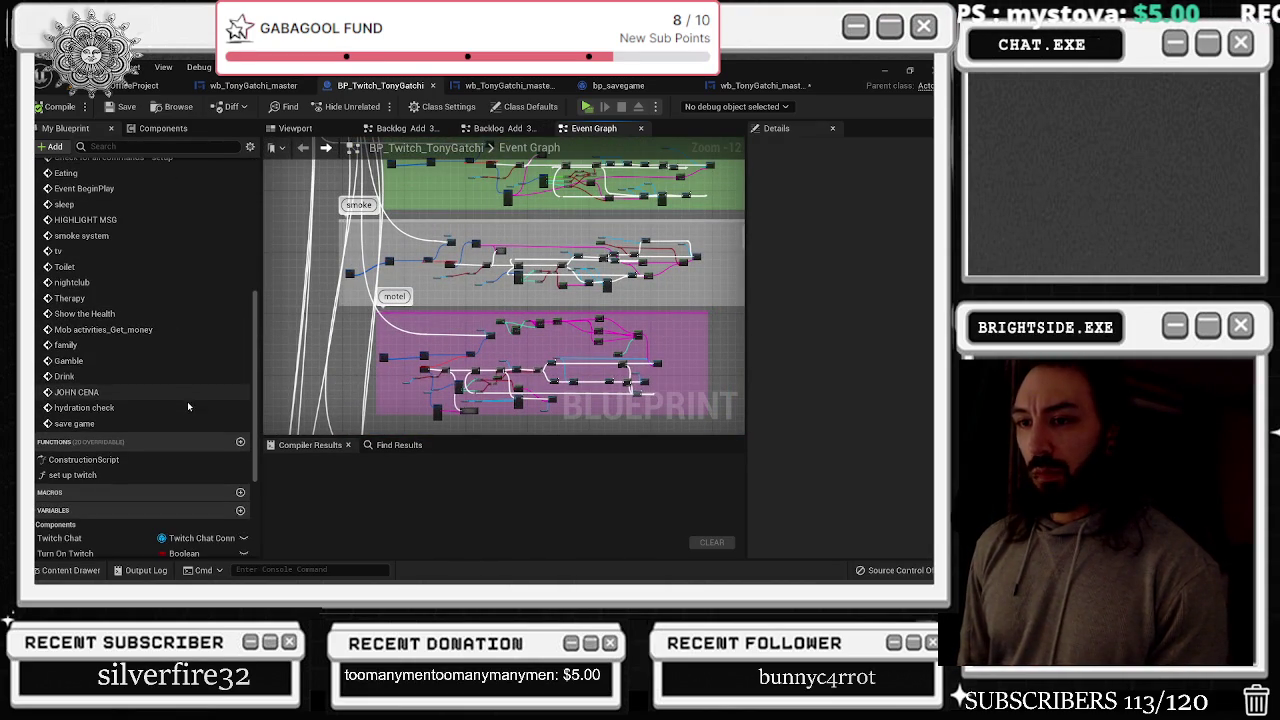
scroll(227, 386, down, 1)
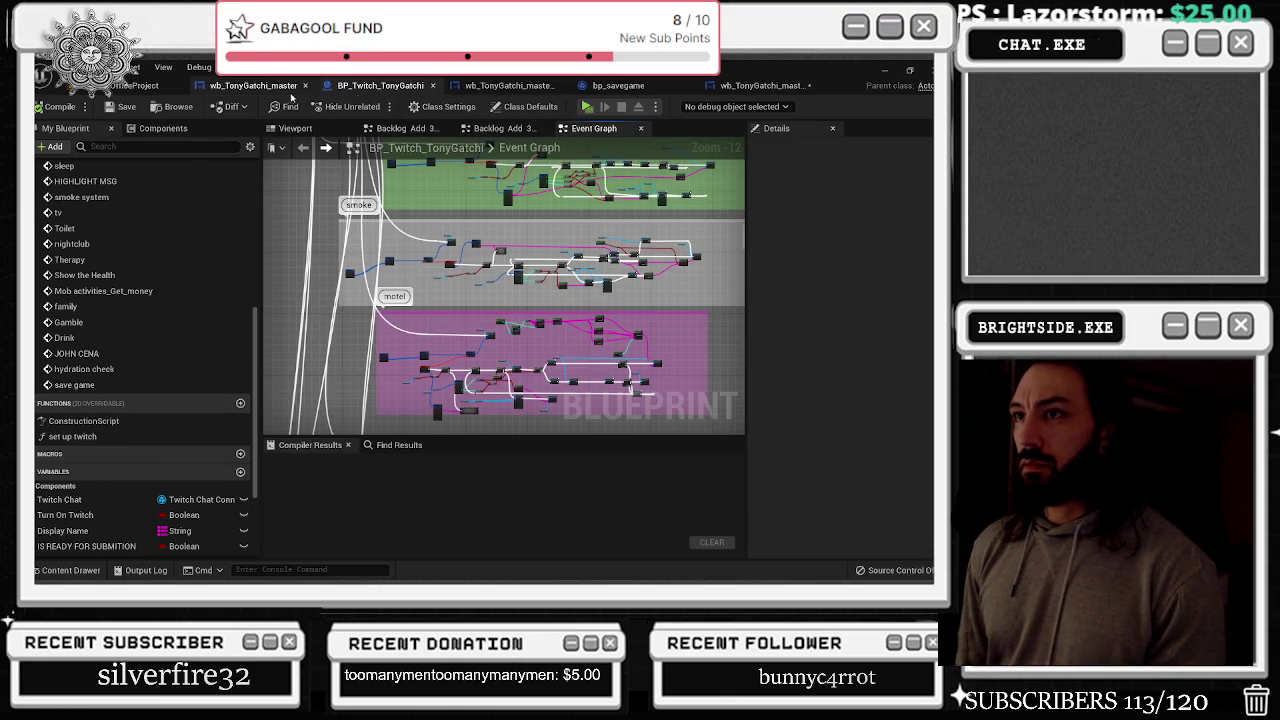
Open the original wb_TonyGatchi_master's food/Sleep graph
click(255, 85)
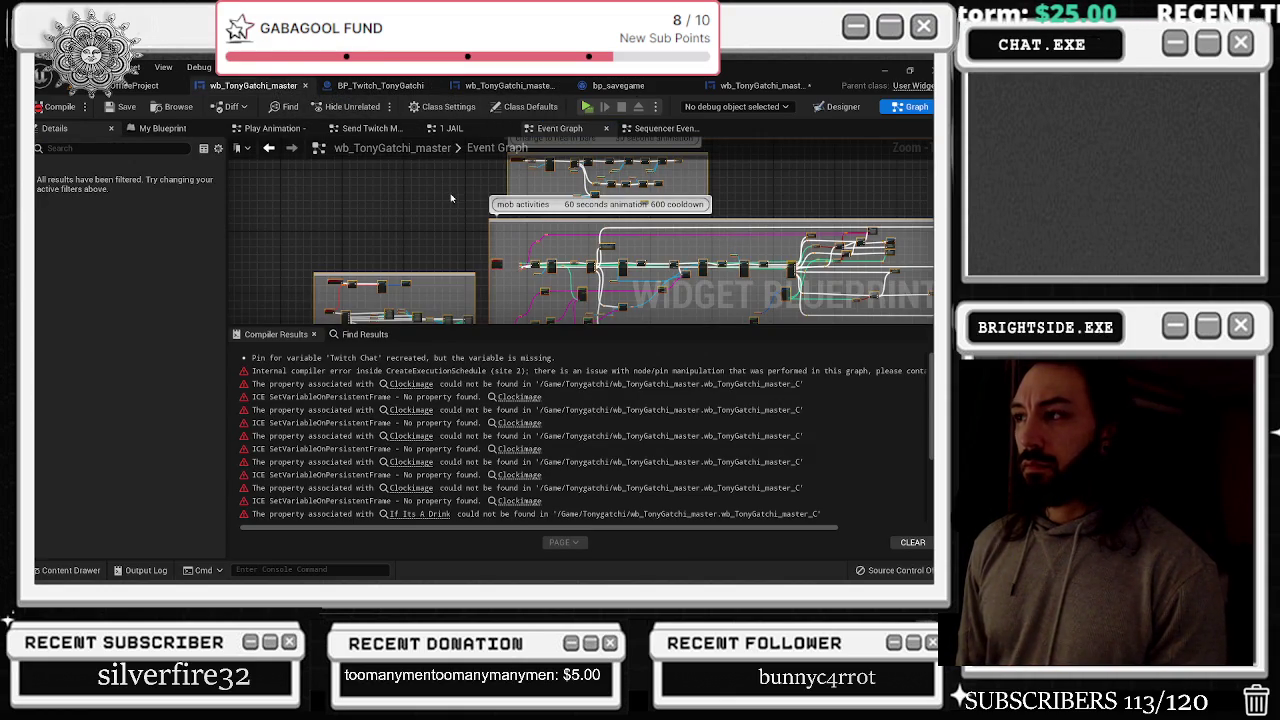
click(165, 129)
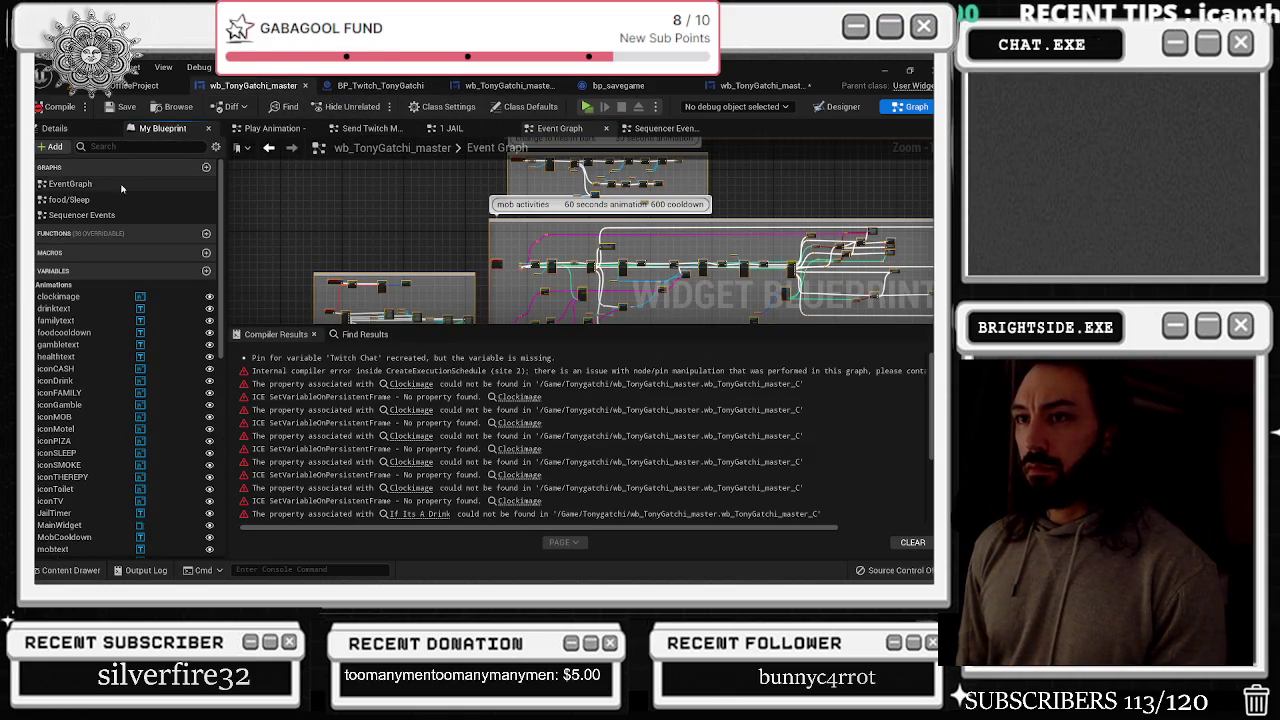
click(62, 201)
double_click(62, 201)
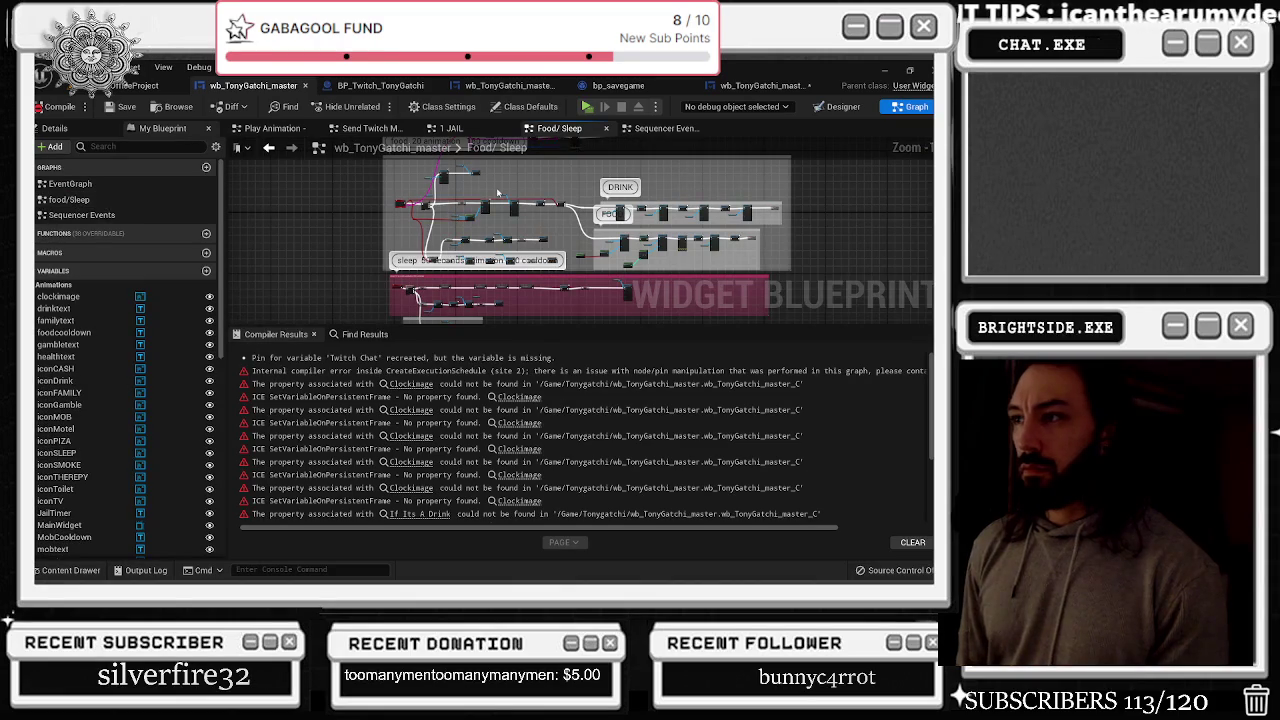
Compile wb_TonyGatchi_master_new_fixed and jump to the Remove The Index custom event error
click(760, 85)
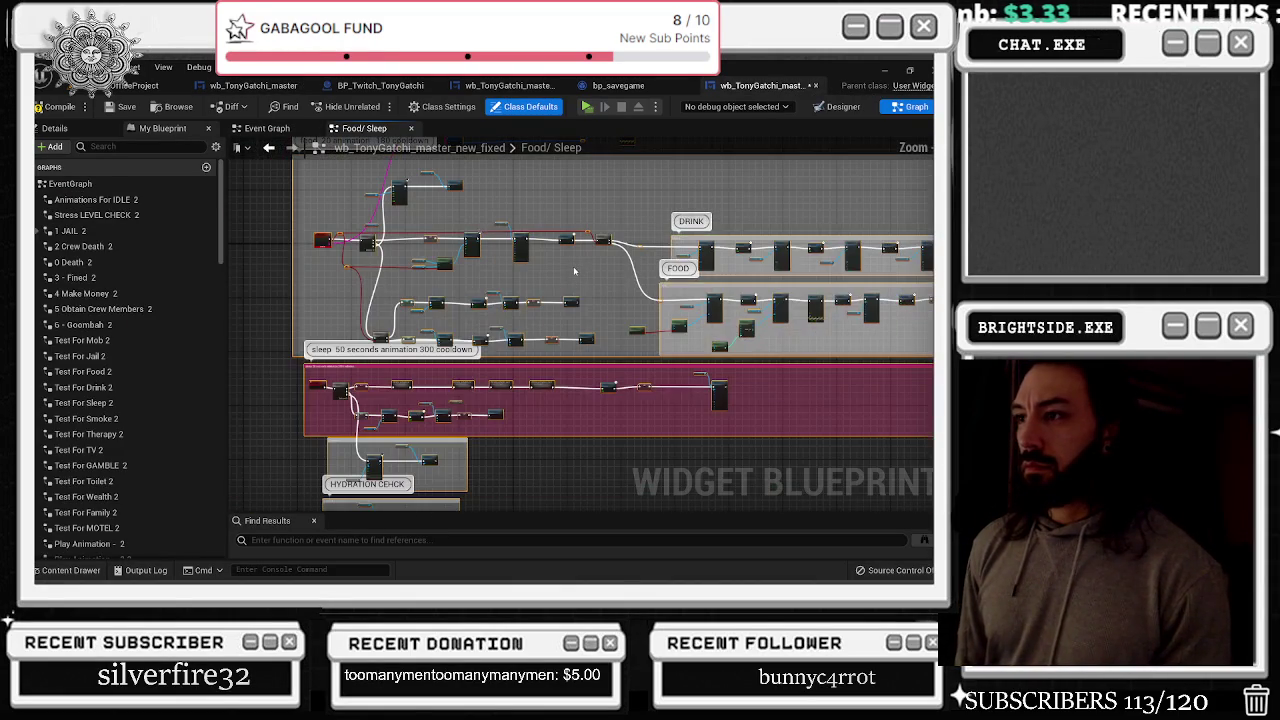
scroll(558, 264, up, 5)
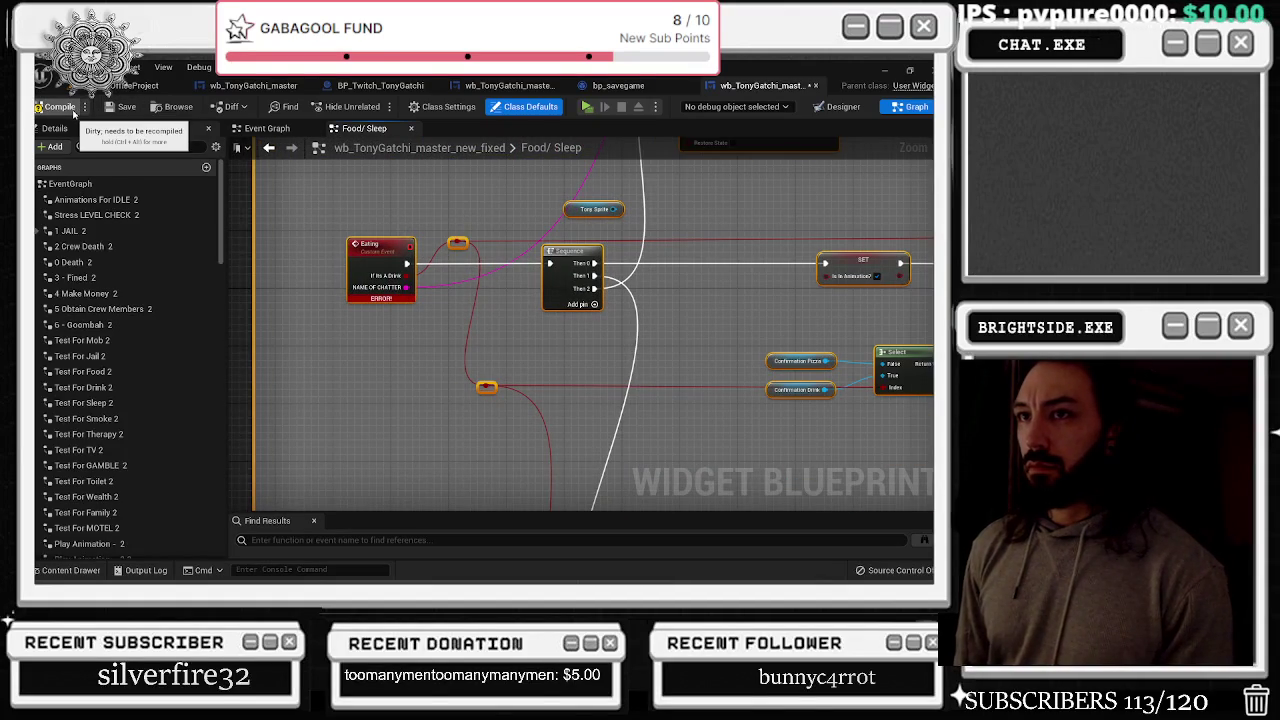
click(125, 110)
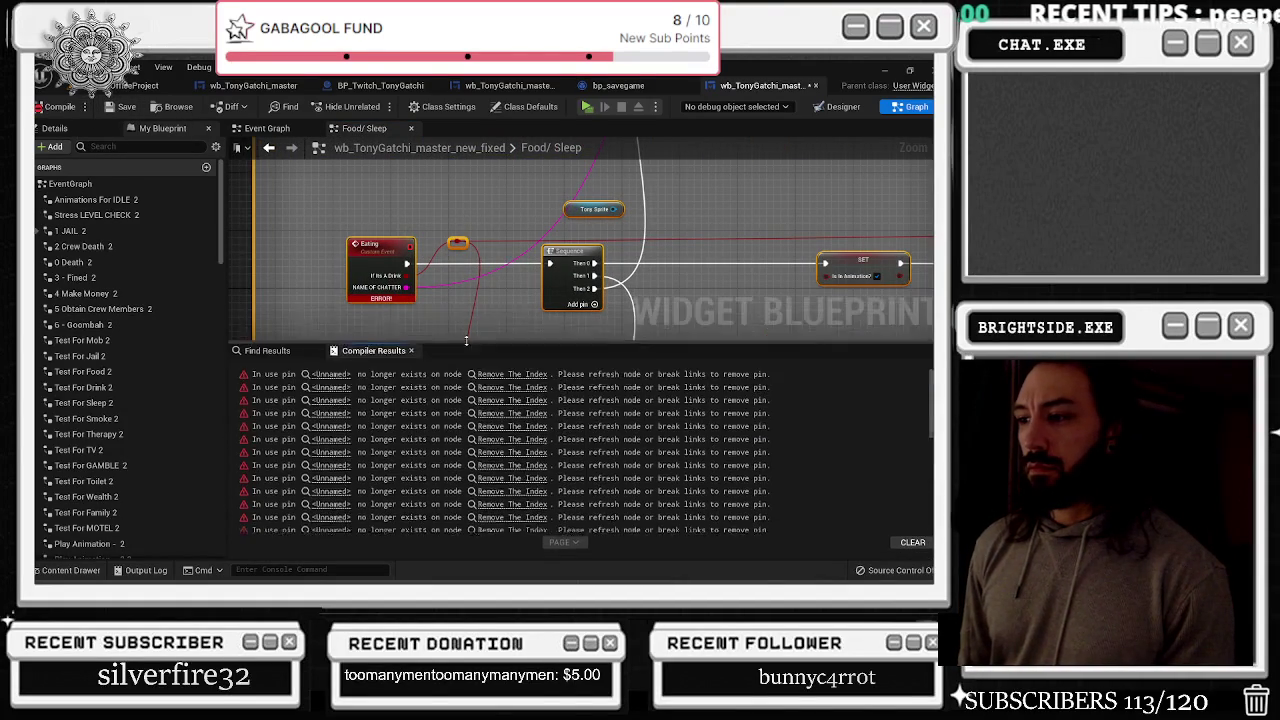
click(331, 366)
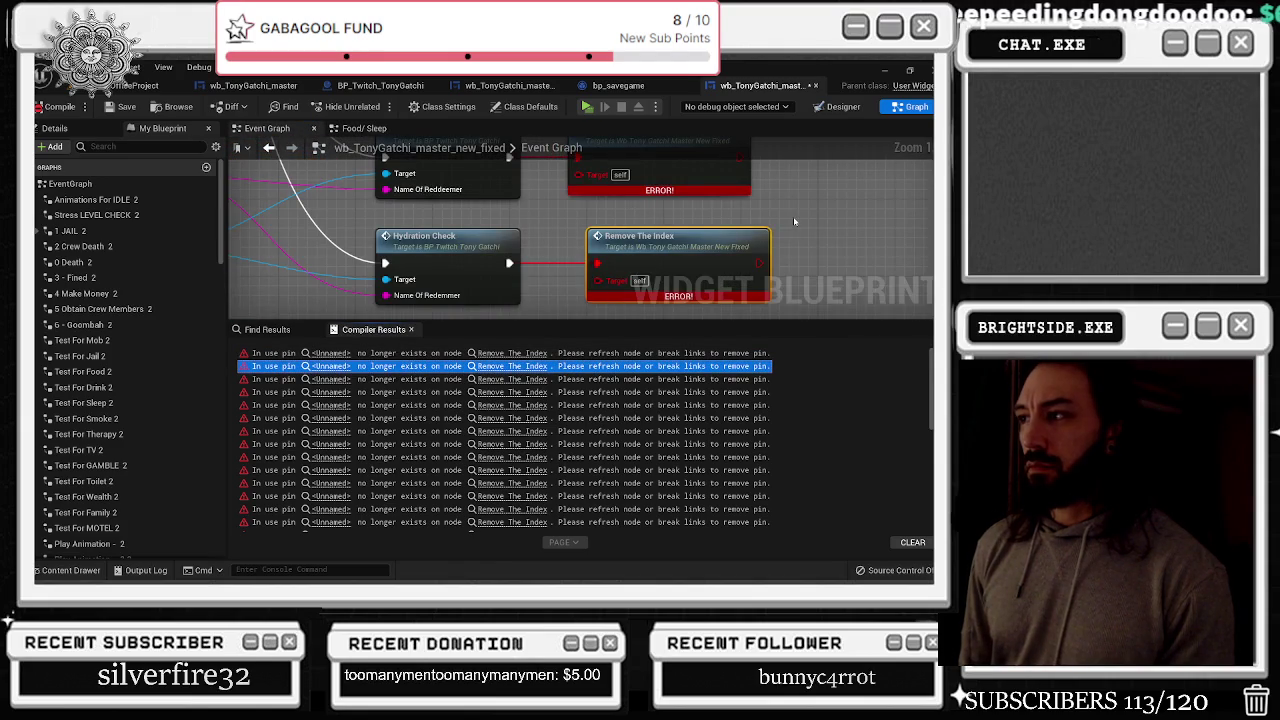
scroll(767, 258, down, 1)
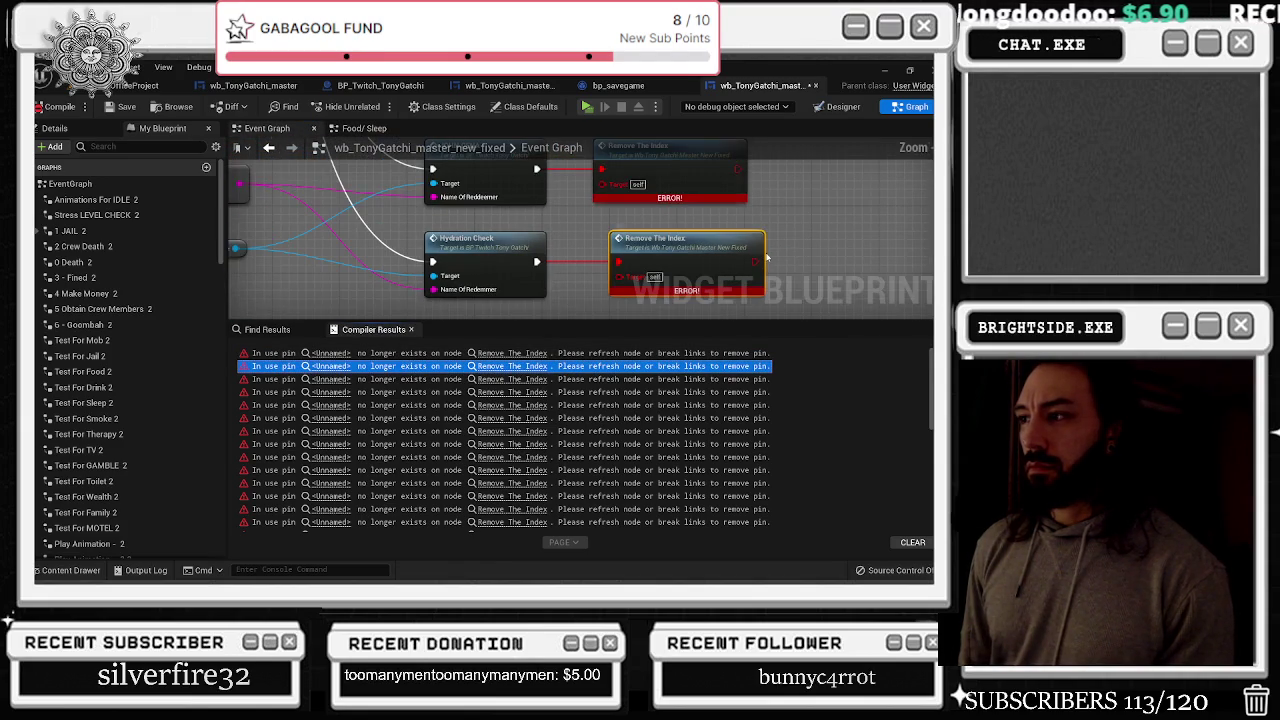
double_click(758, 258)
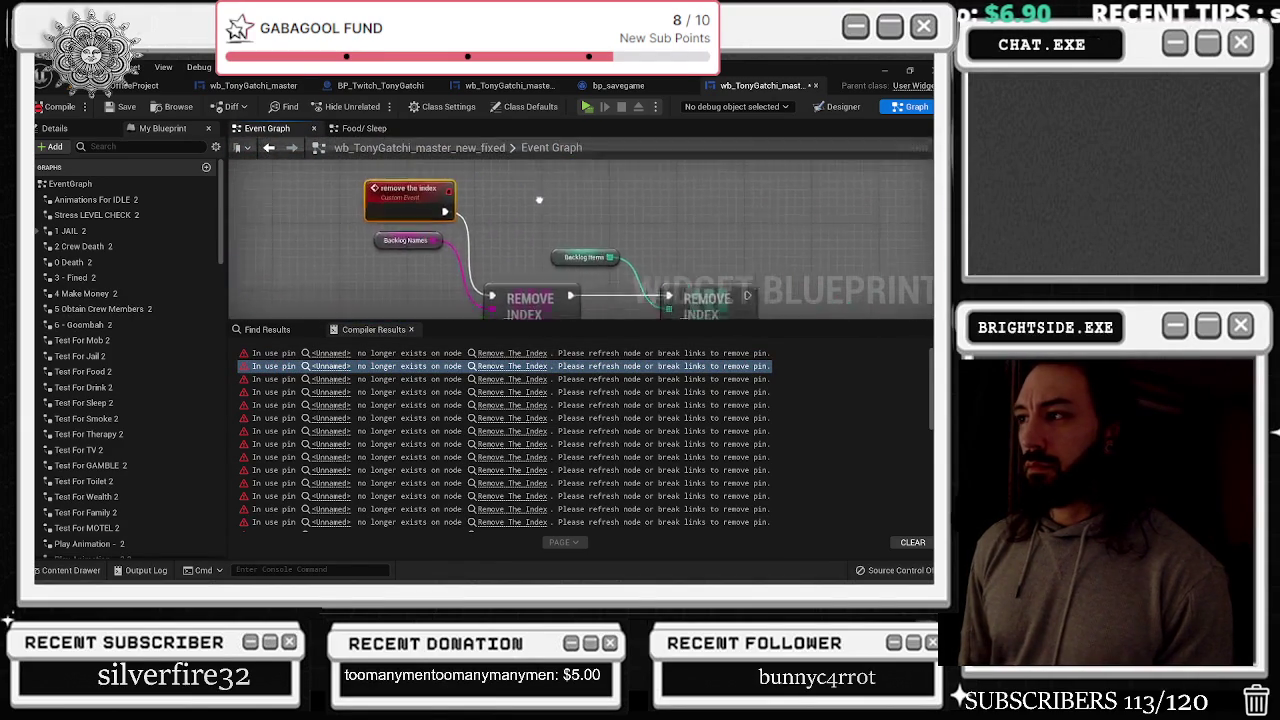
Open the Toilet graph behind the TOO STRESSED? error
scroll(536, 201, down, 2)
scroll(637, 237, up, 4)
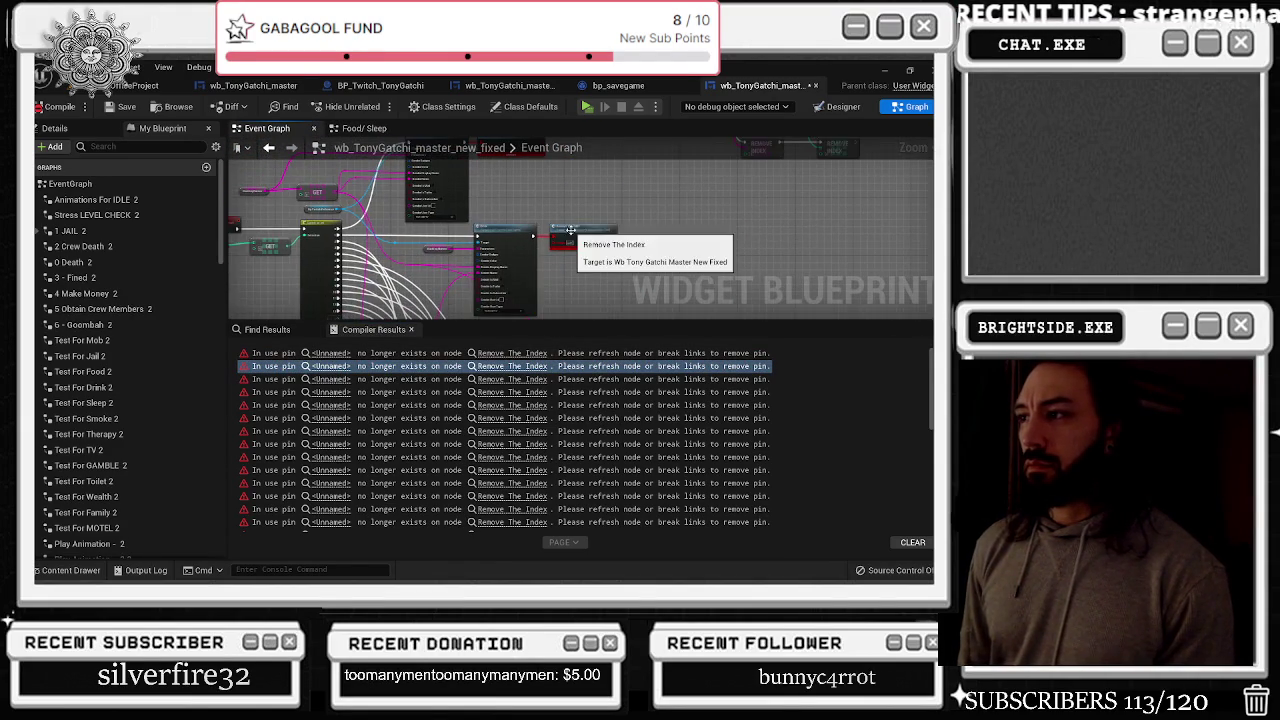
scroll(640, 240, down, 5)
scroll(540, 400, down, 5)
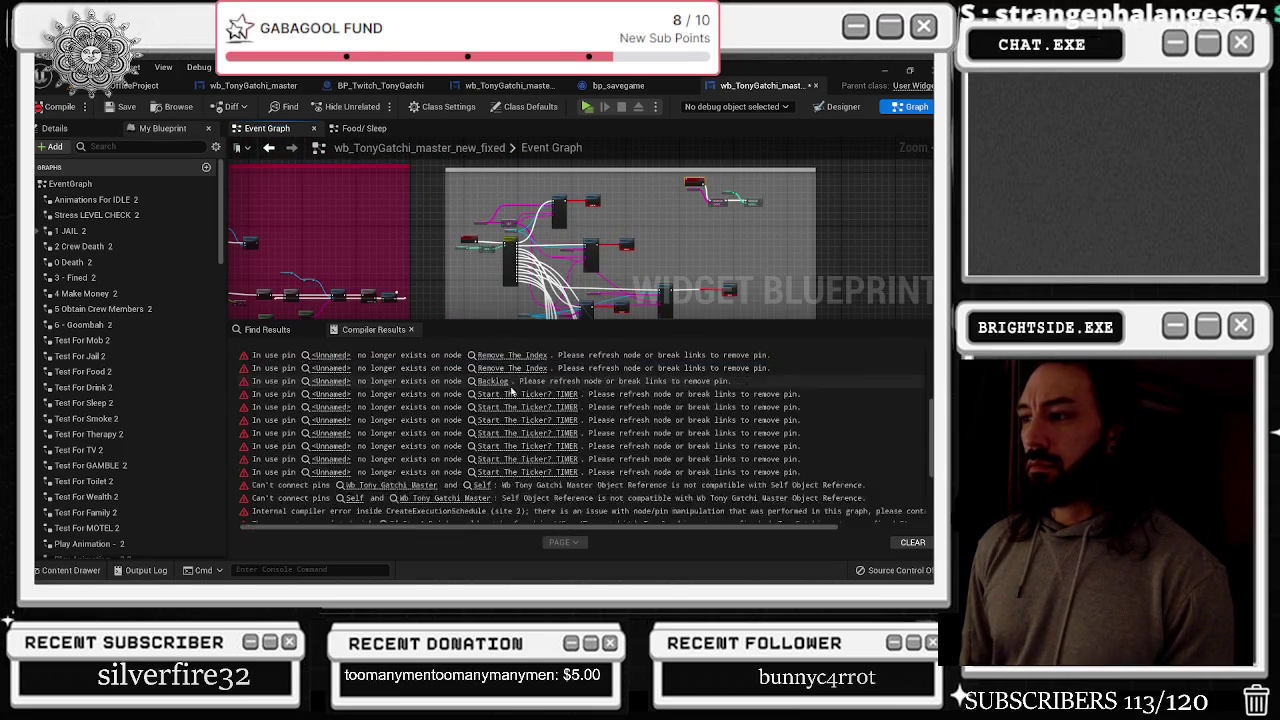
scroll(540, 400, down, 1)
double_click(395, 437)
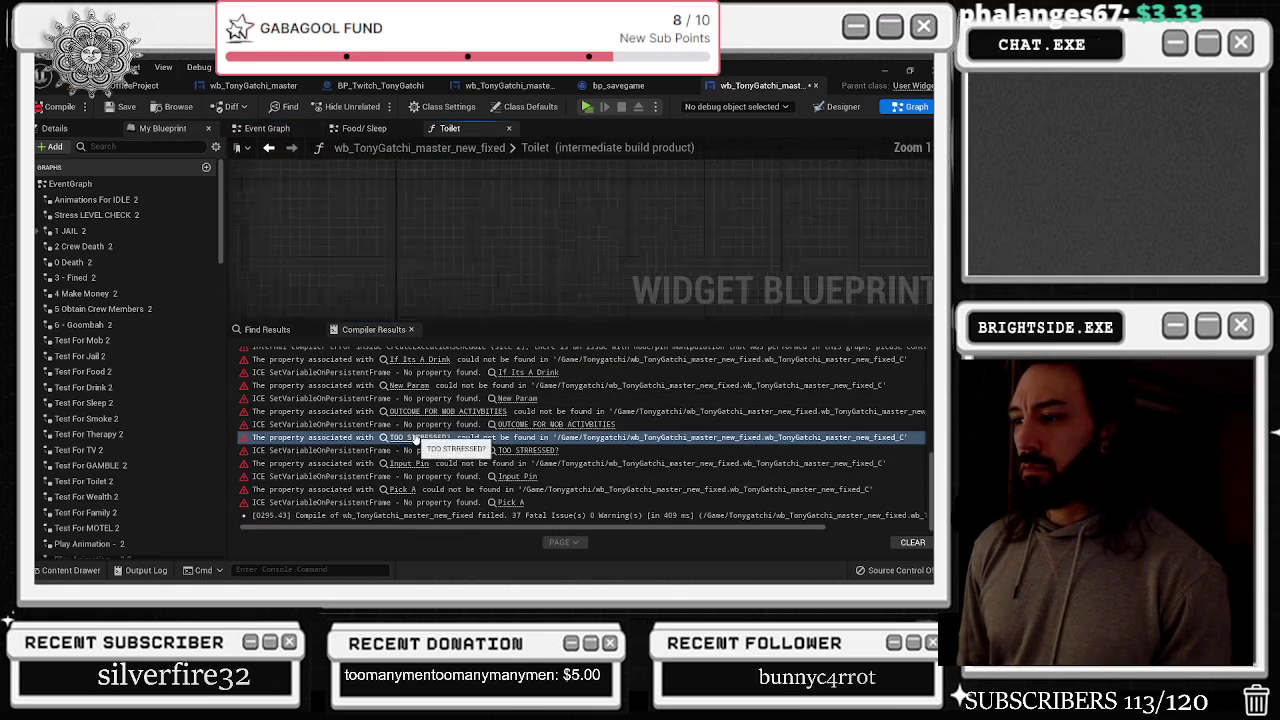
Undo recent edits, restoring the $$ Toilet $$ graph and clockimage_Event_newest event
drag(708, 227, 370, 208)
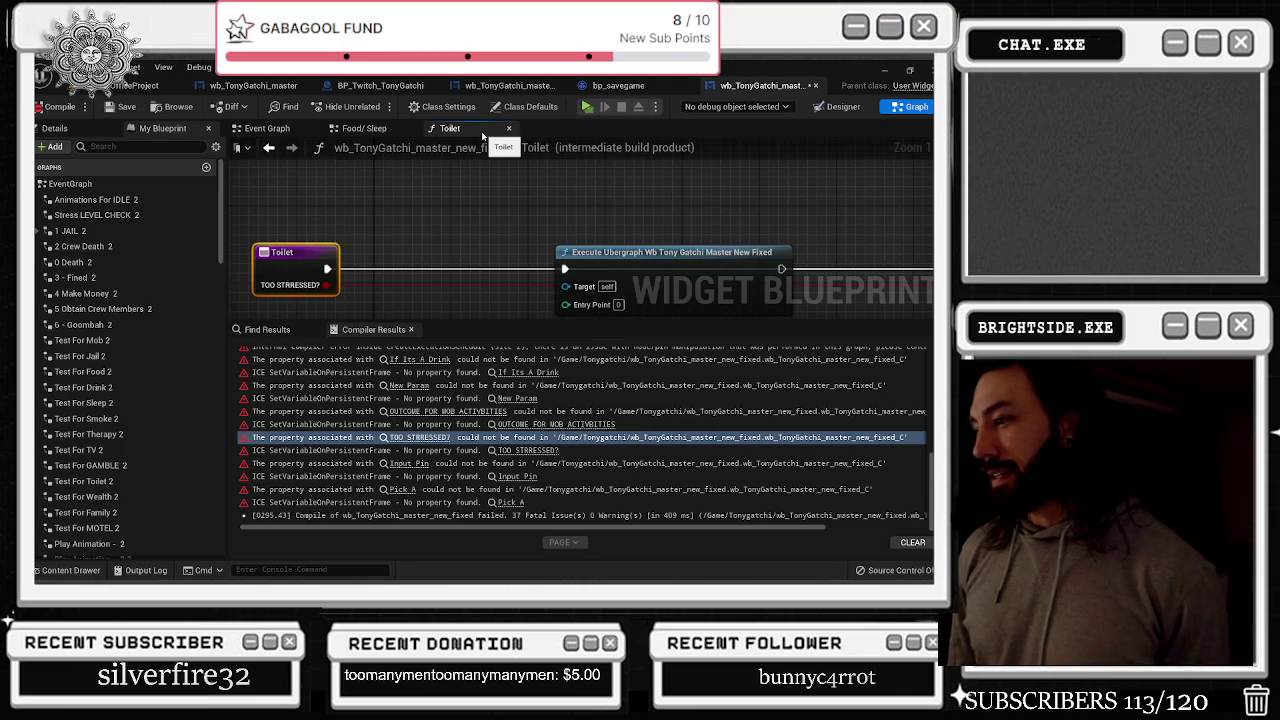
scroll(550, 224, down, 2)
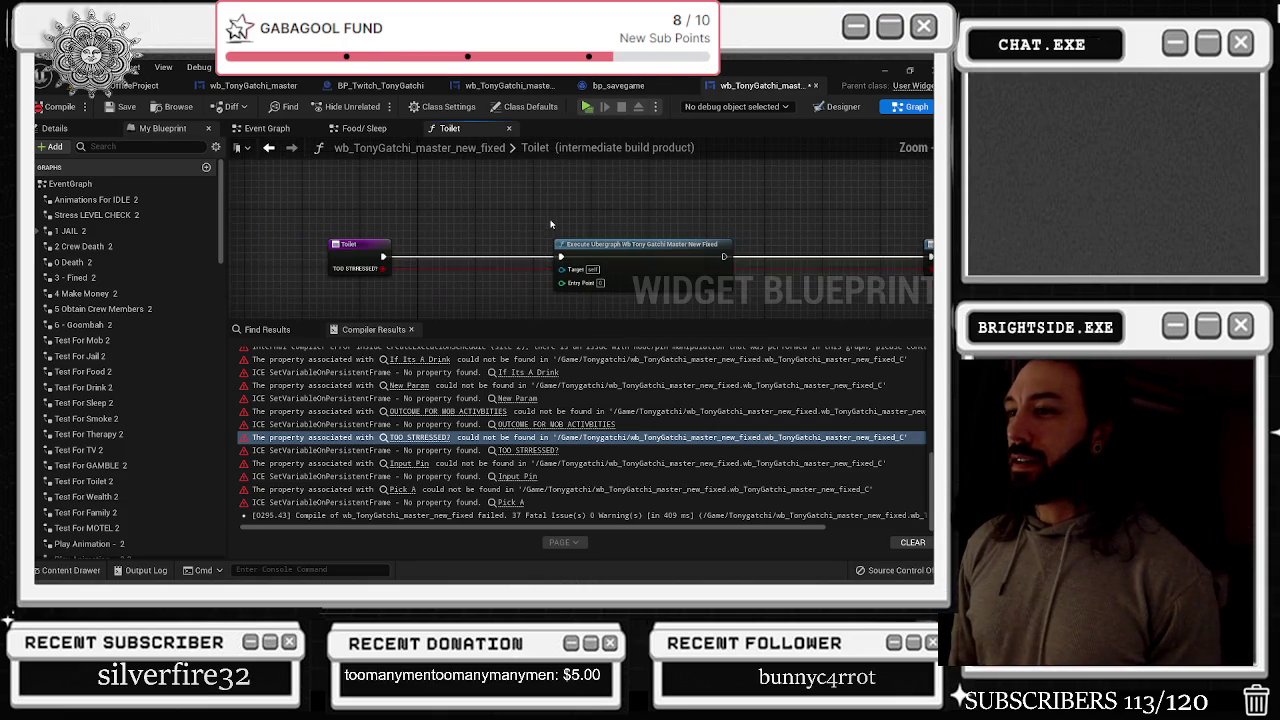
key(ctrl+z)
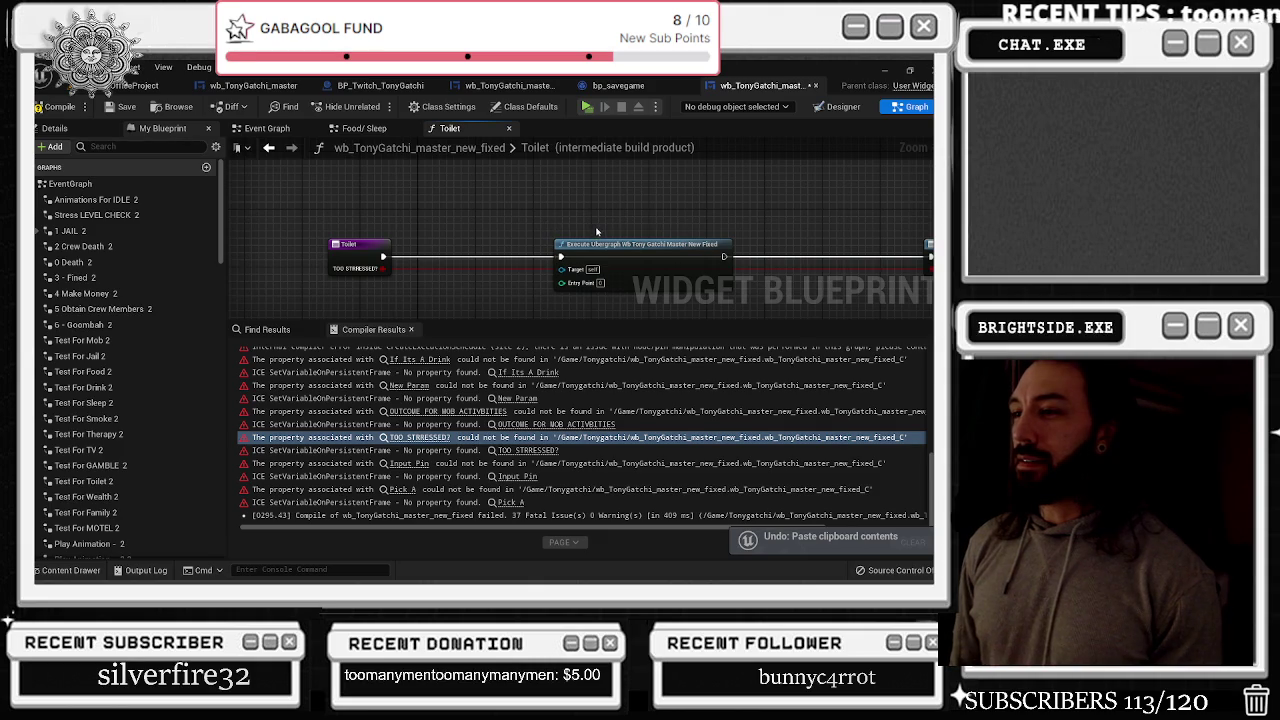
key(ctrl+z)
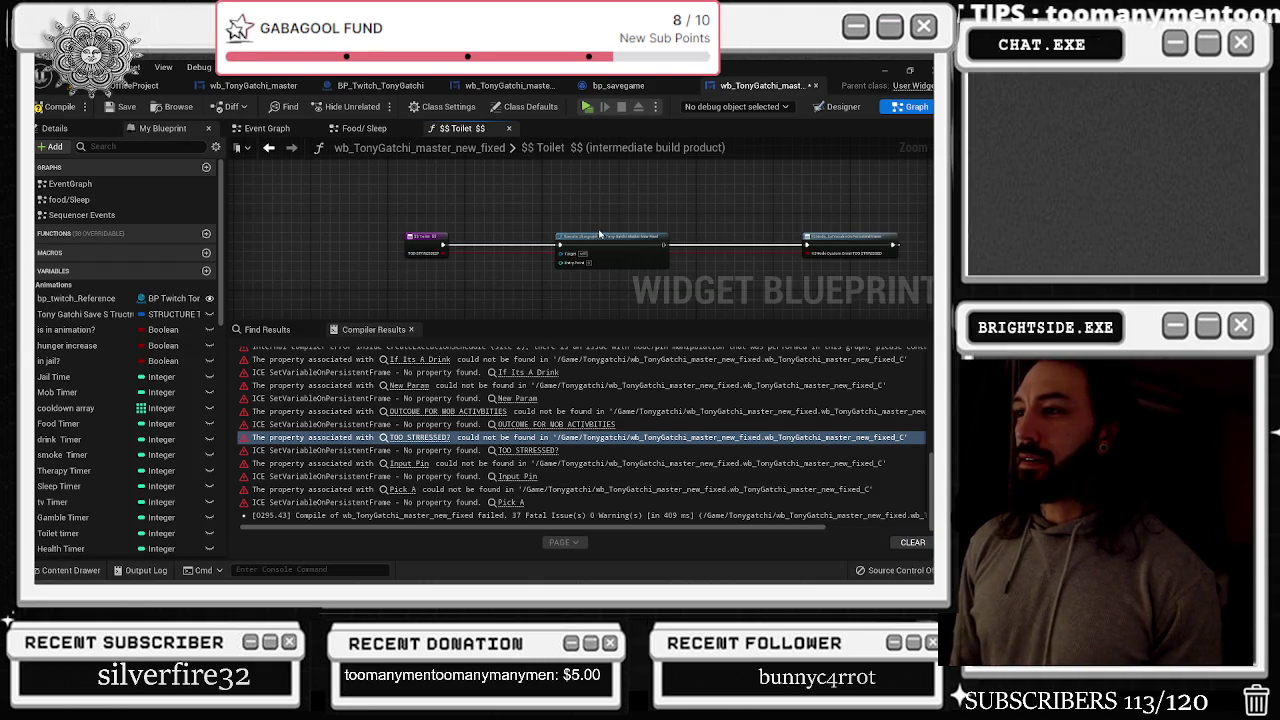
key(ctrl+z)
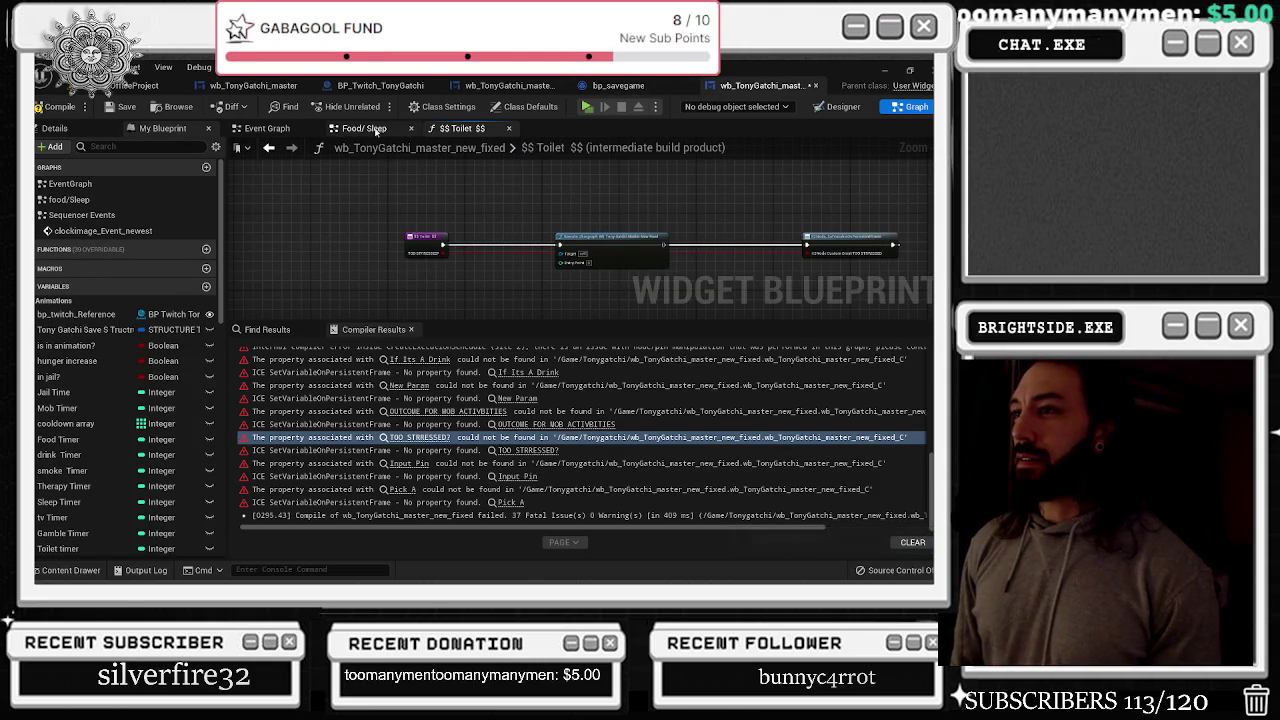
Back in Food/ Sleep, undo further to restore clockimage_Event_1_new and the Test For events
click(375, 129)
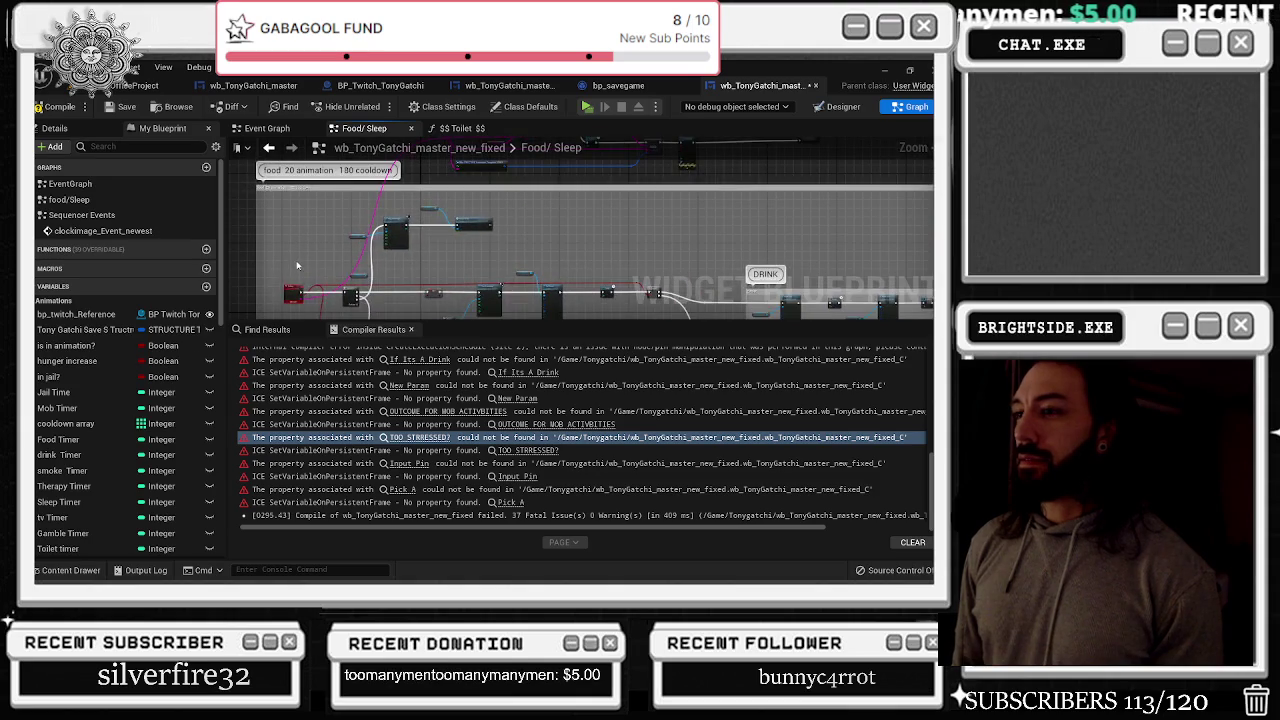
key(ctrl+z)
key(ctrl+z)
key(ctrl+z)
key(ctrl+z)
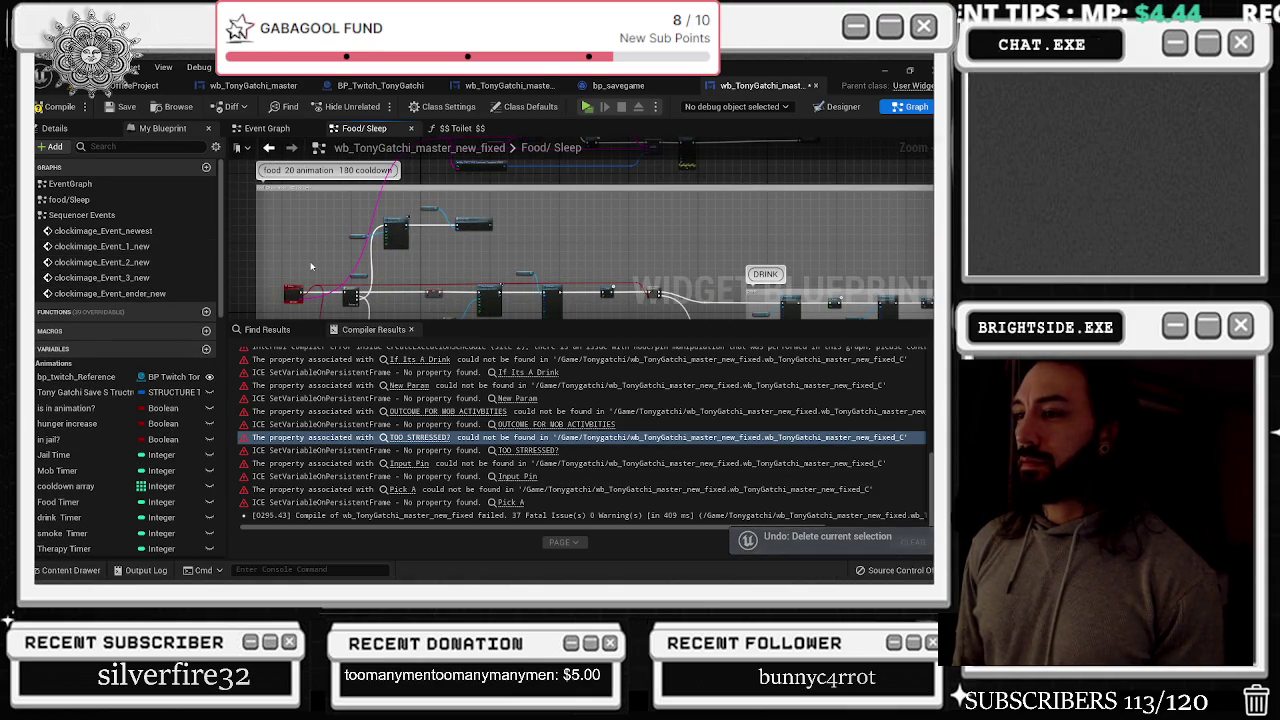
key(ctrl+z)
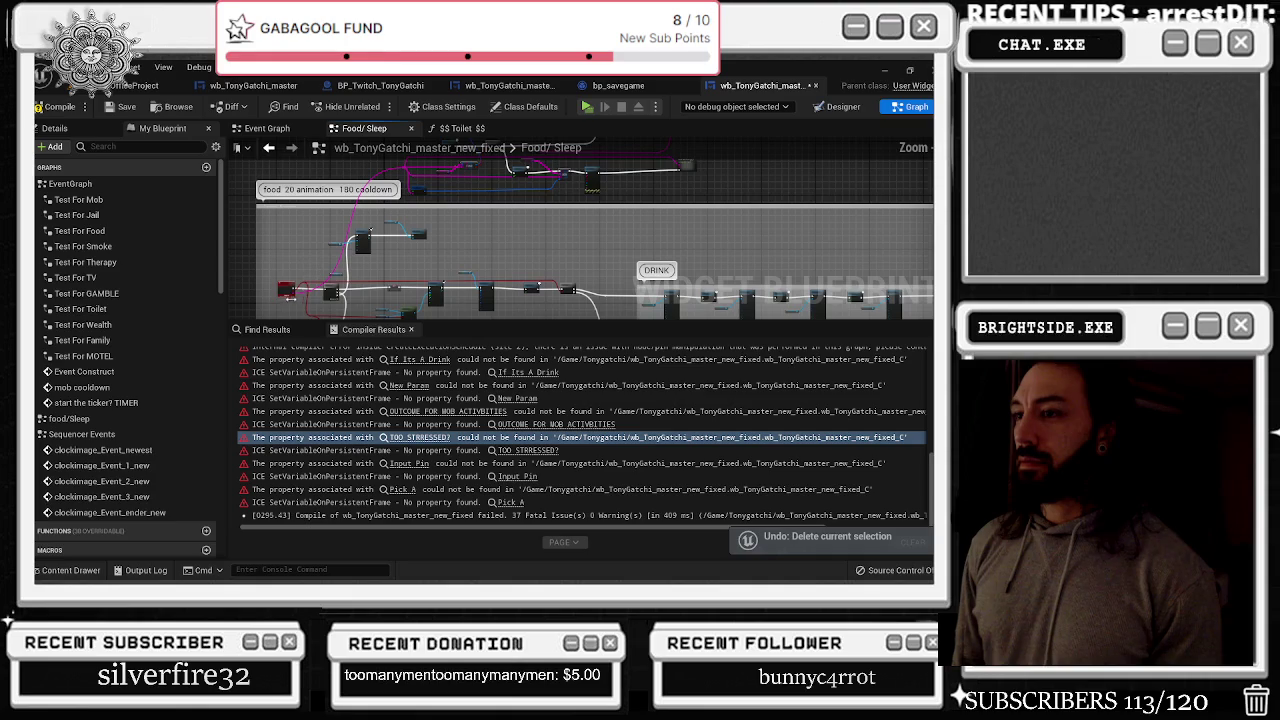
key(ctrl+z)
key(ctrl+z)
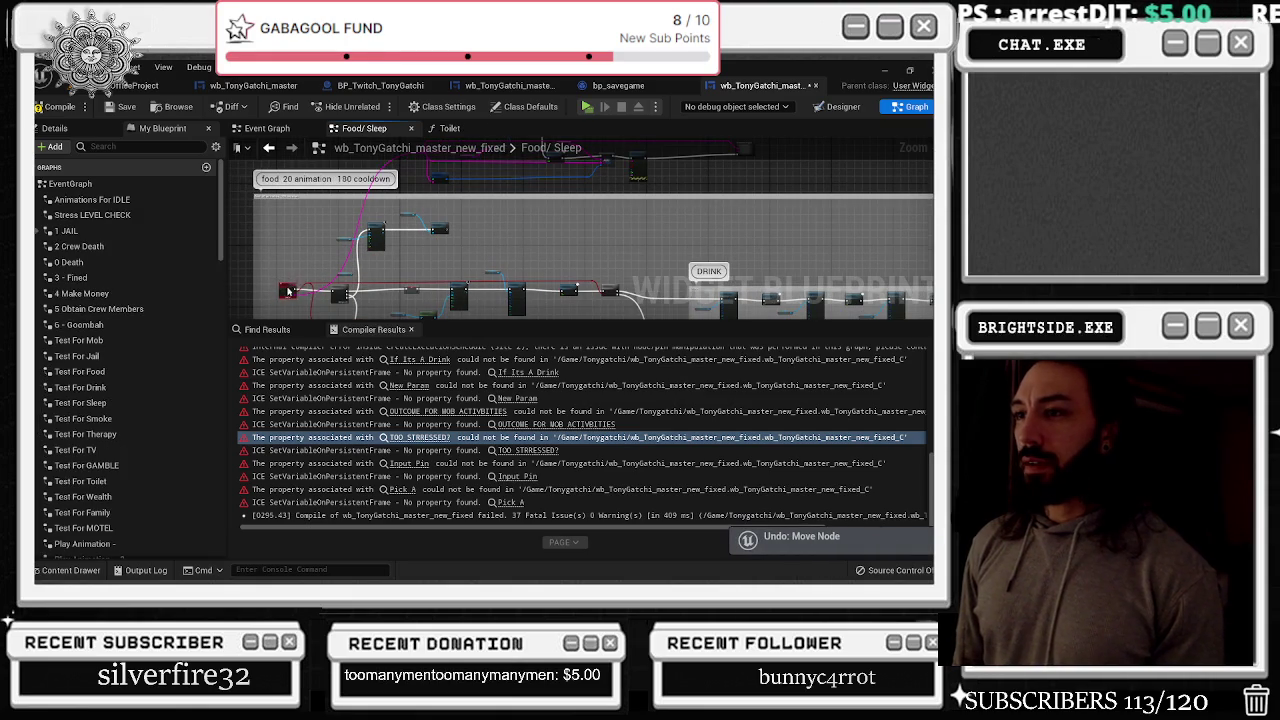
key(ctrl+z)
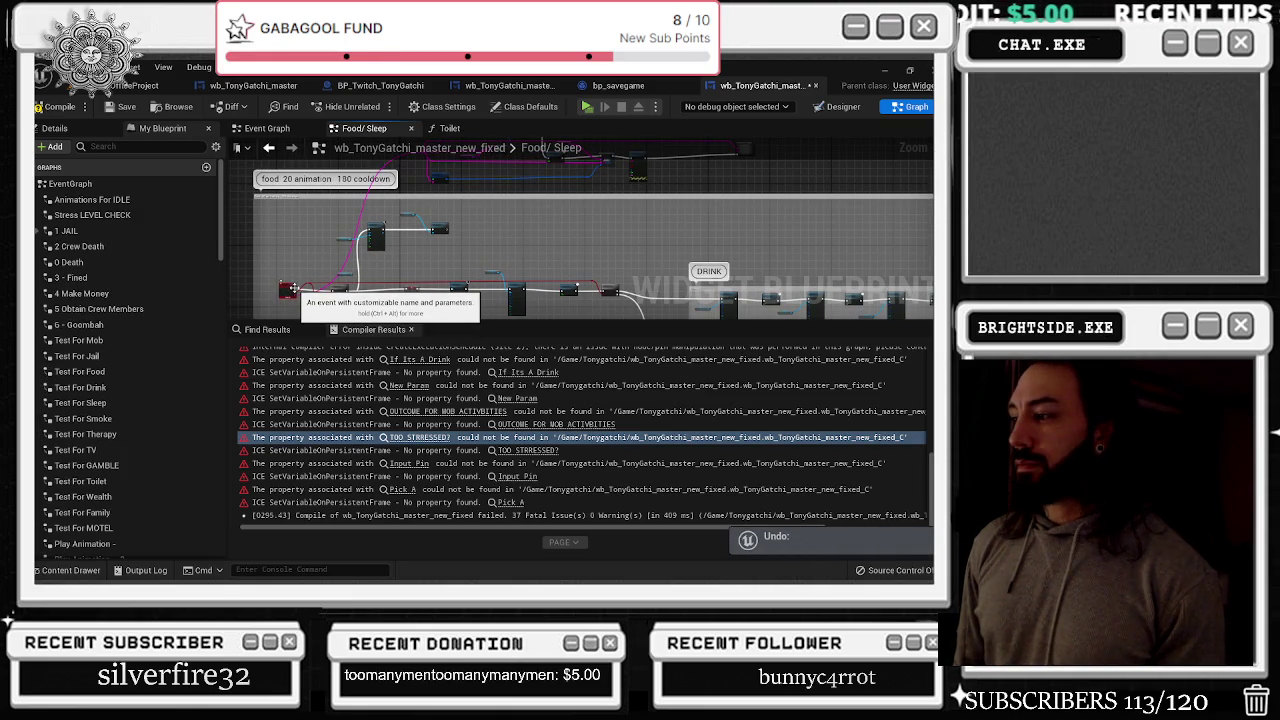
click(95, 67)
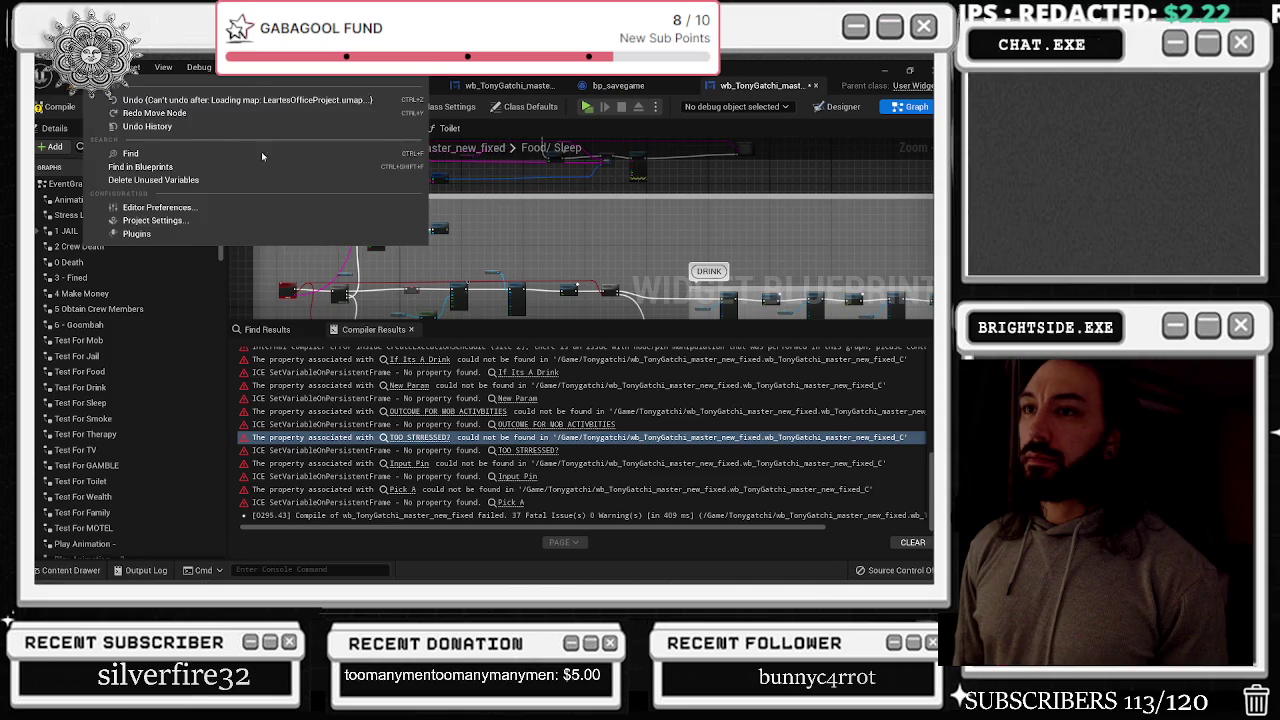
click(130, 100)
Empty the Food/Sleep graph of its remaining nodes and recompile, leaving two fatal issues
drag(414, 197, 391, 278)
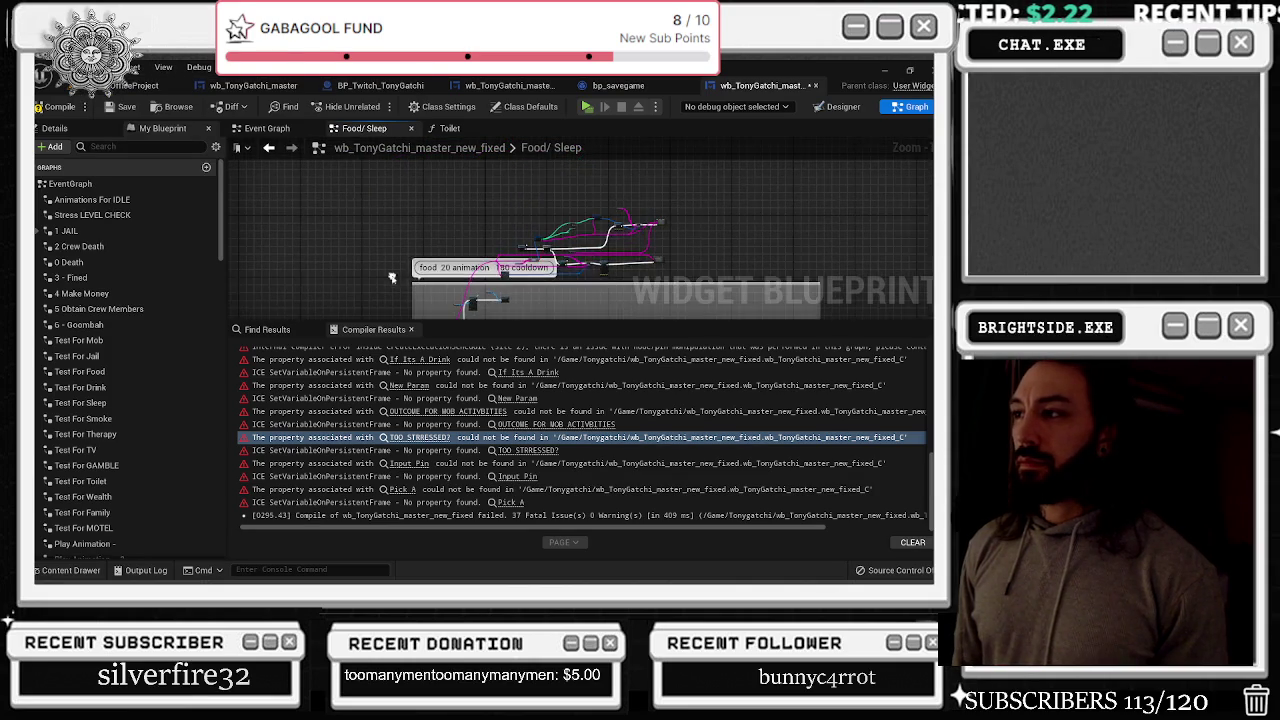
scroll(600, 240, up, 4)
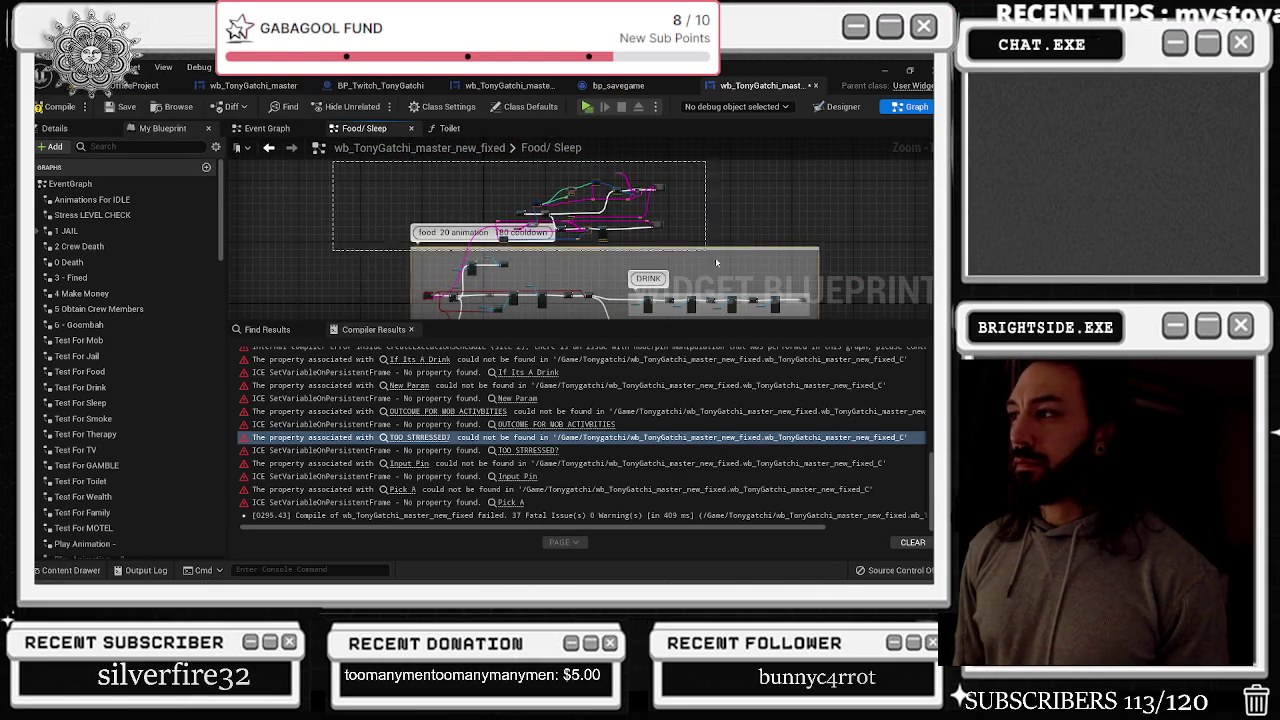
key(ctrl+z)
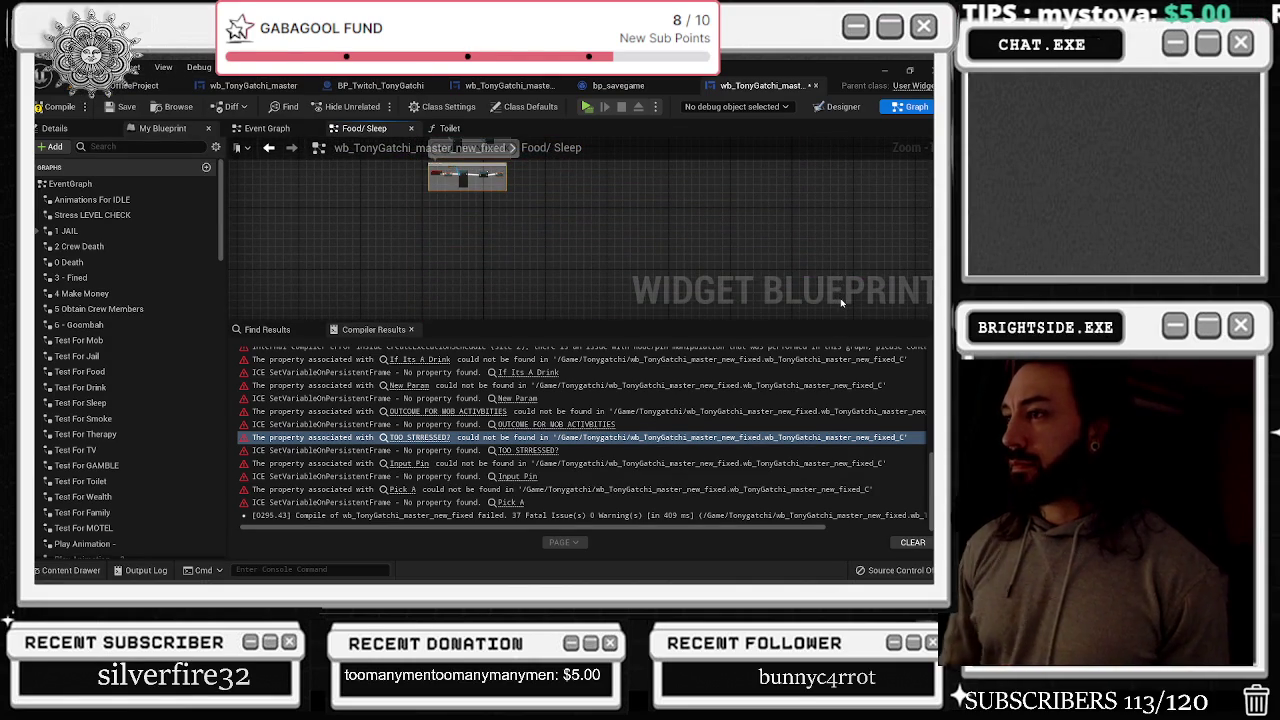
key(ctrl+z)
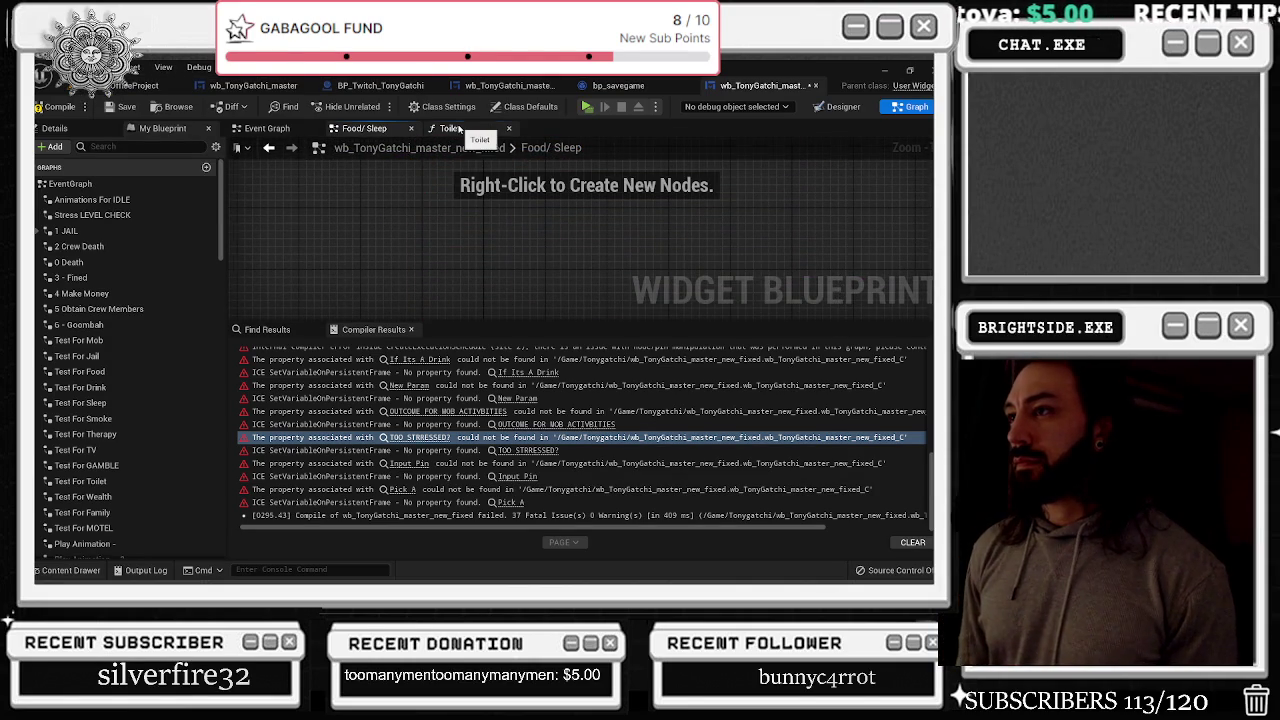
click(459, 129)
click(345, 129)
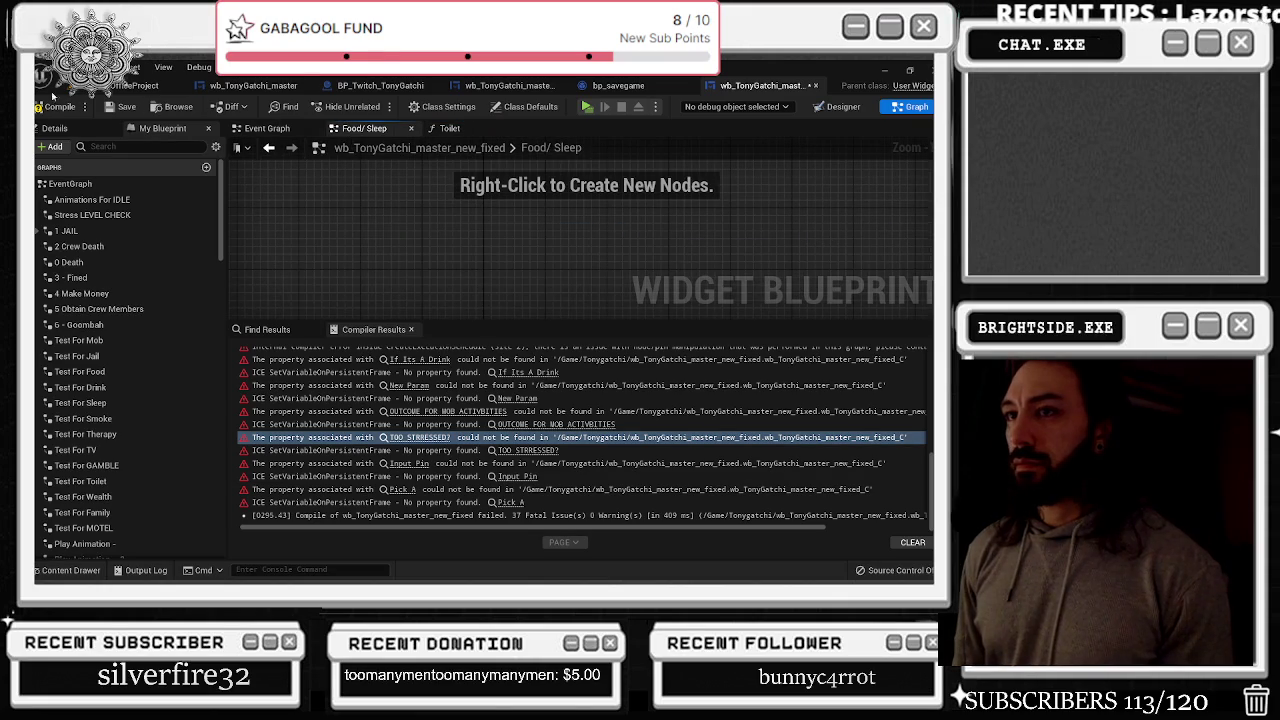
key(F7)
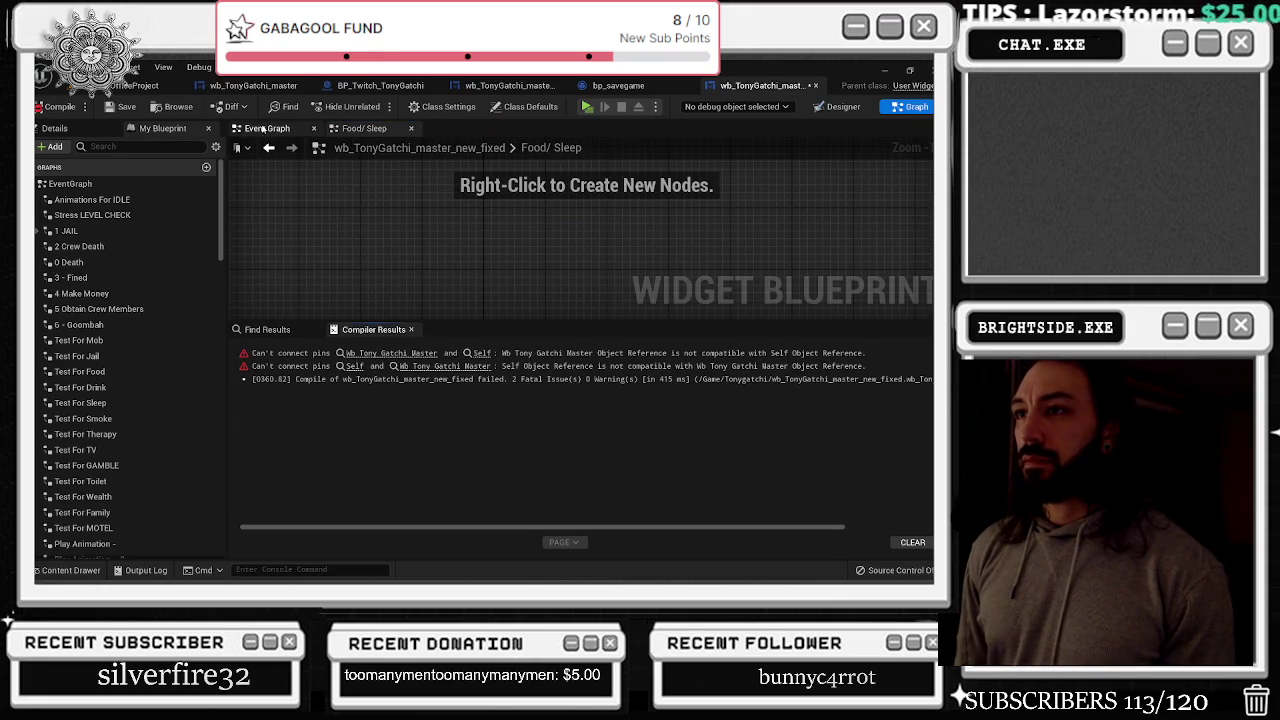
click(290, 134)
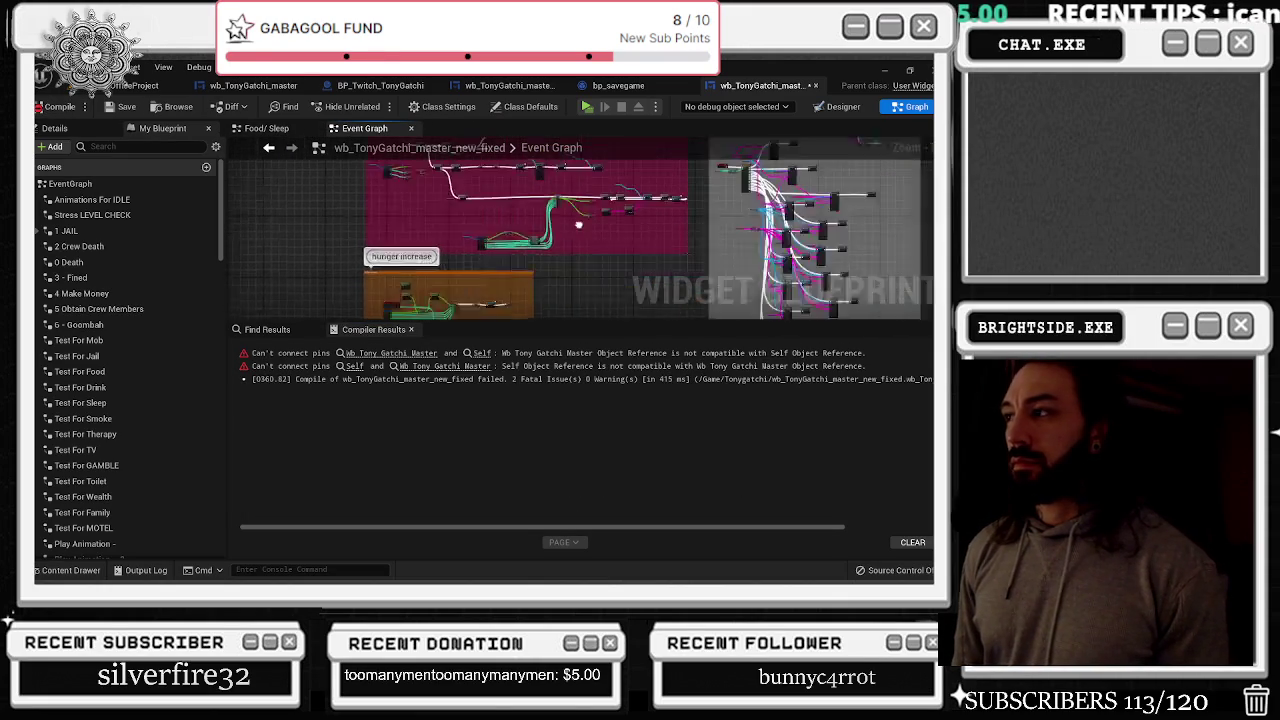
Rewire the Delay exec past the errored Wb Tony Gatchi Master setter, move it up, and recompile
scroll(358, 284, up, 3)
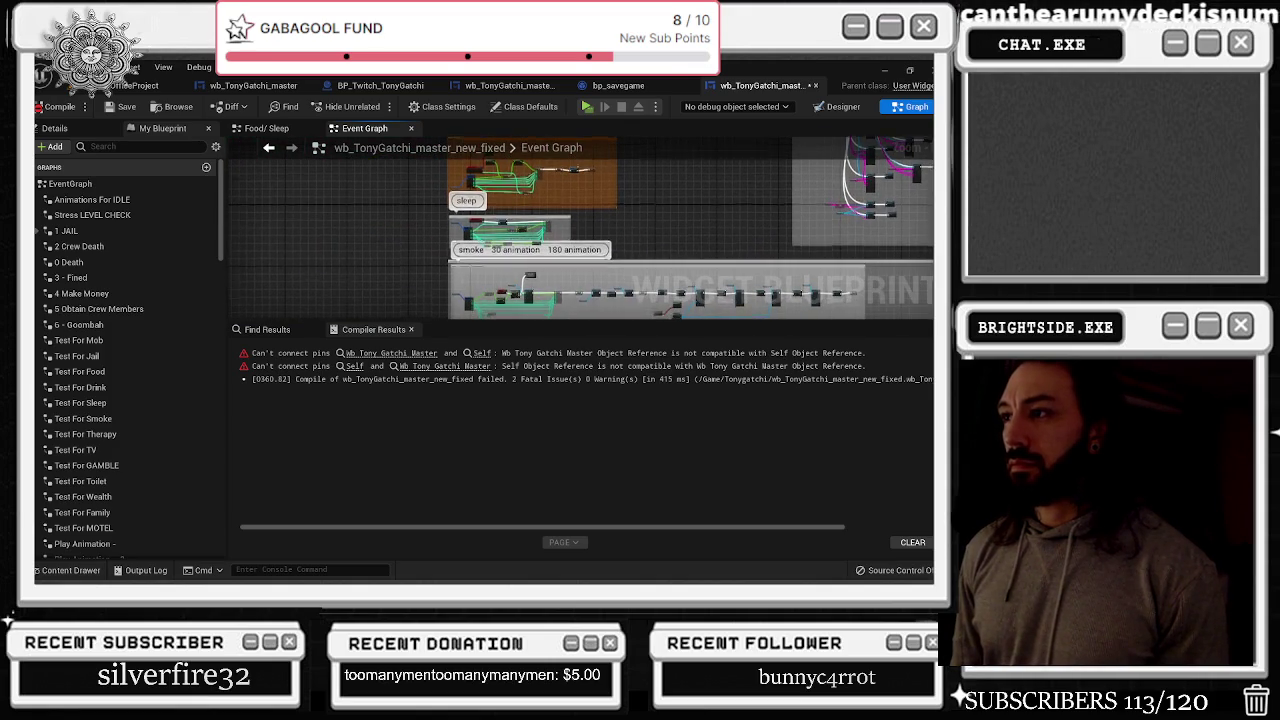
click(420, 353)
mouse_move(558, 210)
mouse_down()
mouse_move(540, 215)
mouse_move(760, 211)
mouse_up()
drag(616, 205, 616, 176)
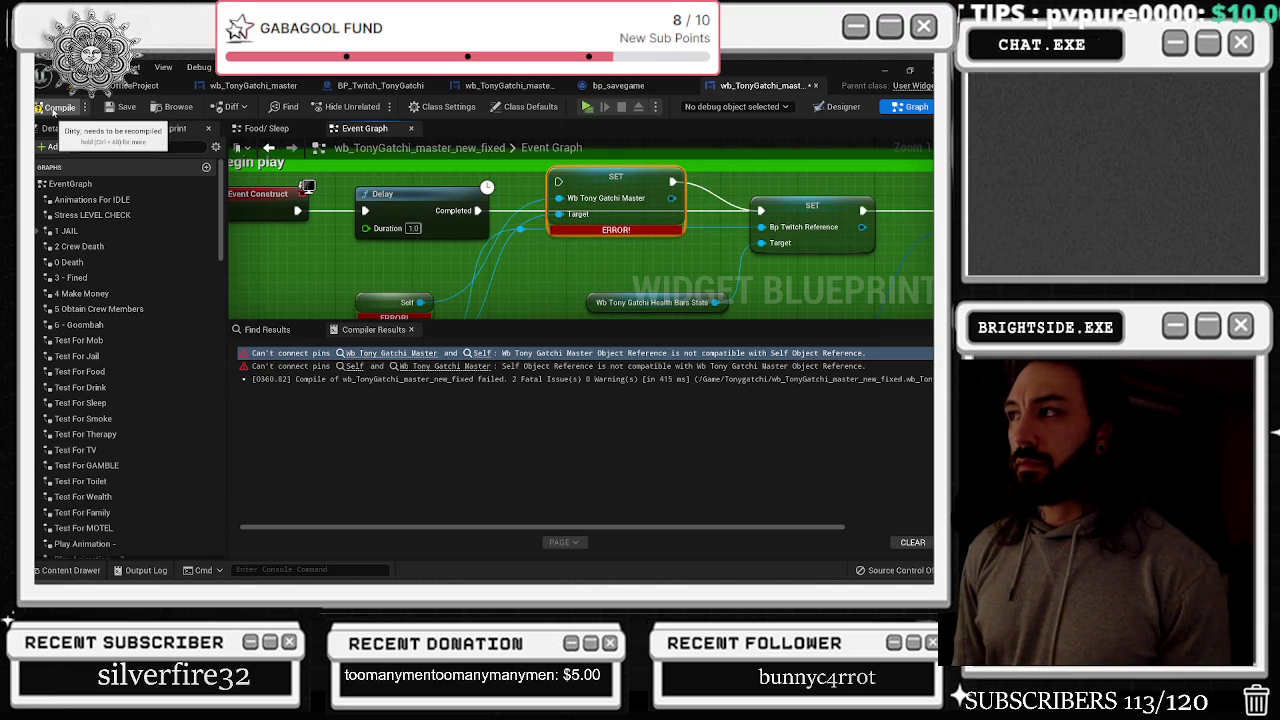
click(110, 107)
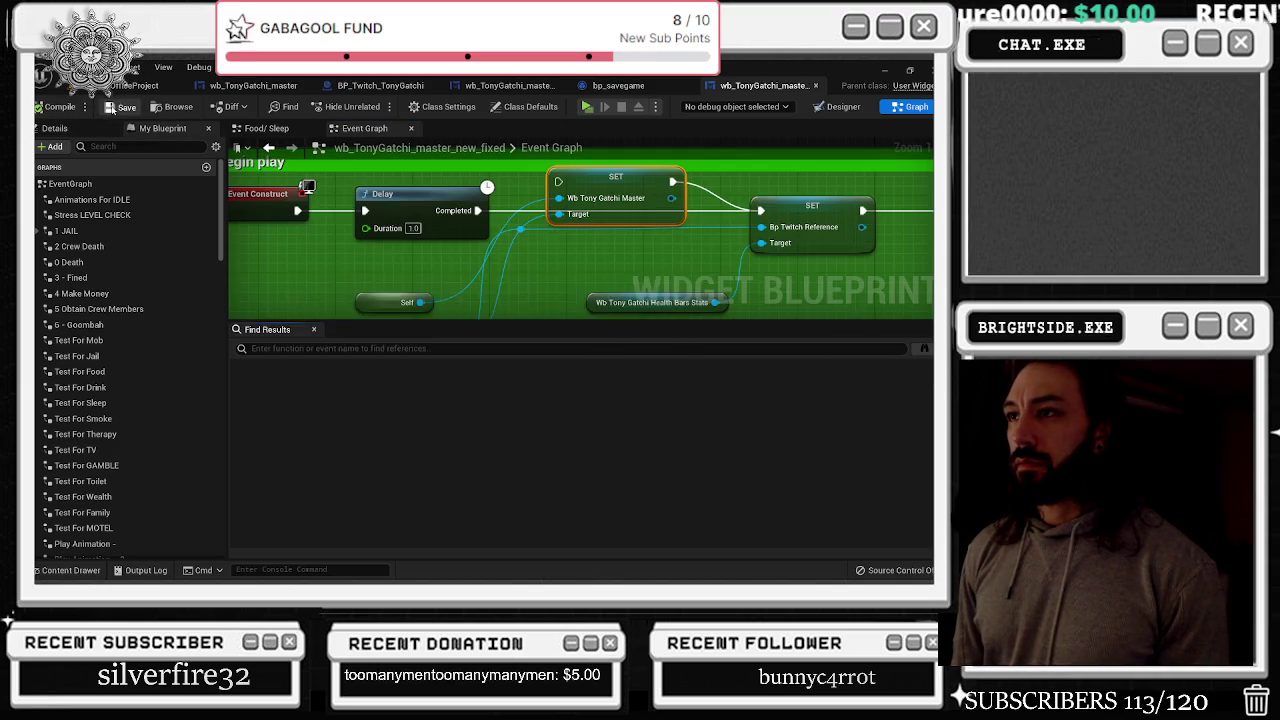
click(253, 85)
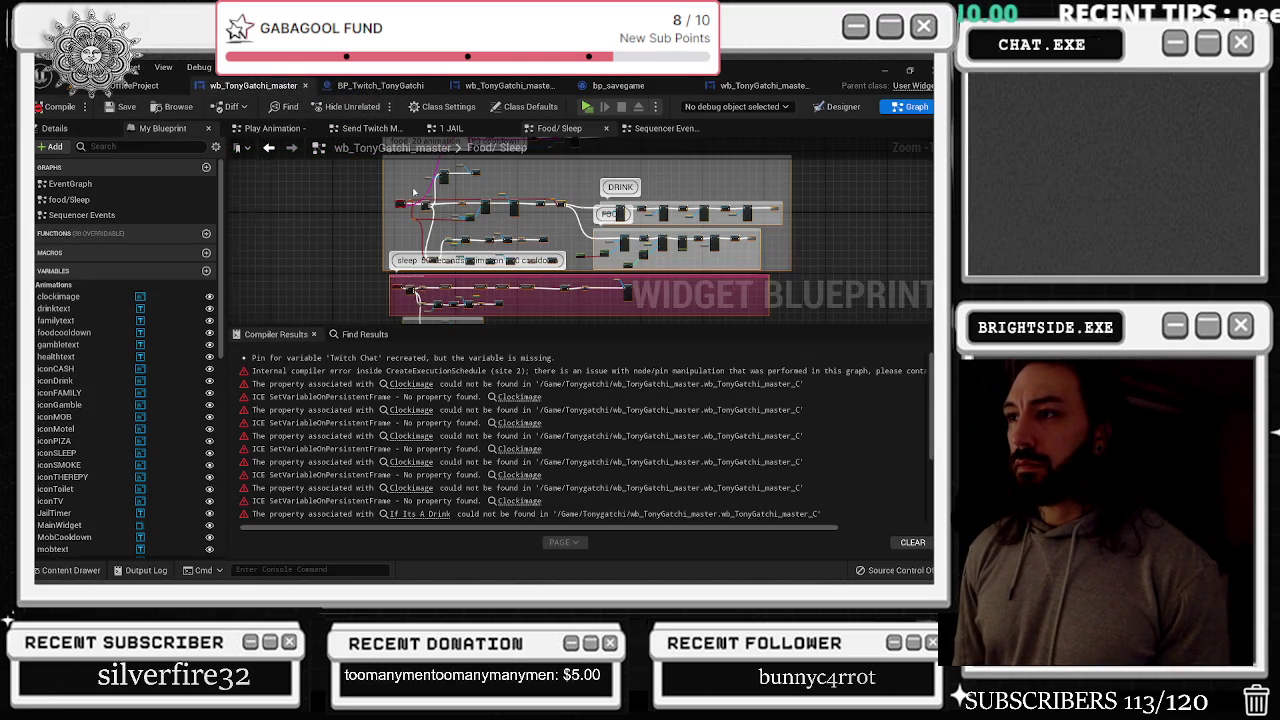
Add a reroute on the NAME OF CHATTER wire and break the Eating event's Sequence link
scroll(428, 228, up, 3)
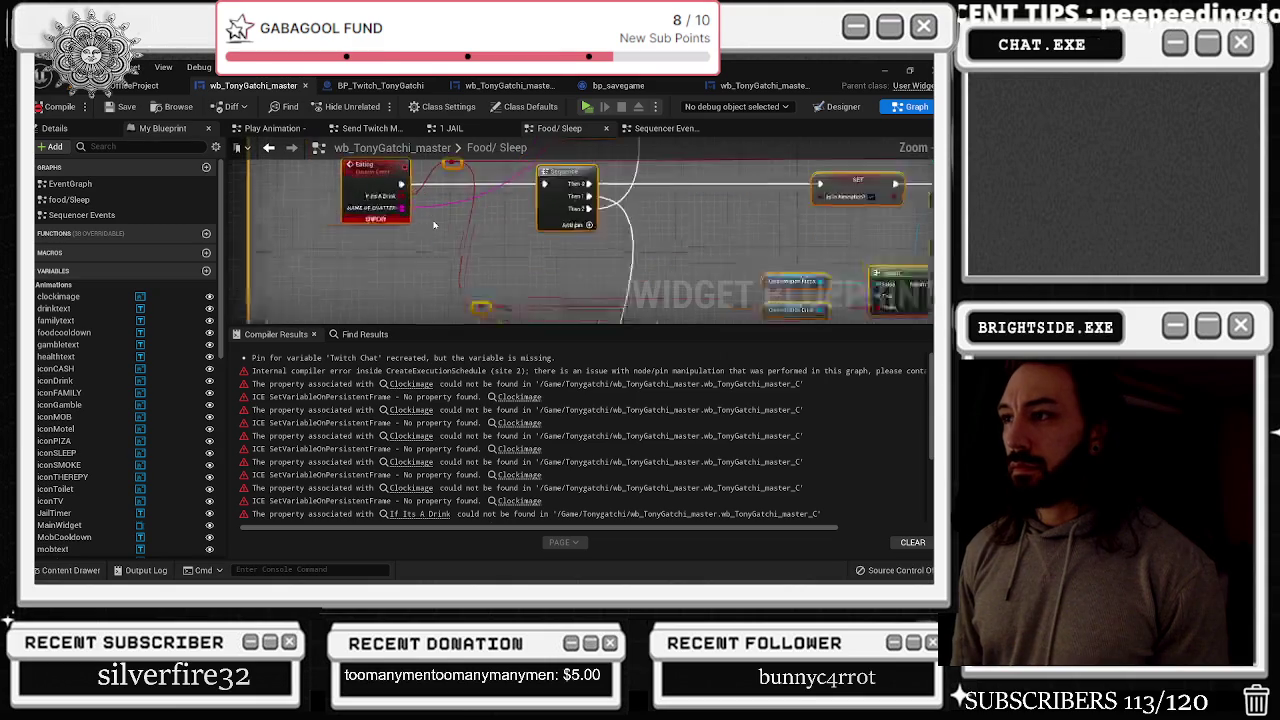
drag(428, 228, 446, 261)
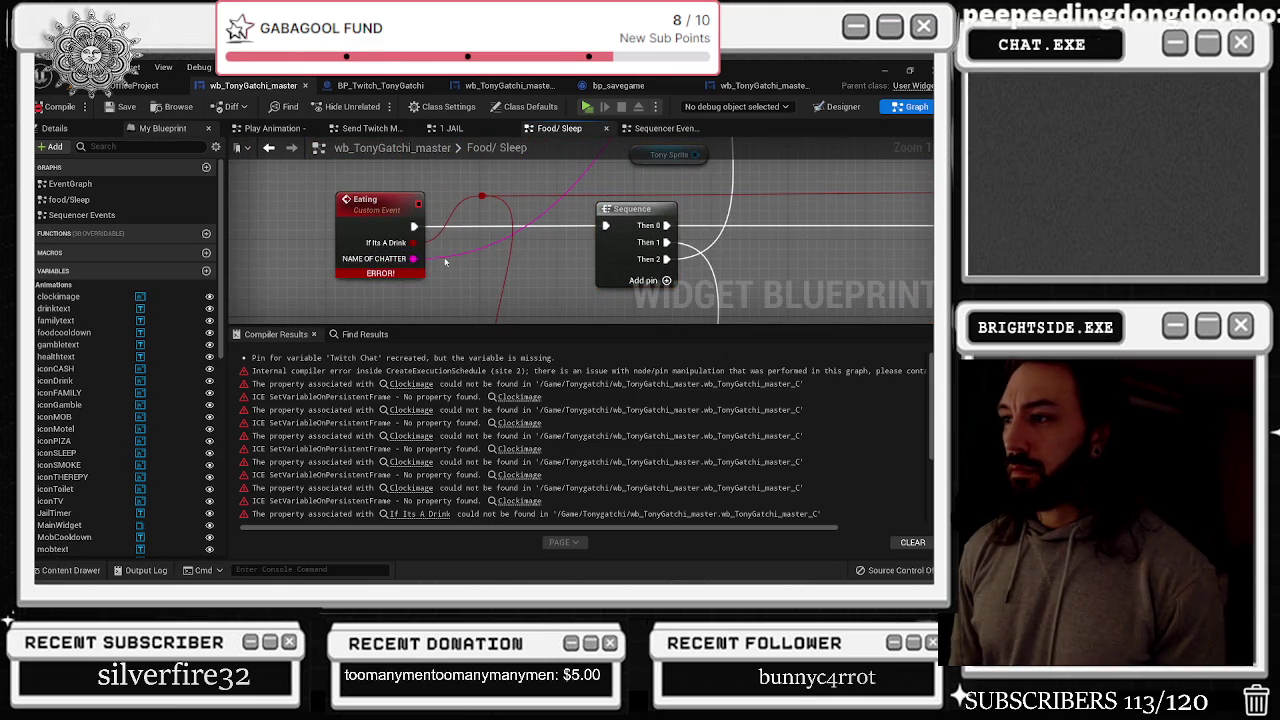
double_click(449, 257)
drag(449, 254, 444, 228)
alt+click(414, 227)
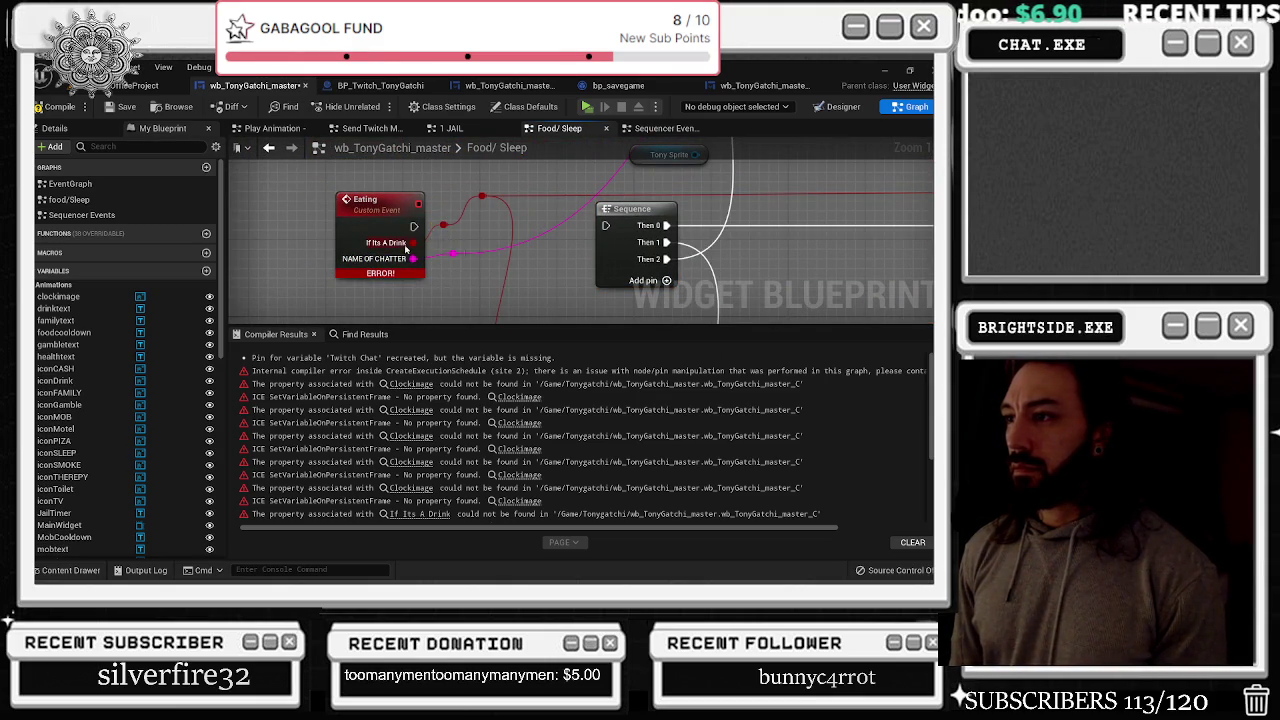
Recompile the wb_TonyGatchi_master blueprint
scroll(440, 254, down, 5)
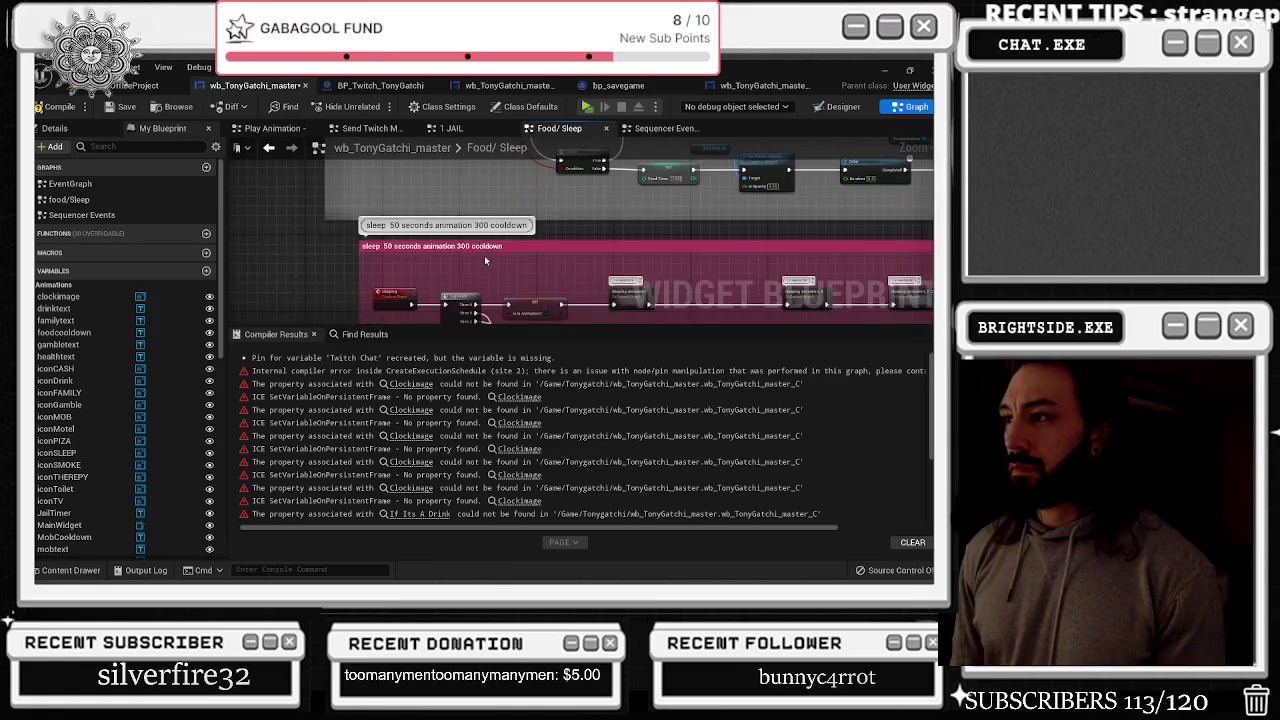
scroll(485, 260, up, 3)
scroll(500, 257, down, 2)
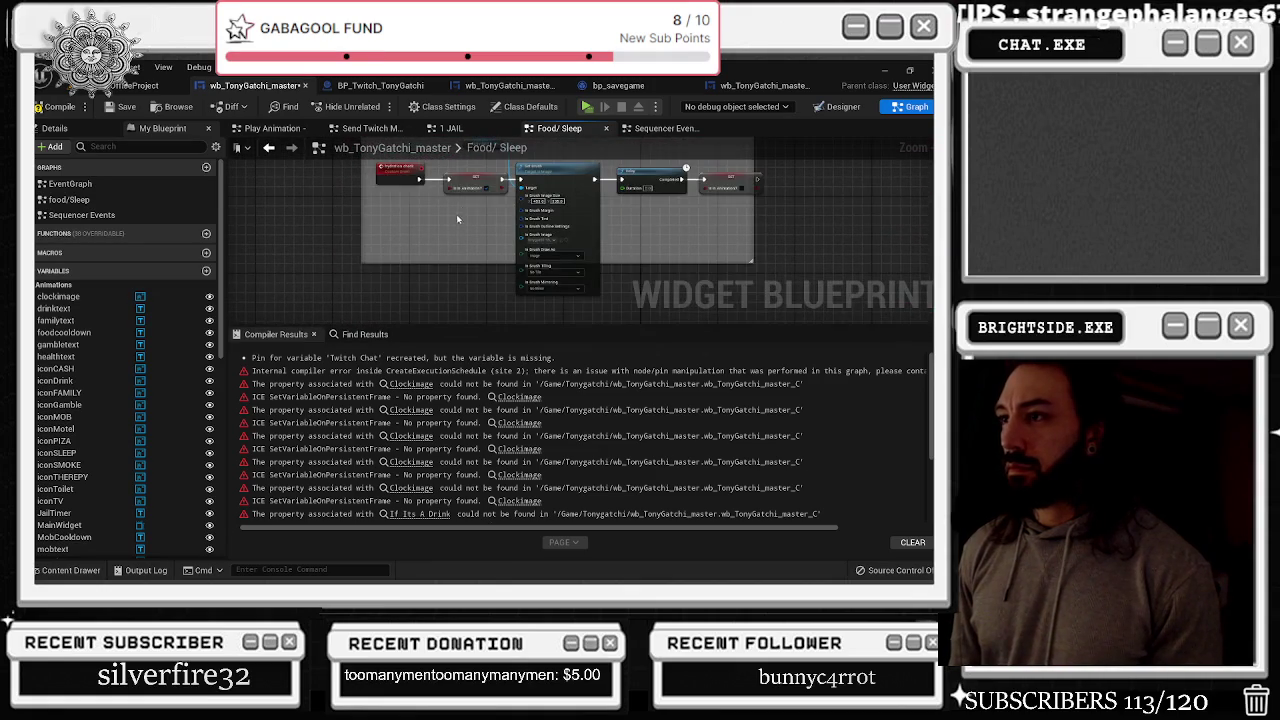
scroll(456, 214, down, 2)
scroll(456, 214, up, 2)
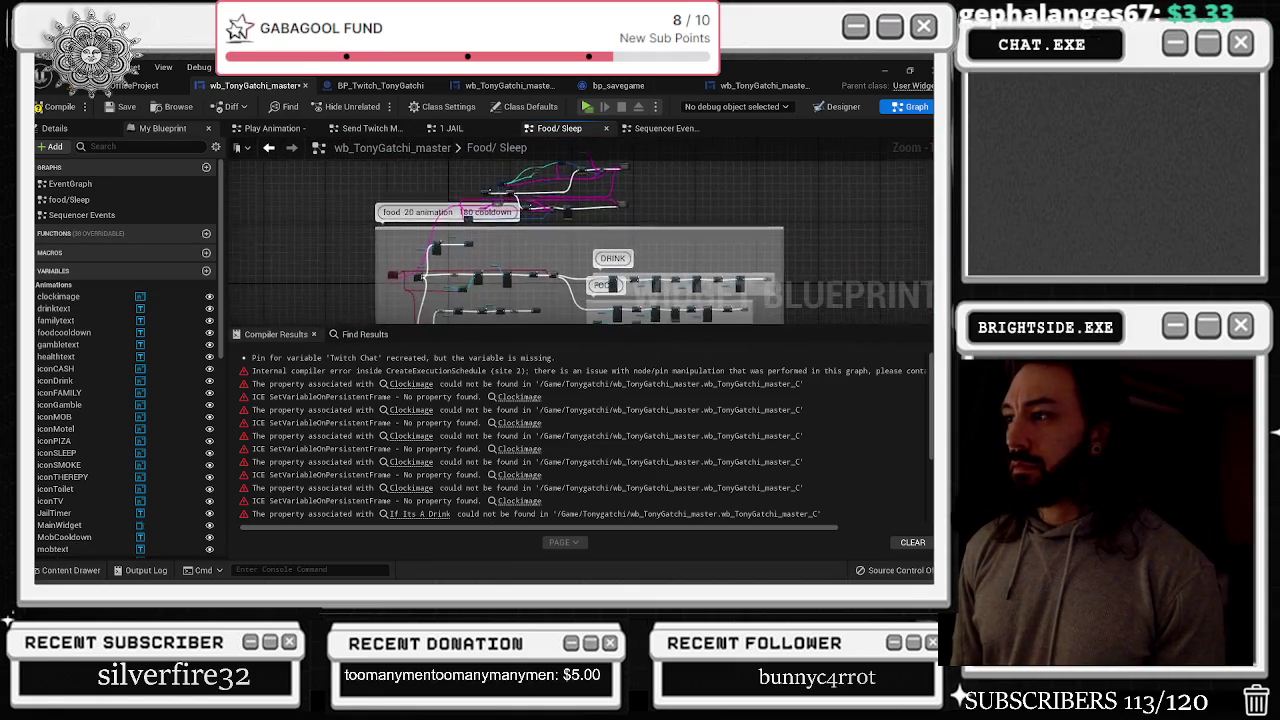
scroll(405, 325, down, 1)
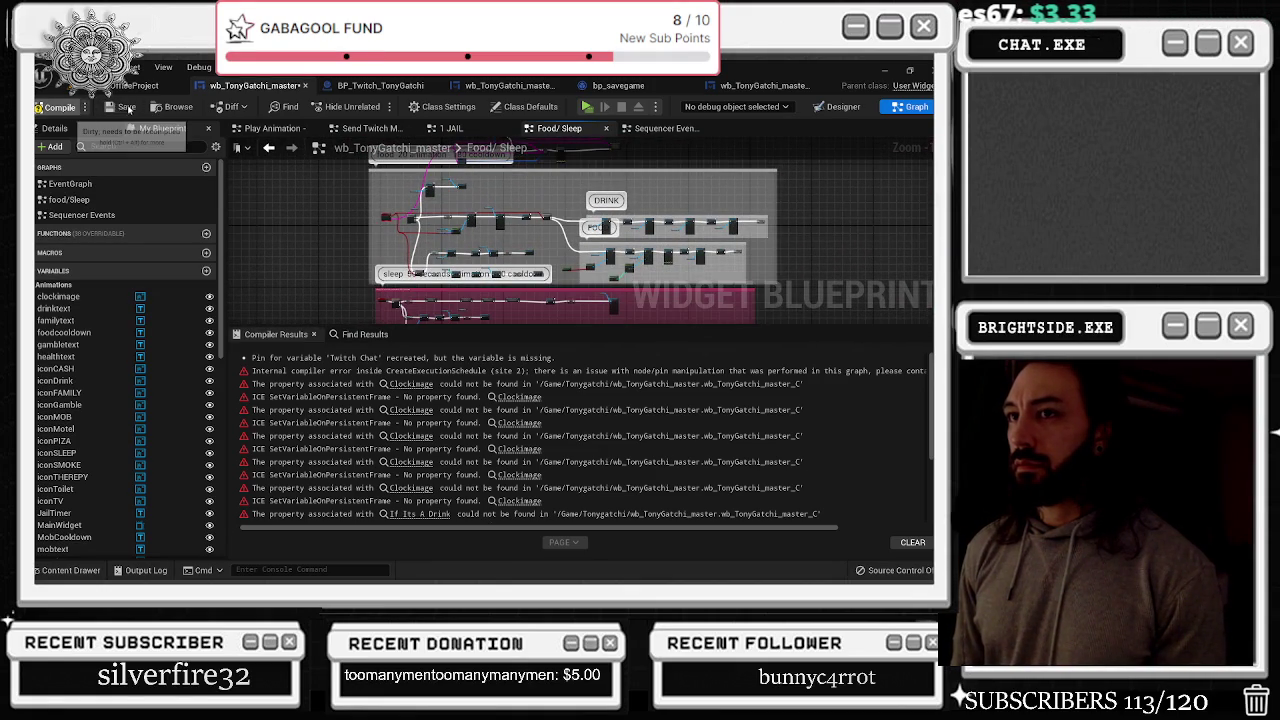
click(128, 107)
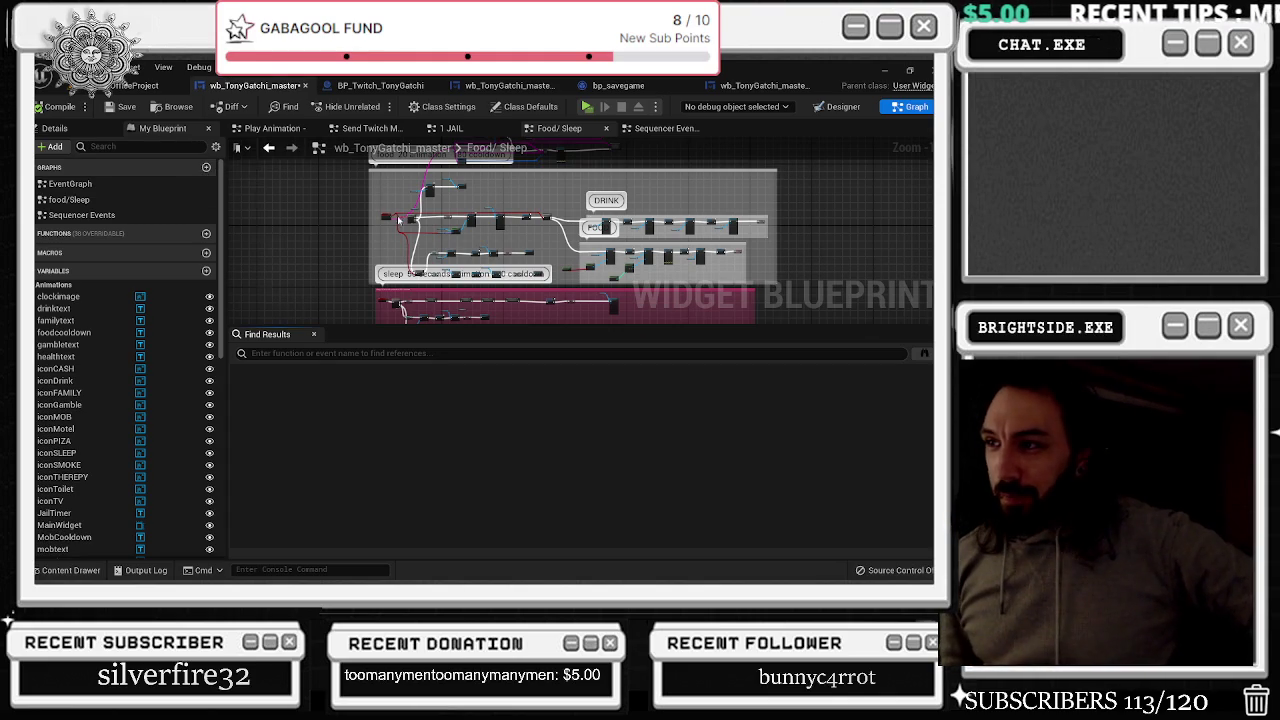
scroll(359, 220, up, 6)
mouse_move(344, 220)
mouse_down()
mouse_move(368, 232)
mouse_move(535, 208)
mouse_move(349, 243)
mouse_move(345, 226)
mouse_move(543, 218)
mouse_move(376, 230)
mouse_move(376, 217)
mouse_up()
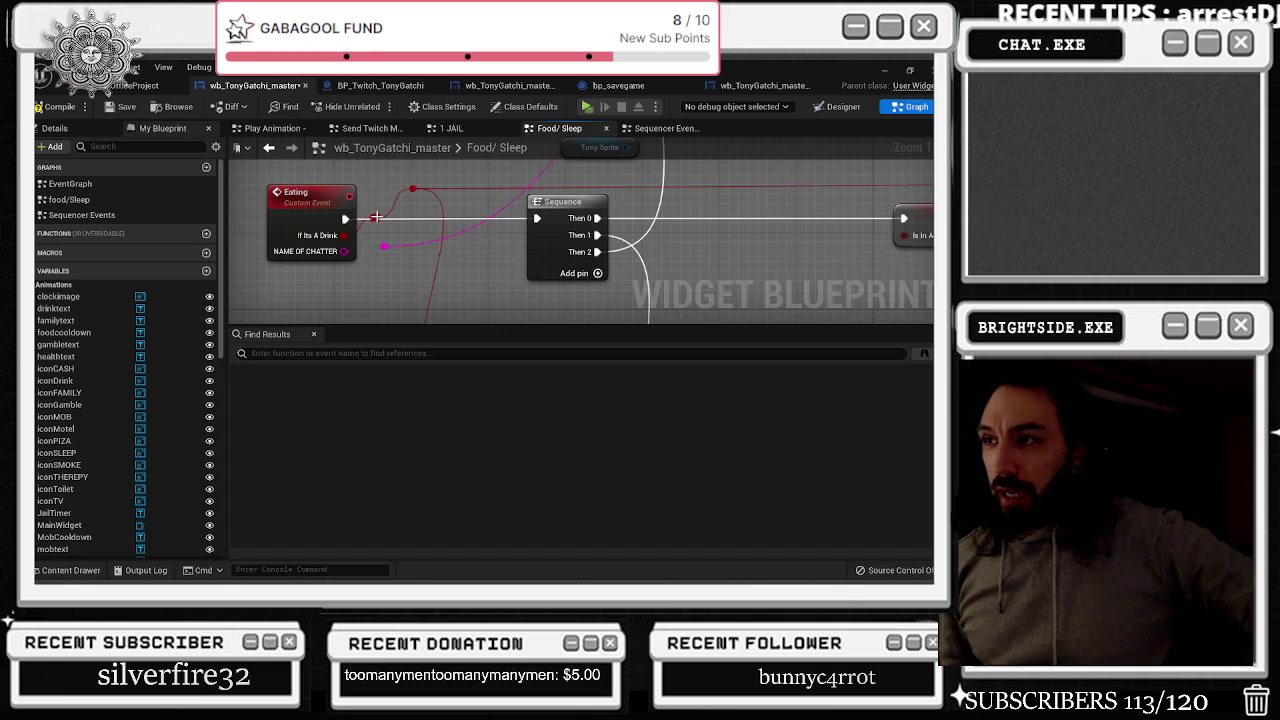
Undo the error-causing Eating-to-Sequence link, recompile cleanly, and save the blueprint
click(62, 111)
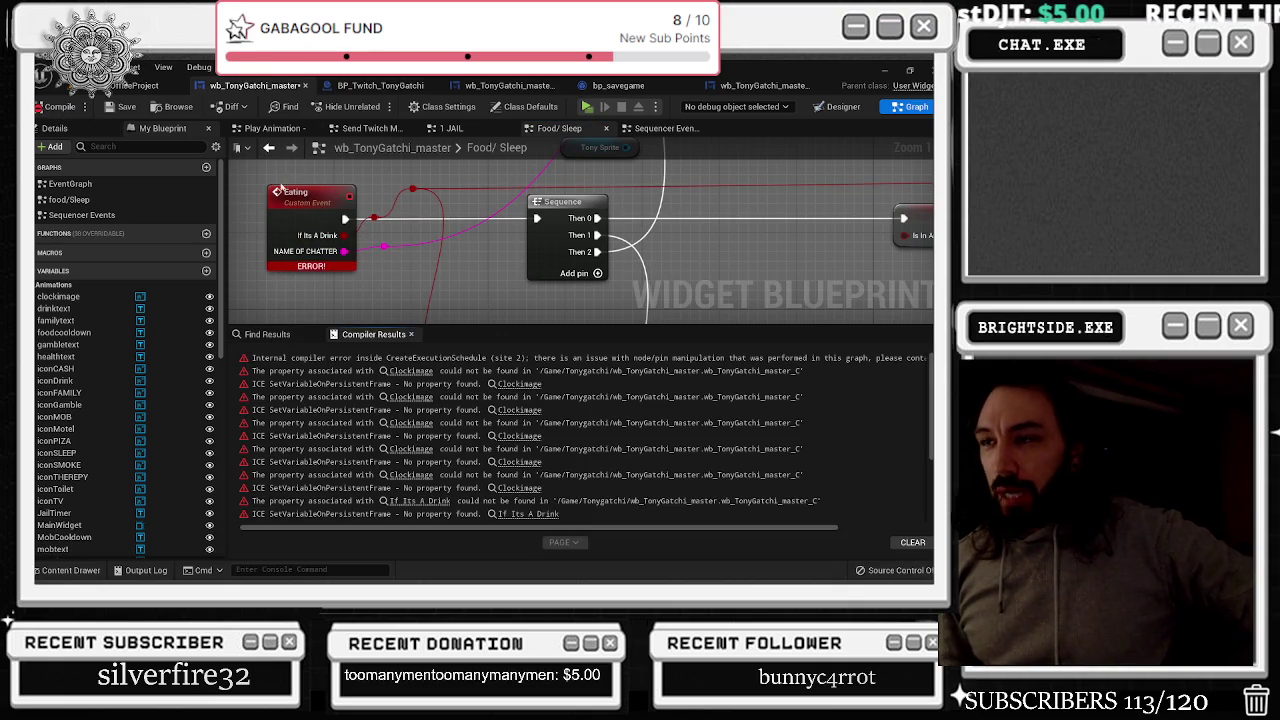
scroll(440, 420, down, 5)
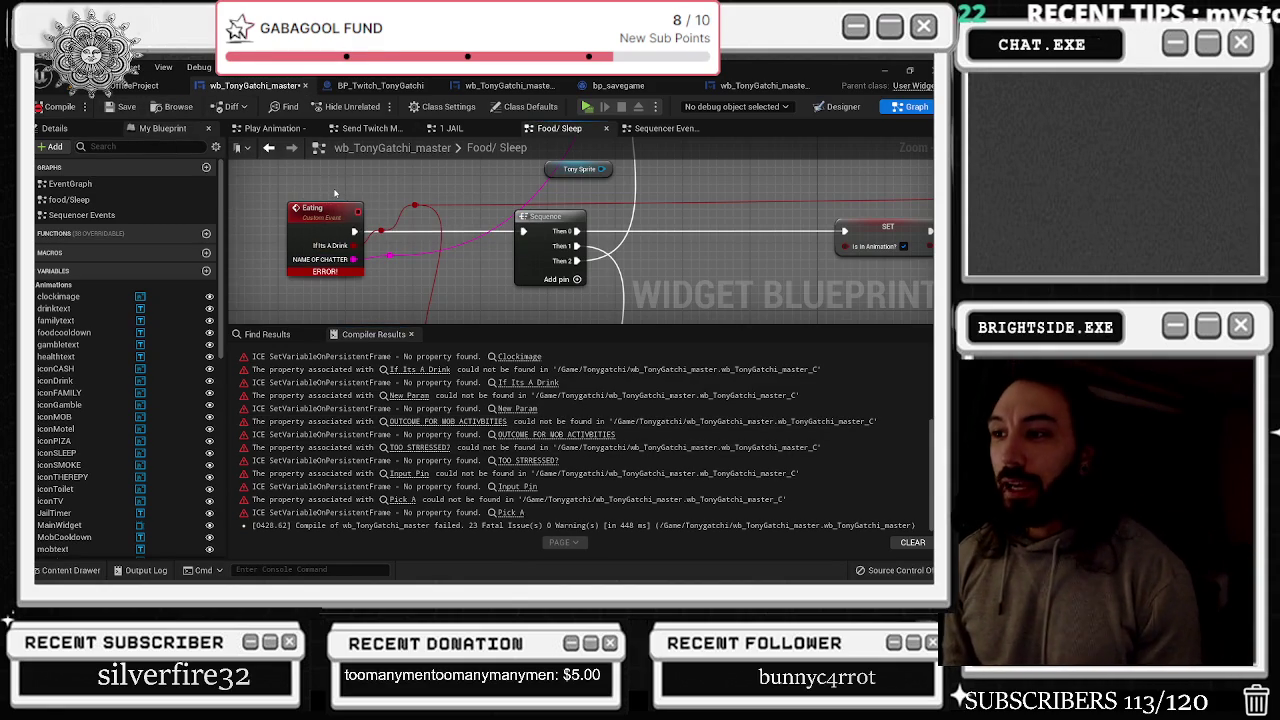
key(ctrl+z)
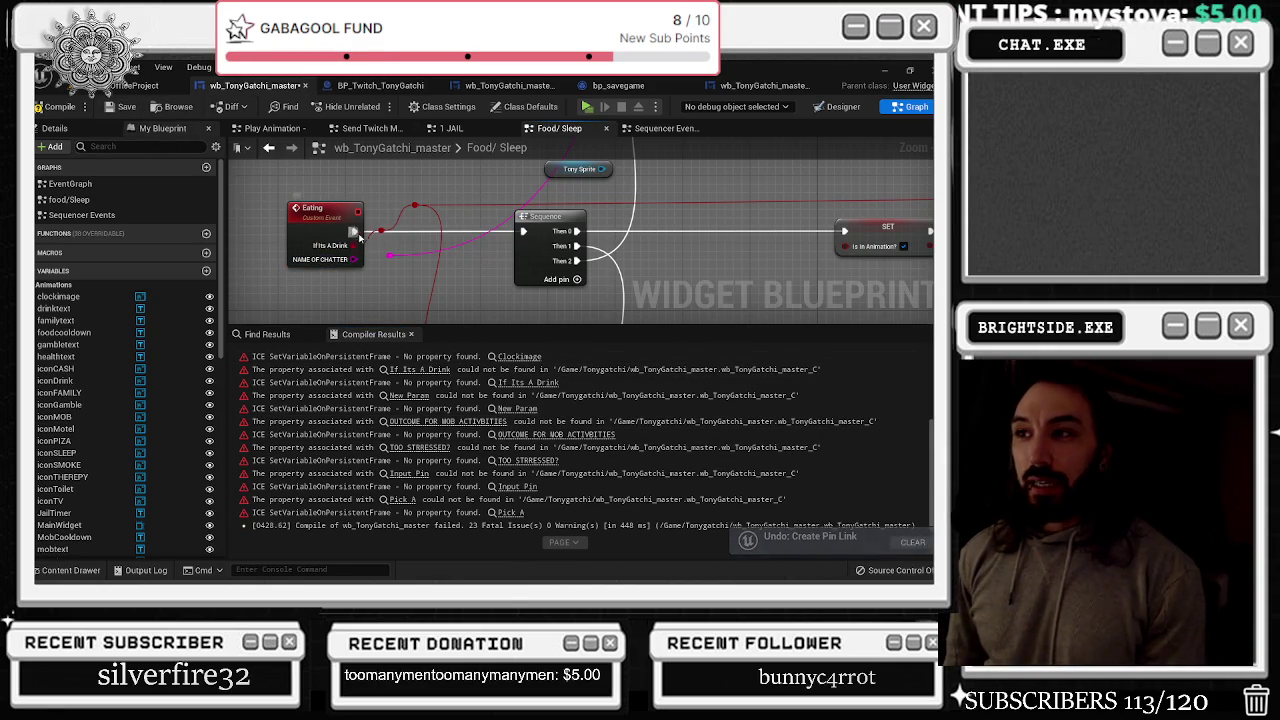
click(55, 106)
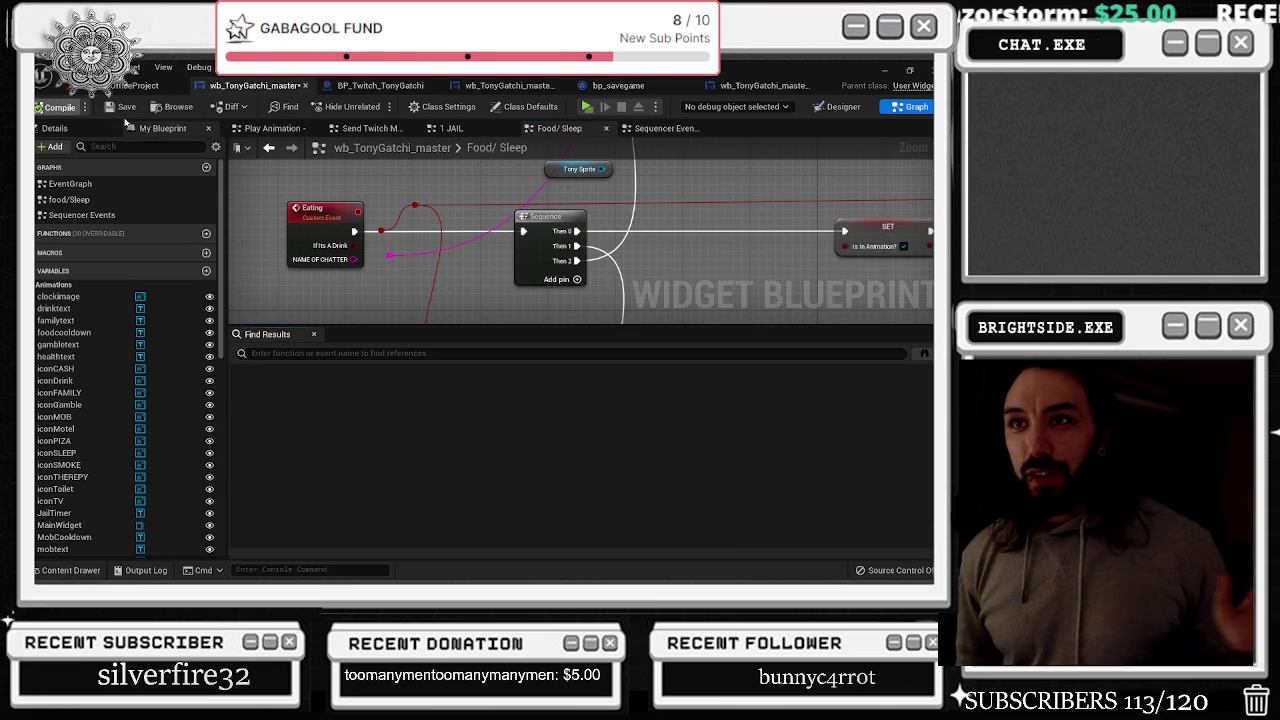
click(120, 106)
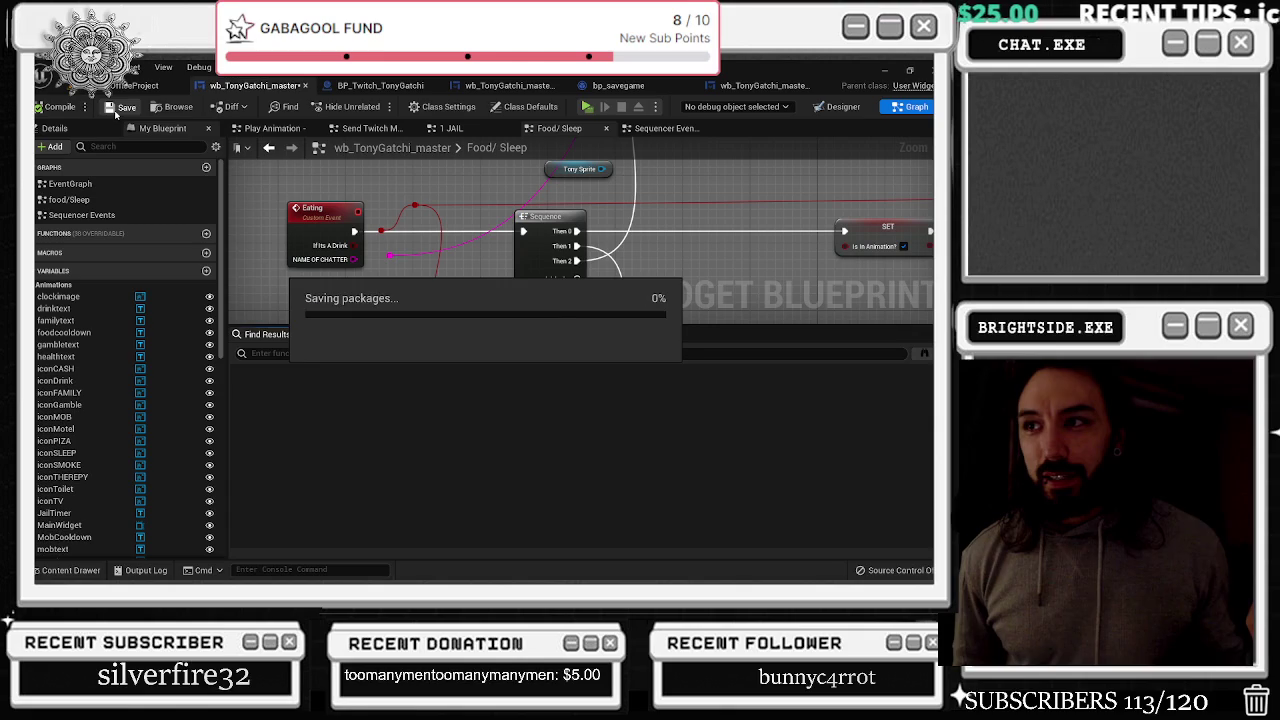
Load the TonyGatchi level from File > Recent Levels in the level editor
click(135, 85)
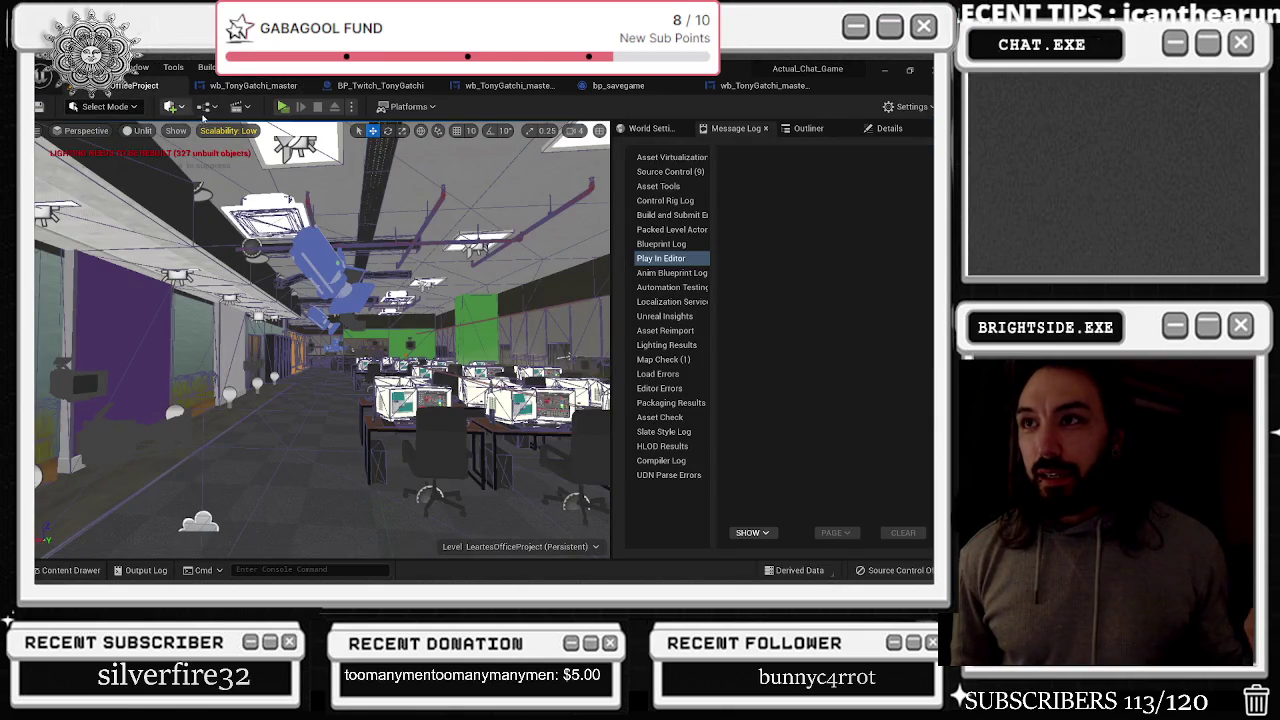
click(260, 88)
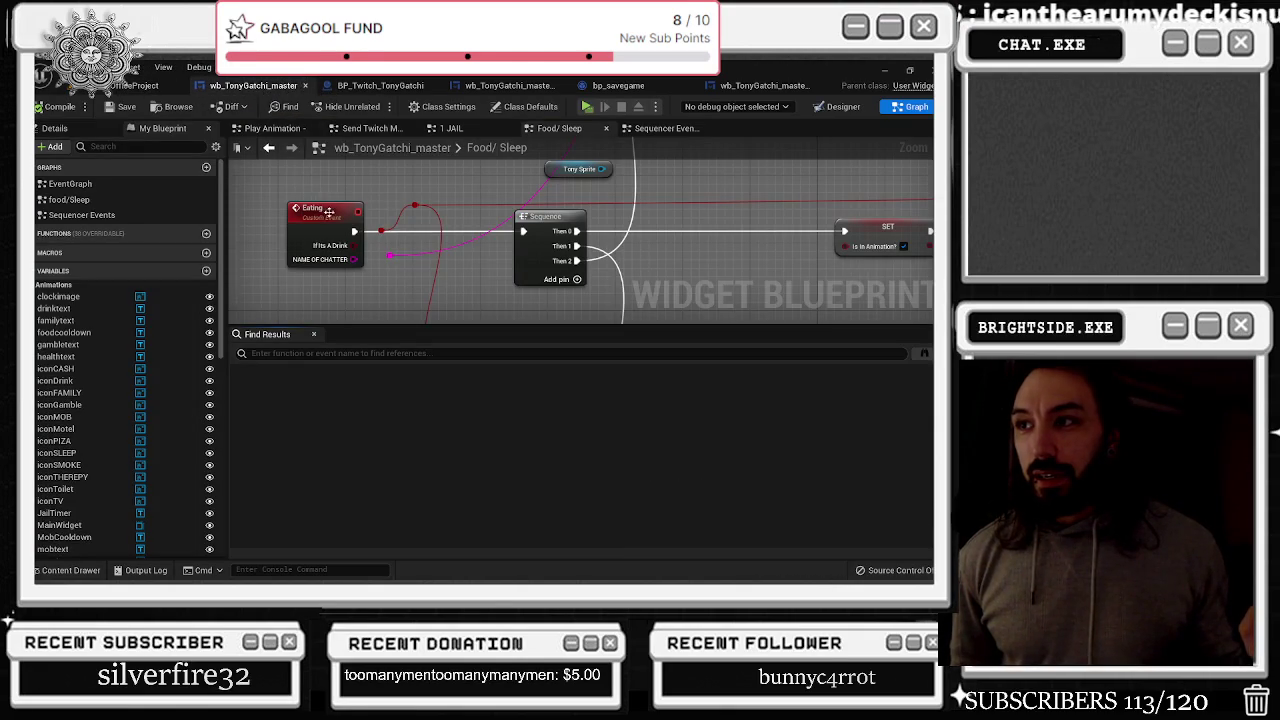
scroll(360, 245, up, 1)
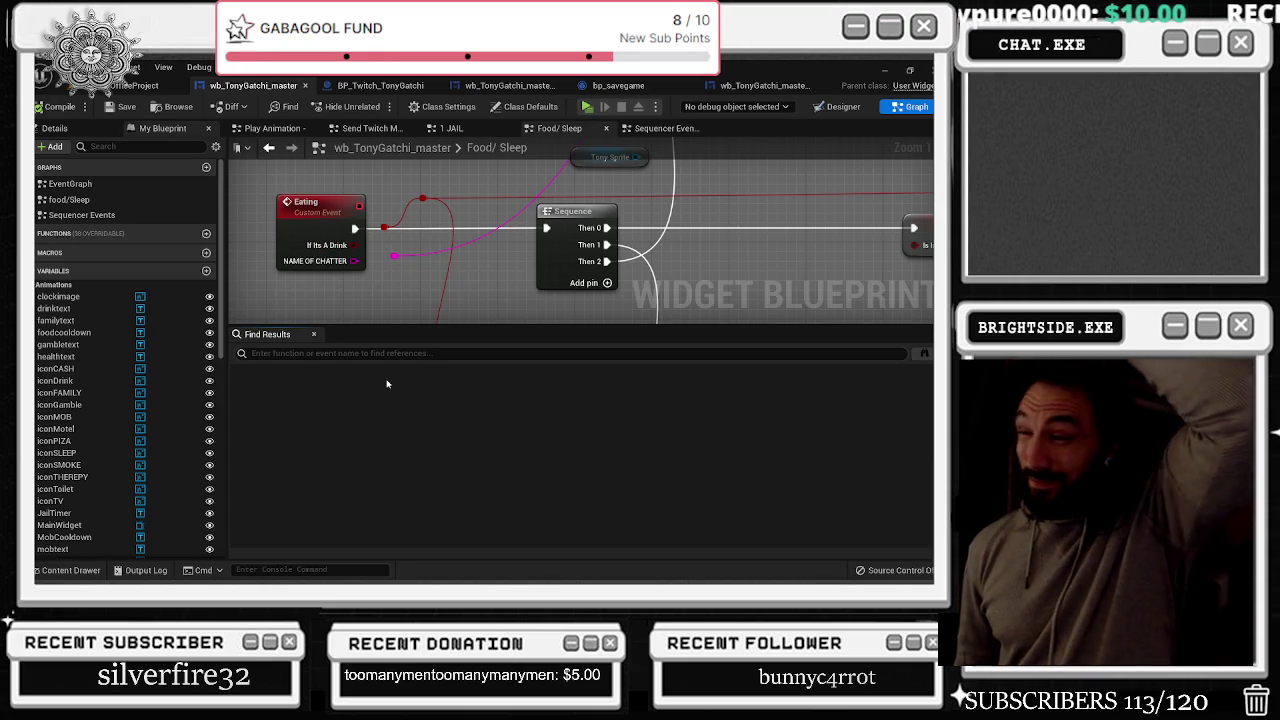
click(140, 85)
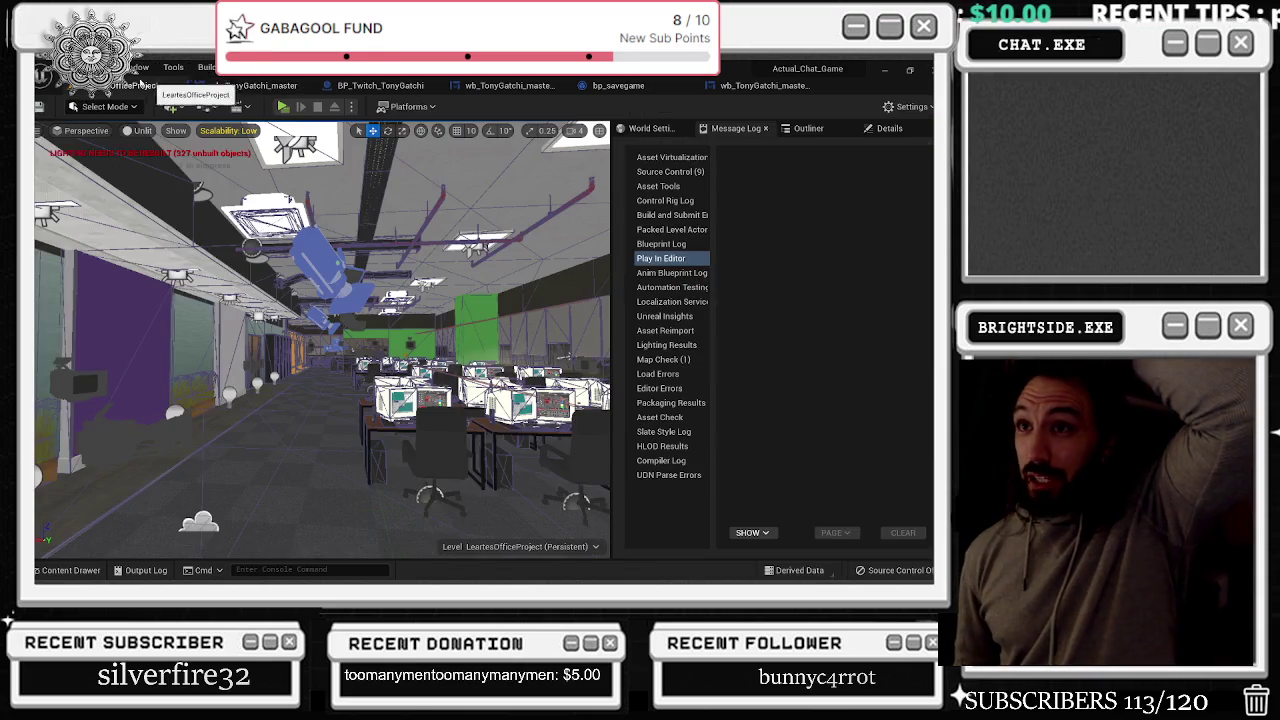
click(65, 67)
mouse_move(225, 153)
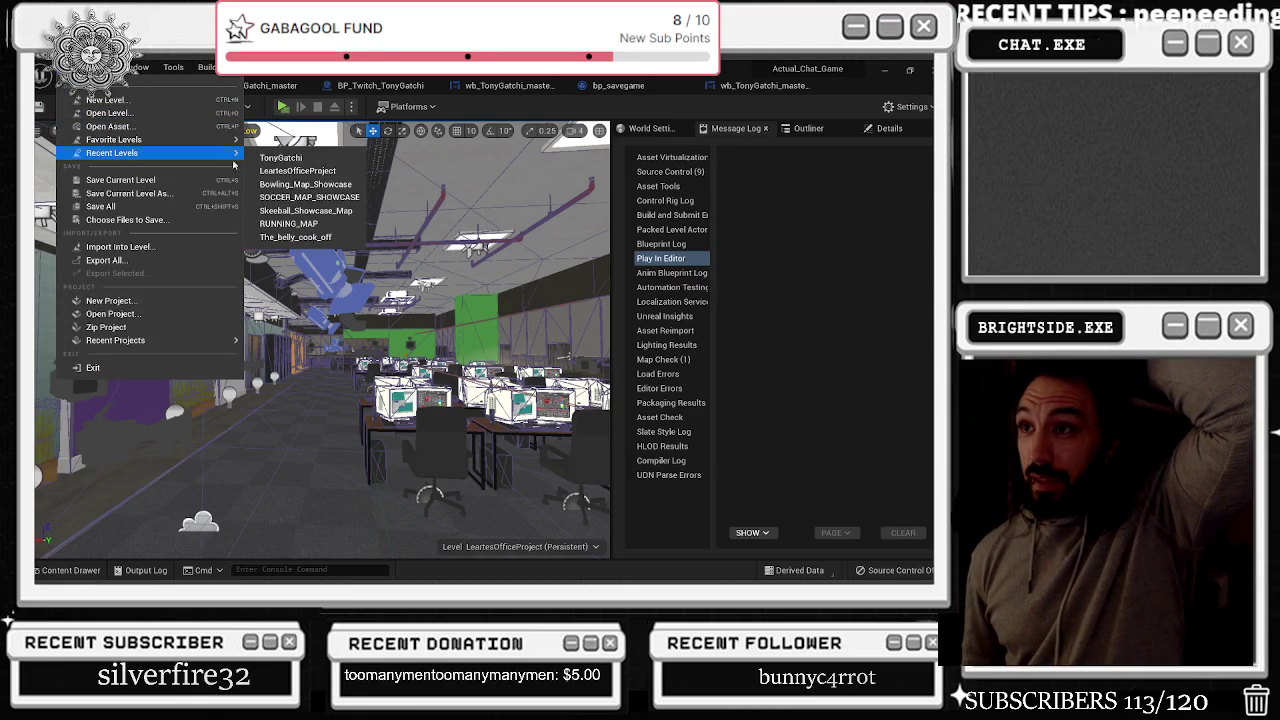
click(272, 158)
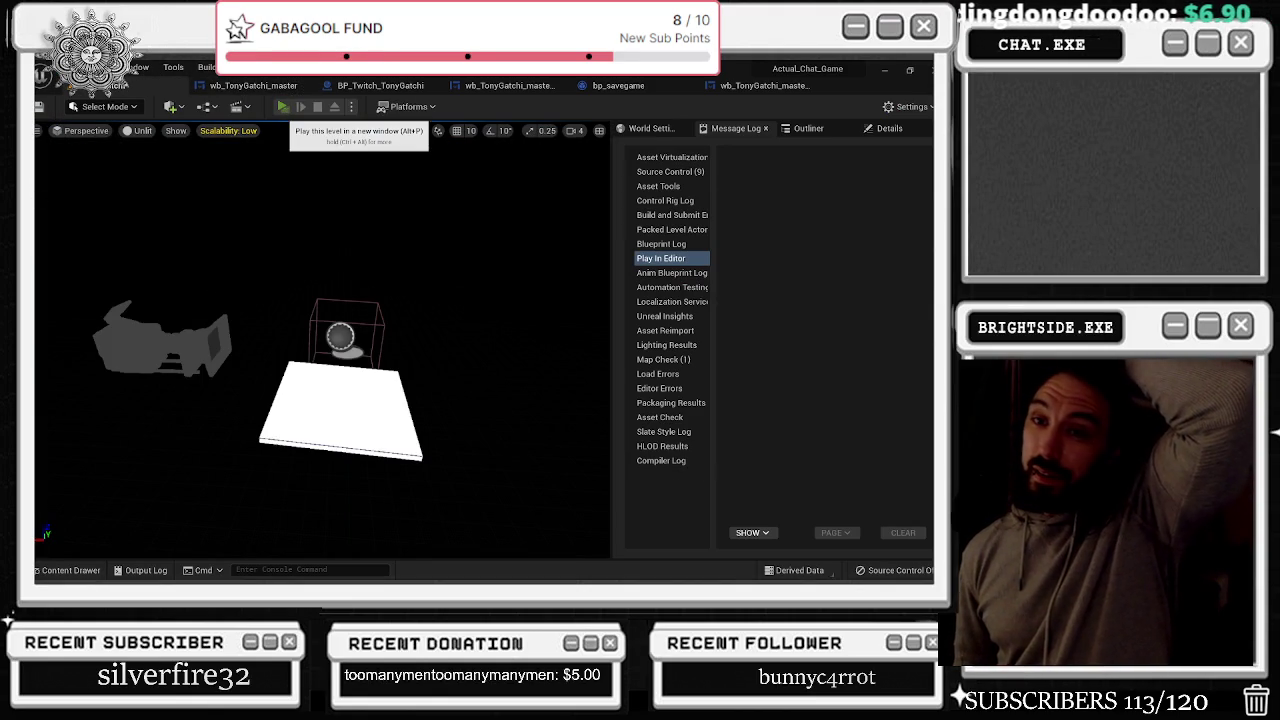
Play the TonyGatchi level in the editor, then stop the test session
click(283, 106)
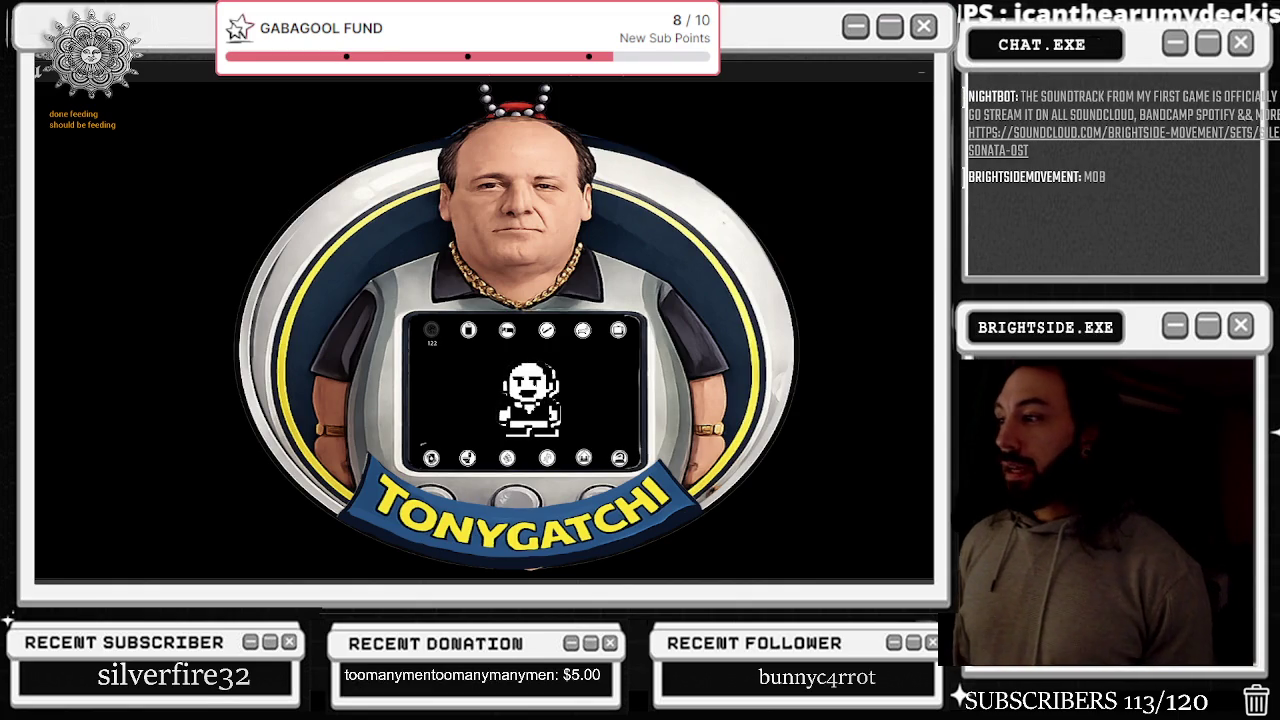
key(Escape)
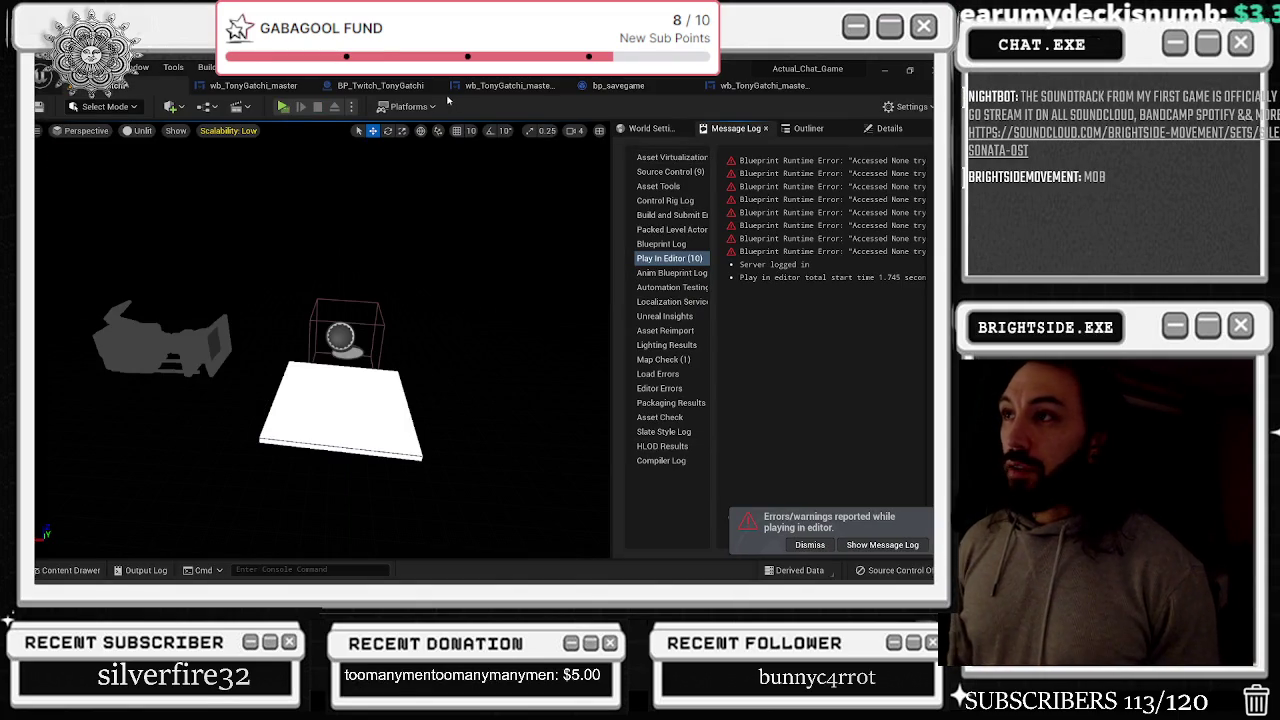
Survey the Food/Sleep node groups, peek into Send Twitch Msg 2 2, and return
click(258, 86)
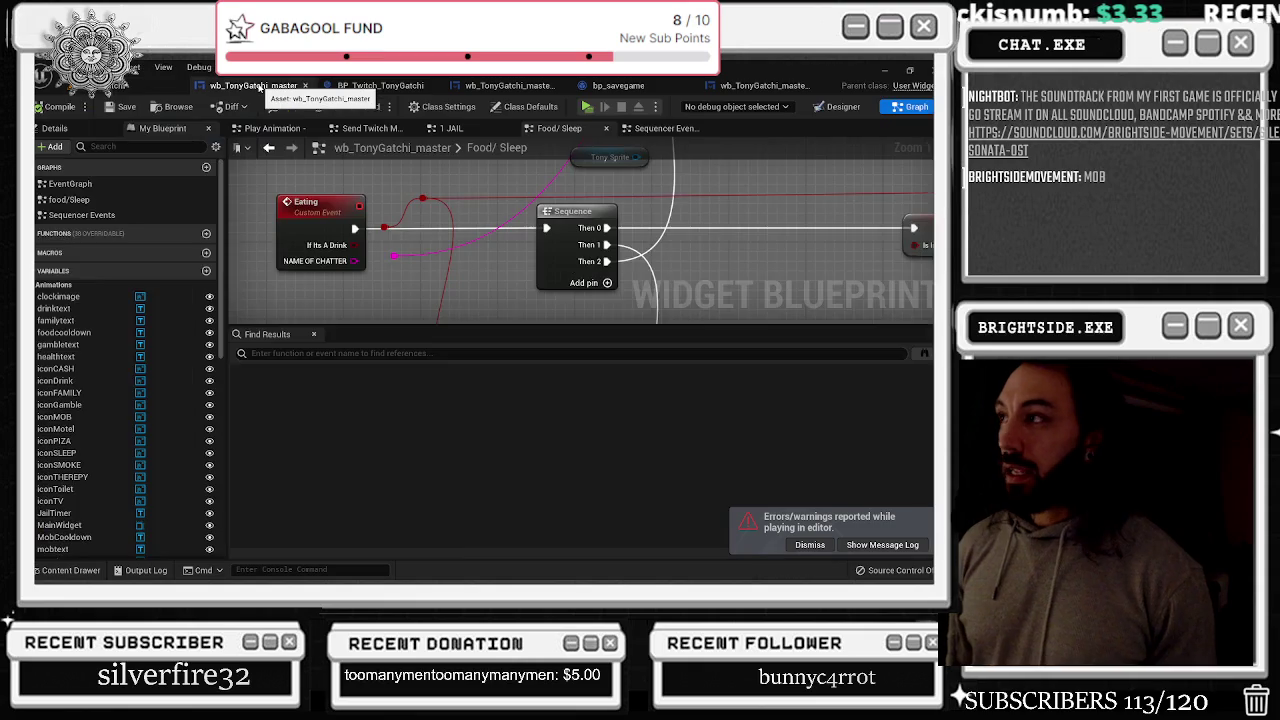
scroll(396, 234, down, 8)
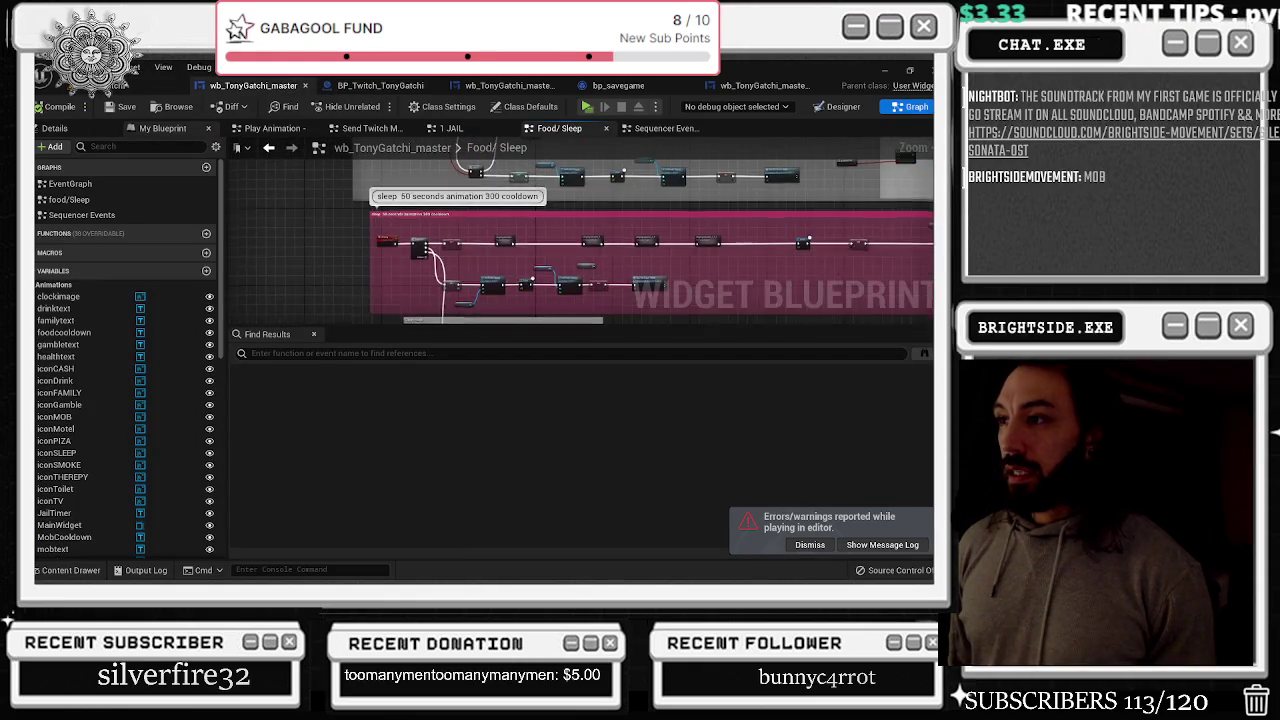
drag(470, 200, 470, 276)
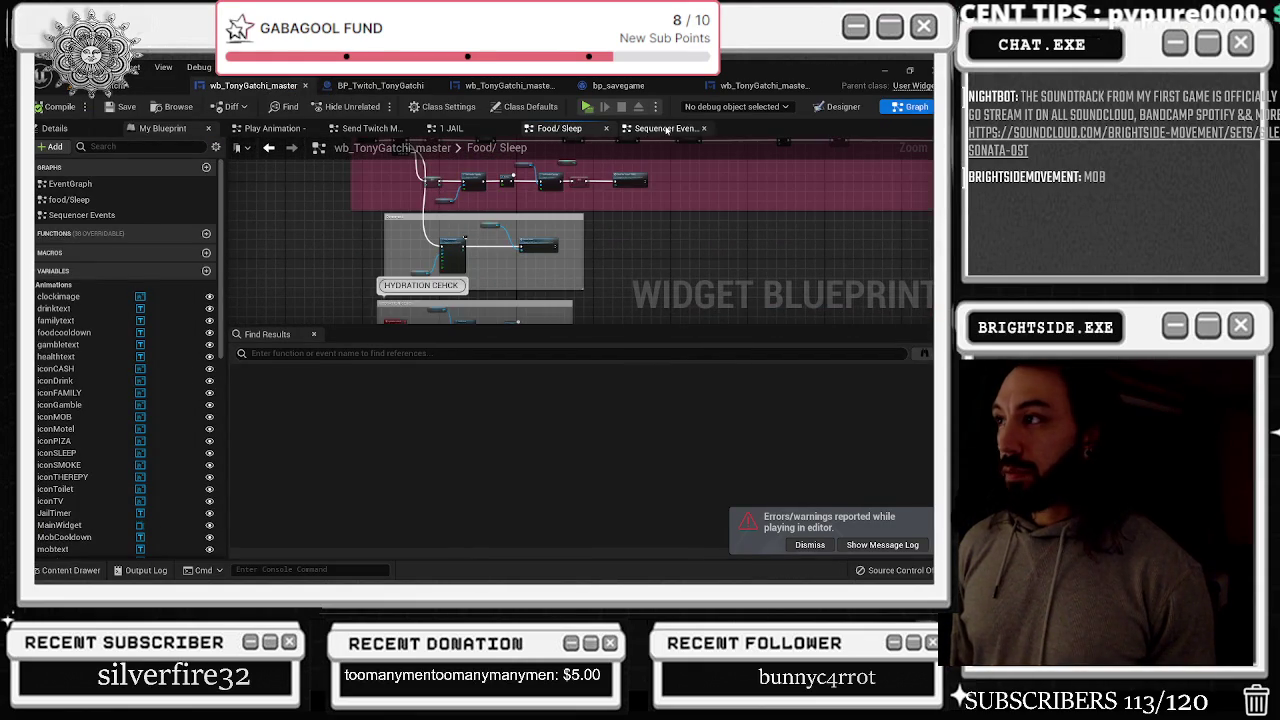
scroll(470, 240, up, 5)
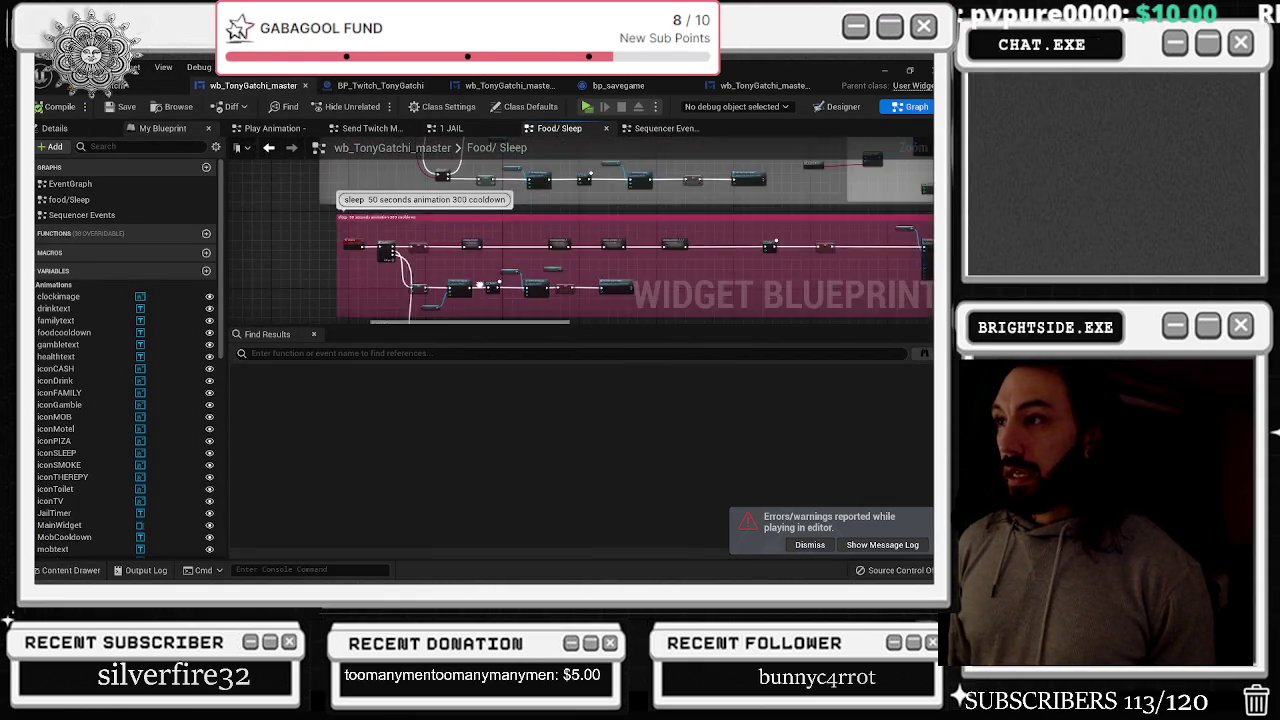
scroll(470, 240, down, 2)
mouse_move(580, 178)
mouse_down()
mouse_move(574, 212)
mouse_move(500, 226)
mouse_up()
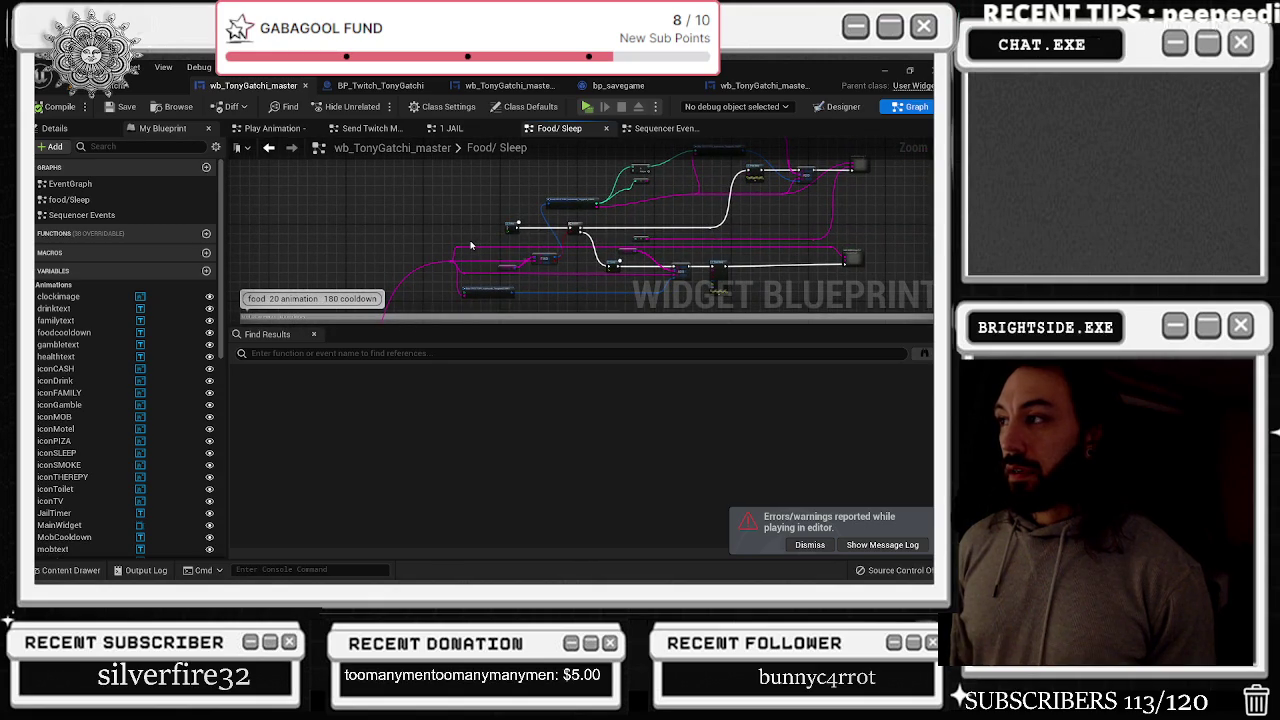
scroll(471, 245, up, 3)
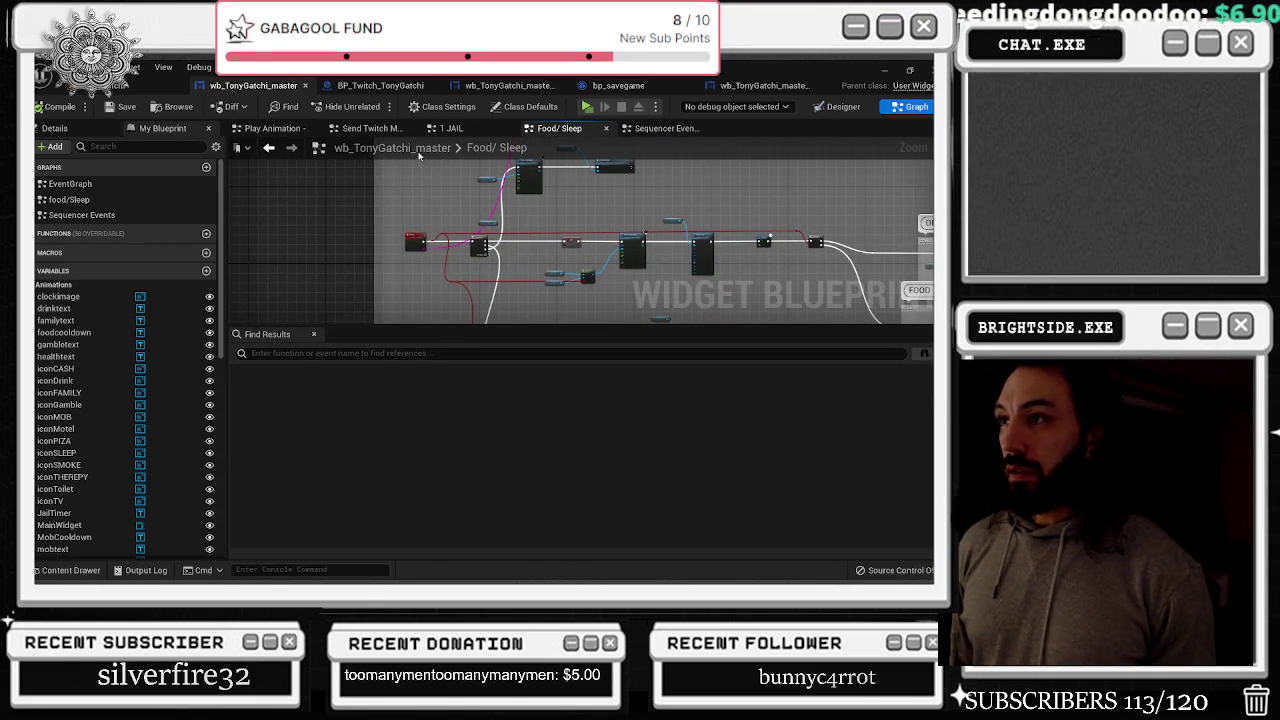
click(362, 130)
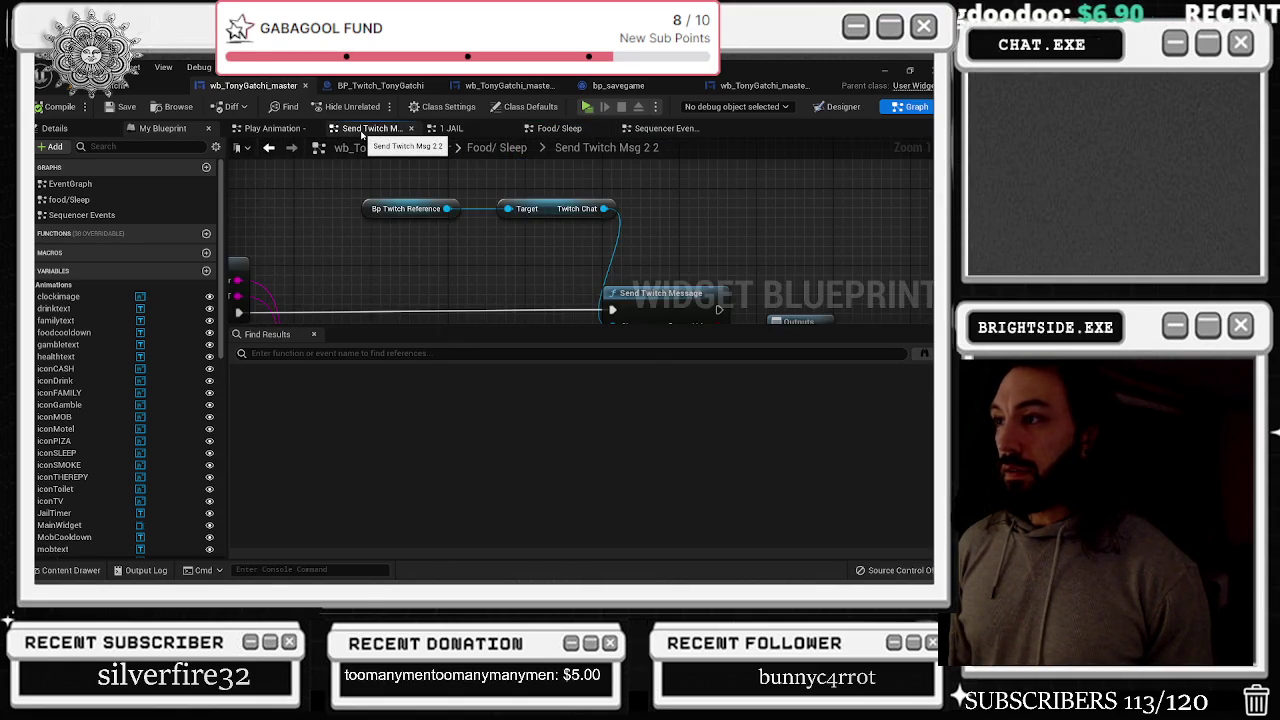
click(494, 147)
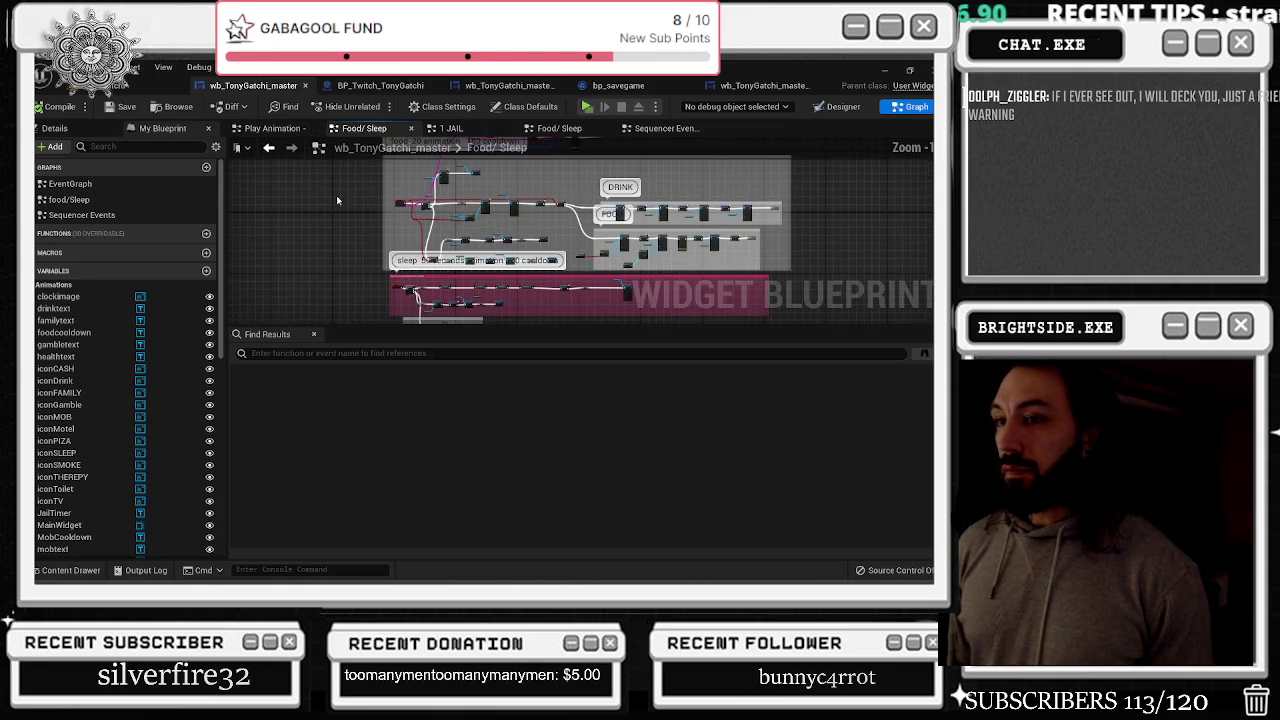
Filter graphs by 'EVE', open the EventGraph at the Toilet event, and save the blueprint
click(110, 146)
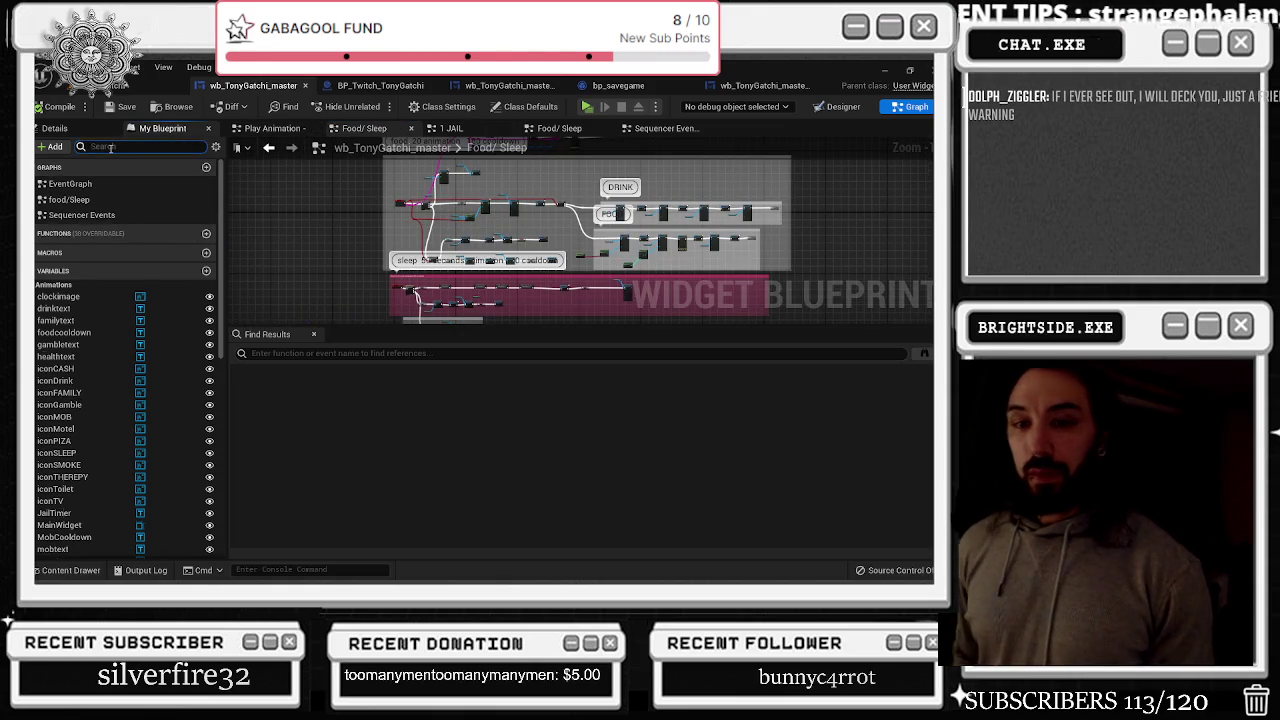
text(EV)
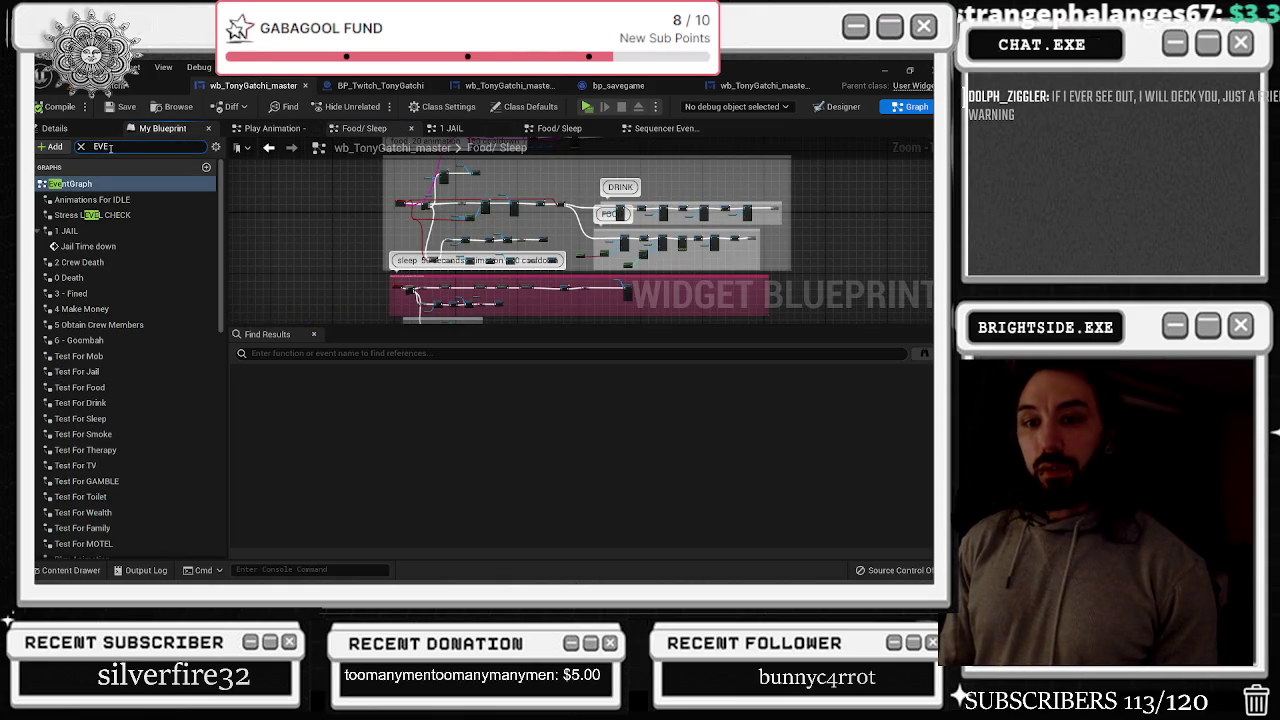
text(E)
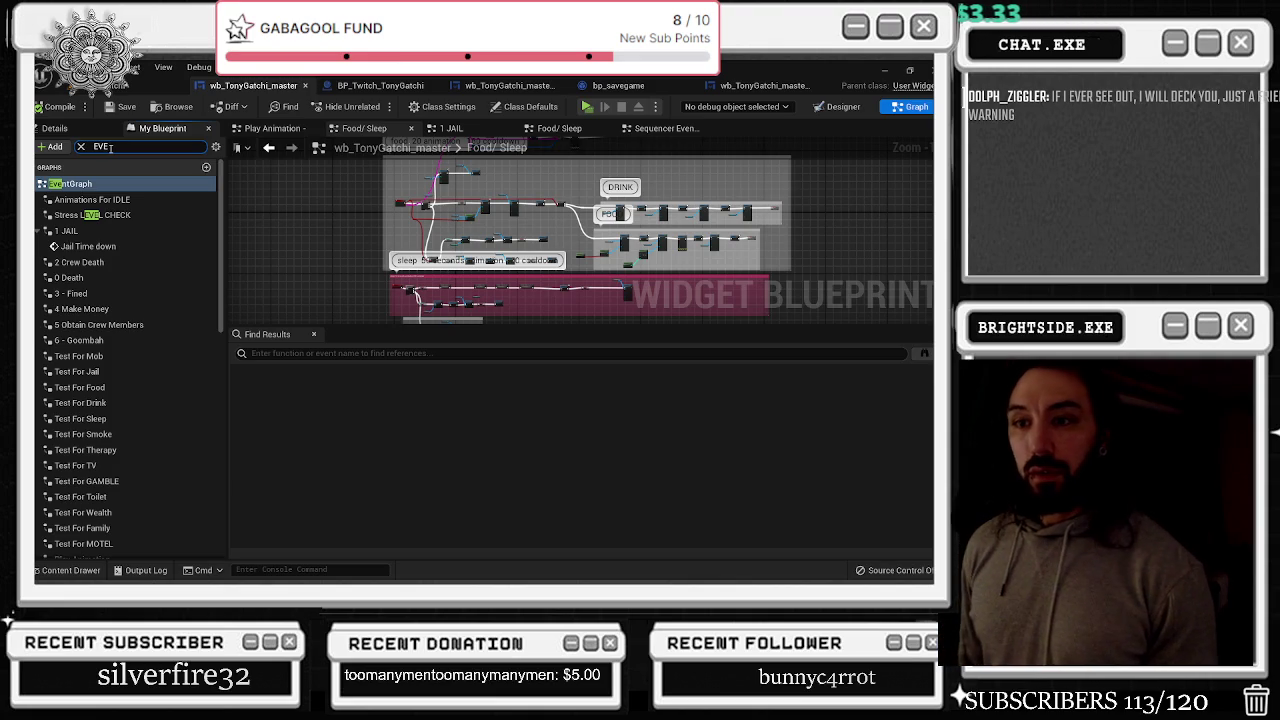
double_click(112, 185)
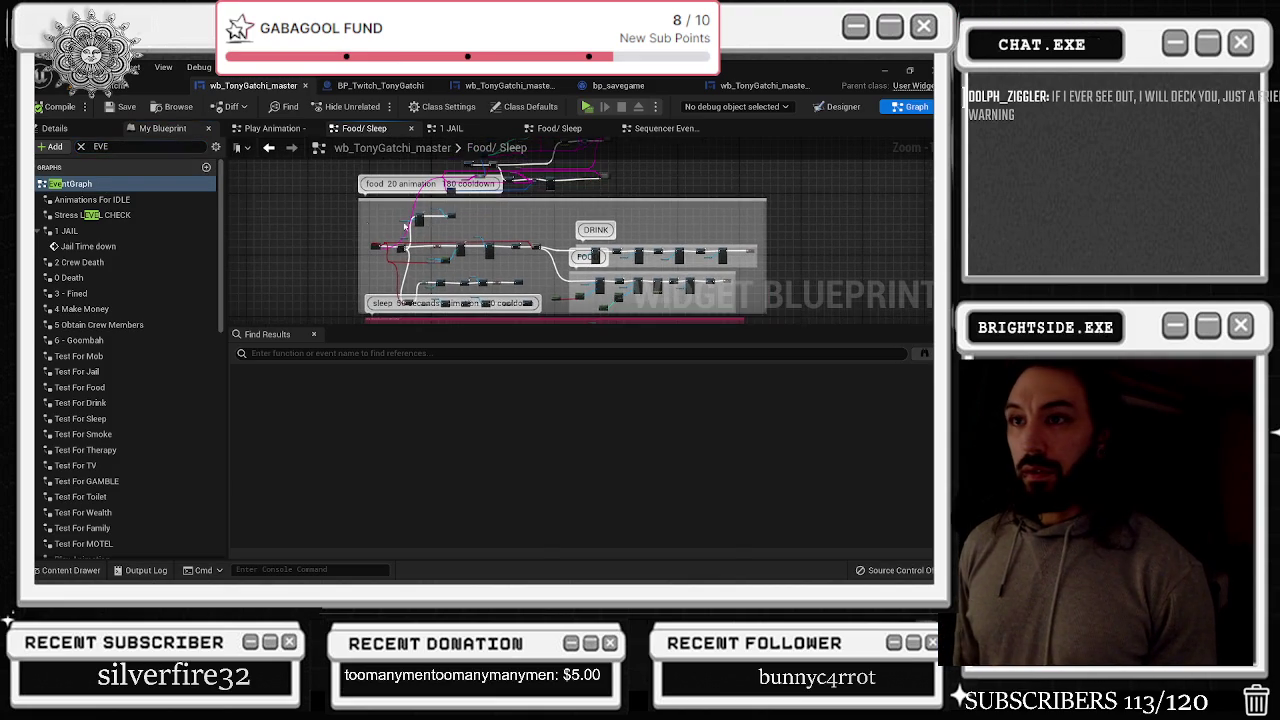
double_click(112, 185)
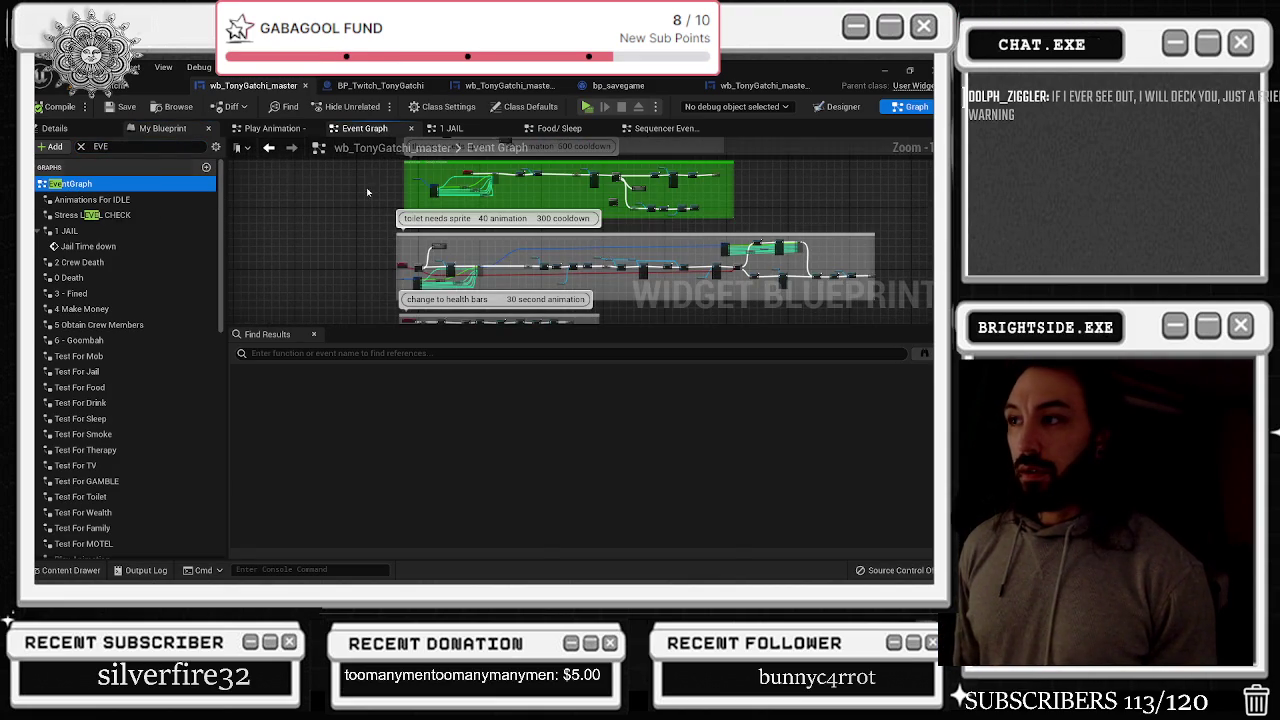
scroll(428, 254, up, 3)
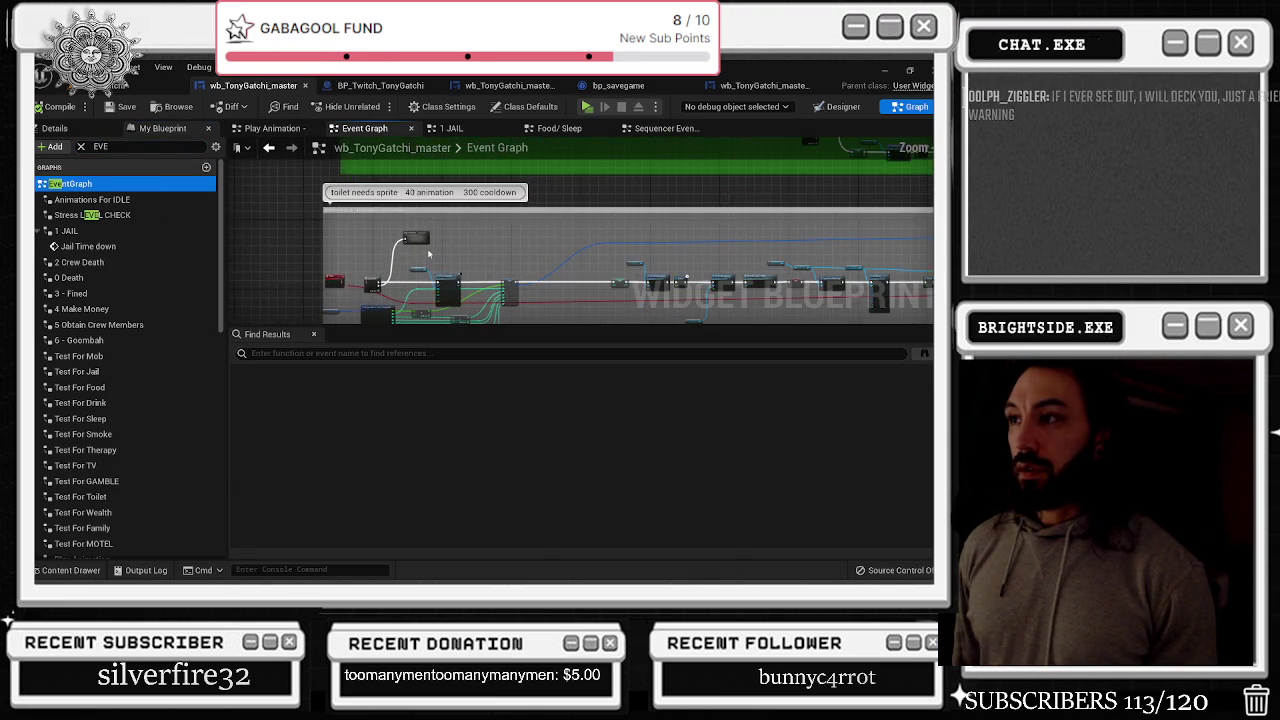
scroll(428, 254, up, 4)
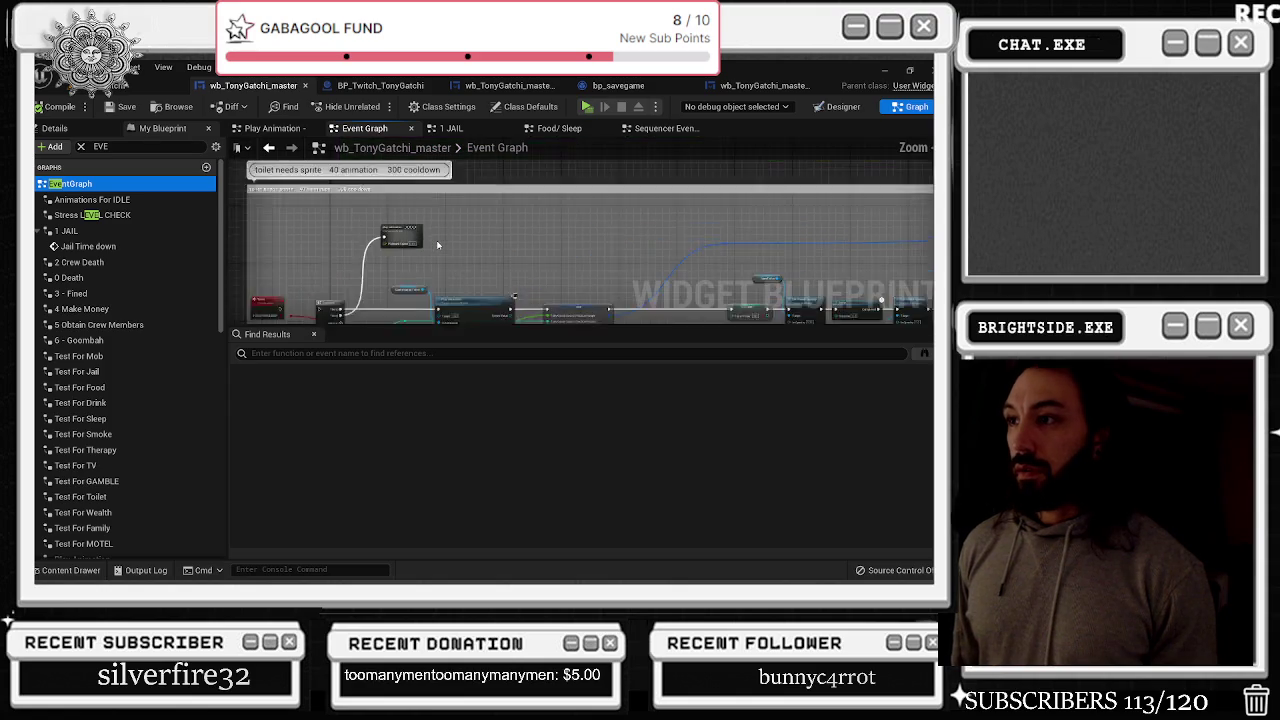
scroll(328, 193, up, 2)
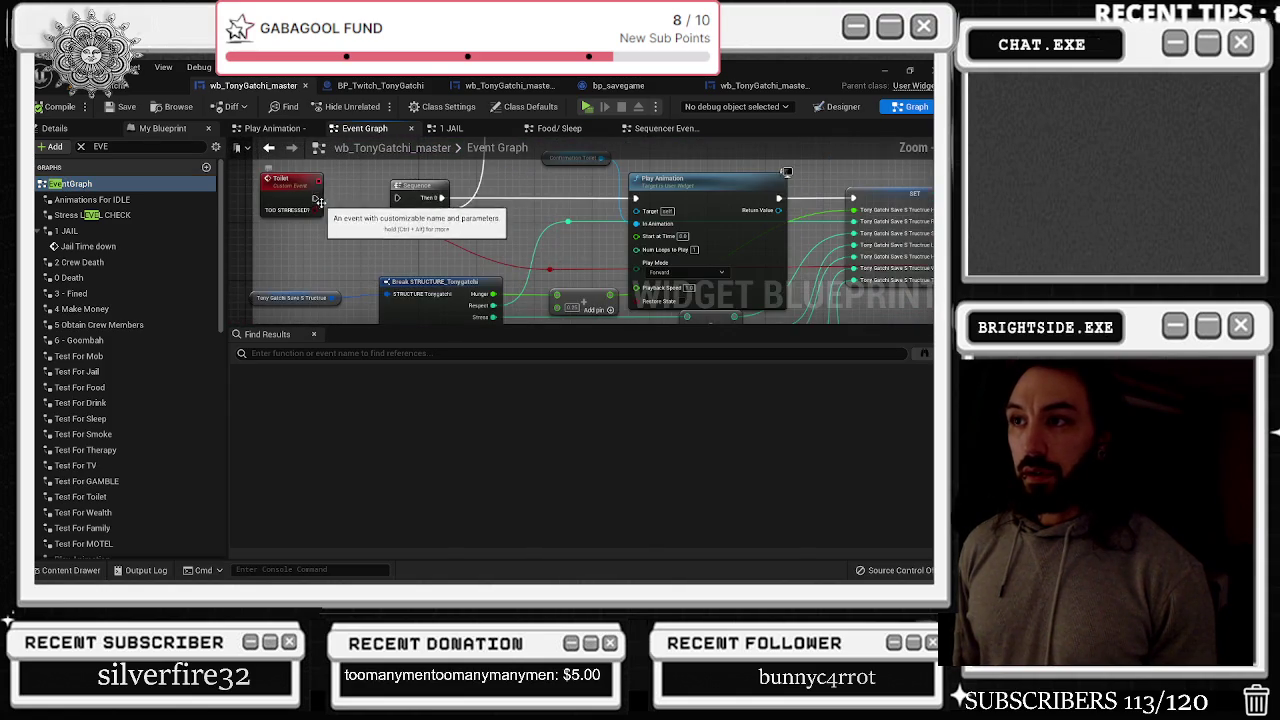
click(313, 208)
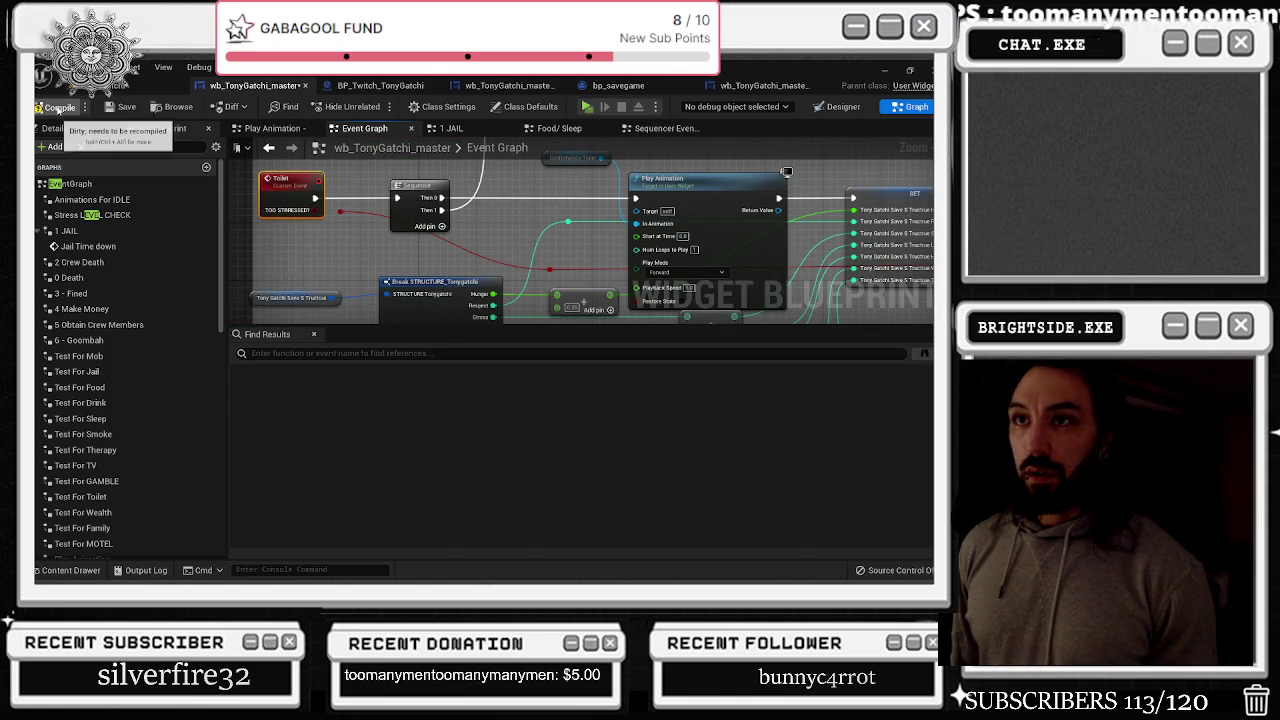
click(115, 106)
click(115, 106)
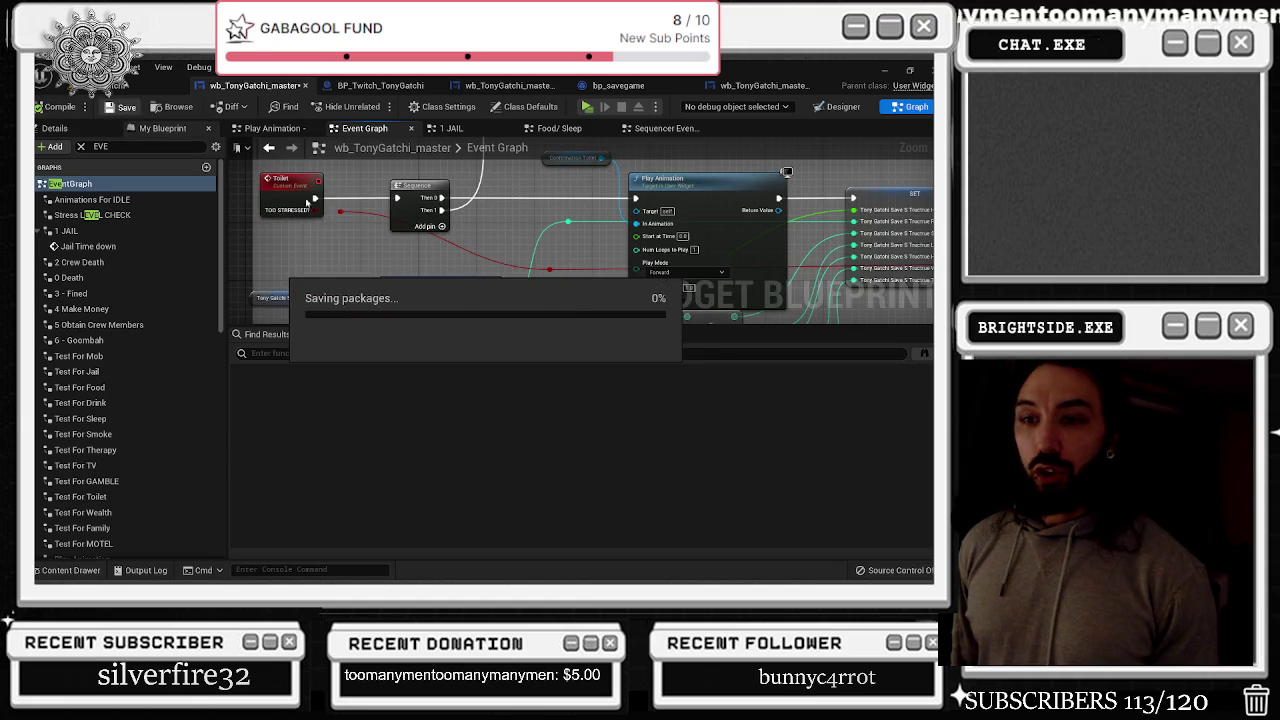
Wire the Mob Activities event's exec output into the Do Once node
scroll(330, 182, down, 5)
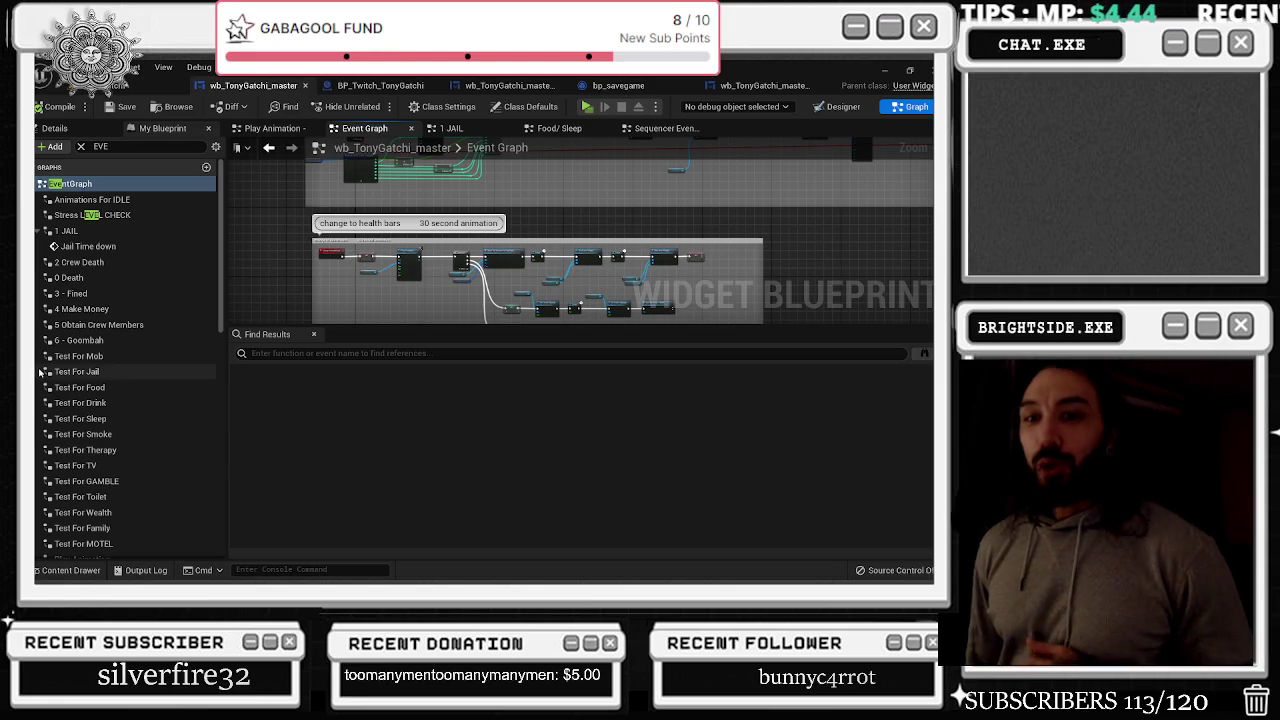
mouse_move(72, 356)
mouse_down()
mouse_move(309, 287)
mouse_move(340, 233)
mouse_up()
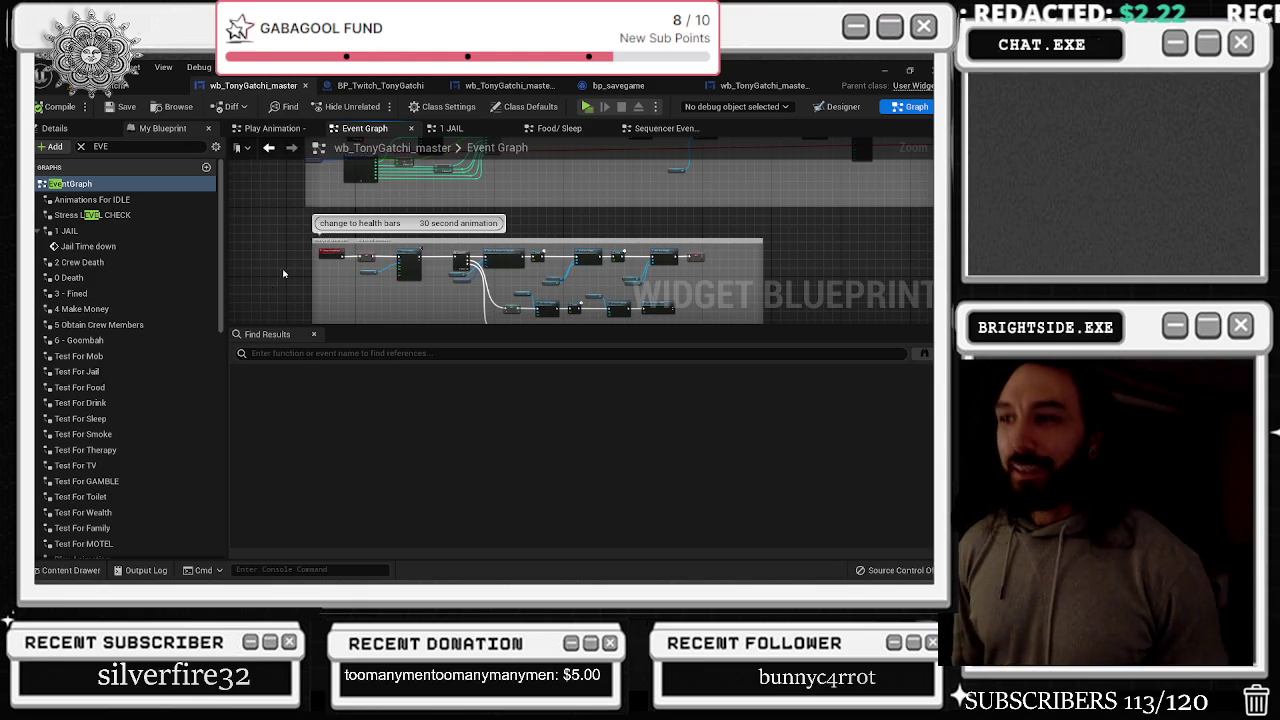
scroll(396, 194, down, 5)
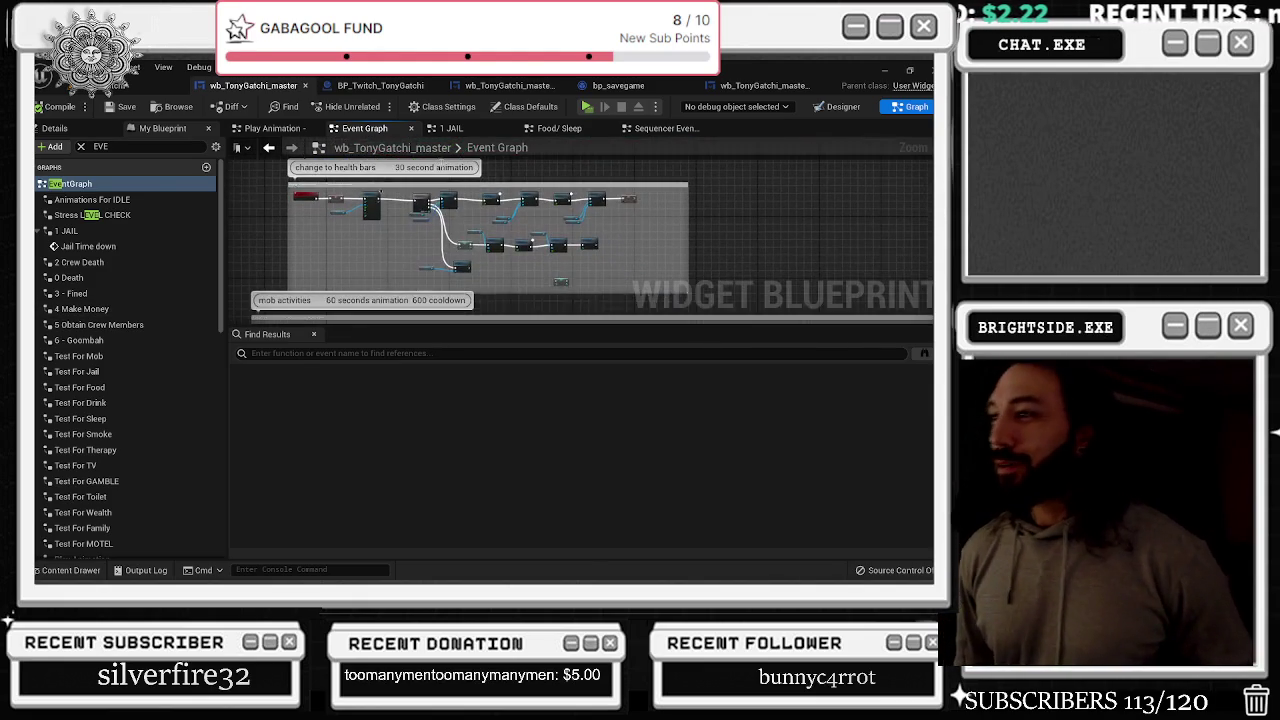
scroll(406, 226, up, 4)
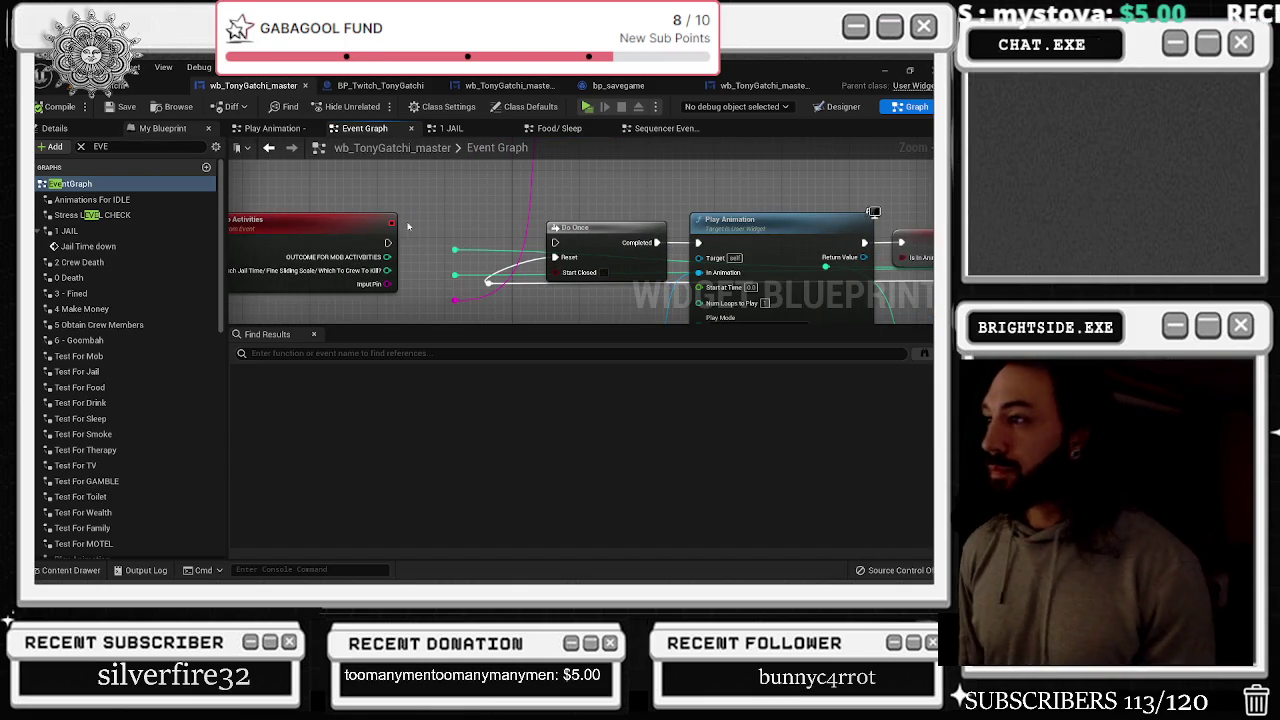
drag(391, 243, 558, 244)
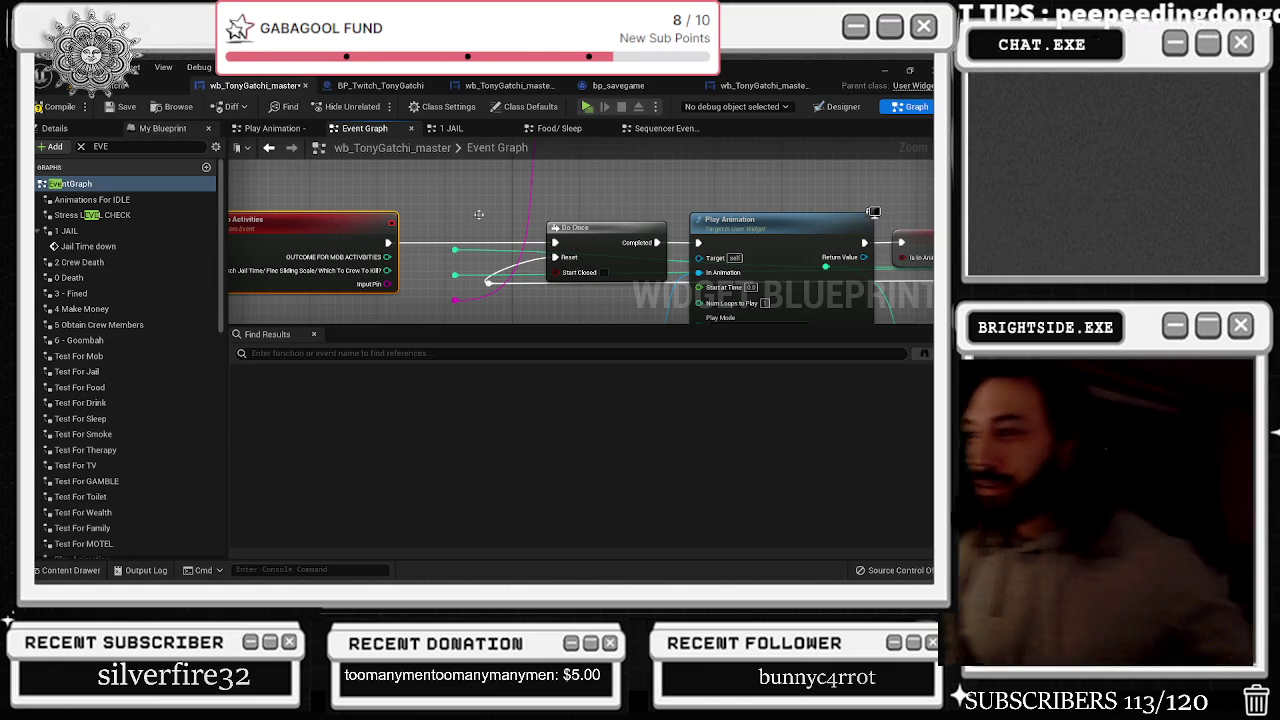
Break the OUTCOME, How Much and Input Pin links to the reroute knots
mouse_move(387, 257)
mouse_down()
mouse_move(469, 249)
mouse_move(457, 250)
mouse_up()
scroll(430, 285, up, 2)
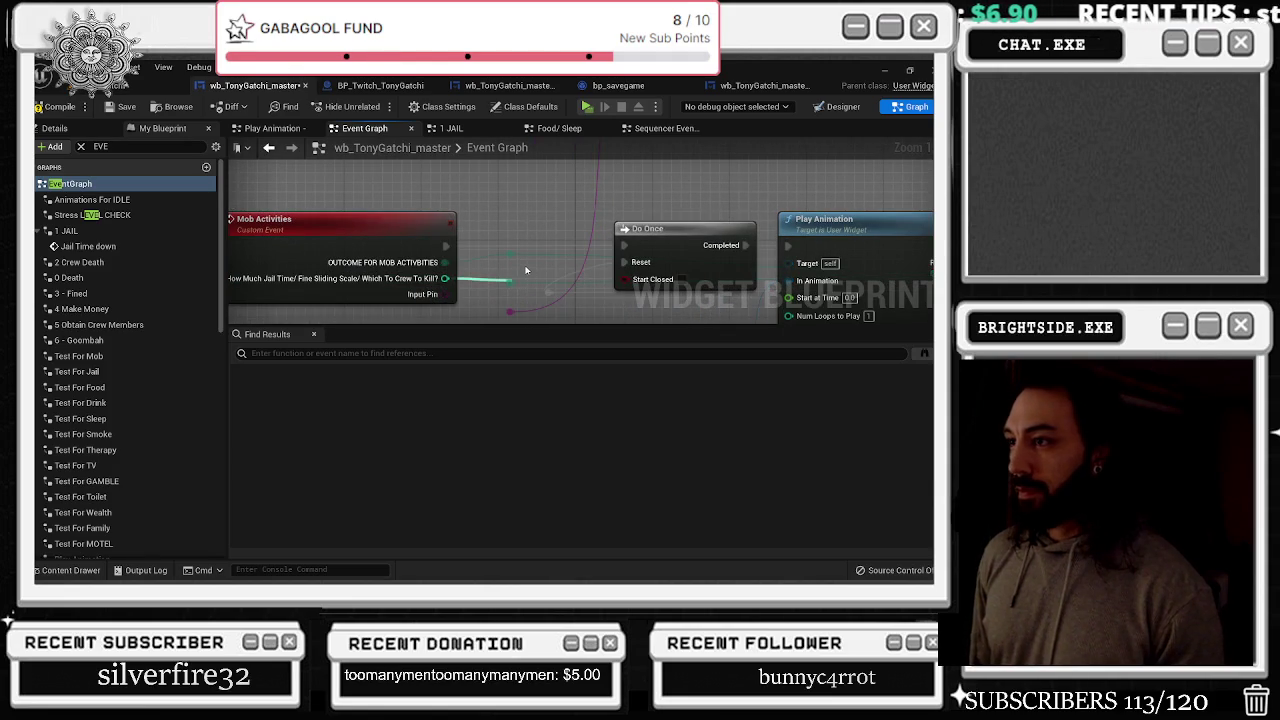
drag(527, 273, 539, 267)
drag(458, 288, 522, 304)
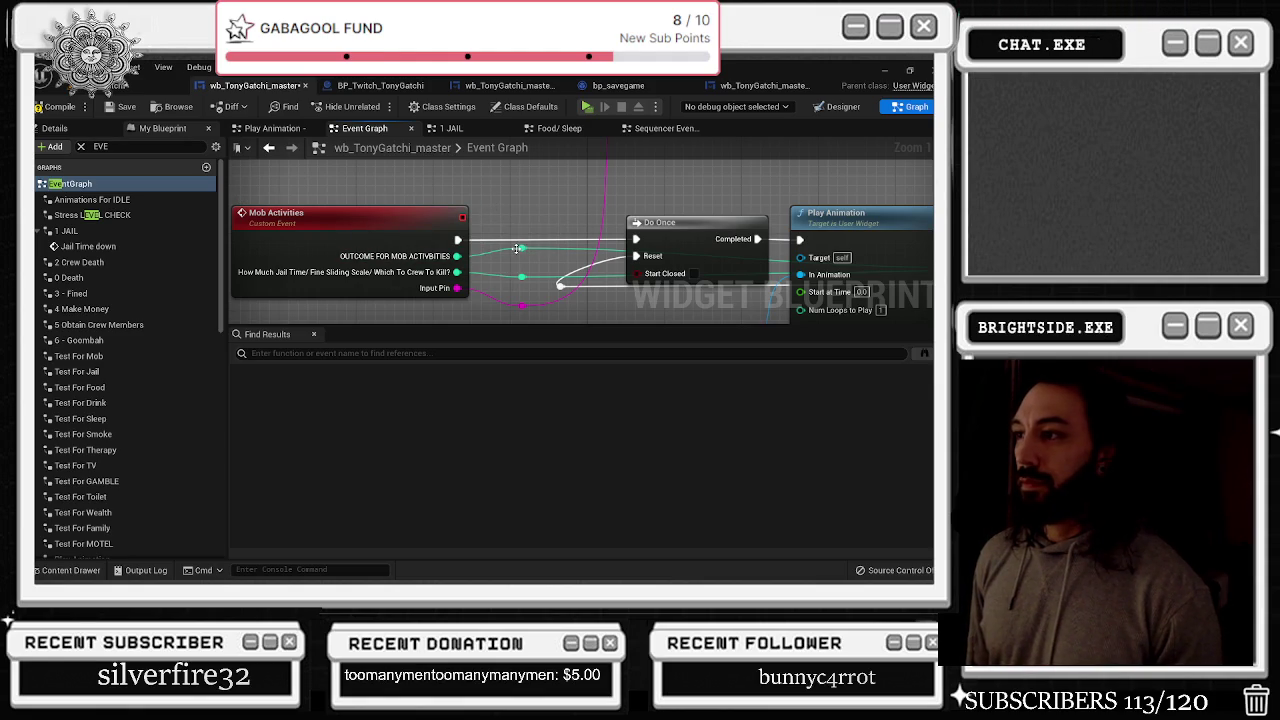
alt+click(457, 256)
alt+click(457, 272)
alt+click(457, 288)
Pan and zoom across the green family activities node group
scroll(541, 194, down, 6)
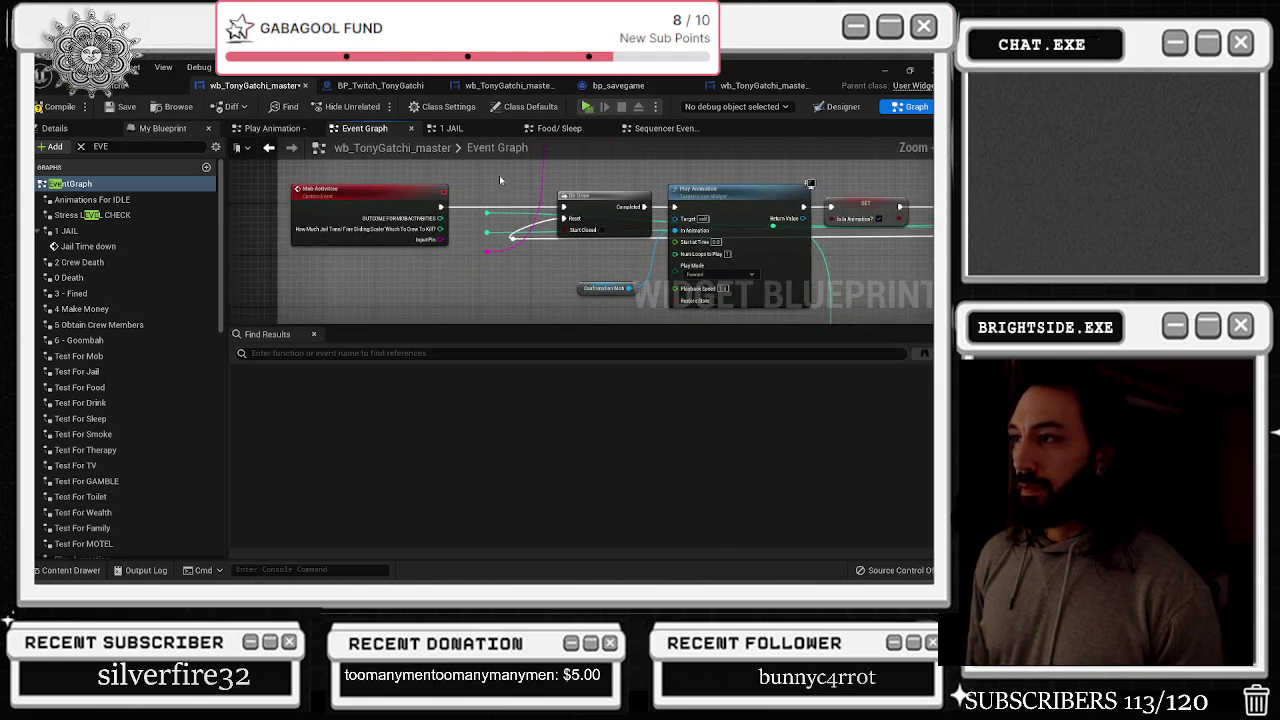
mouse_move(512, 212)
mouse_down()
mouse_move(540, 160)
mouse_move(600, 150)
mouse_up()
scroll(493, 287, up, 6)
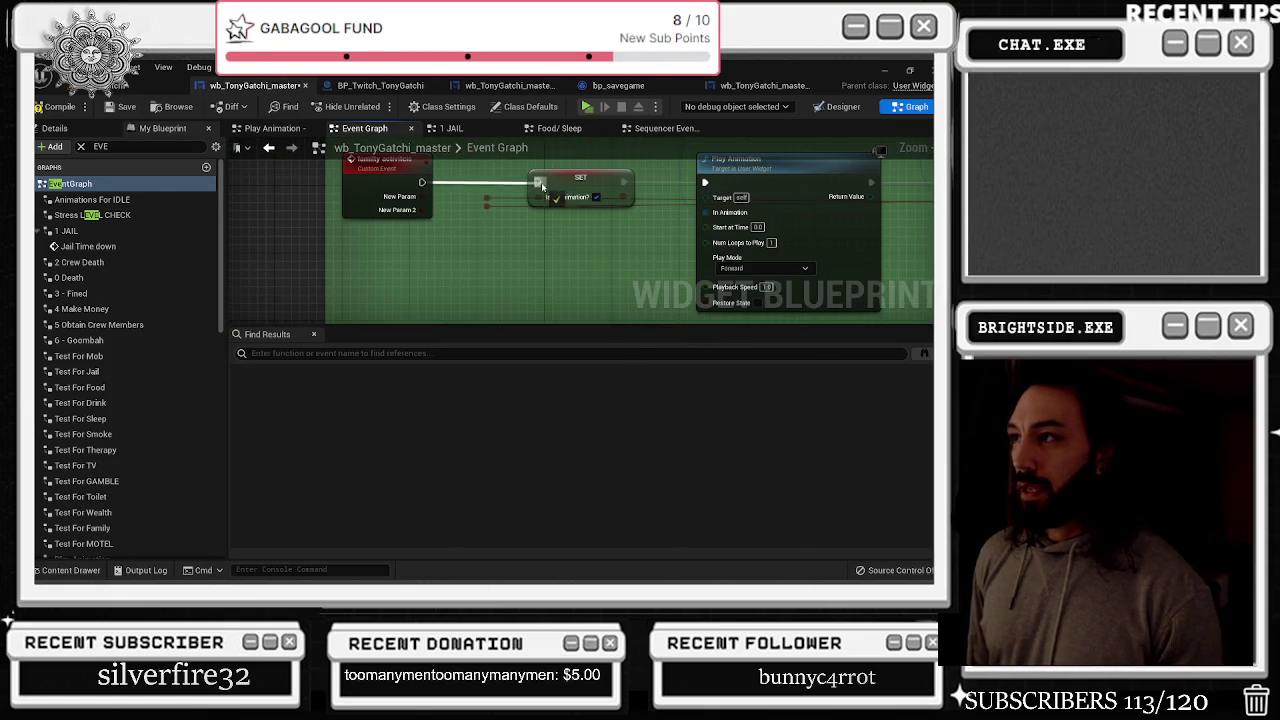
scroll(425, 185, down, 7)
mouse_move(455, 267)
mouse_down()
mouse_move(433, 308)
mouse_move(439, 239)
mouse_move(570, 220)
mouse_move(460, 252)
mouse_move(447, 188)
mouse_move(502, 259)
mouse_up()
scroll(570, 220, up, 2)
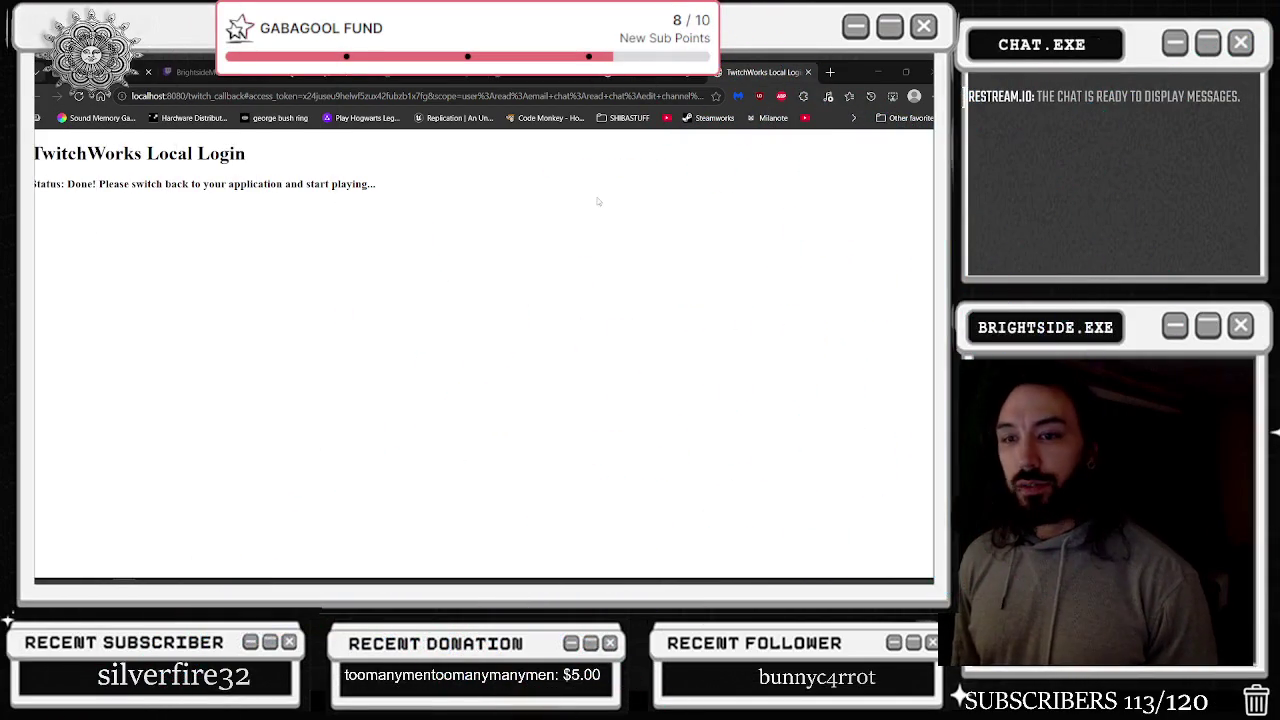
Hide the TwitchWorks login page to reveal the TonyGatchi game screen
click(868, 70)
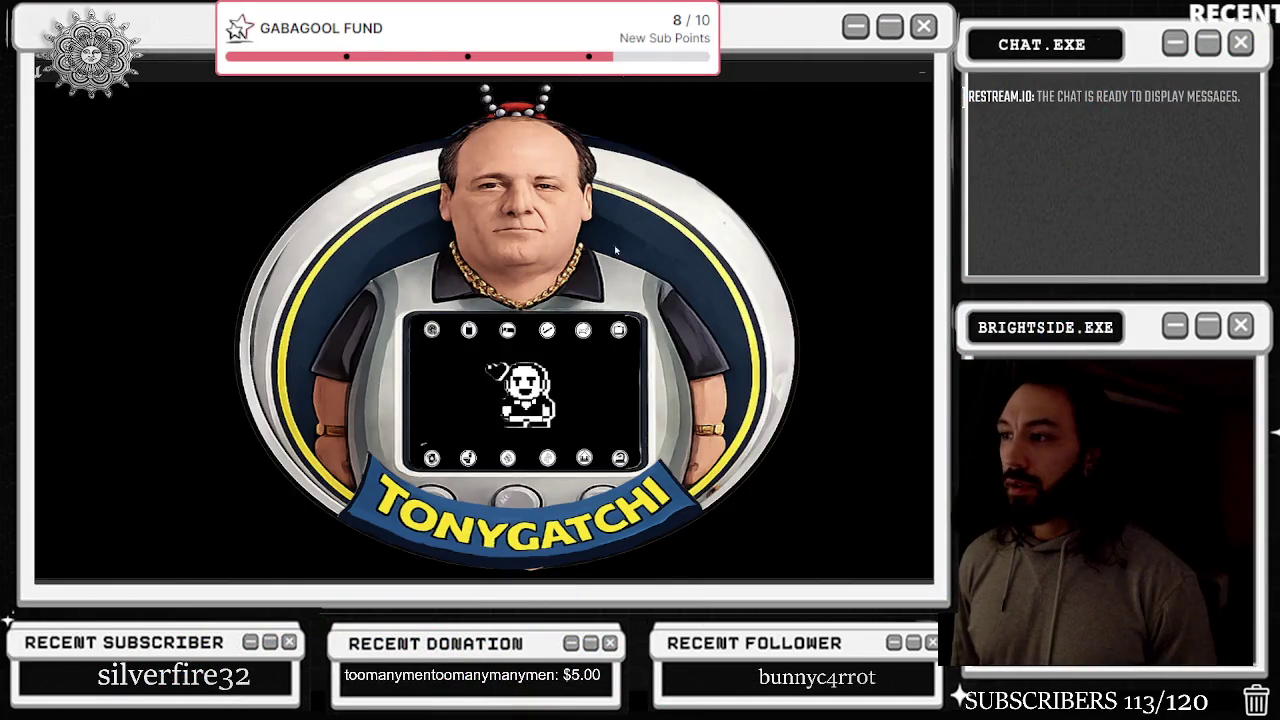
key(alt+Tab)
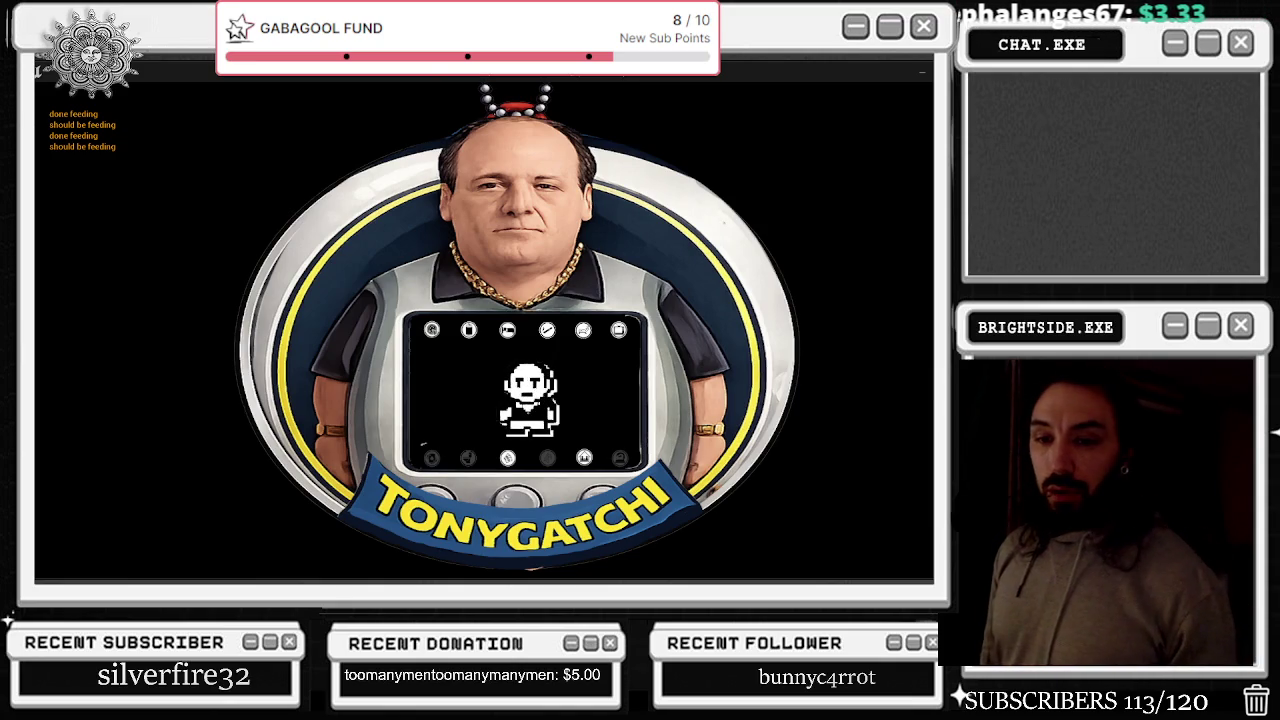
Stop the Tonygatchi preview, load LeartesOfficeProject from Recent Levels, and play it in a new window
key(Escape)
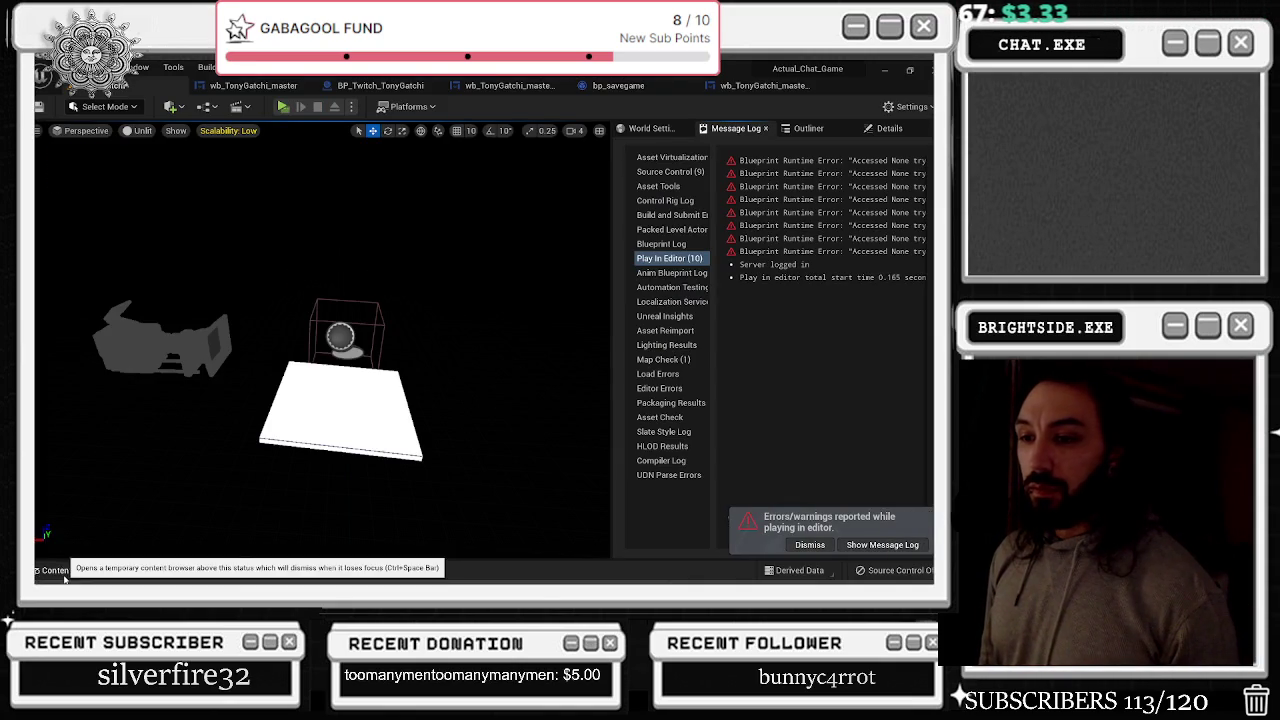
click(66, 570)
click(57, 68)
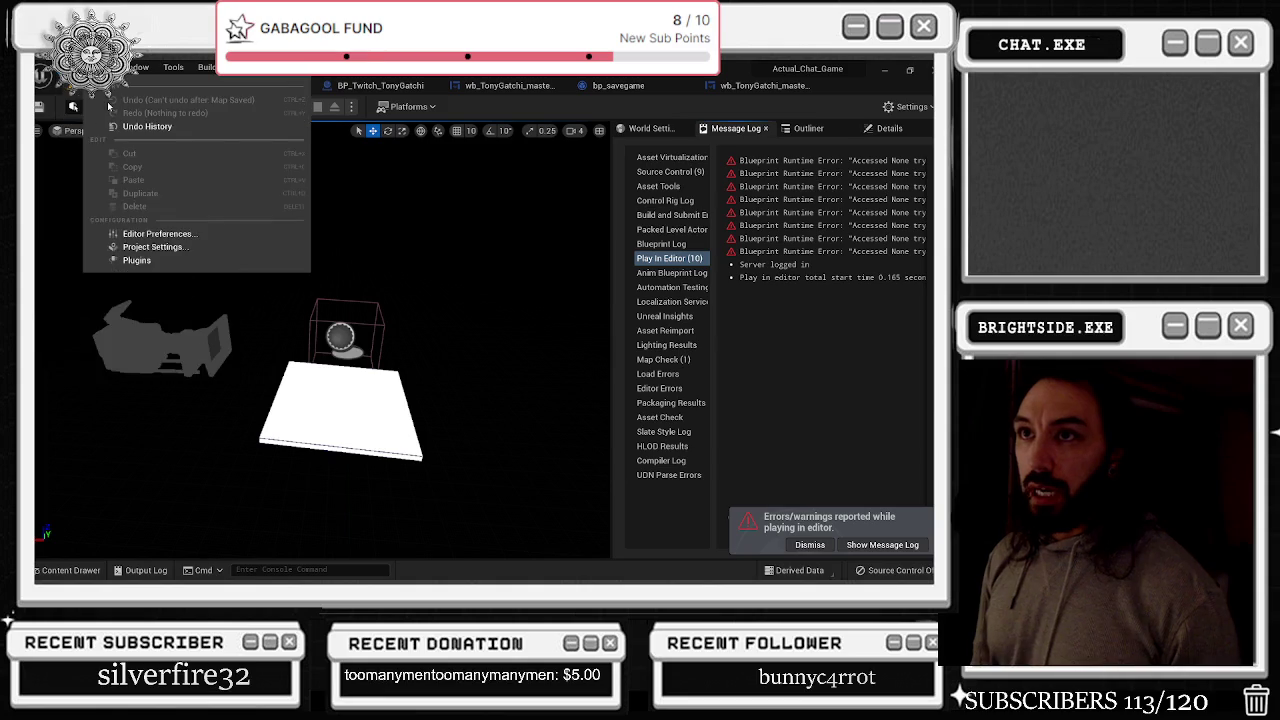
mouse_move(118, 153)
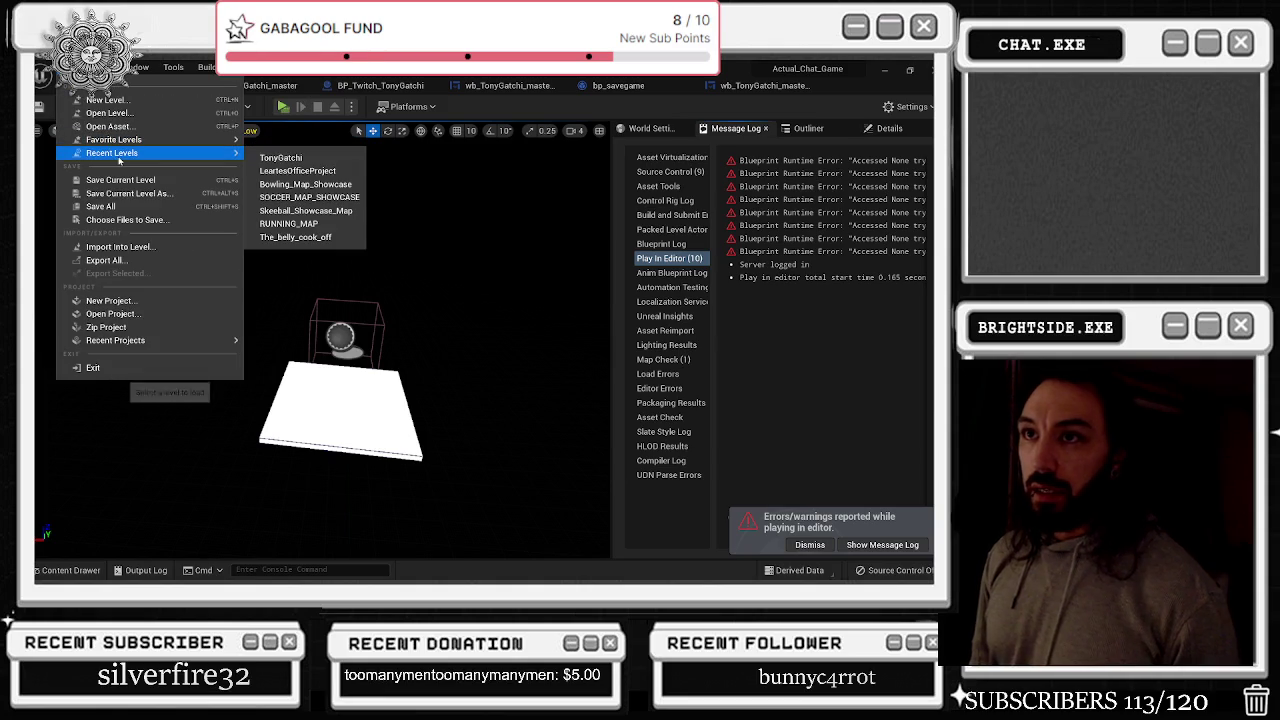
click(297, 171)
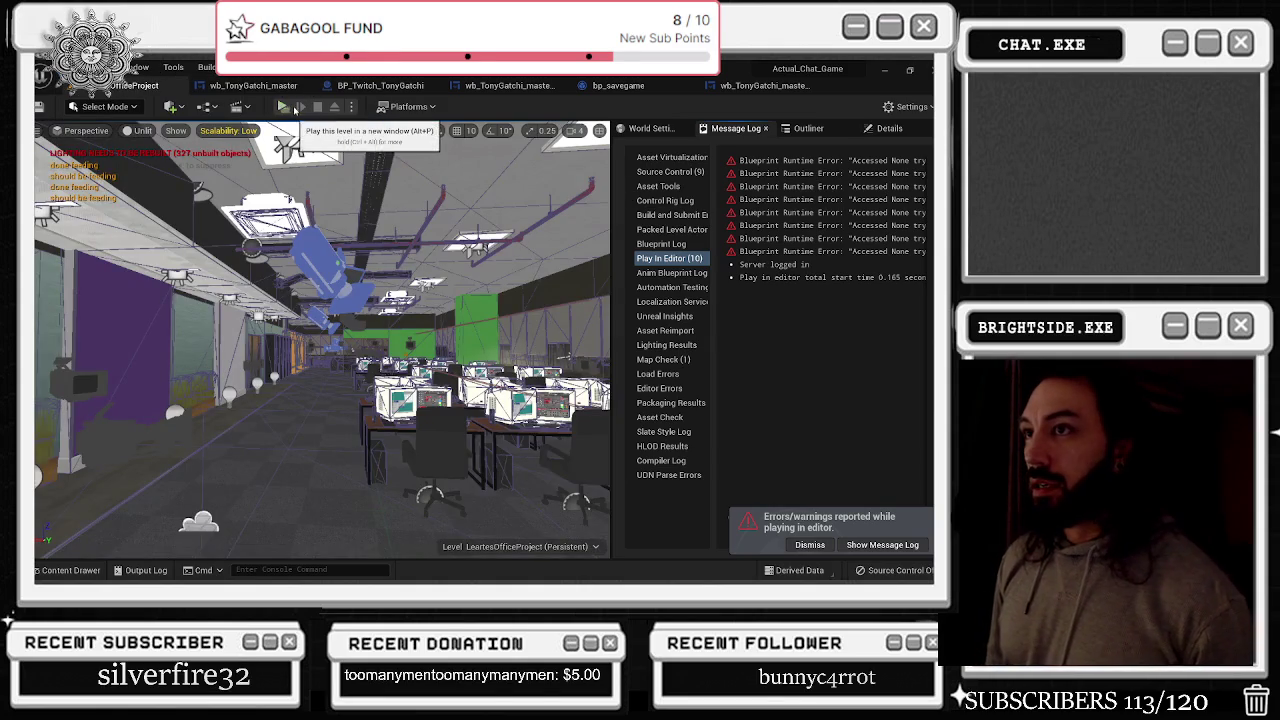
click(283, 106)
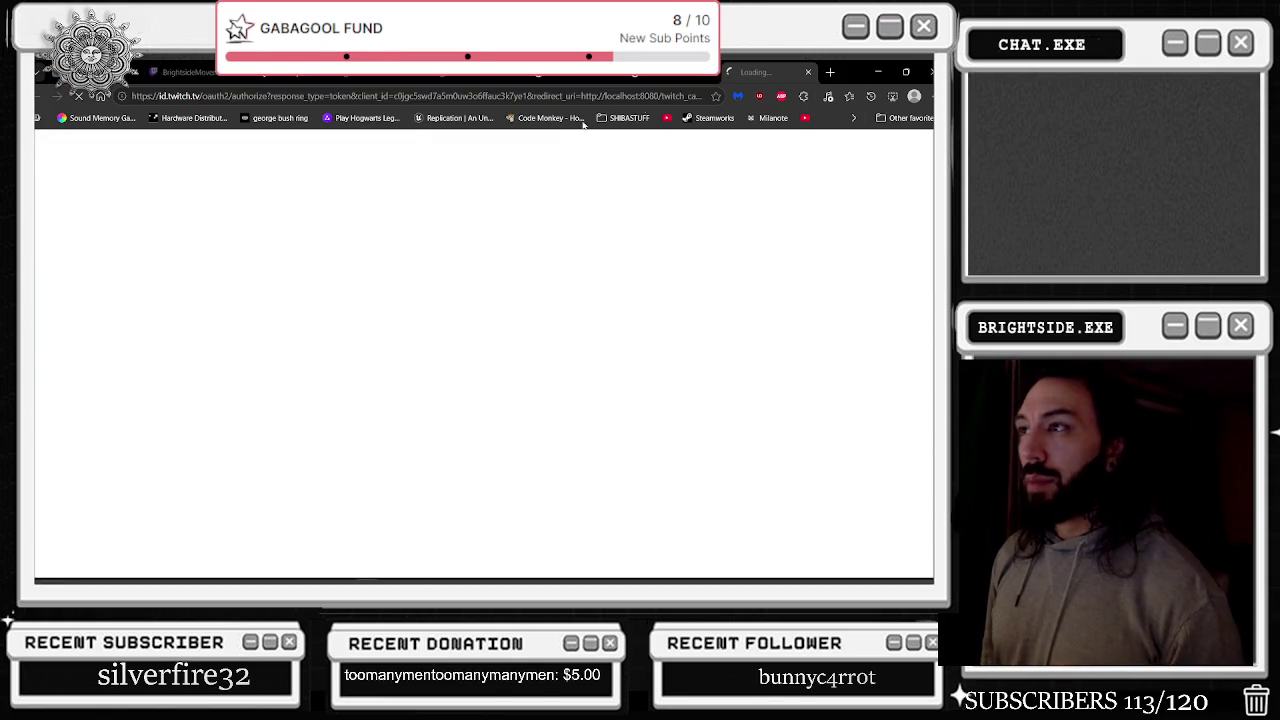
Hide the Twitch login, fill the TOP 10 ROUNDS leaderboard with viewer names, then stop the preview
click(878, 72)
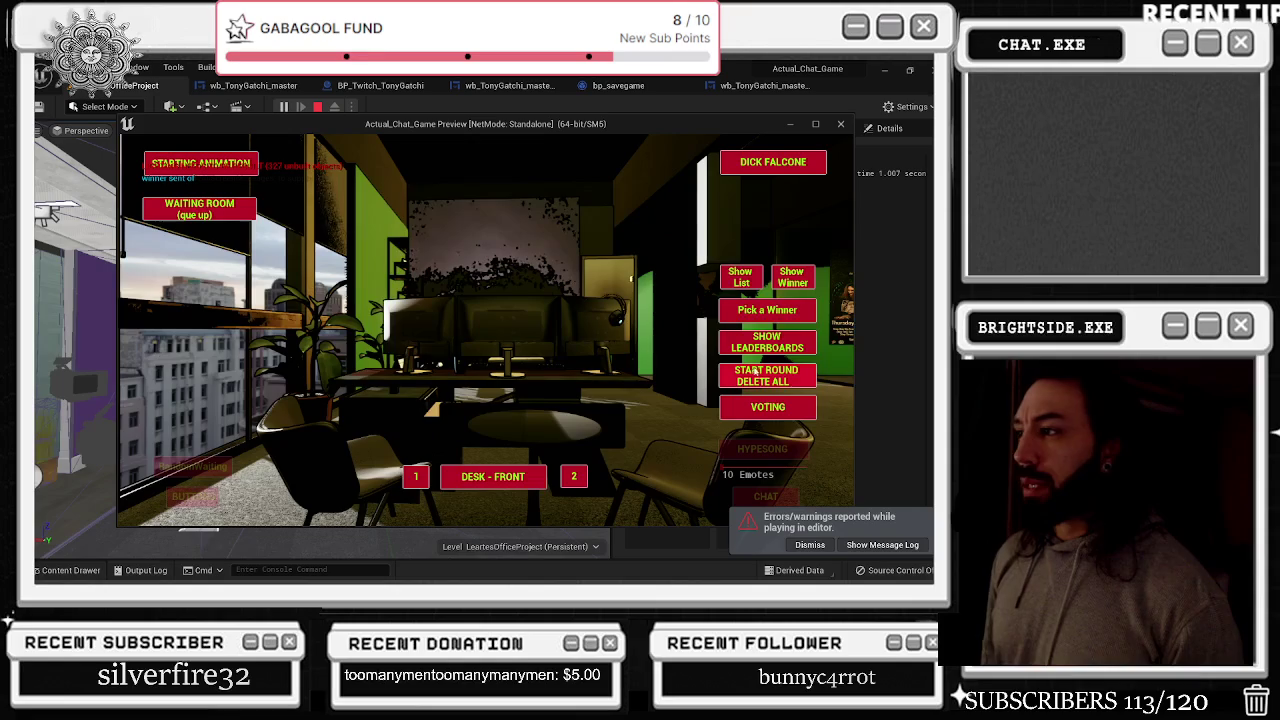
click(757, 274)
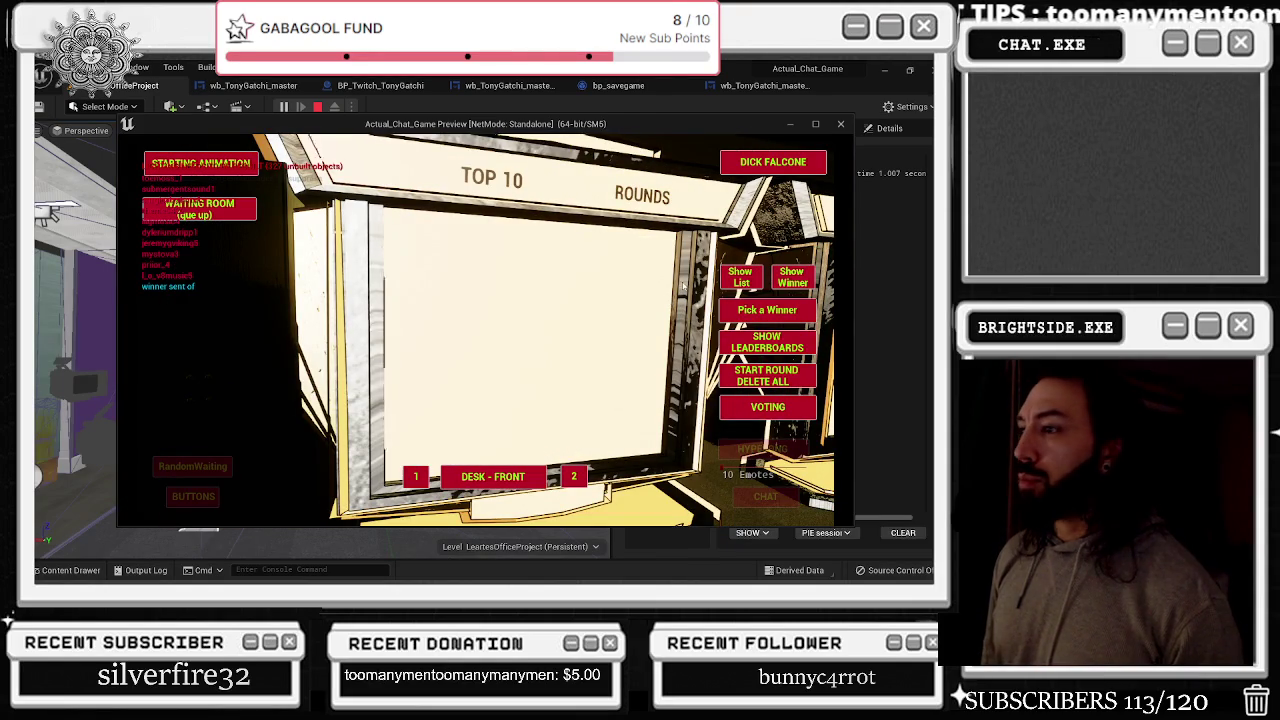
click(800, 279)
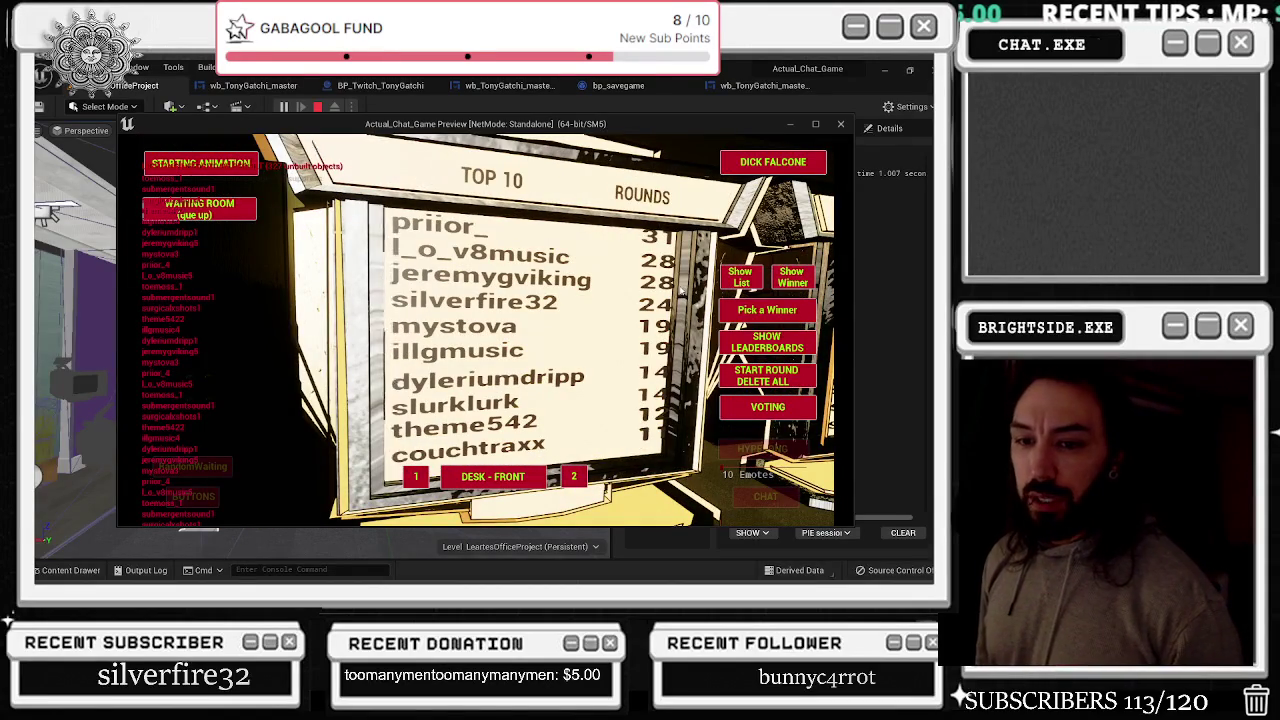
key(Escape)
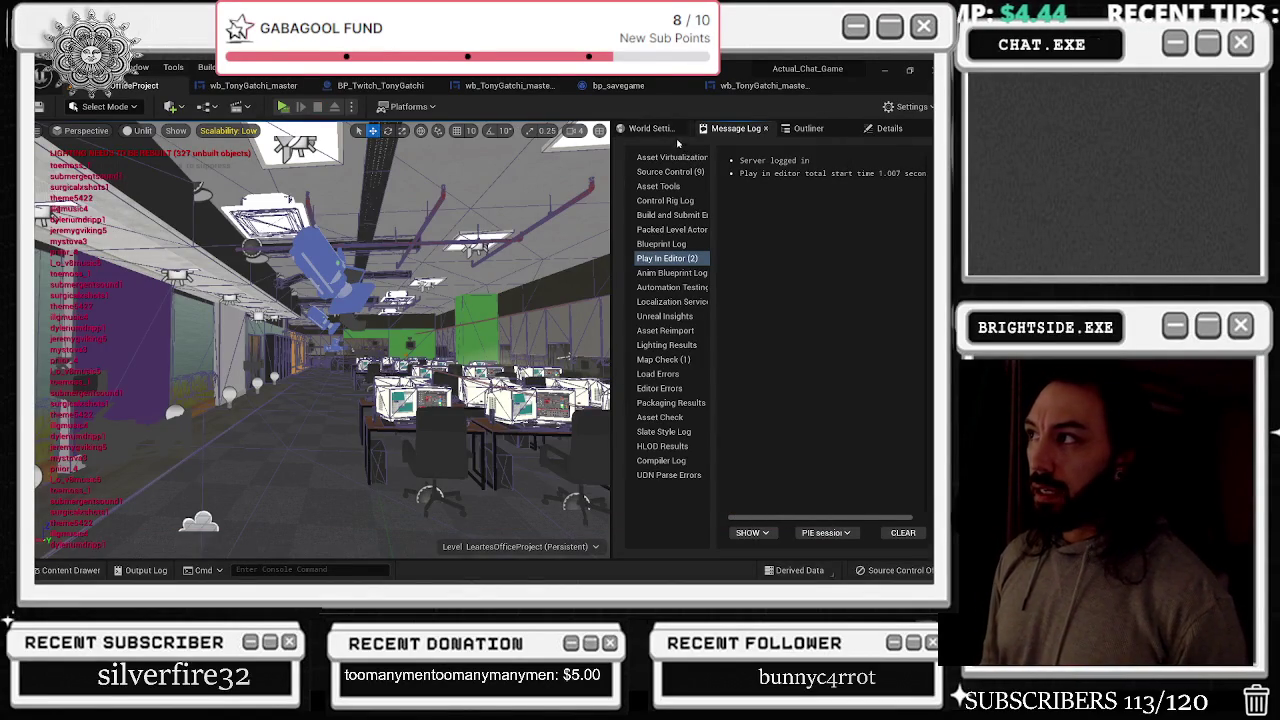
Reopen the TonyGatchi level from Recent Levels and bring up the bp_savegame blueprint
click(68, 68)
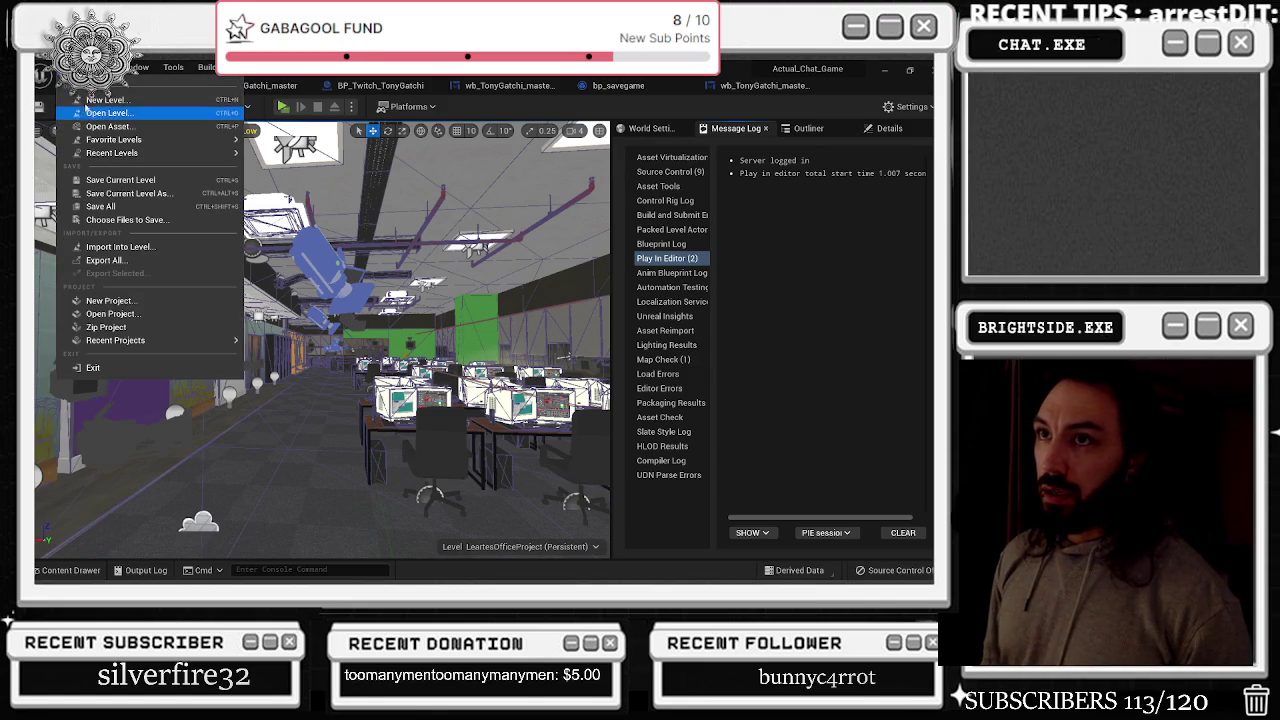
mouse_move(93, 155)
click(285, 170)
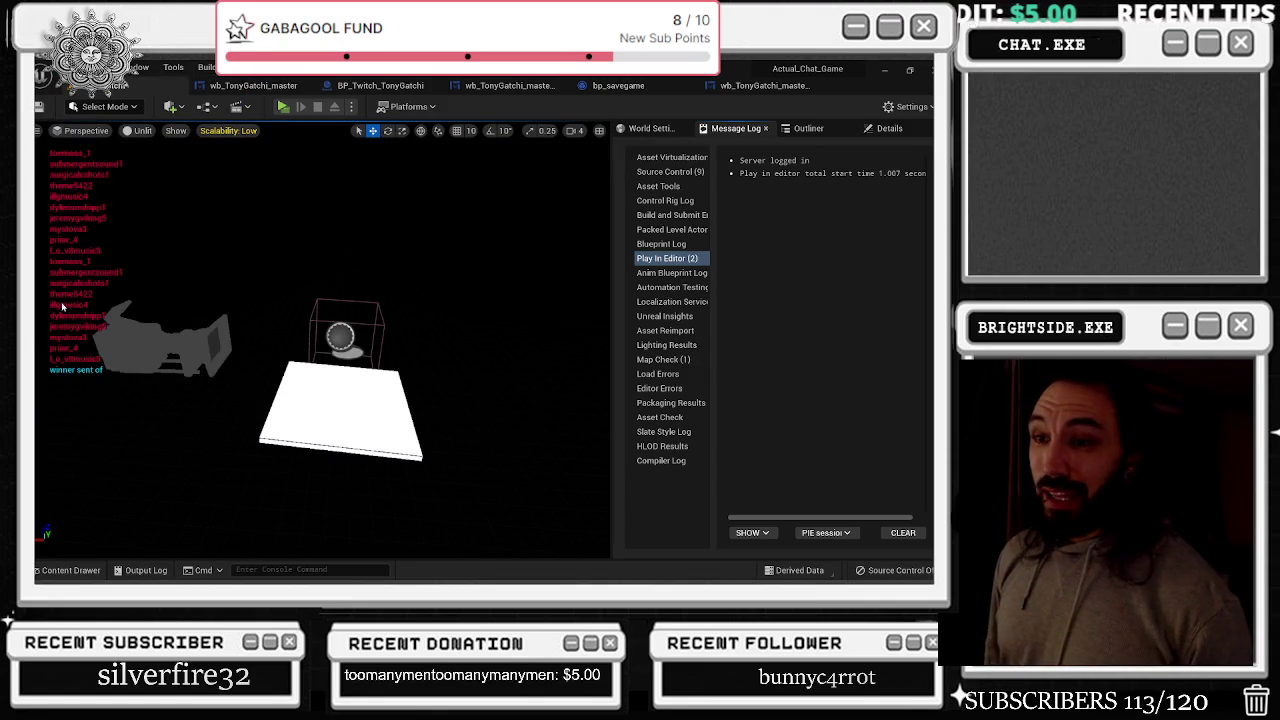
click(640, 88)
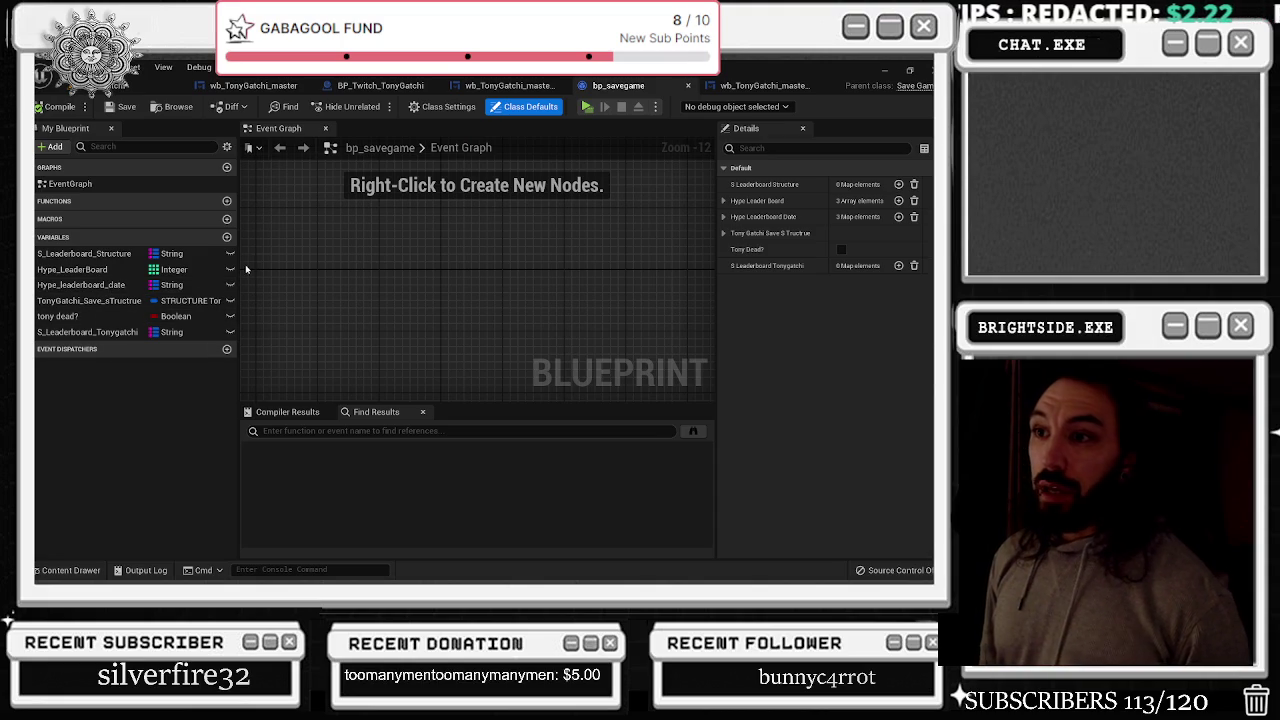
Inspect the S_Leaderboard_Tonygatchi and S_Leaderboard_Structure variables, then go back to wb_TonyGatchi_master's Event Graph
drag(240, 268, 313, 268)
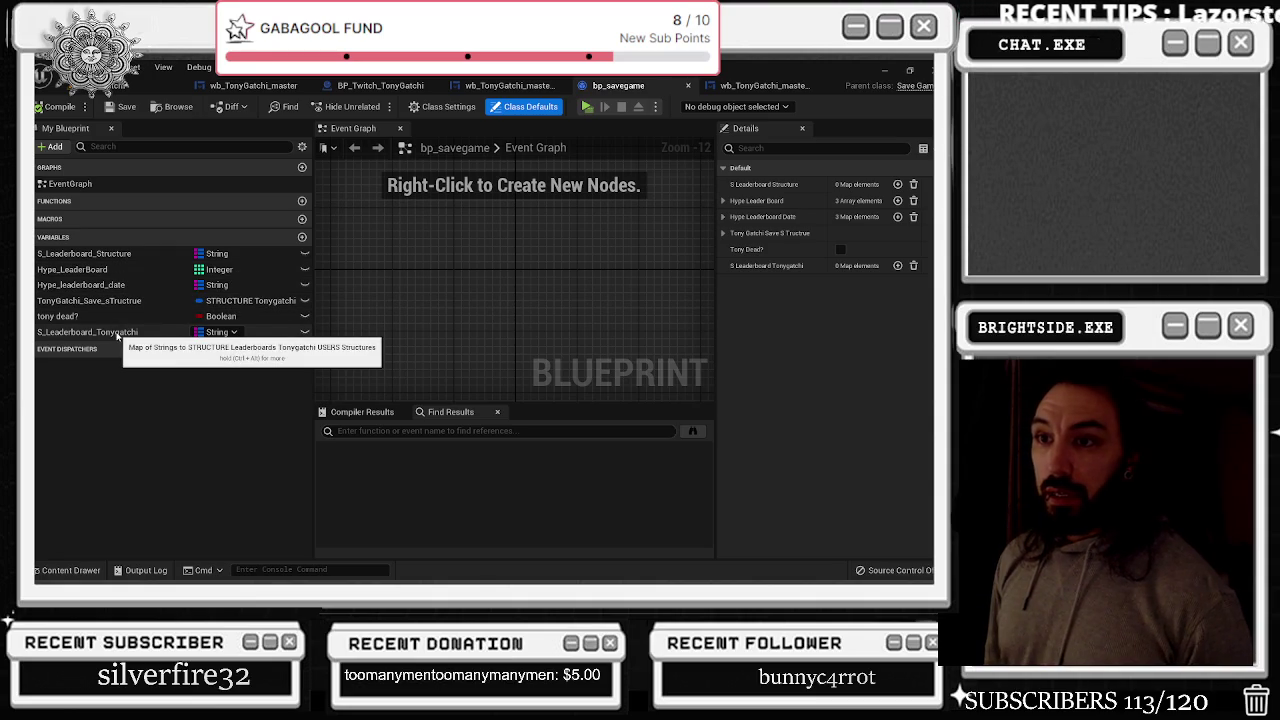
click(122, 338)
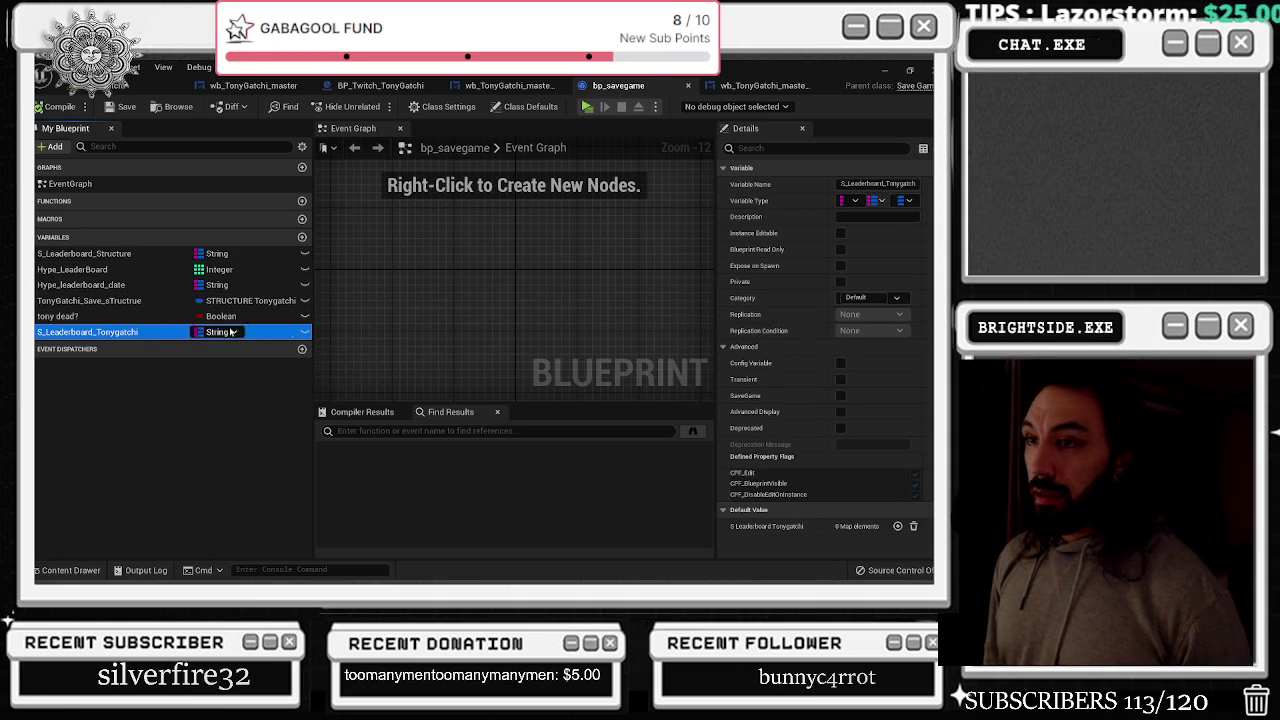
click(120, 254)
click(120, 332)
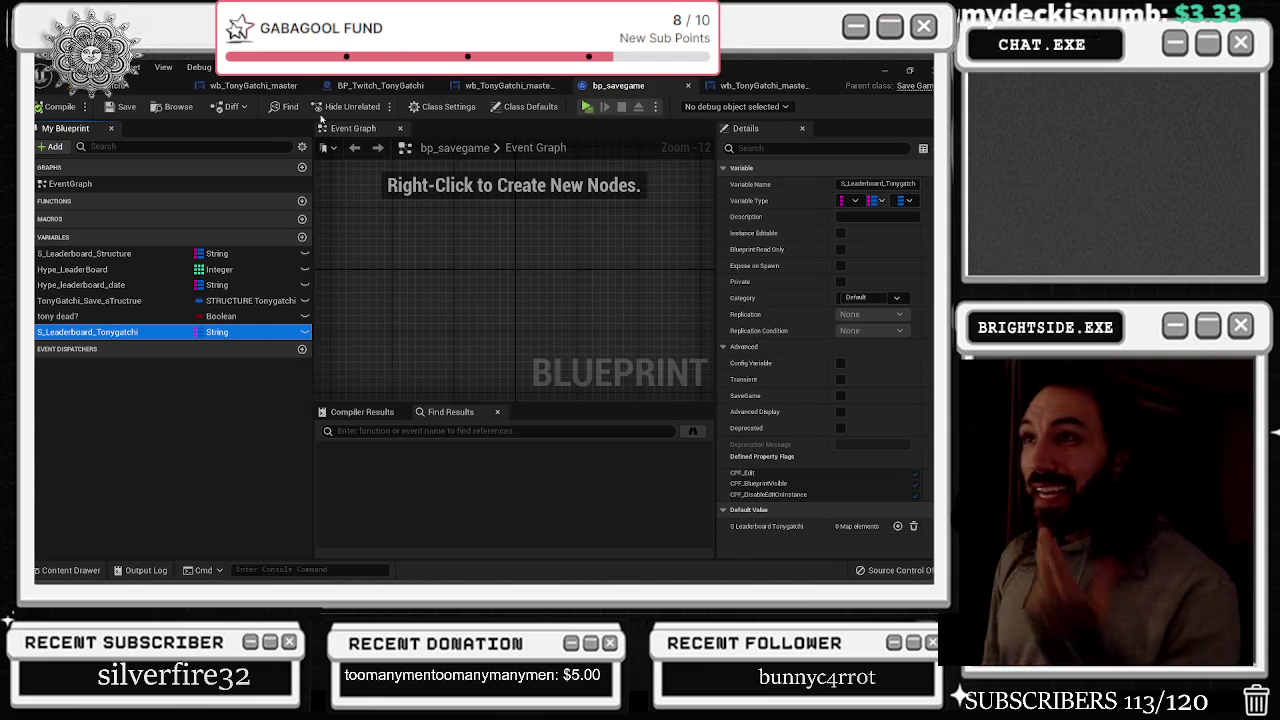
click(253, 85)
click(356, 128)
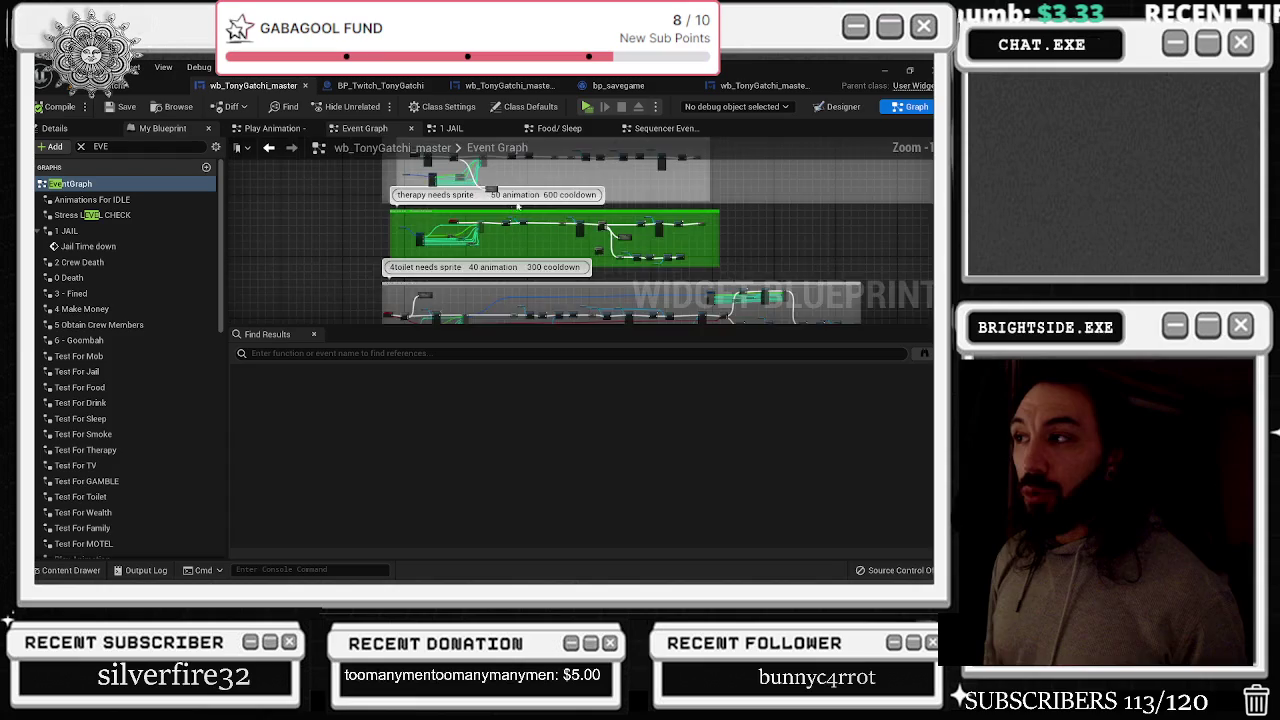
scroll(517, 245, up, 3)
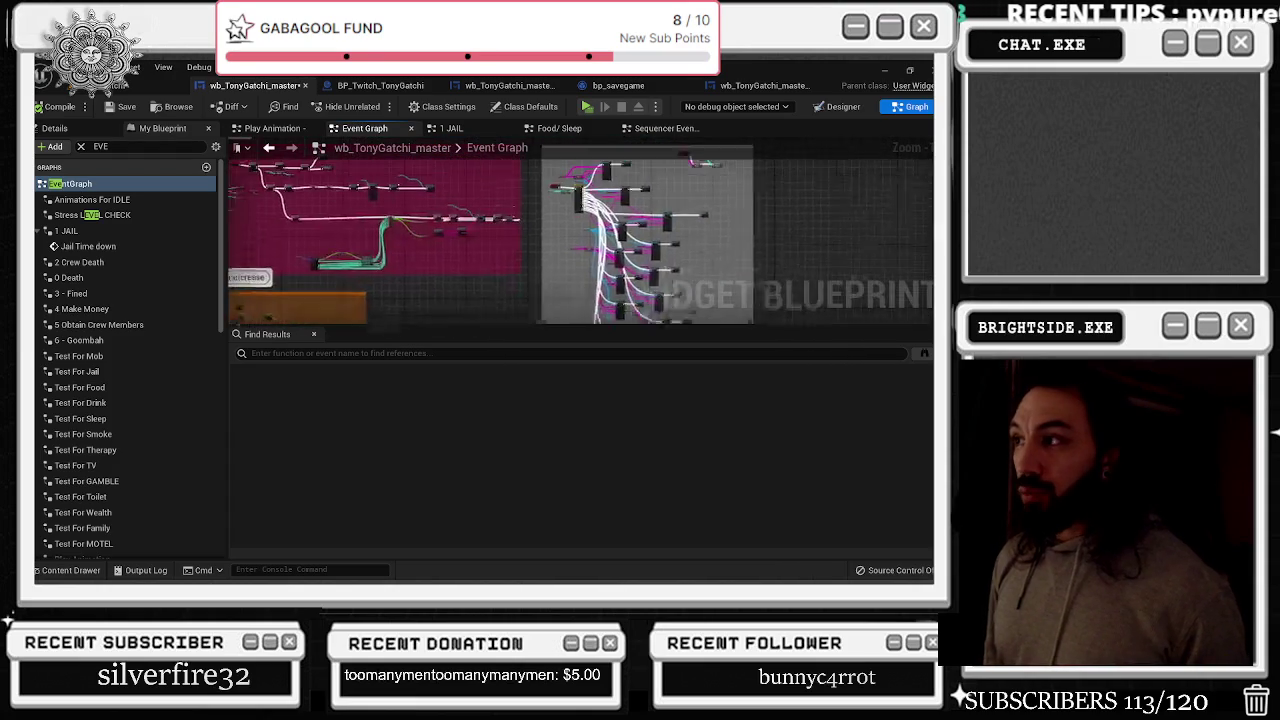
click(840, 106)
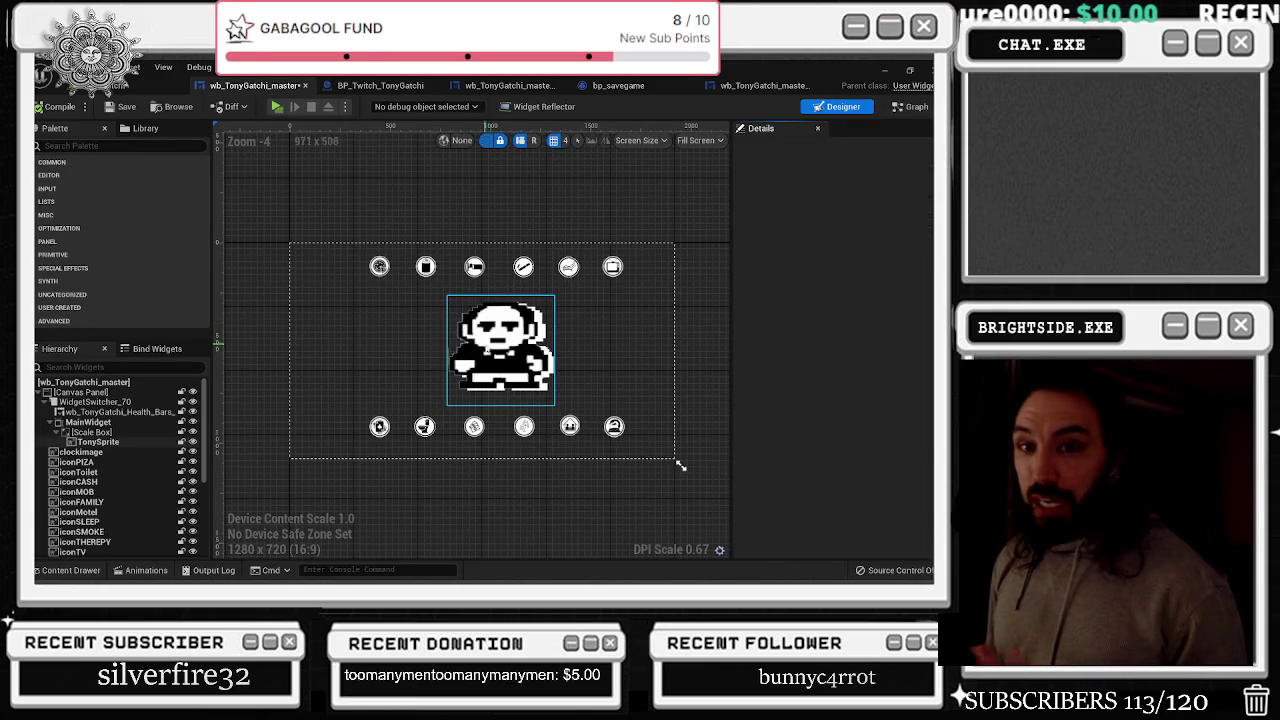
click(700, 250)
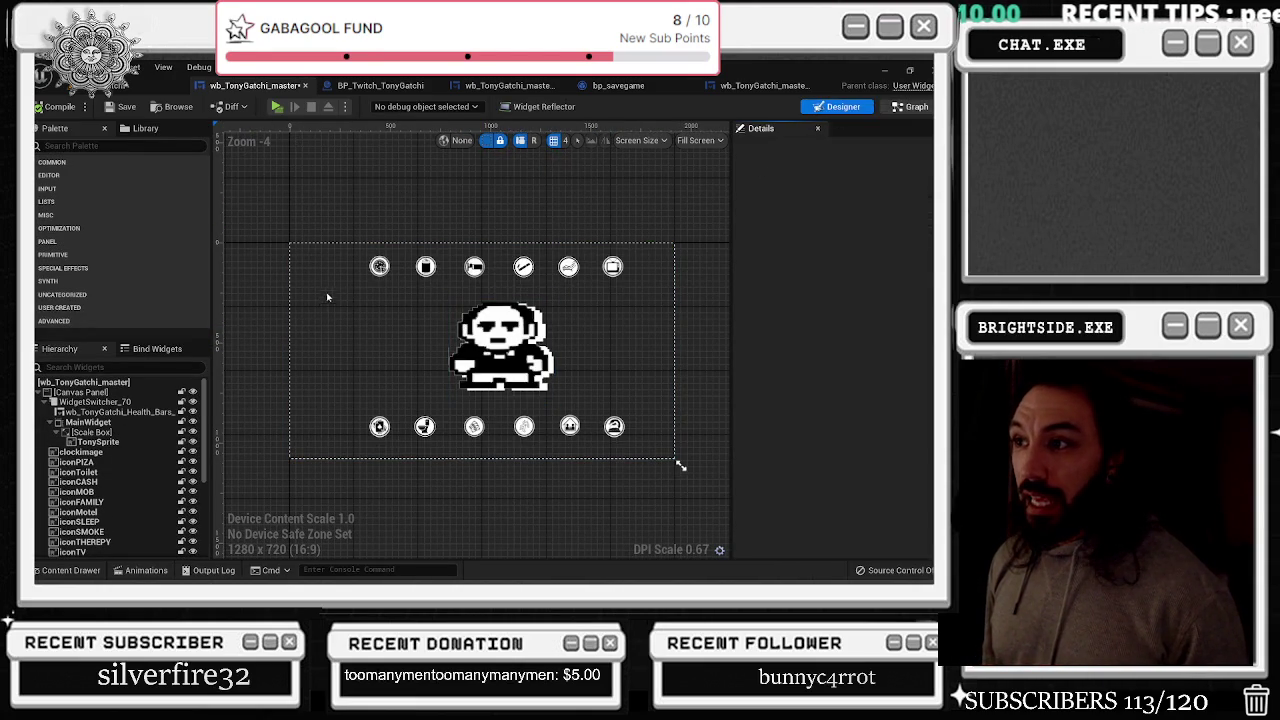
key(shift+F4)
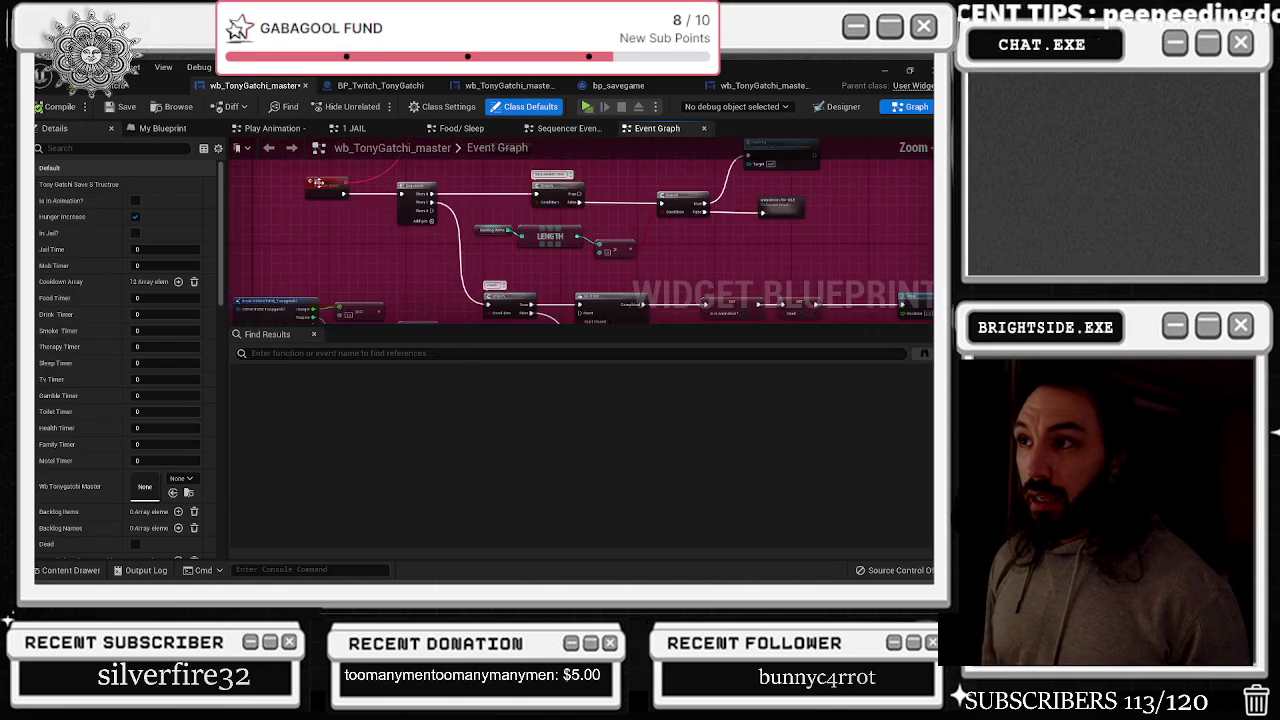
Select the 'Hunger increase - just ate' event to review its PickA/B inputs in Details
click(318, 182)
scroll(382, 255, down, 5)
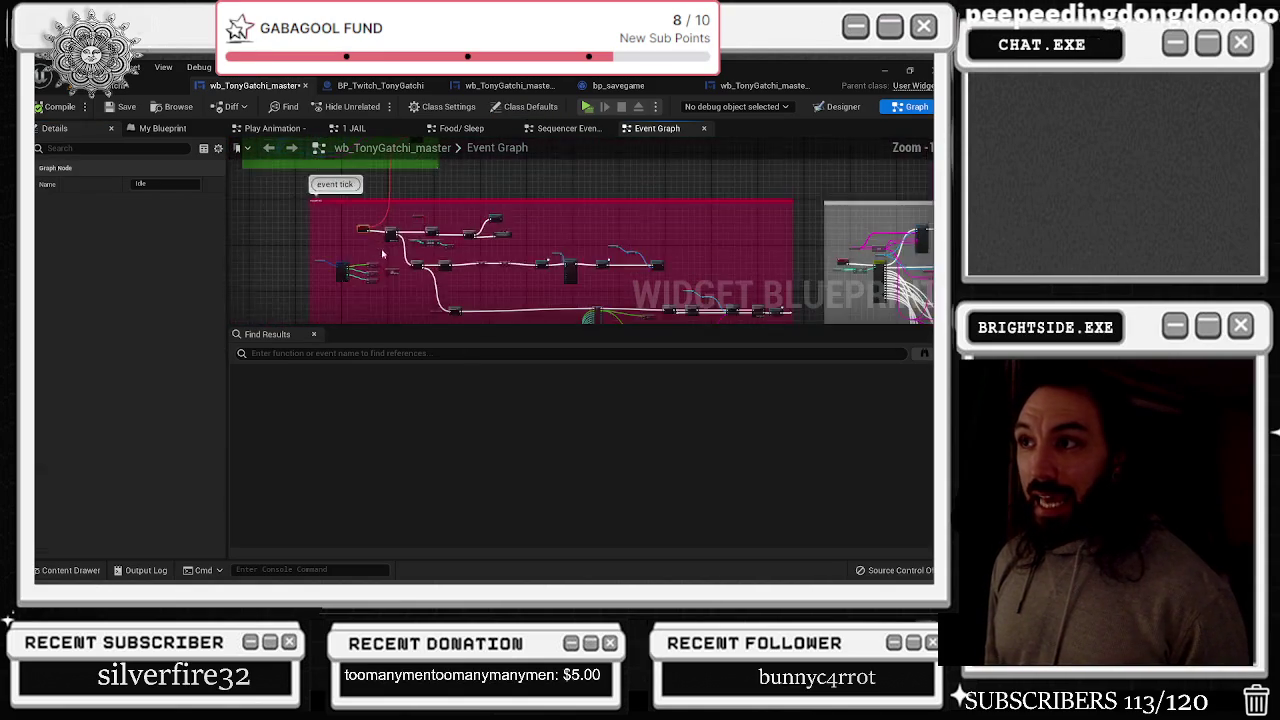
scroll(380, 250, up, 8)
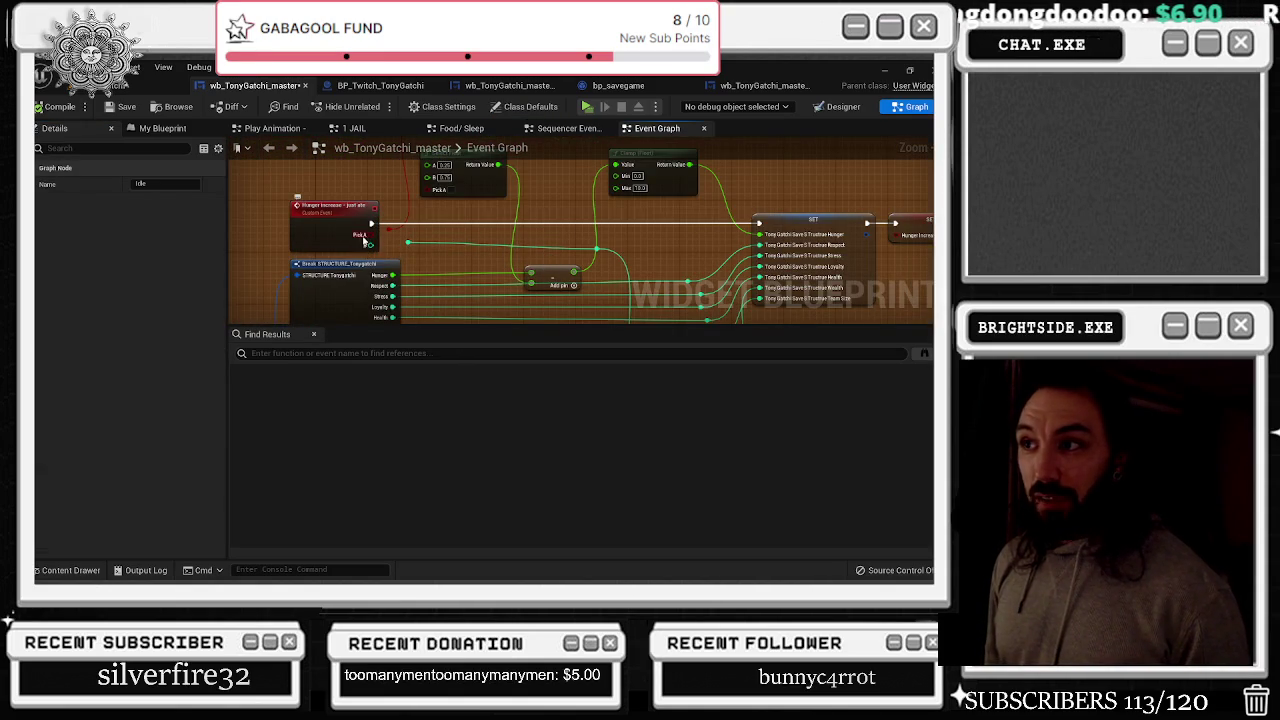
click(348, 230)
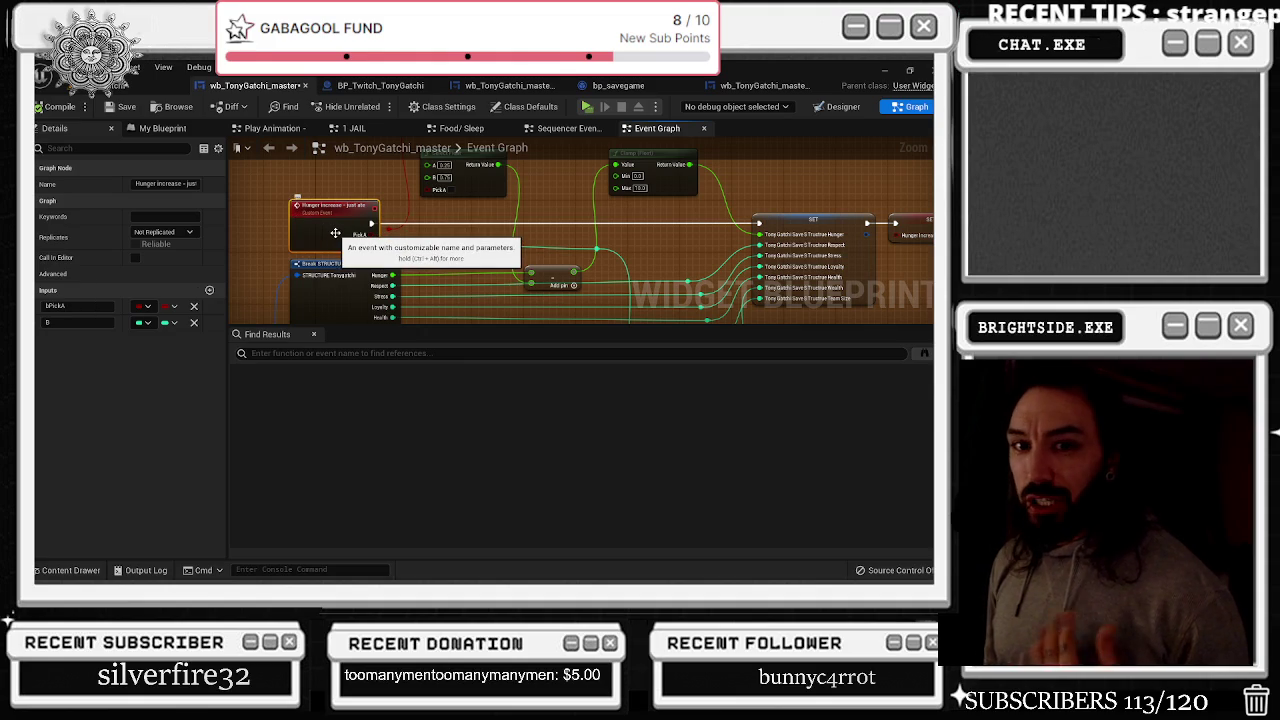
key(grave)
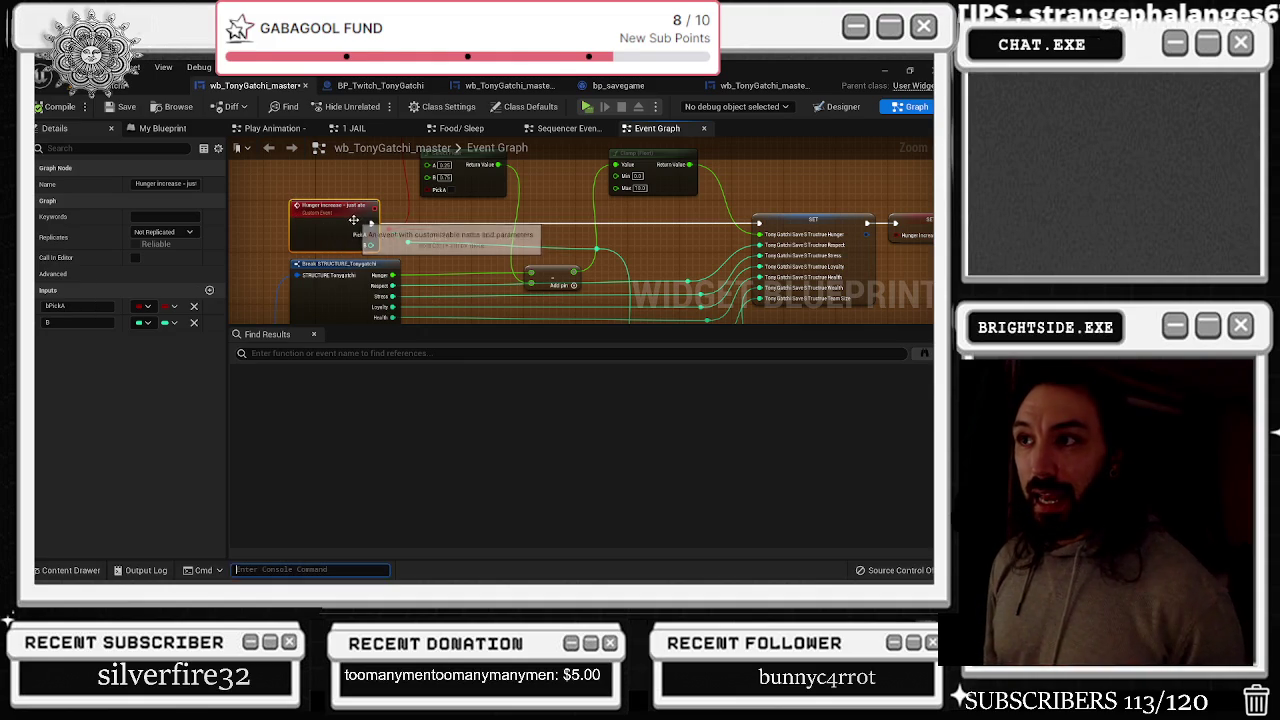
Nudge the 'Hunger increase - just ate' event node slightly left in the graph
click(416, 257)
drag(416, 257, 453, 254)
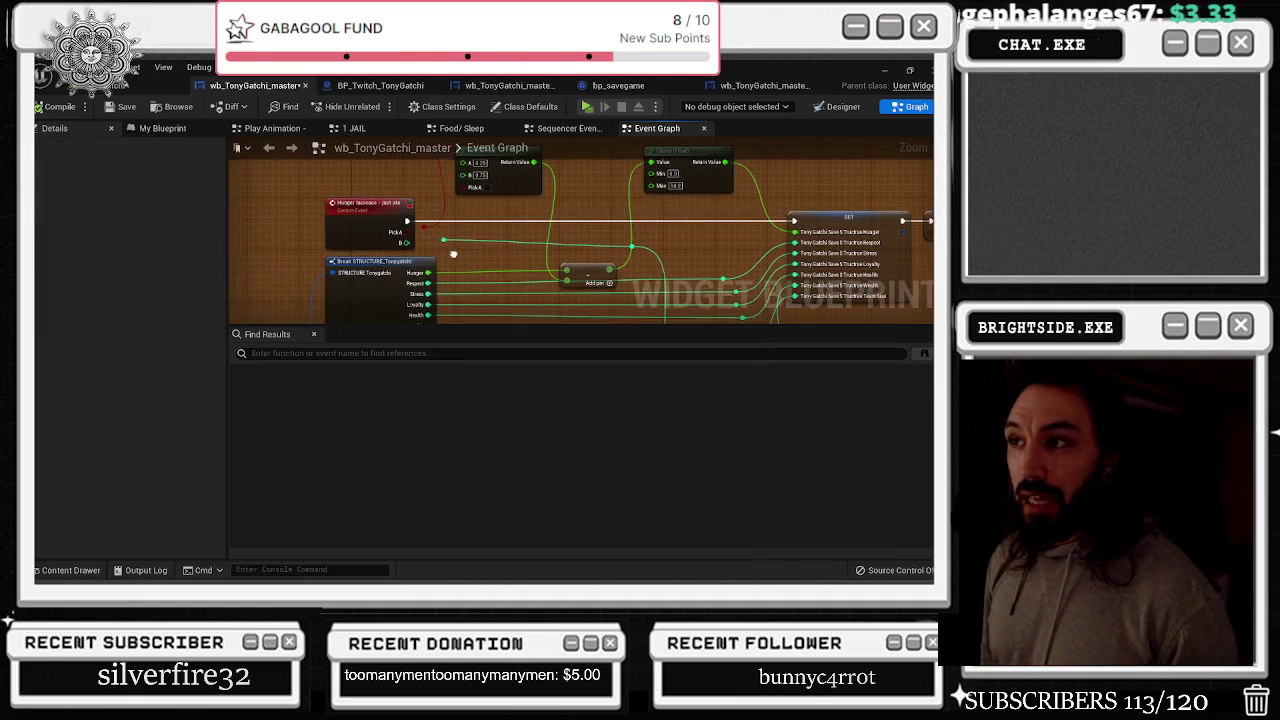
scroll(383, 219, up, 2)
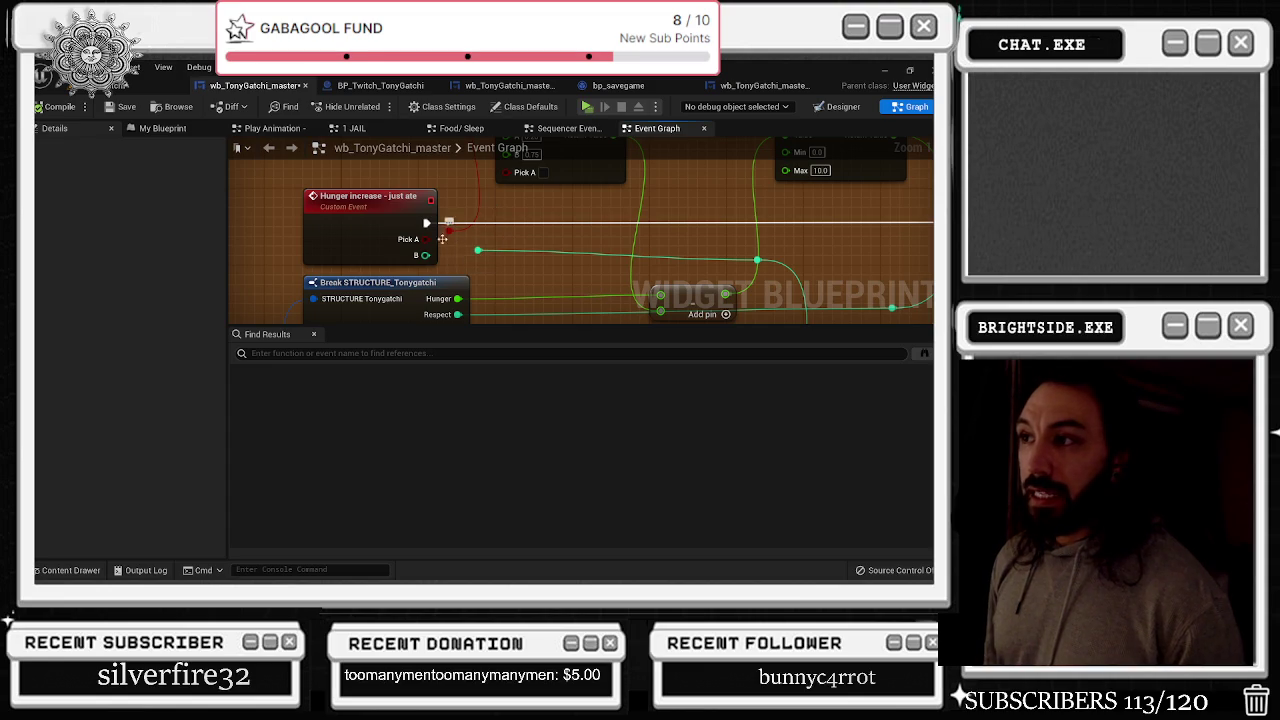
drag(442, 238, 412, 238)
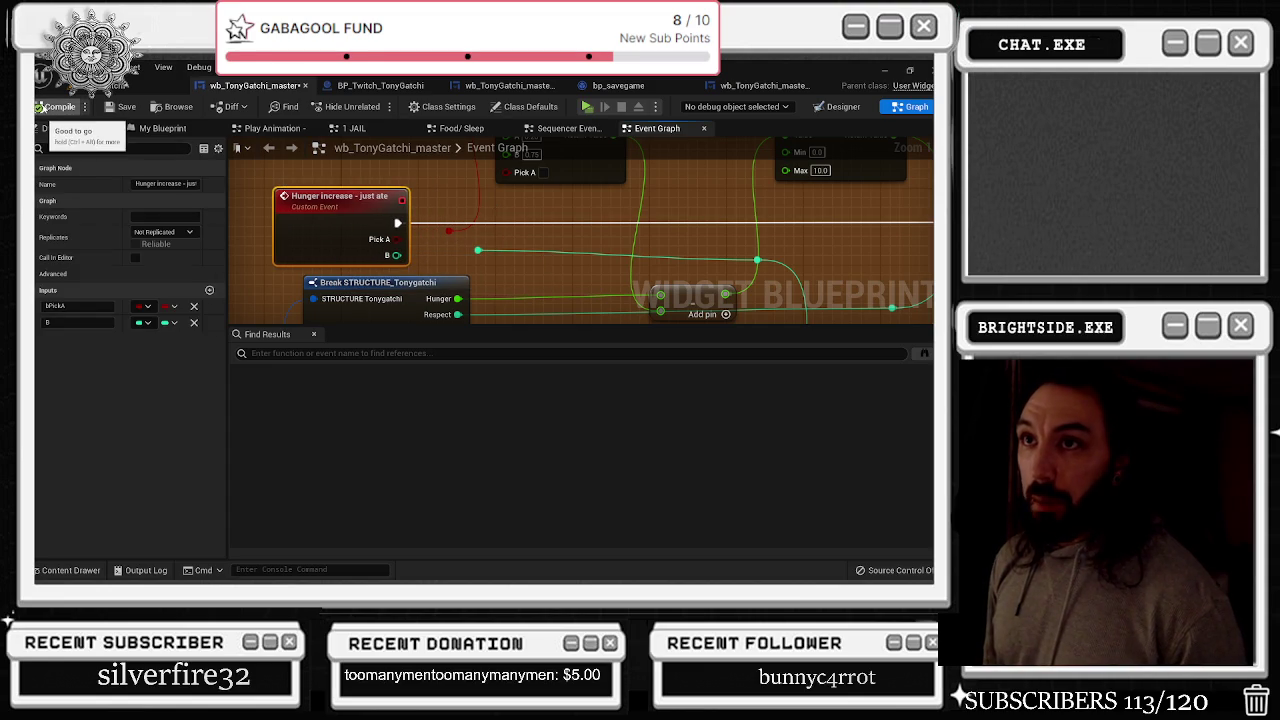